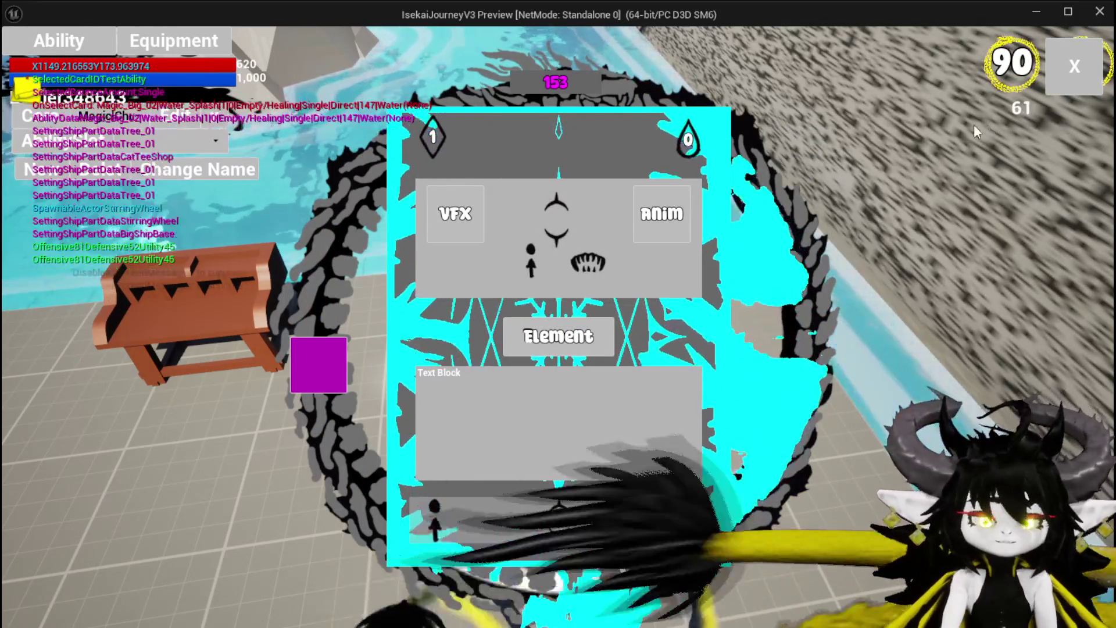
- Stop the game preview and return to the AbilityWorkBenchUI widget graph
{"action": "key", "text": "Escape"}
{"action": "key", "text": "ctrl+s"}
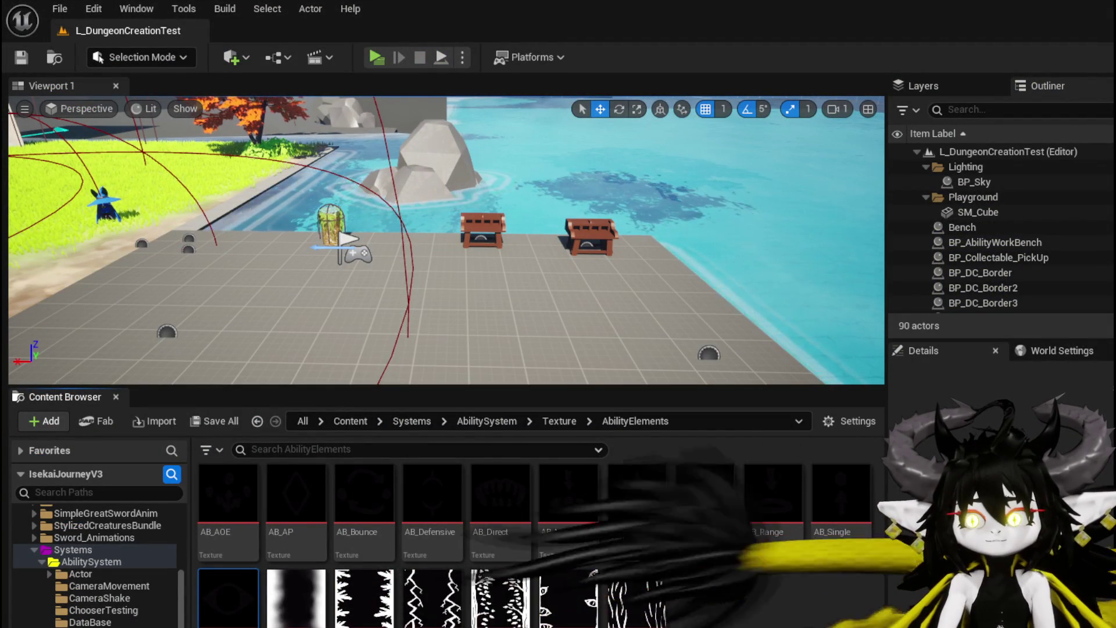
{"action": "key", "text": "alt+Tab"}
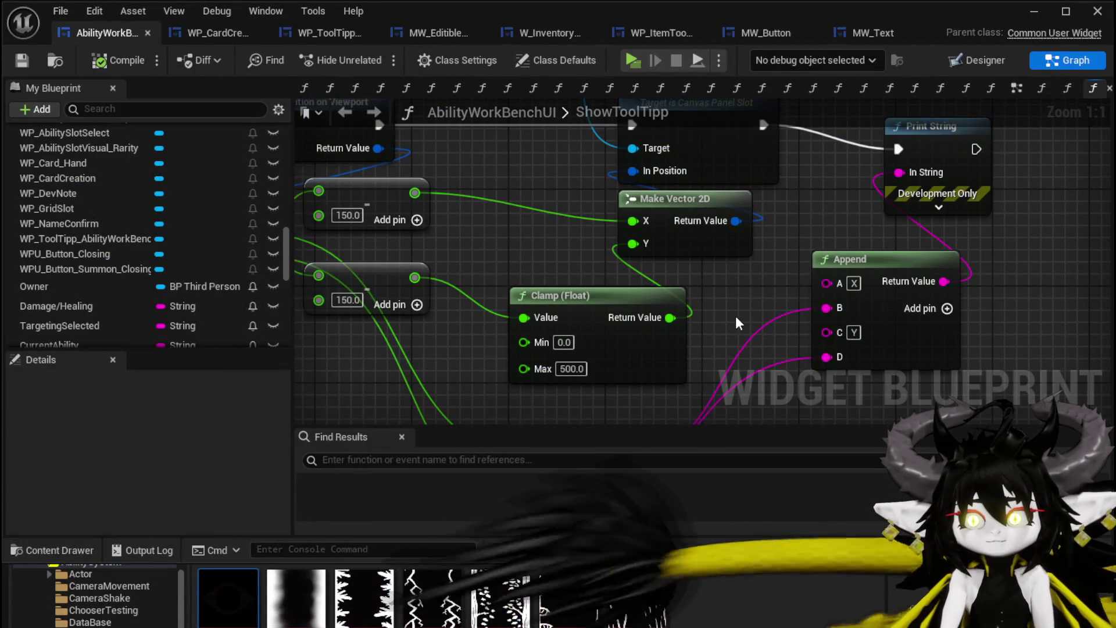
- Raise the clamp maximum to 600, detach Print String from Set Position, then compile and save
{"action": "left_click", "coordinate": [572, 369]}
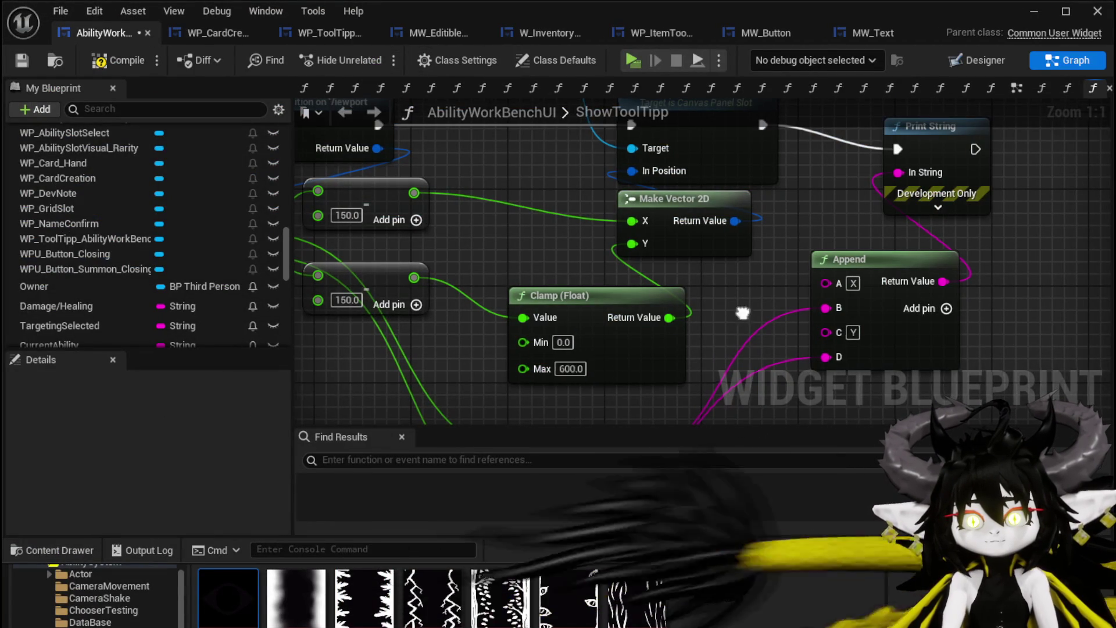
{"action": "left_click_drag", "start_coordinate": [743, 311], "coordinate": [694, 394]}
{"action": "left_click", "coordinate": [714, 207], "text": "alt"}
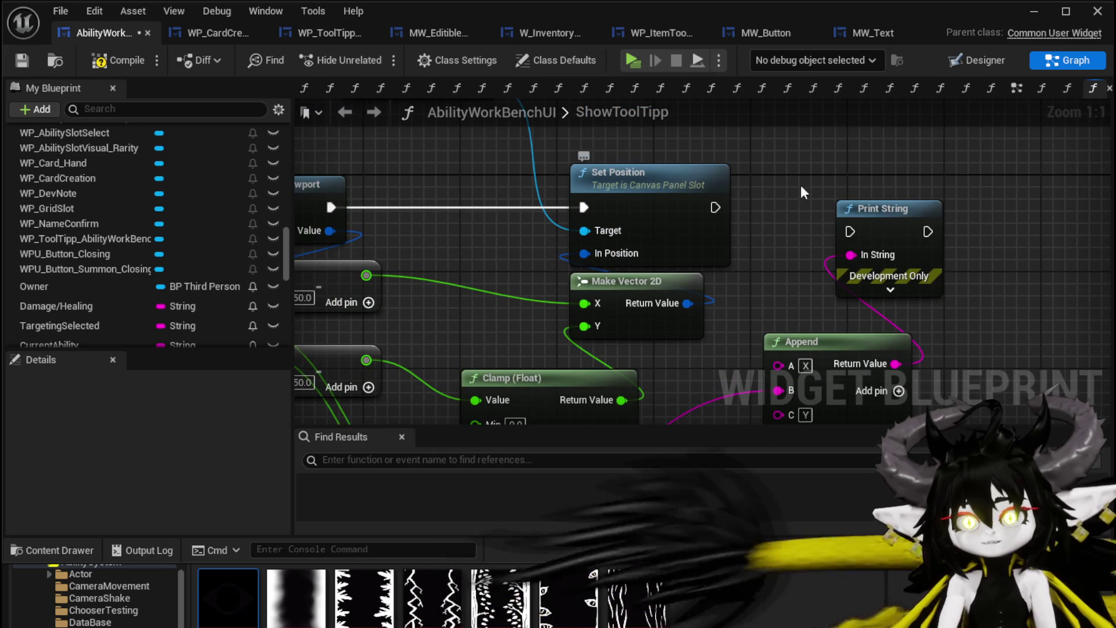
{"action": "left_click", "coordinate": [109, 61]}
{"action": "left_click", "coordinate": [20, 61]}
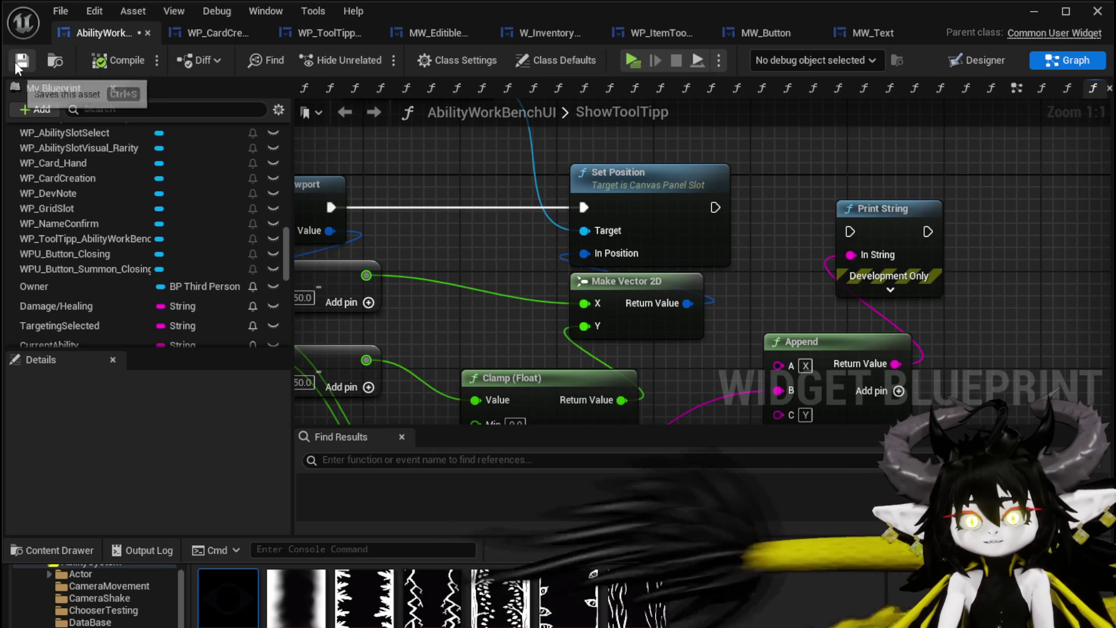
{"action": "scroll", "coordinate": [535, 212], "scroll_direction": "down", "scroll_amount": 1}
{"action": "scroll", "coordinate": [552, 209], "scroll_direction": "down", "scroll_amount": 2}
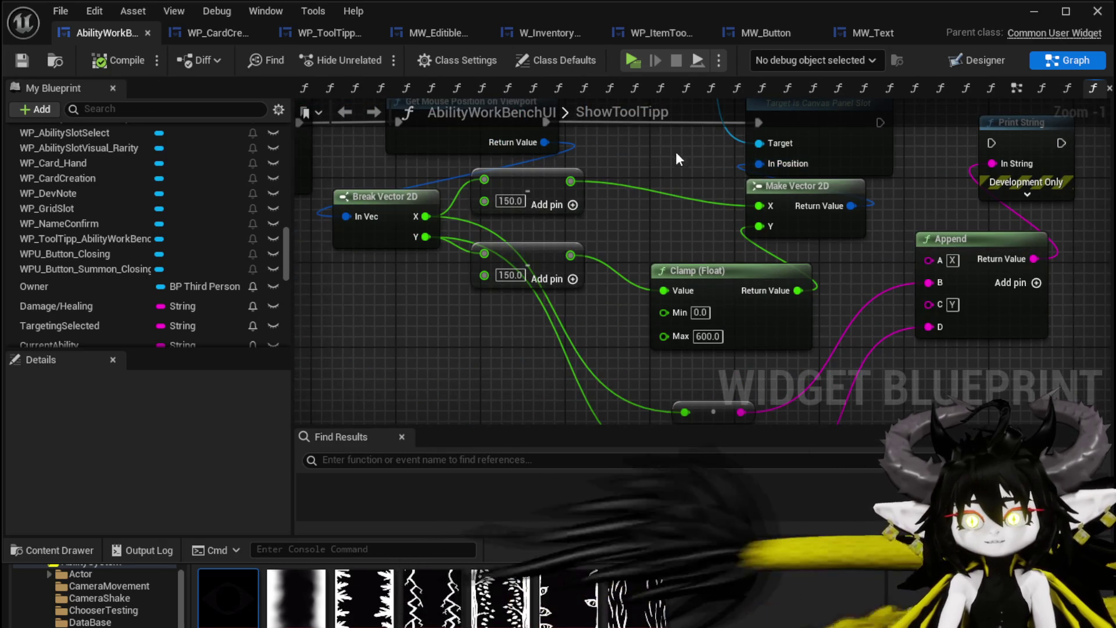
{"action": "scroll", "coordinate": [678, 153], "scroll_direction": "down", "scroll_amount": 1}
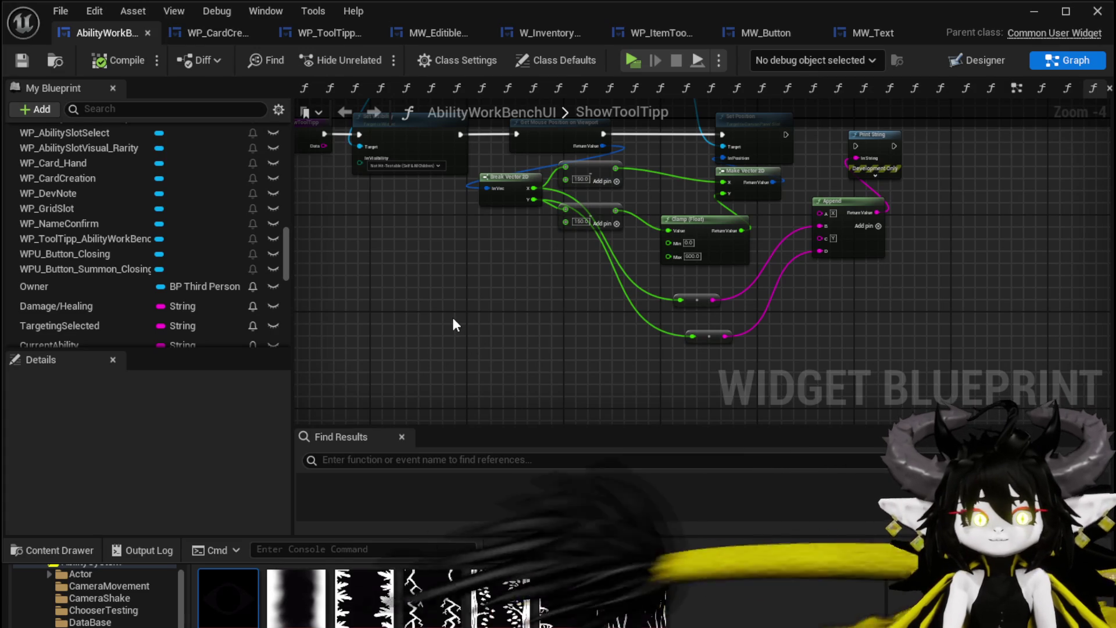
{"action": "mouse_move", "coordinate": [447, 322]}
{"action": "left_mouse_down"}
{"action": "mouse_move", "coordinate": [570, 378]}
{"action": "mouse_move", "coordinate": [572, 396]}
{"action": "mouse_move", "coordinate": [395, 353]}
{"action": "left_mouse_up"}
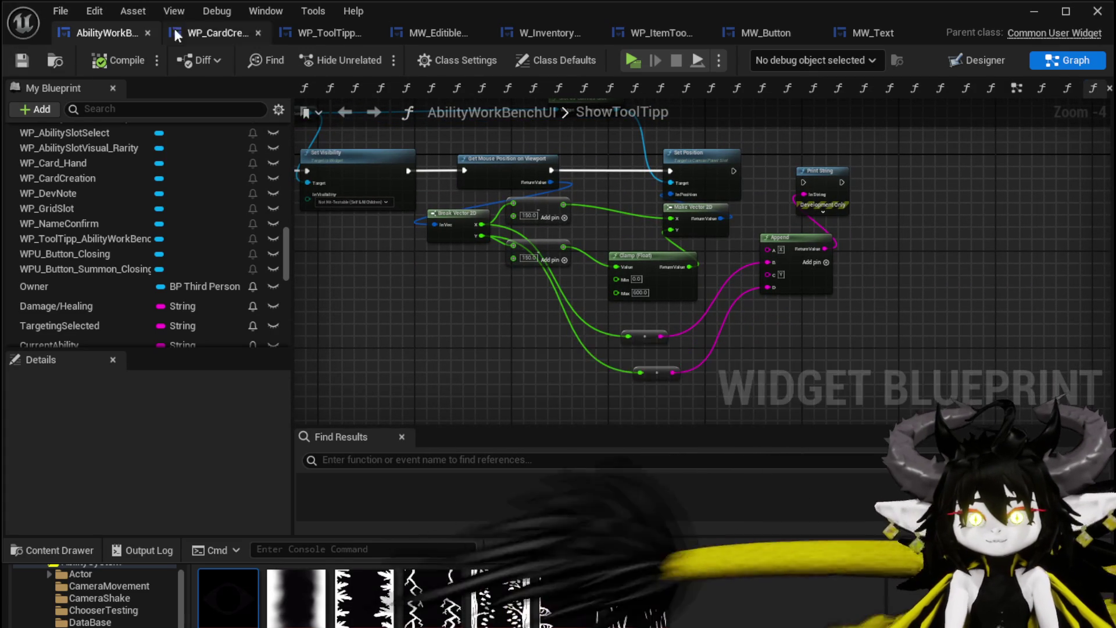
- Copy Image_88 from WP_ItemToolTipp1 and paste it under the Canvas Panel of WP_ToolTipp
{"action": "left_click", "coordinate": [325, 36]}
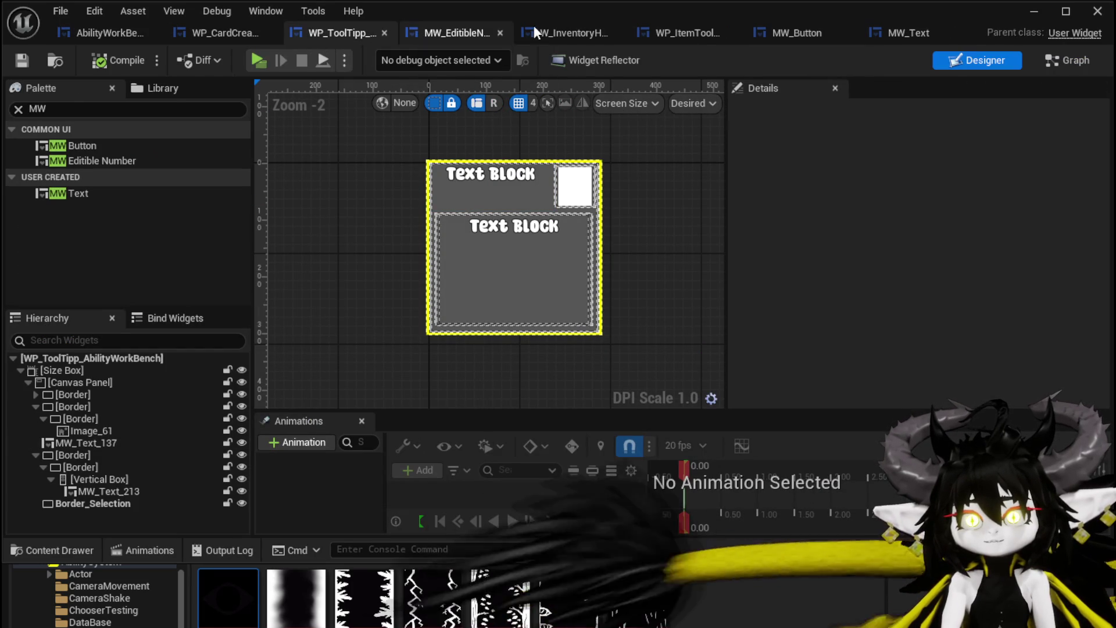
{"action": "left_click", "coordinate": [686, 39]}
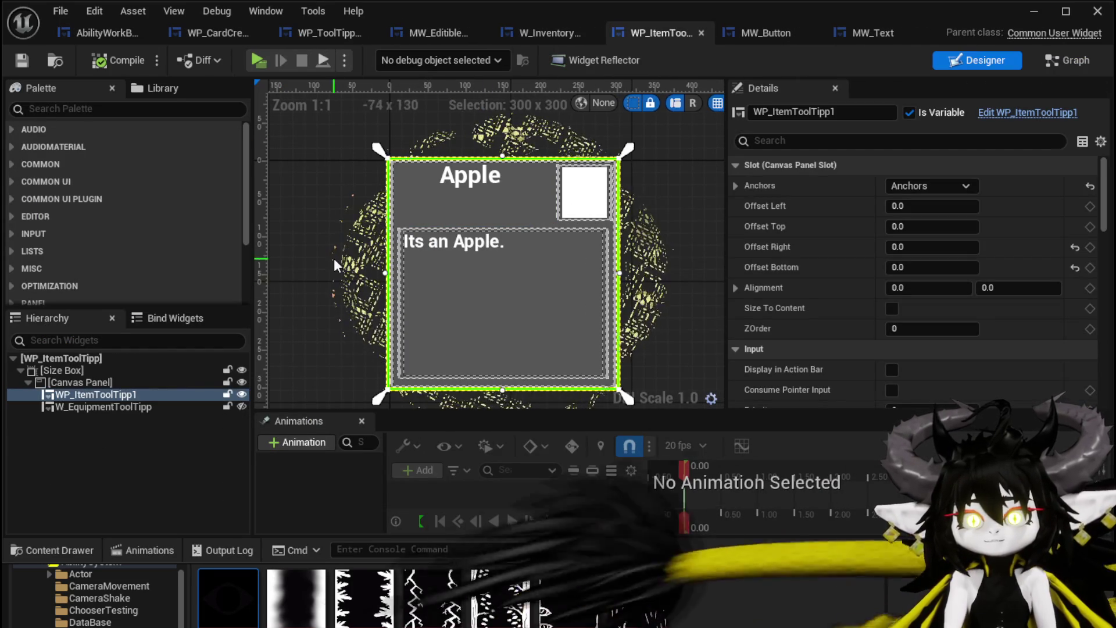
{"action": "left_click", "coordinate": [1029, 113]}
{"action": "left_click", "coordinate": [68, 444]}
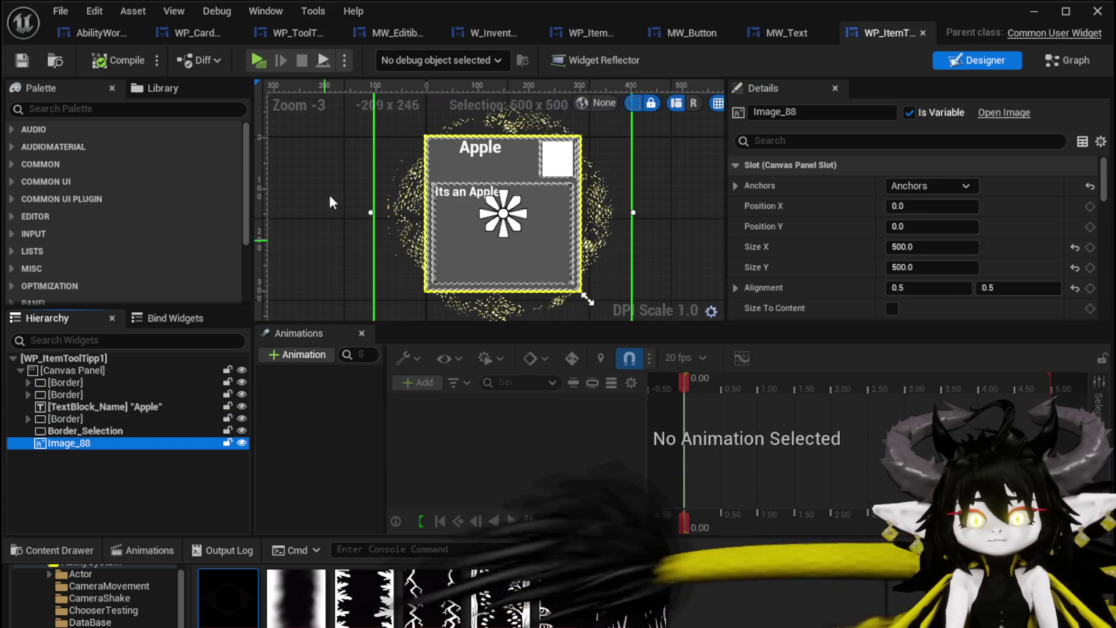
{"action": "left_click", "coordinate": [291, 39]}
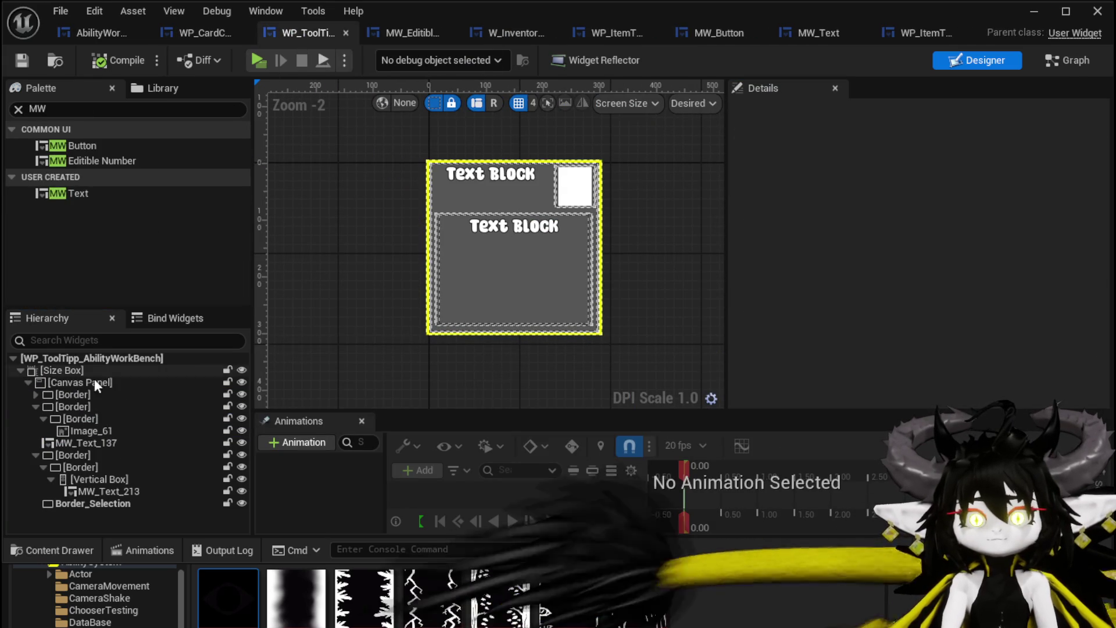
{"action": "mouse_move", "coordinate": [72, 192]}
{"action": "left_mouse_down"}
{"action": "mouse_move", "coordinate": [55, 360]}
{"action": "mouse_move", "coordinate": [218, 370]}
{"action": "left_mouse_up"}
{"action": "left_click", "coordinate": [889, 426]}
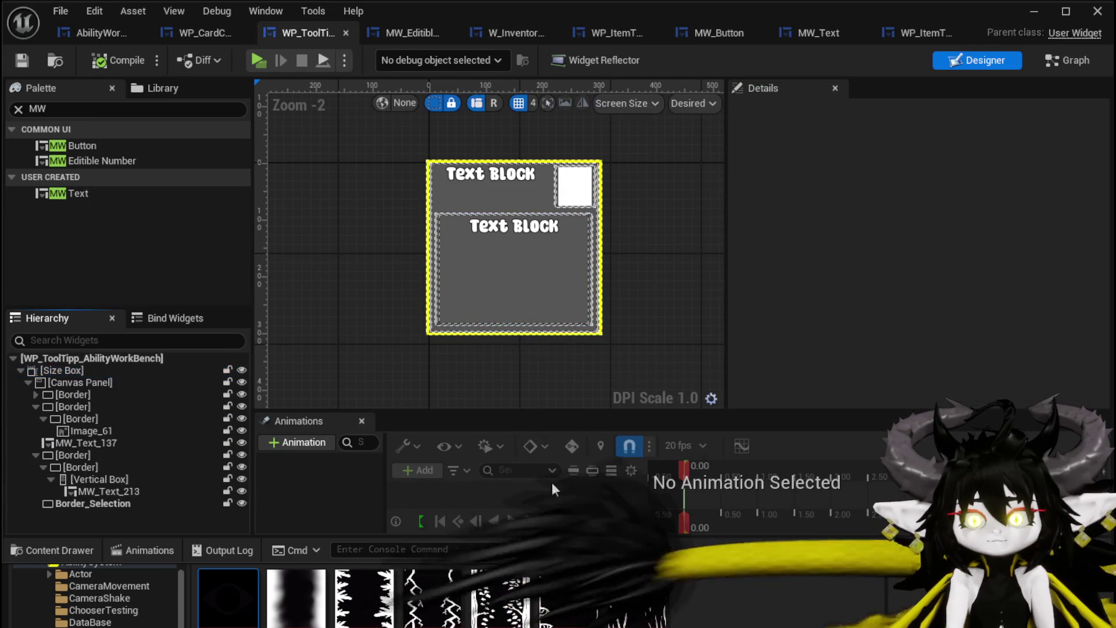
{"action": "left_click", "coordinate": [87, 383]}
{"action": "key", "text": "ctrl+v"}
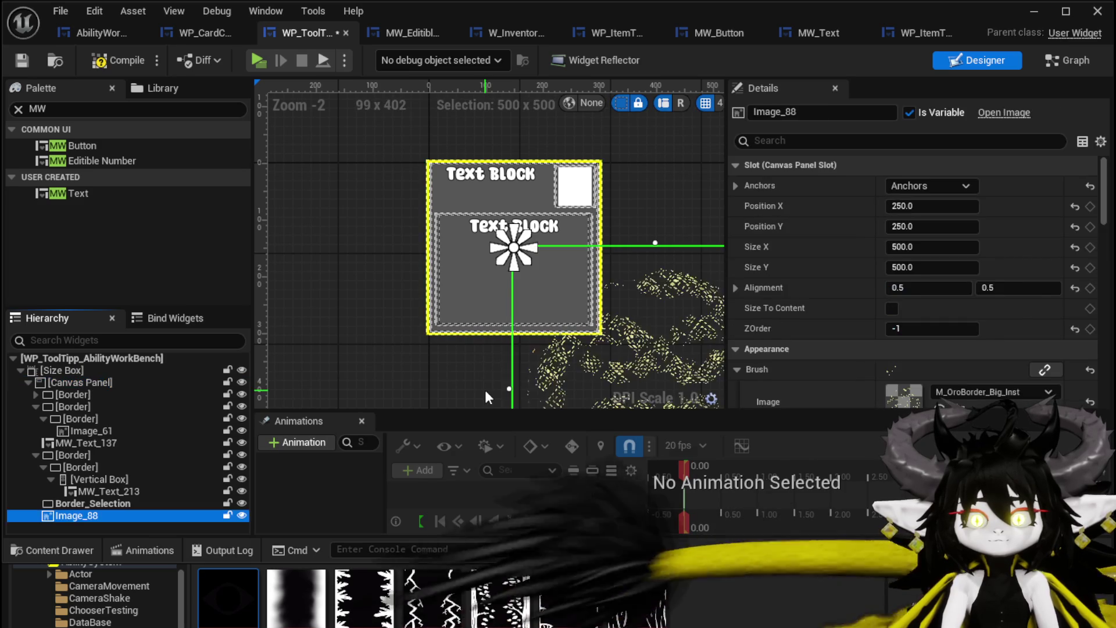
- Set the pasted border image's position to X 0, Y 0, then compile and save
{"action": "left_click", "coordinate": [931, 206]}
{"action": "type", "text": "0"}
{"action": "key", "text": "Return"}
{"action": "left_click", "coordinate": [930, 226]}
{"action": "type", "text": "0"}
{"action": "key", "text": "Return"}
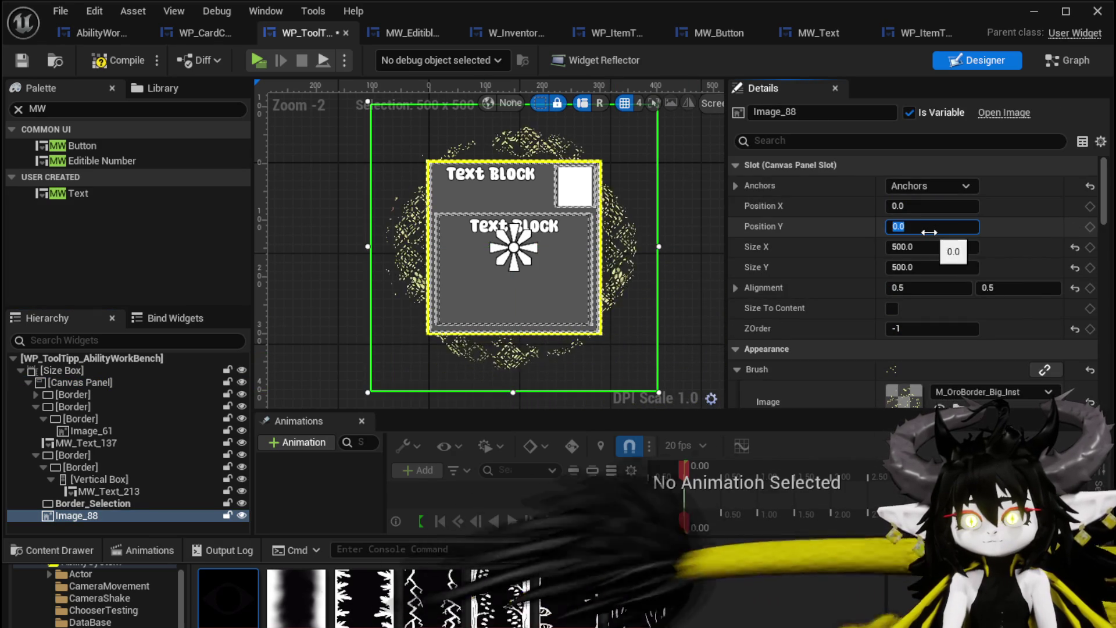
{"action": "left_click", "coordinate": [98, 63]}
{"action": "left_click", "coordinate": [23, 59]}
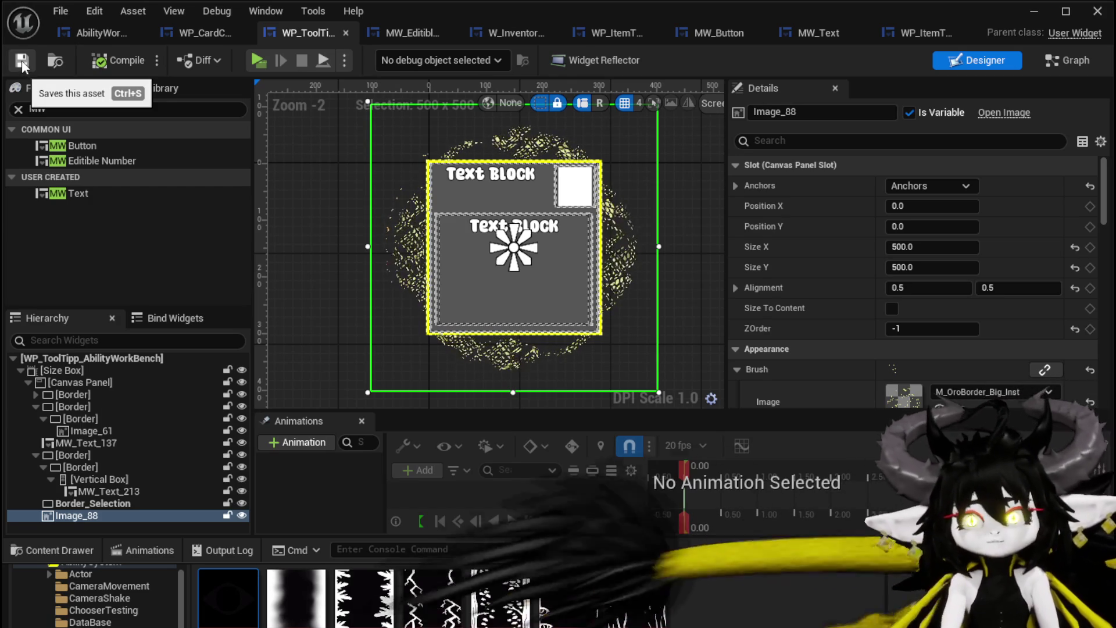
- In the tooltip widget's graph, add a function named SetData and compile
{"action": "left_click", "coordinate": [1047, 63]}
{"action": "scroll", "coordinate": [85, 148], "scroll_direction": "up", "scroll_amount": 2}
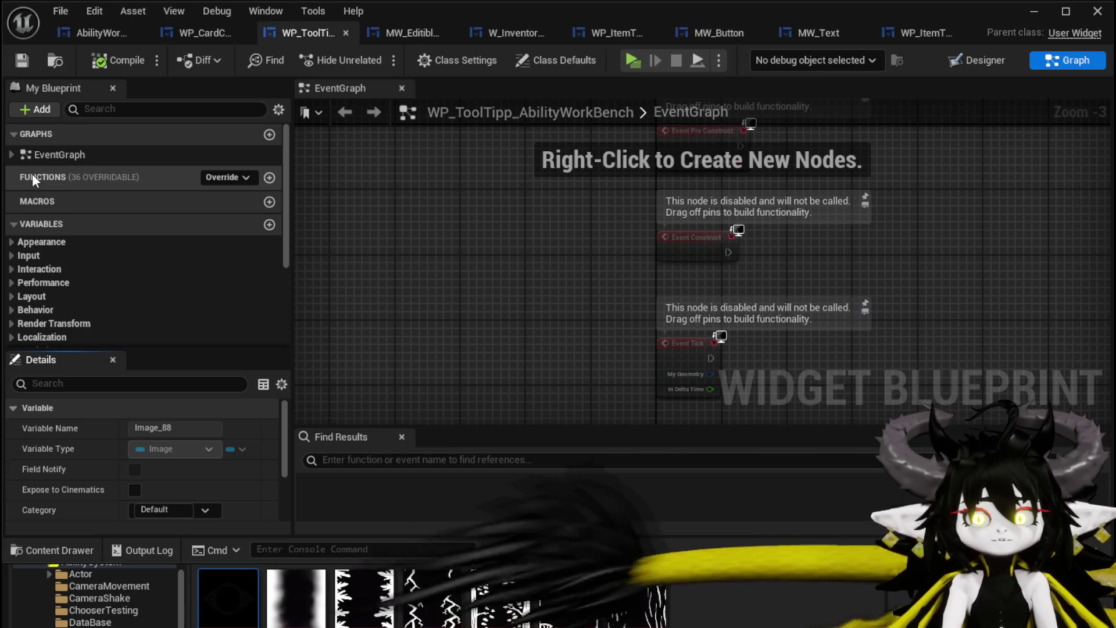
{"action": "left_click", "coordinate": [268, 177]}
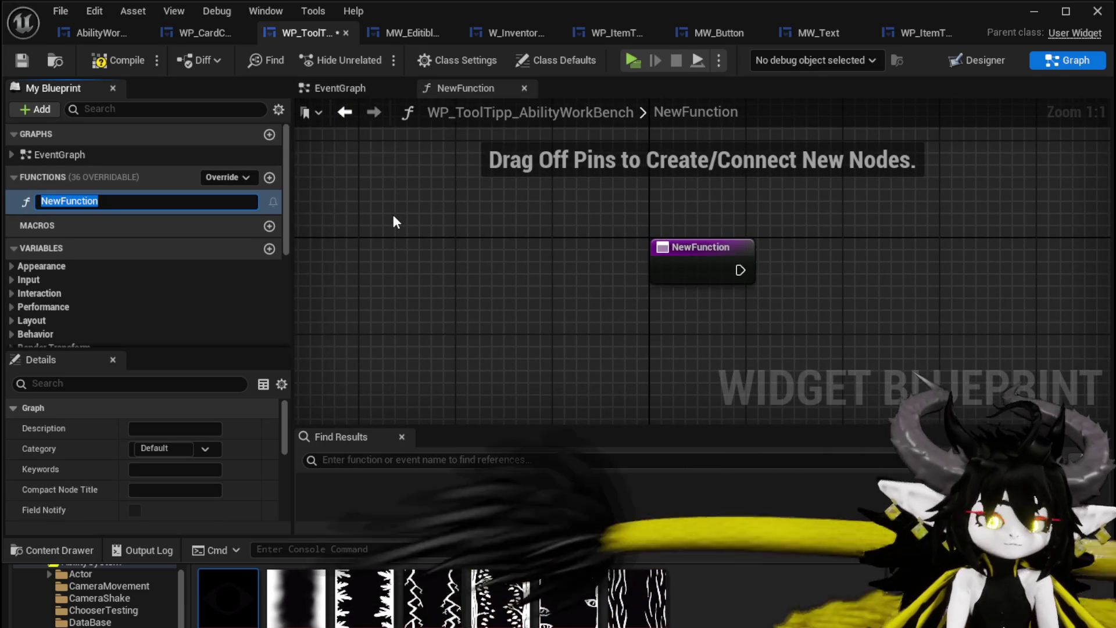
{"action": "type", "text": "SetData"}
{"action": "key", "text": "Return"}
{"action": "left_click", "coordinate": [119, 59]}
{"action": "left_click_drag", "start_coordinate": [576, 236], "coordinate": [470, 249]}
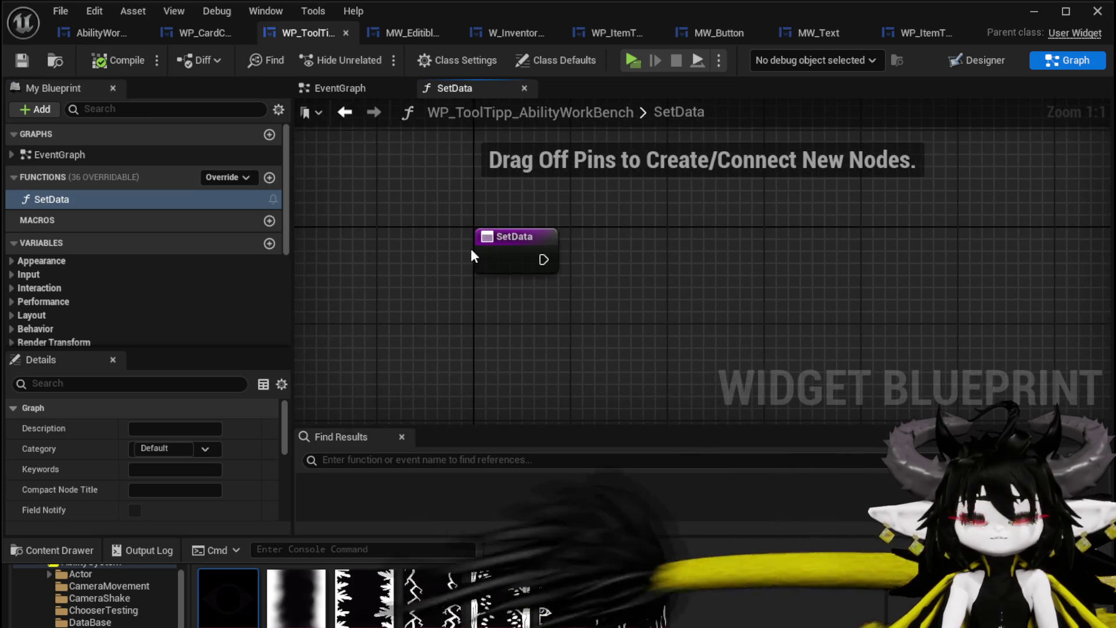
{"action": "left_click", "coordinate": [512, 256]}
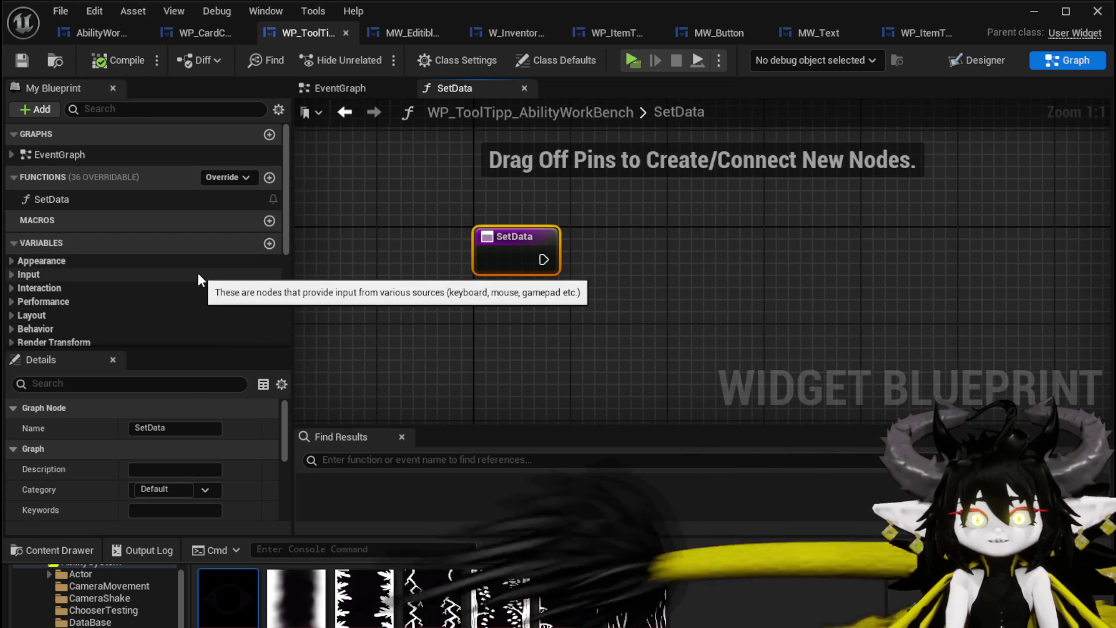
{"action": "scroll", "coordinate": [236, 296], "scroll_direction": "down", "scroll_amount": 5}
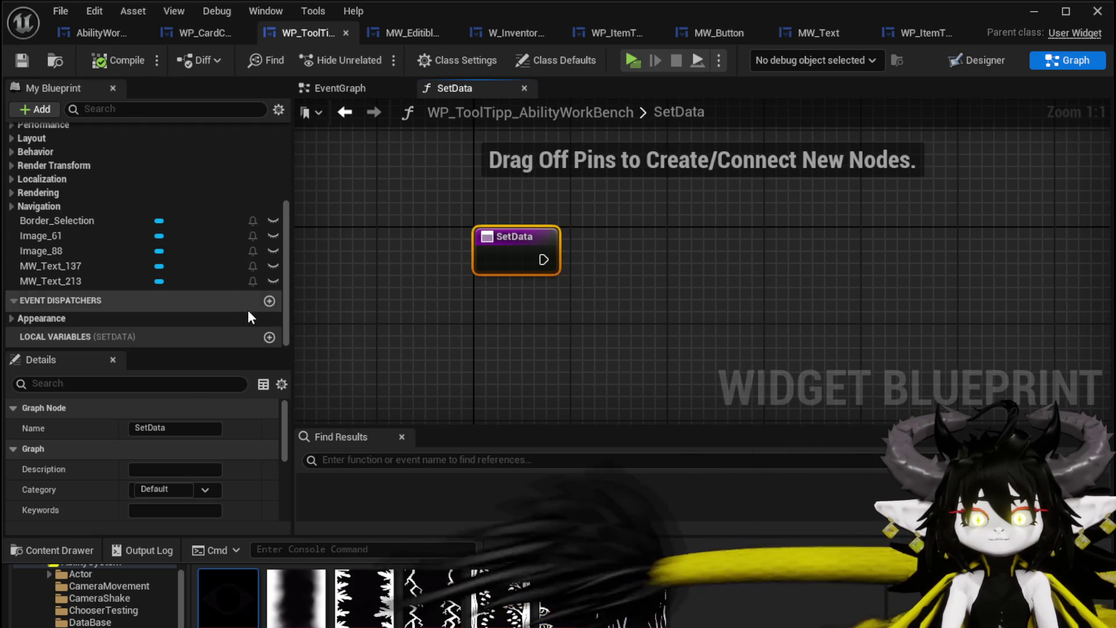
{"action": "scroll", "coordinate": [228, 267], "scroll_direction": "up", "scroll_amount": 4}
{"action": "scroll", "coordinate": [183, 316], "scroll_direction": "down", "scroll_amount": 4}
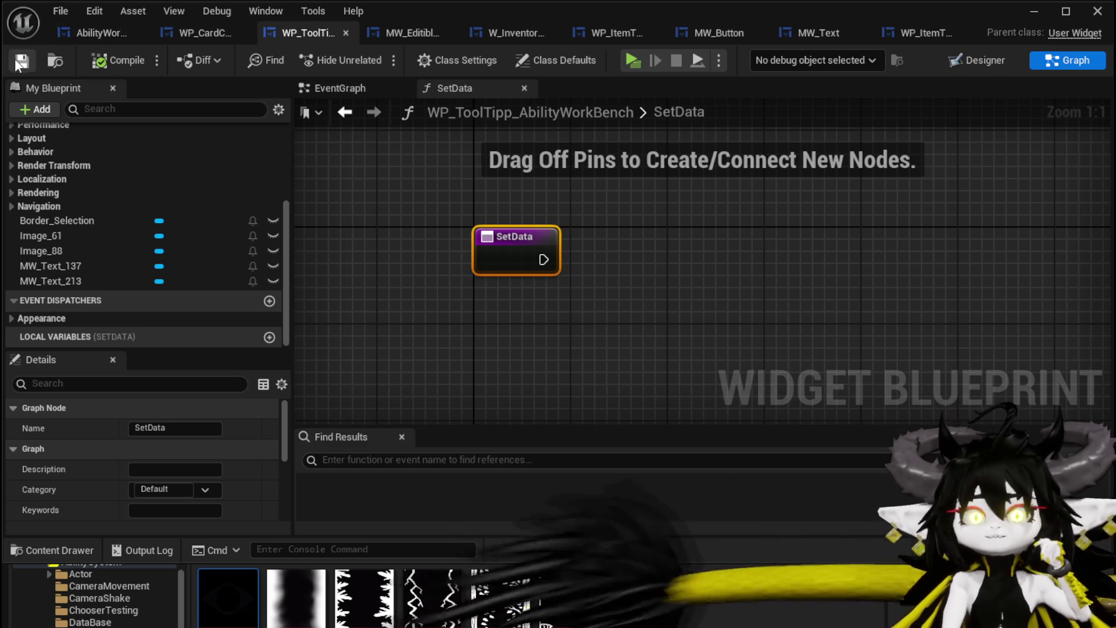
- Play the level, open the ability workbench with E, and check the card's tooltip and targeting choices
{"action": "left_click", "coordinate": [1037, 9]}
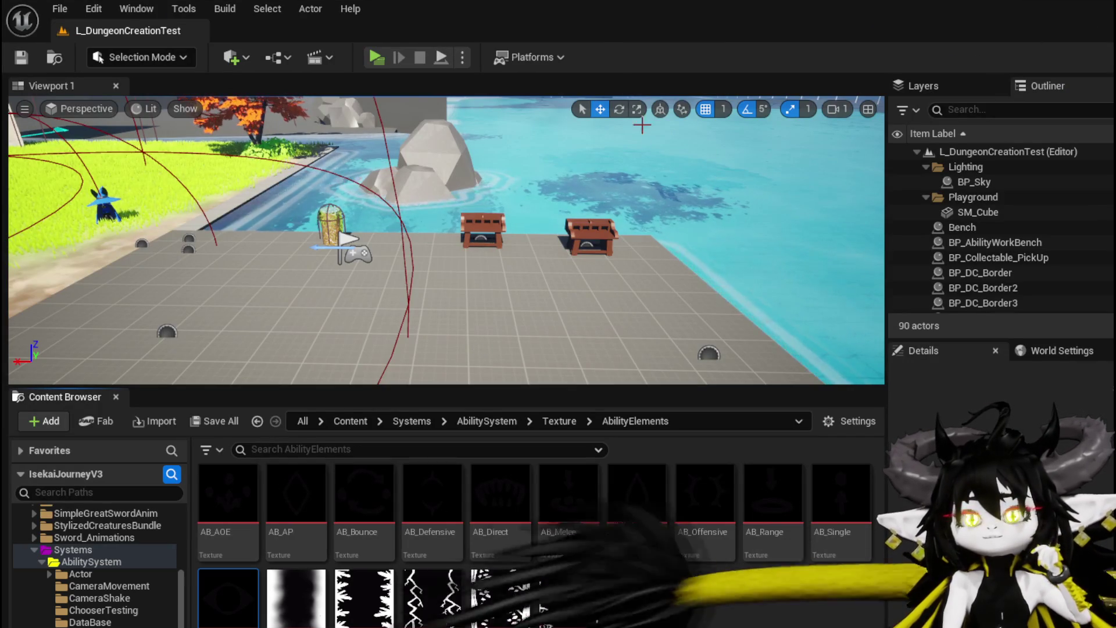
{"action": "left_click", "coordinate": [375, 57]}
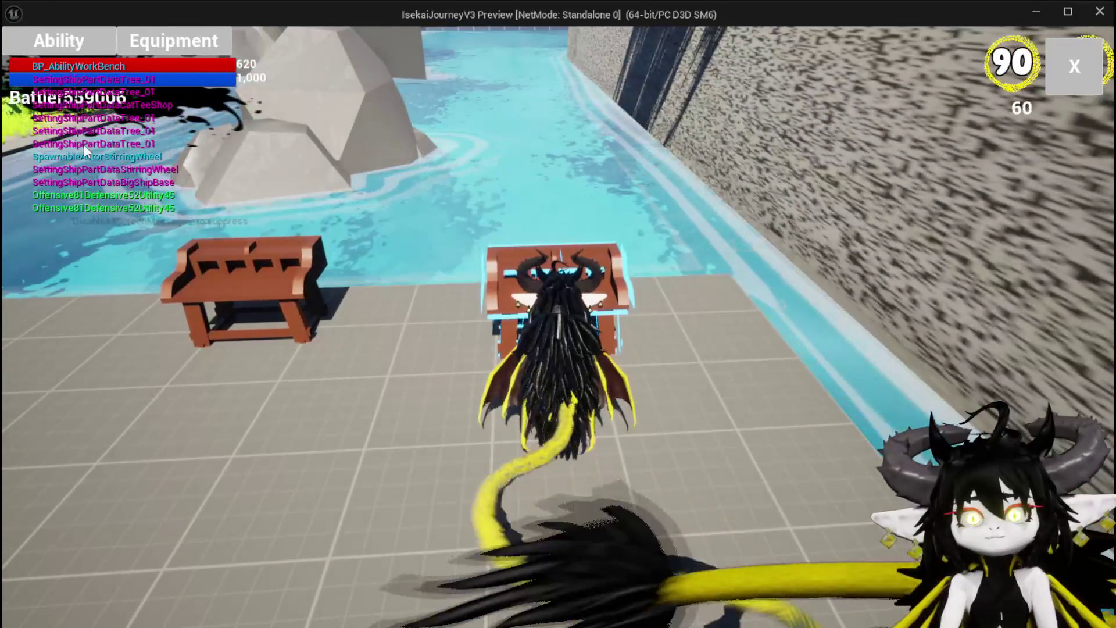
{"action": "key", "text": "e"}
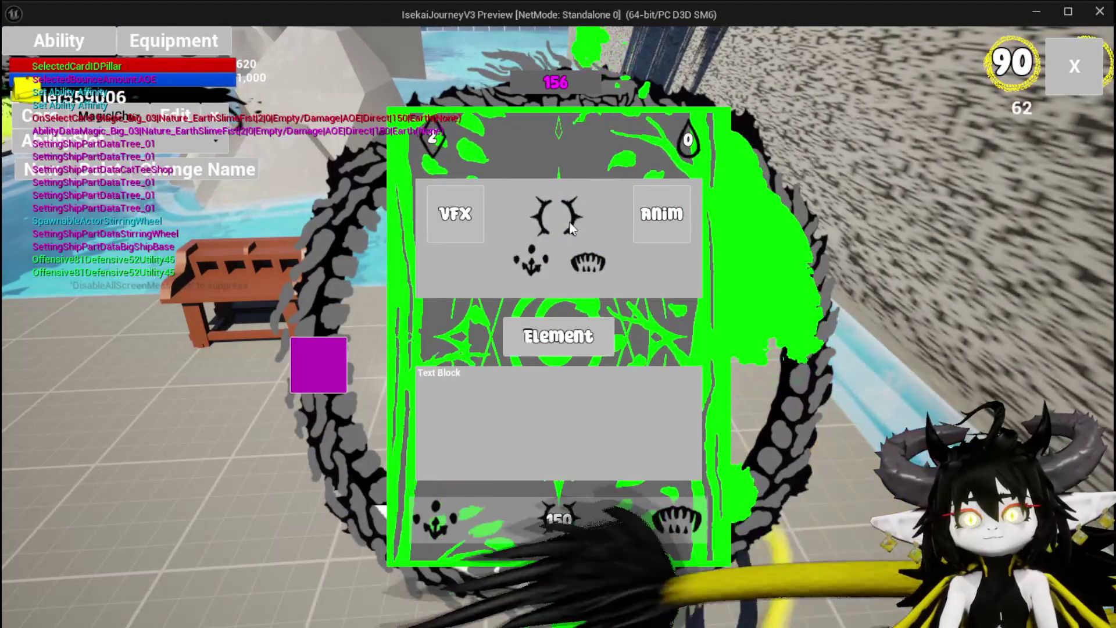
{"action": "mouse_move", "coordinate": [466, 143]}
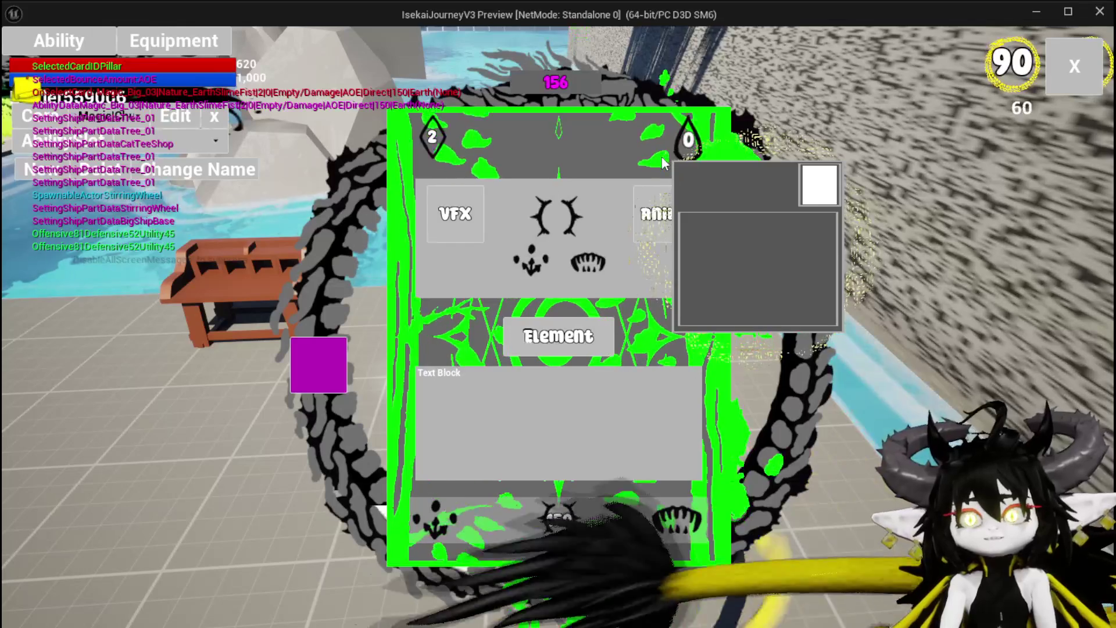
{"action": "mouse_move", "coordinate": [446, 507]}
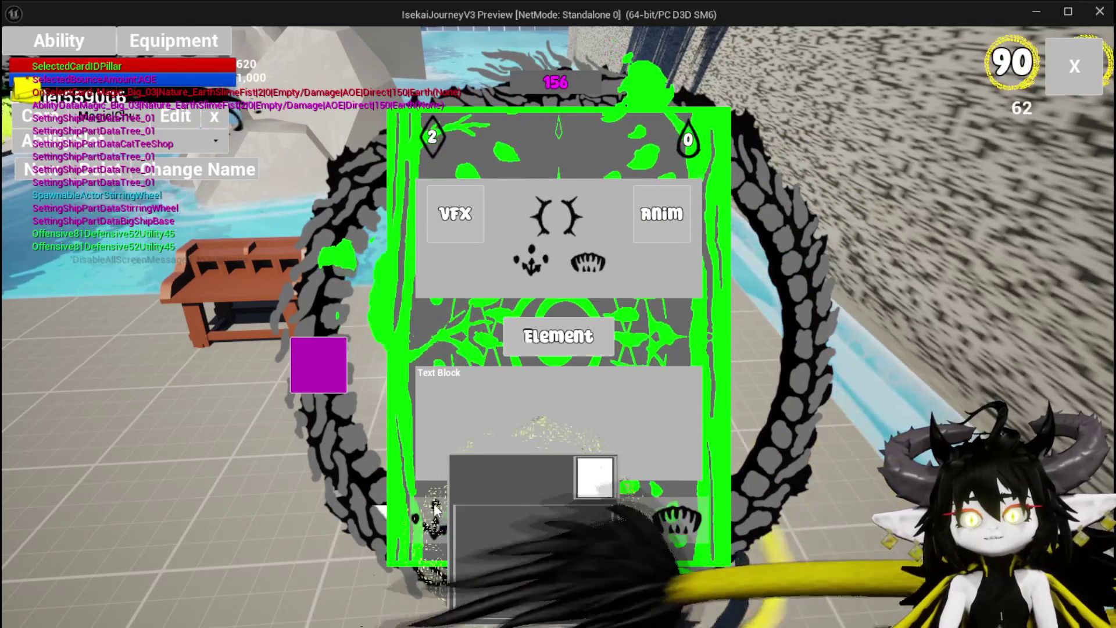
{"action": "left_click", "coordinate": [435, 506]}
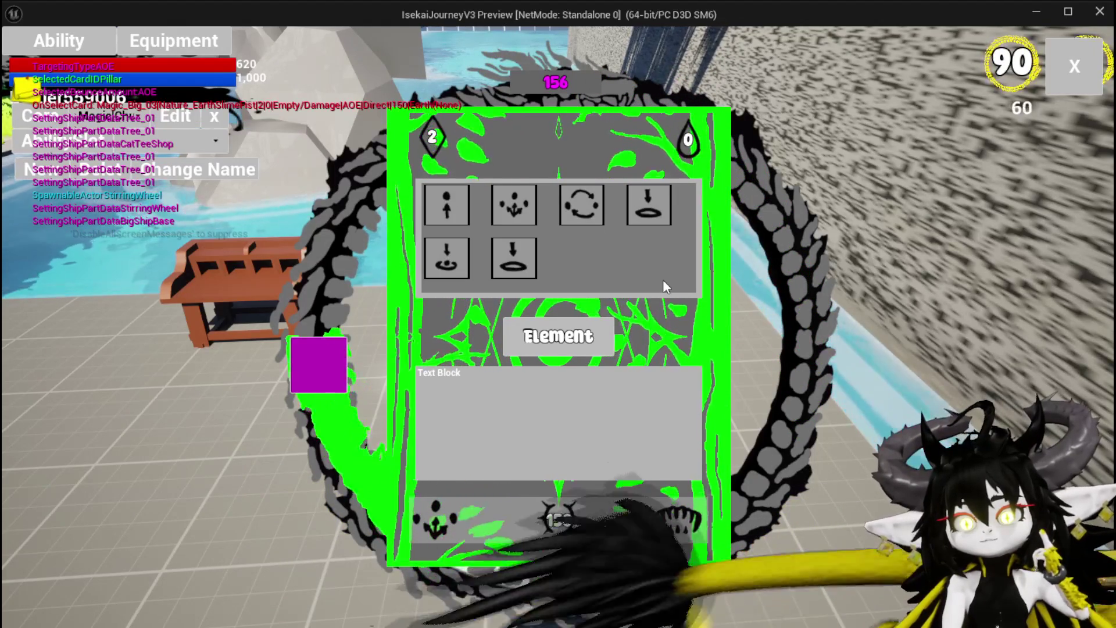
- Pick the eye element on the card, show its VFX slot grid, then stop play with Esc
{"action": "left_click", "coordinate": [679, 515]}
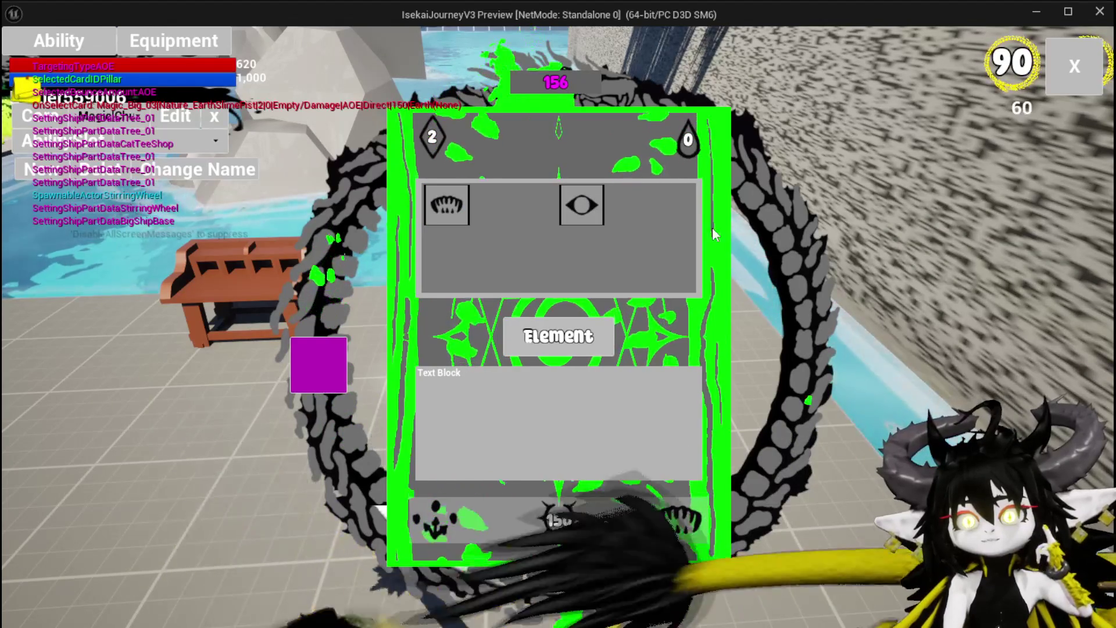
{"action": "left_click", "coordinate": [585, 205]}
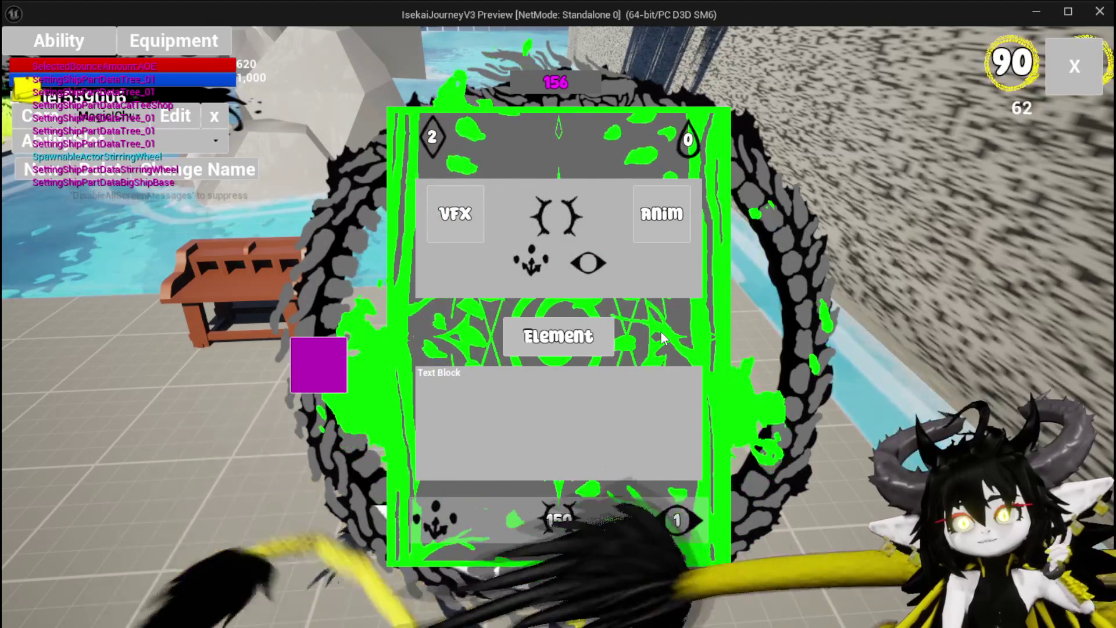
{"action": "mouse_move", "coordinate": [671, 217]}
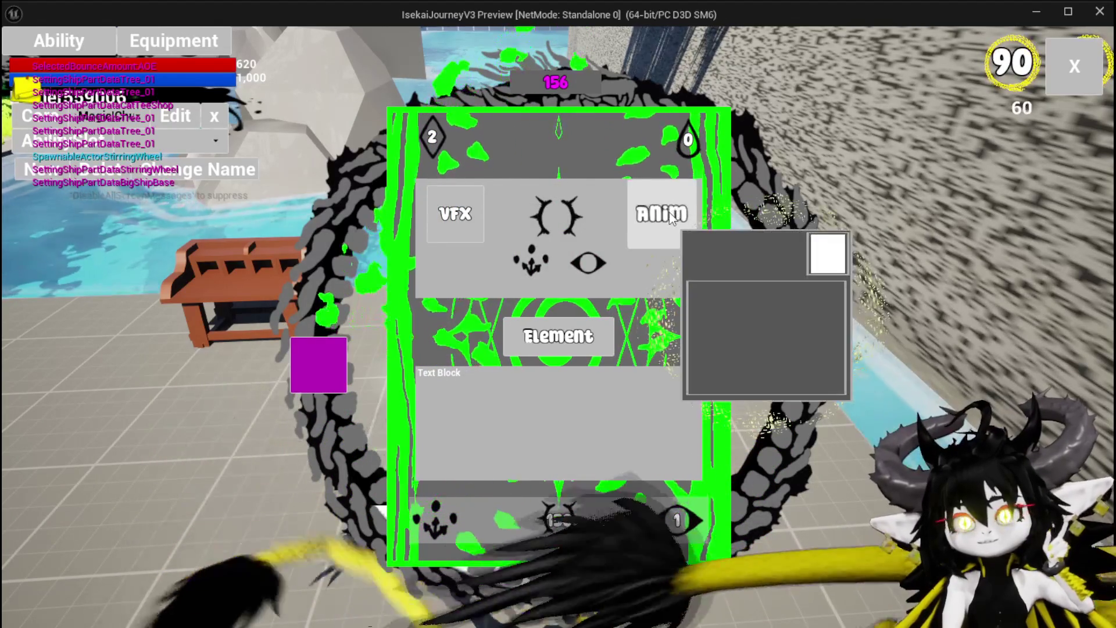
{"action": "mouse_move", "coordinate": [437, 215]}
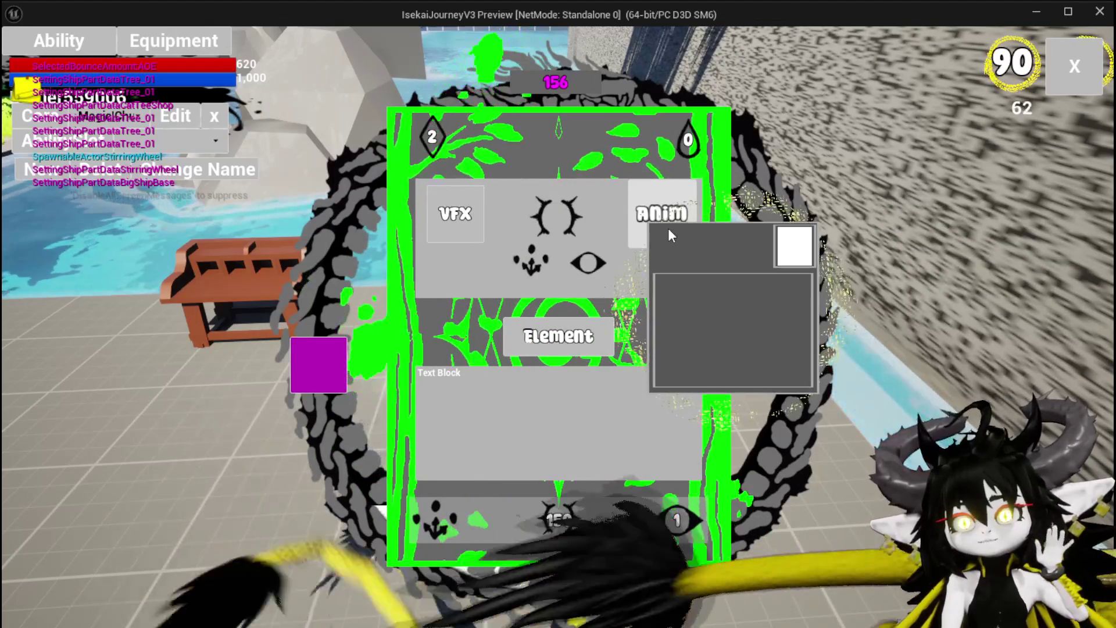
{"action": "left_click", "coordinate": [668, 228]}
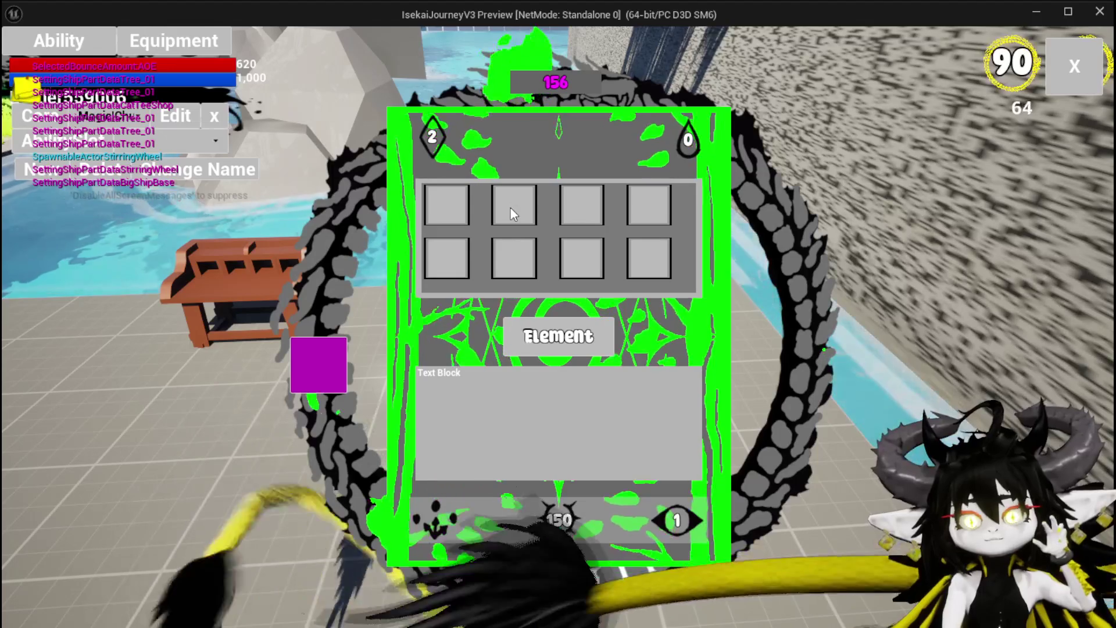
{"action": "key", "text": "Escape"}
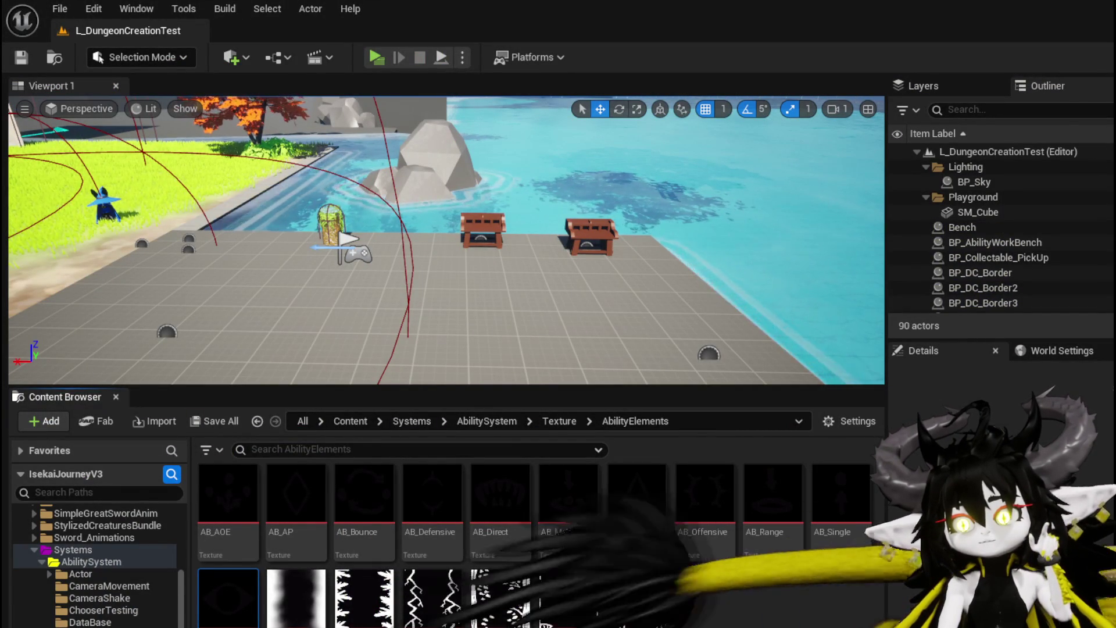
- Add a String input named EventData to SetData and drag a wire from its pin
{"action": "key", "text": "alt+Tab"}
{"action": "scroll", "coordinate": [250, 430], "scroll_direction": "down", "scroll_amount": 5}
{"action": "left_click", "coordinate": [269, 449]}
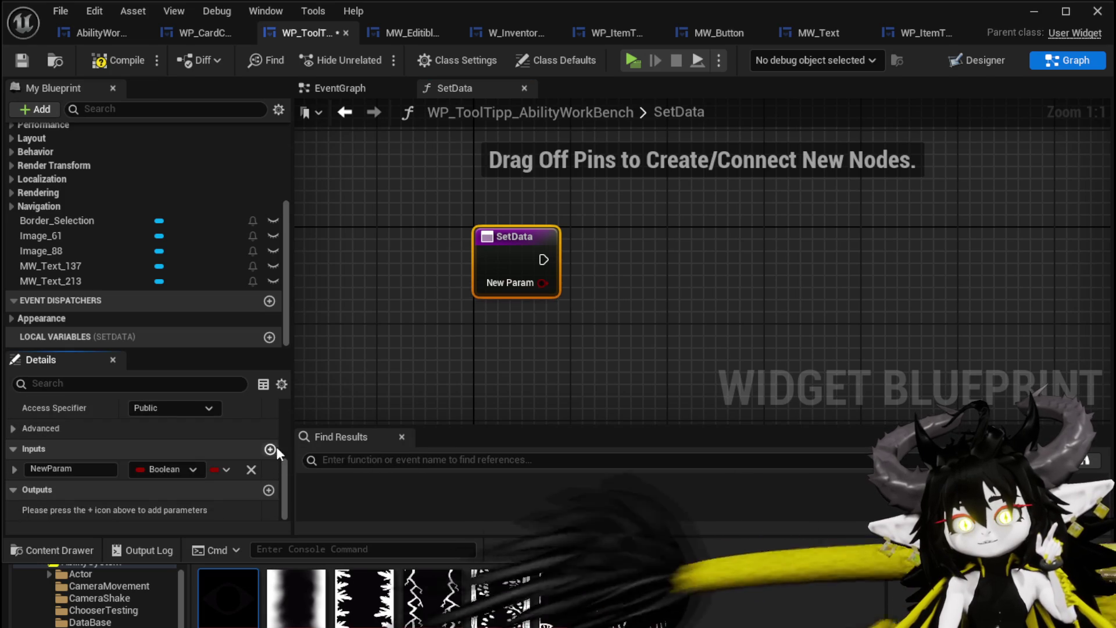
{"action": "left_click", "coordinate": [165, 469]}
{"action": "left_click", "coordinate": [208, 273]}
{"action": "double_click", "coordinate": [63, 468]}
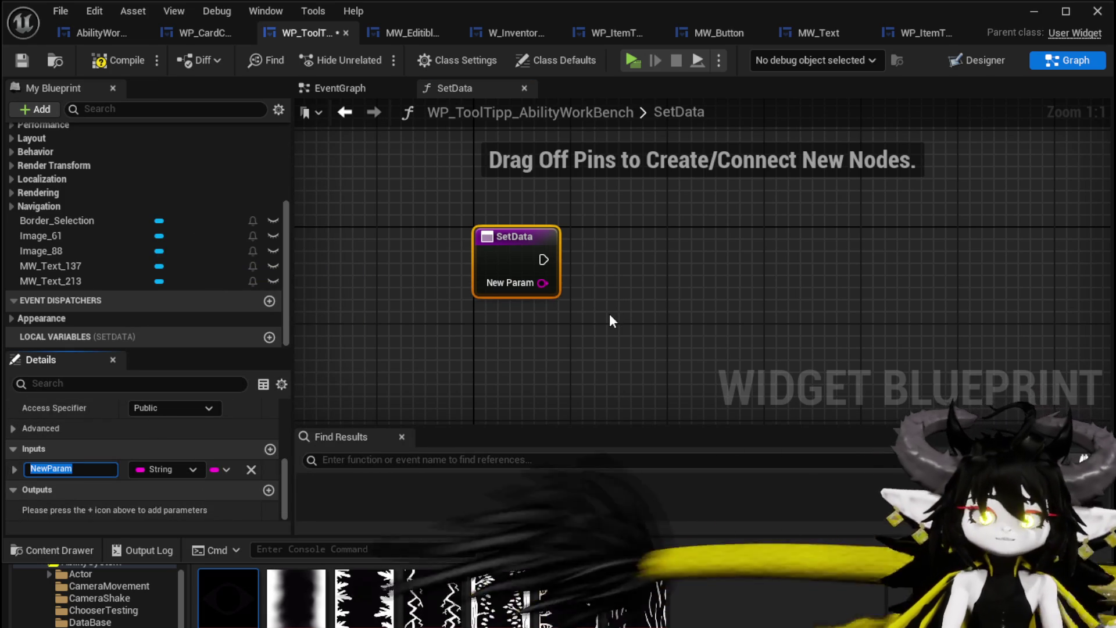
{"action": "type", "text": "EventData"}
{"action": "key", "text": "Return"}
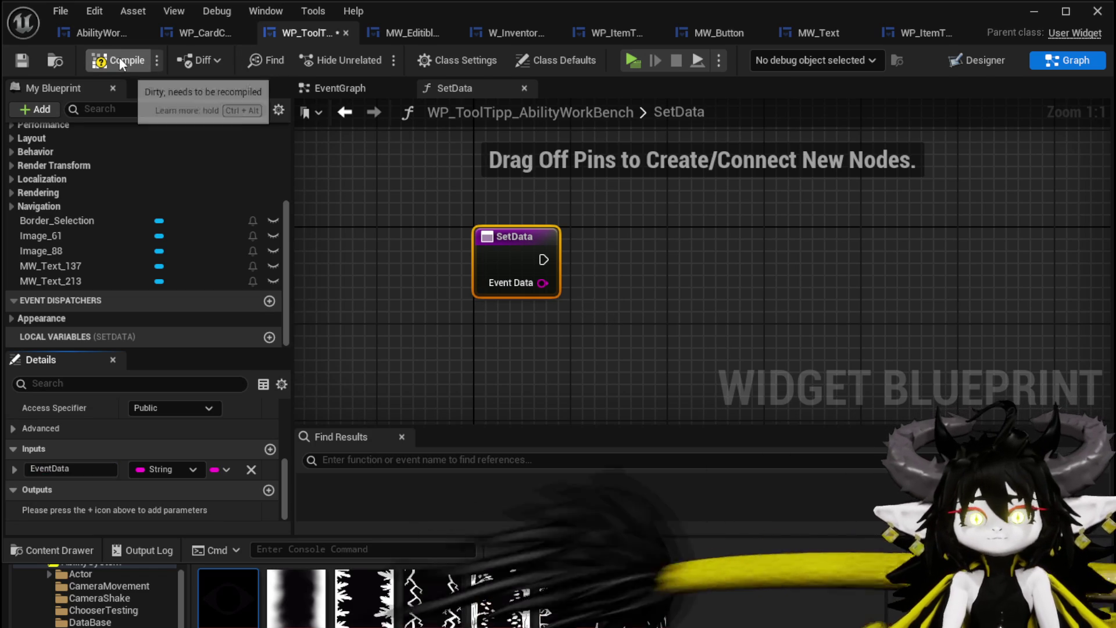
{"action": "left_click_drag", "start_coordinate": [734, 333], "coordinate": [618, 349]}
{"action": "left_click_drag", "start_coordinate": [426, 299], "coordinate": [564, 314]}
- Feed Event Data into a new Switch on String node
{"action": "type", "text": "Switch"}
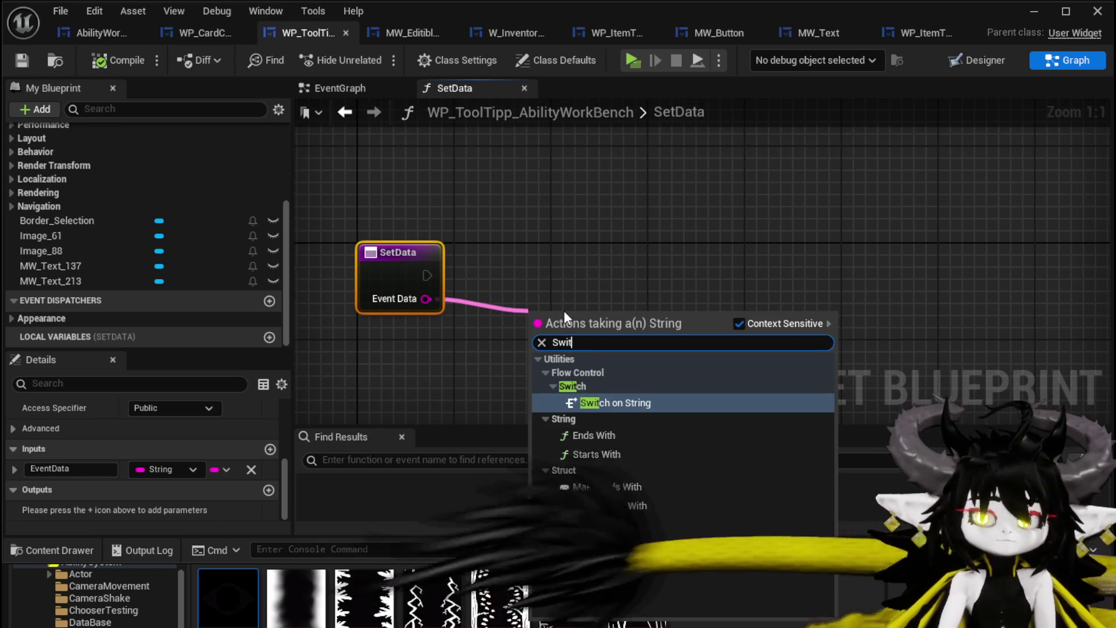
{"action": "key", "text": "Return"}
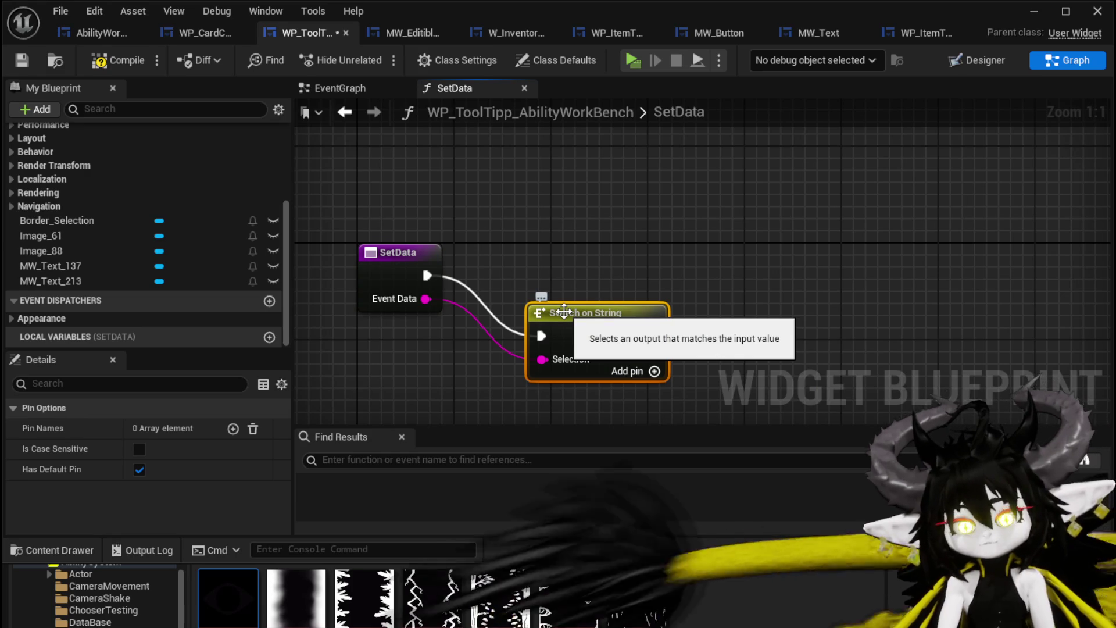
{"action": "left_click_drag", "start_coordinate": [564, 312], "coordinate": [576, 256]}
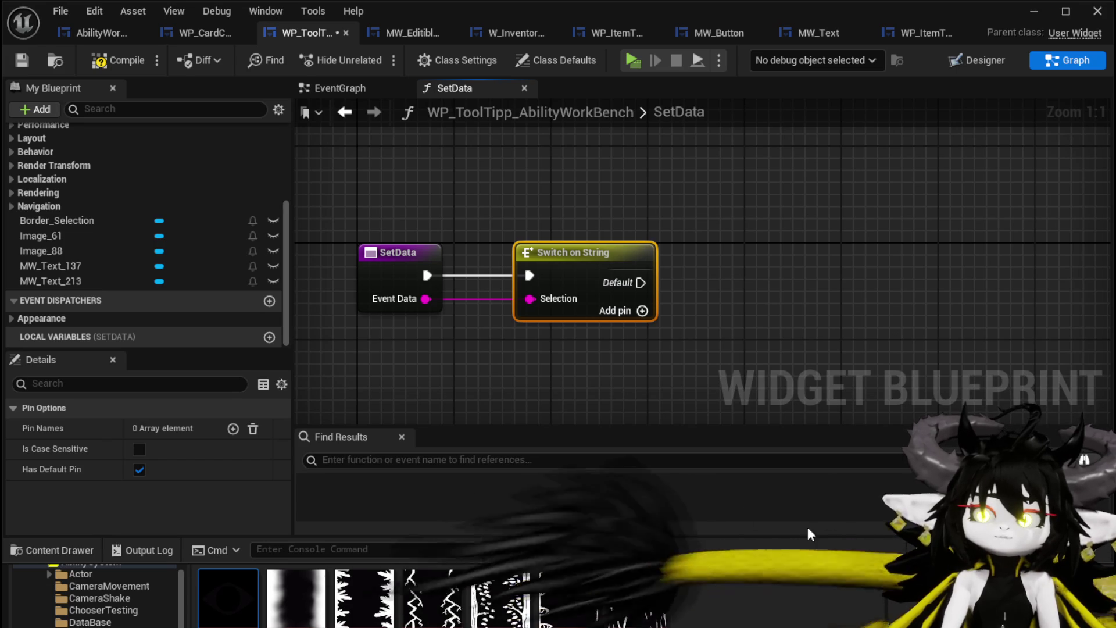
- Save and compile the tooltip widget, then go to the AbilityWorkBenchUI blueprint
{"action": "key", "text": "ctrl+shift+s"}
{"action": "key", "text": "Return"}
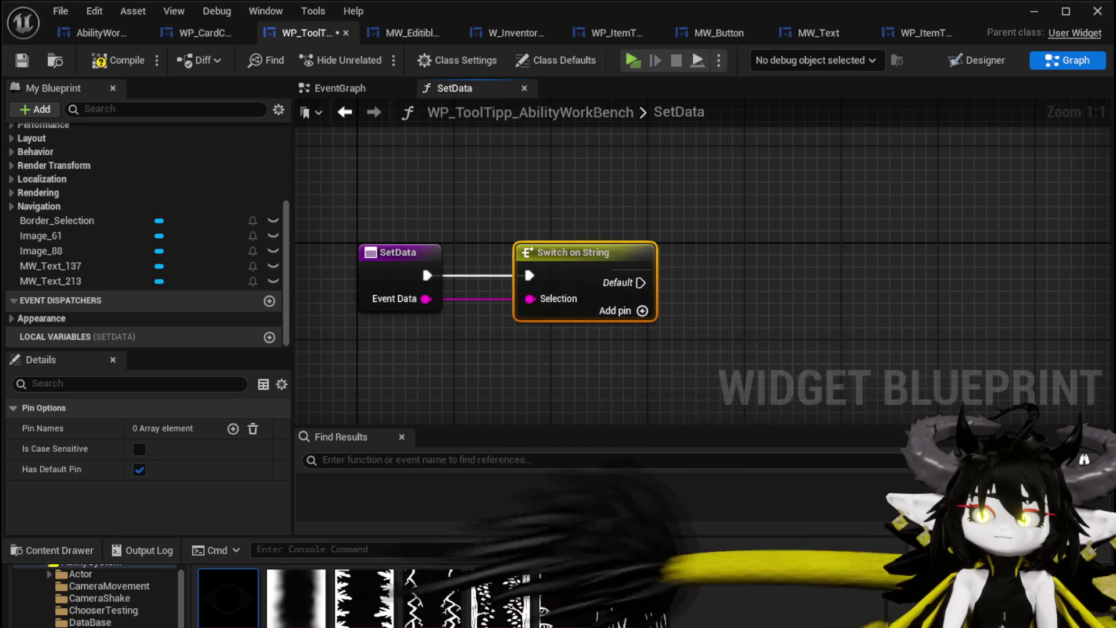
{"action": "left_click", "coordinate": [114, 59]}
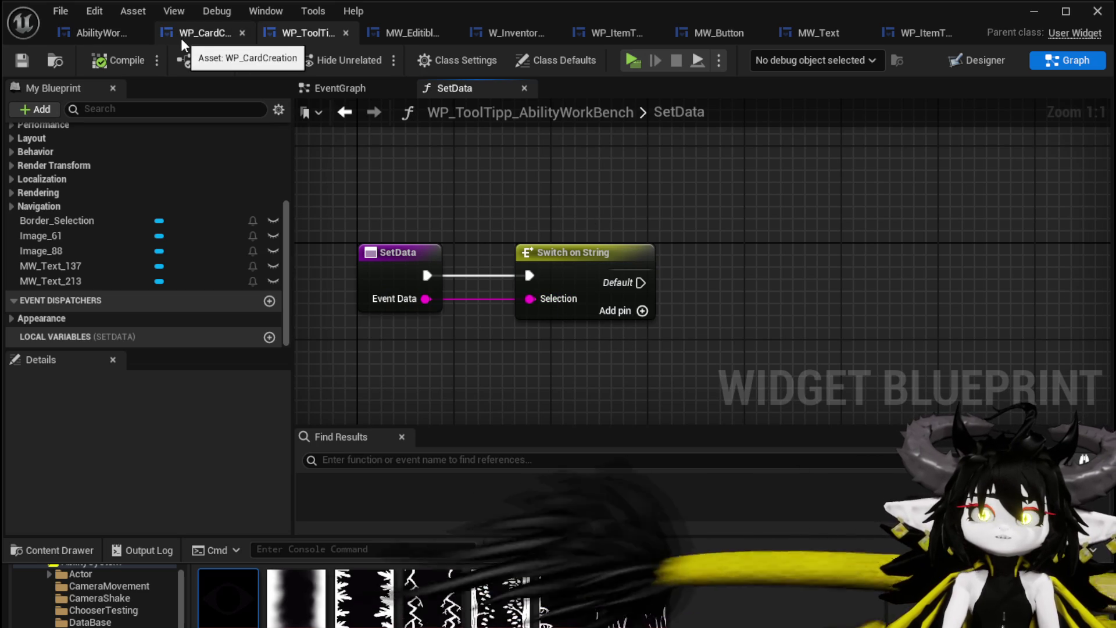
{"action": "left_click", "coordinate": [119, 31]}
{"action": "scroll", "coordinate": [180, 197], "scroll_direction": "up", "scroll_amount": 8}
{"action": "scroll", "coordinate": [181, 192], "scroll_direction": "up", "scroll_amount": 10}
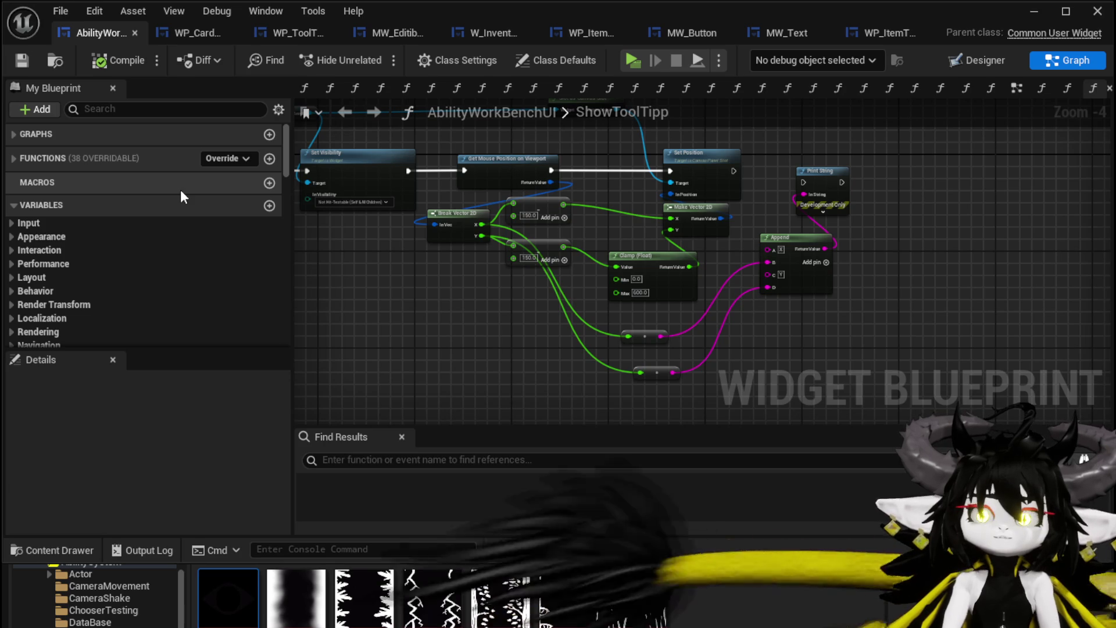
- Open DisplayOptions and pan to its Switch on String with Value, MP, AP and Targeting outputs
{"action": "left_click", "coordinate": [32, 153]}
{"action": "scroll", "coordinate": [89, 238], "scroll_direction": "down", "scroll_amount": 10}
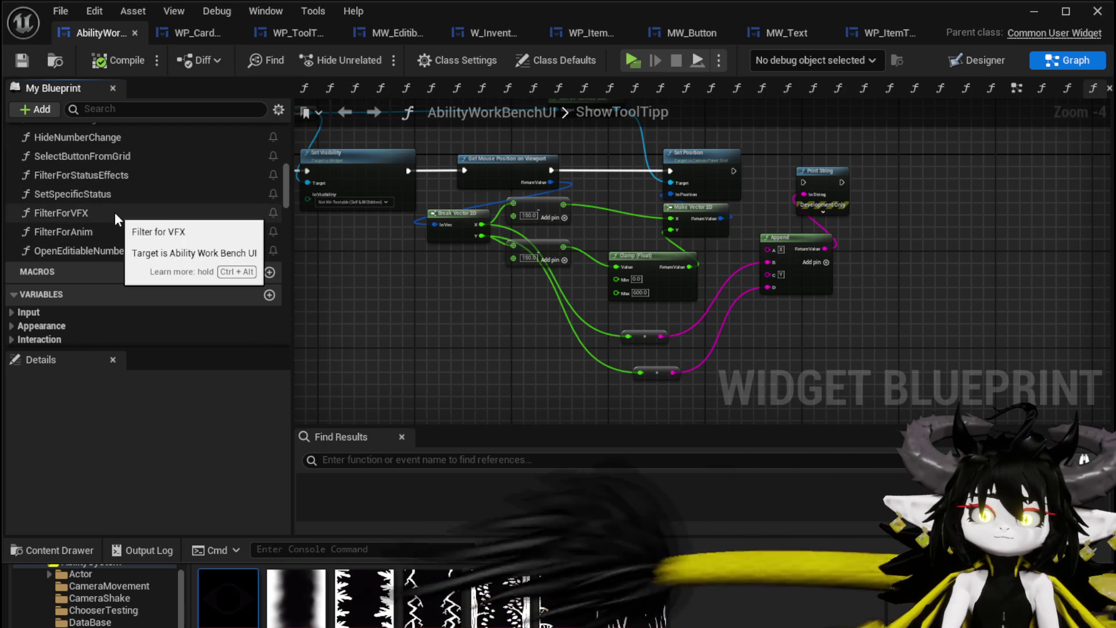
{"action": "scroll", "coordinate": [114, 213], "scroll_direction": "up", "scroll_amount": 1}
{"action": "scroll", "coordinate": [114, 212], "scroll_direction": "up", "scroll_amount": 1}
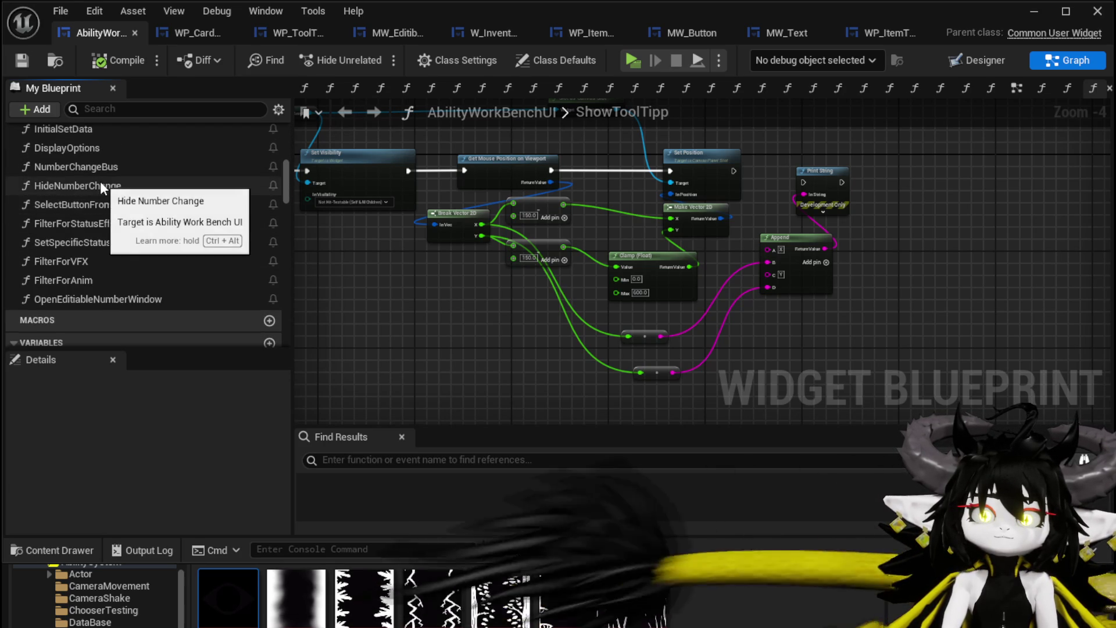
{"action": "scroll", "coordinate": [100, 179], "scroll_direction": "up", "scroll_amount": 1}
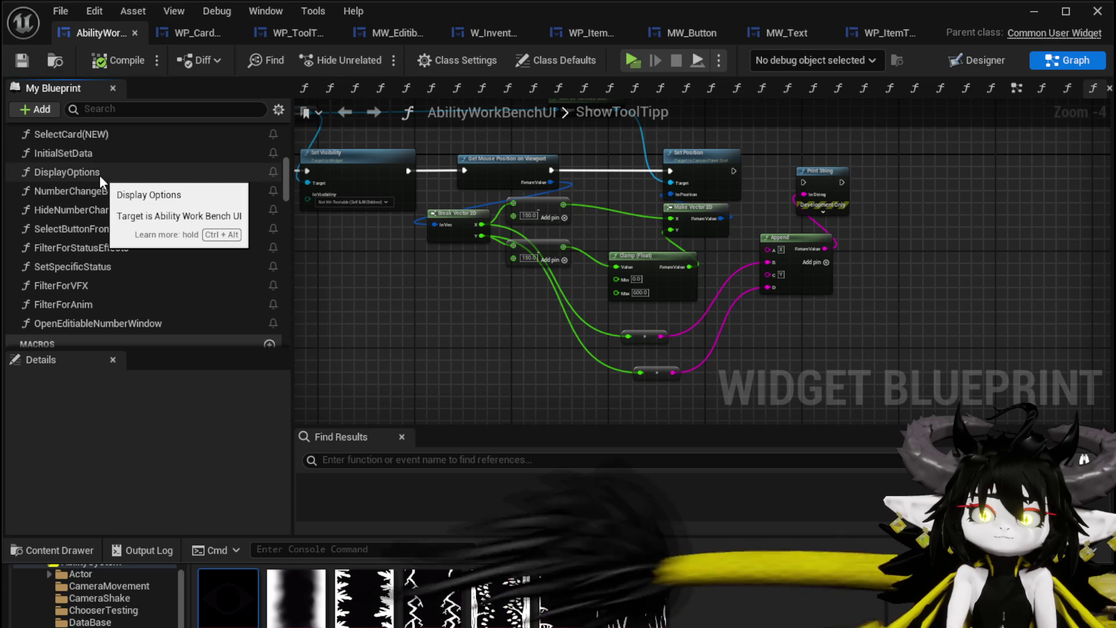
{"action": "double_click", "coordinate": [124, 177]}
{"action": "scroll", "coordinate": [503, 293], "scroll_direction": "down", "scroll_amount": 4}
{"action": "scroll", "coordinate": [504, 294], "scroll_direction": "up", "scroll_amount": 5}
{"action": "left_click_drag", "start_coordinate": [326, 367], "coordinate": [389, 349]}
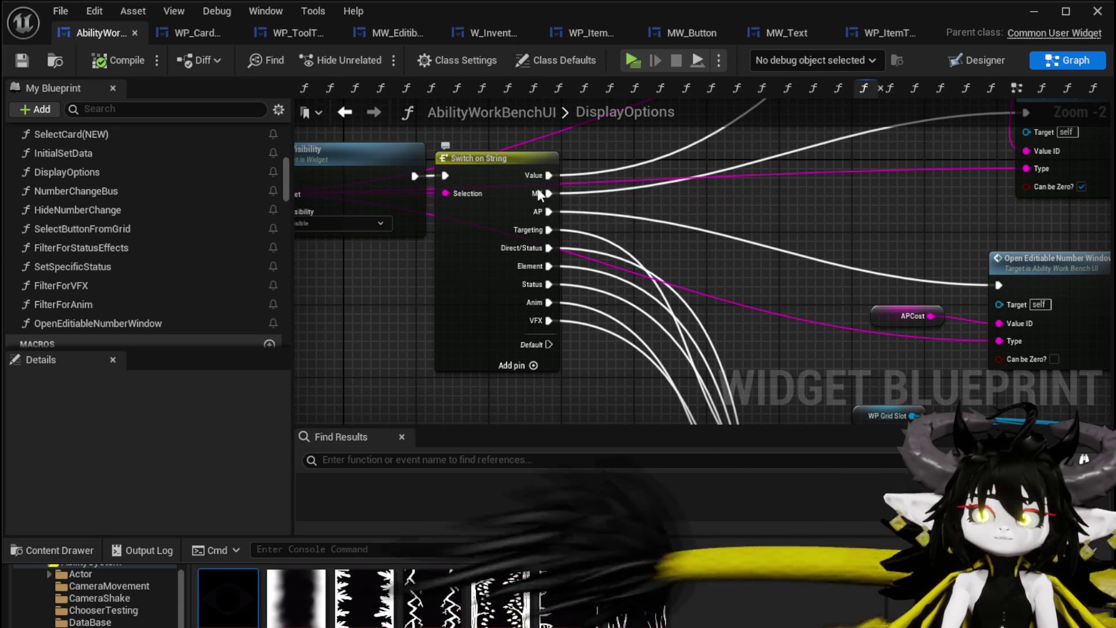
{"action": "mouse_move", "coordinate": [399, 356]}
{"action": "left_mouse_down"}
{"action": "mouse_move", "coordinate": [489, 376]}
{"action": "mouse_move", "coordinate": [568, 420]}
{"action": "mouse_move", "coordinate": [601, 424]}
{"action": "mouse_move", "coordinate": [540, 406]}
{"action": "left_mouse_up"}
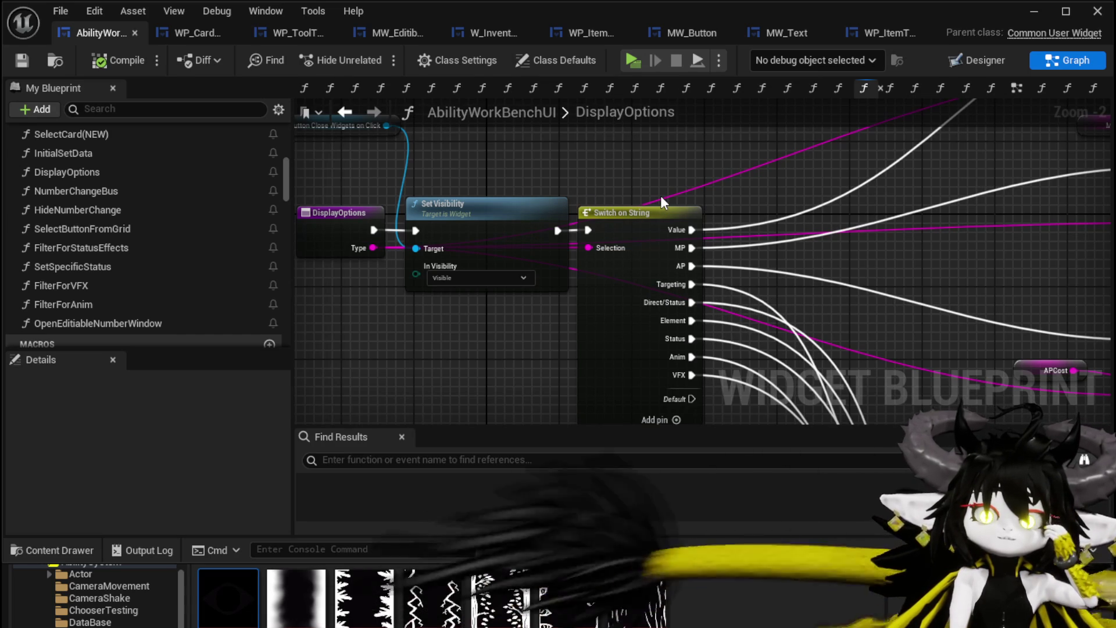
- Paste DisplayOptions' nine-option switch into SetData, replacing and rewiring the old Switch on String
{"action": "left_click", "coordinate": [650, 300]}
{"action": "left_click", "coordinate": [204, 33]}
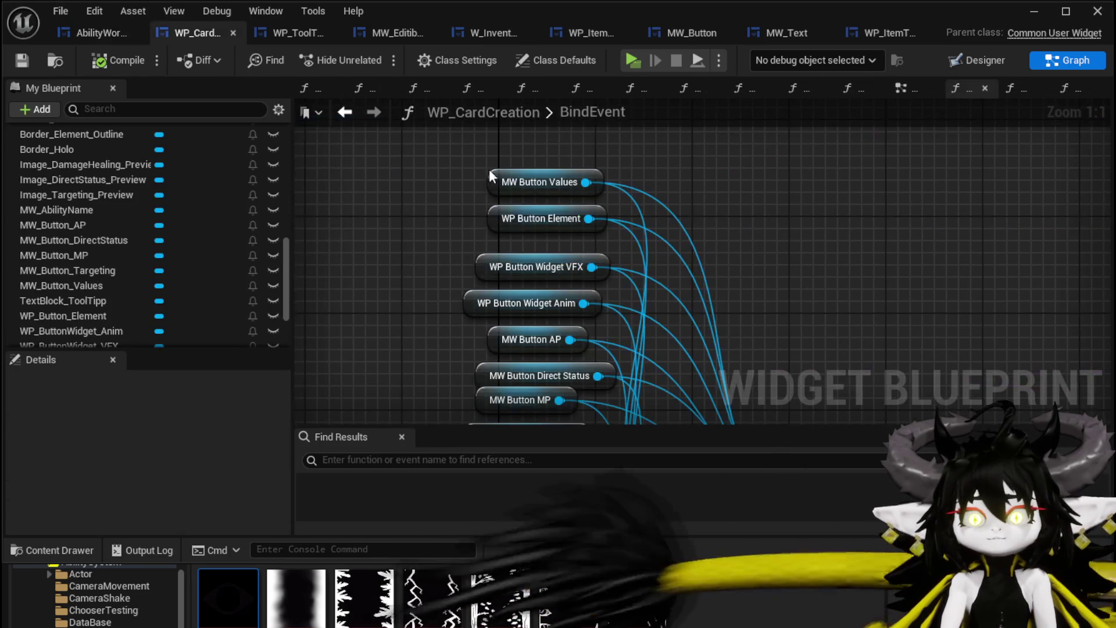
{"action": "left_click", "coordinate": [278, 36]}
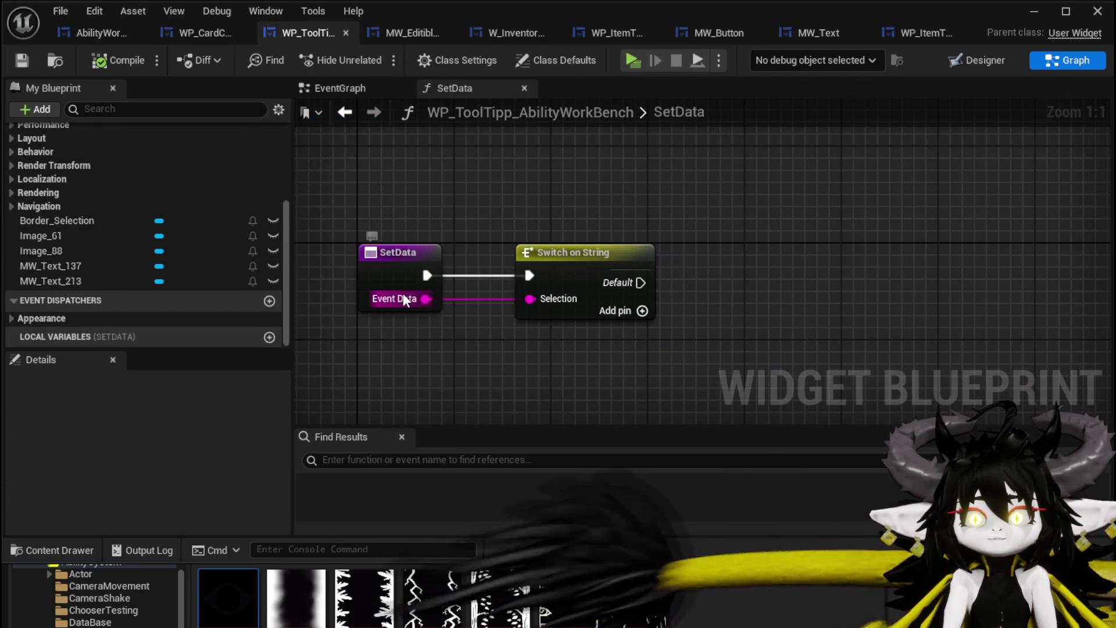
{"action": "key", "text": "ctrl+v"}
{"action": "left_click_drag", "start_coordinate": [775, 283], "coordinate": [763, 247]}
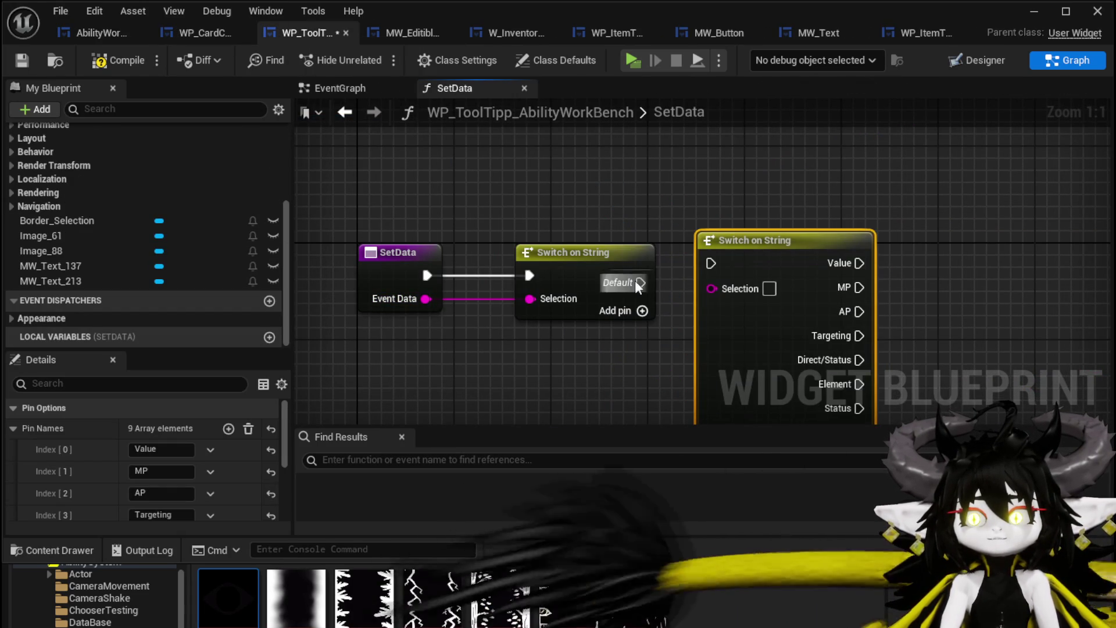
{"action": "mouse_move", "coordinate": [542, 300]}
{"action": "left_mouse_down"}
{"action": "mouse_move", "coordinate": [720, 288]}
{"action": "mouse_move", "coordinate": [588, 273]}
{"action": "left_mouse_up"}
{"action": "left_click", "coordinate": [598, 314]}
{"action": "key", "text": "Delete"}
{"action": "left_click_drag", "start_coordinate": [428, 275], "coordinate": [542, 275]}
{"action": "left_click_drag", "start_coordinate": [511, 217], "coordinate": [477, 167]}
{"action": "left_click_drag", "start_coordinate": [573, 210], "coordinate": [716, 210]}
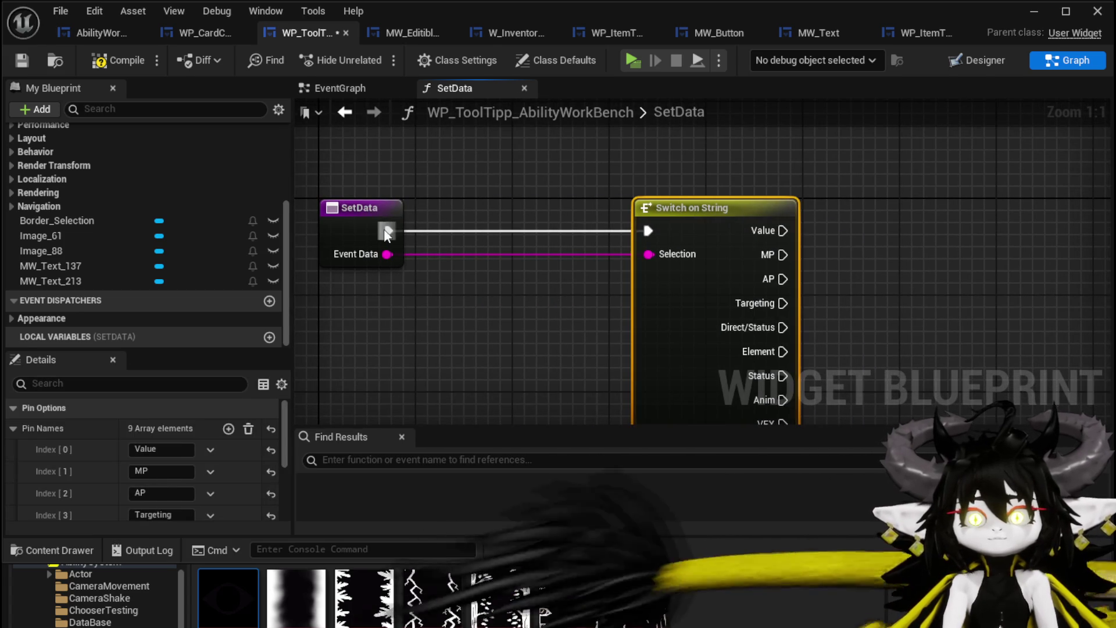
- Insert a Print String after SetData's entry that prints Event Data
{"action": "left_click_drag", "start_coordinate": [389, 231], "coordinate": [466, 246]}
{"action": "type", "text": "Print Stri"}
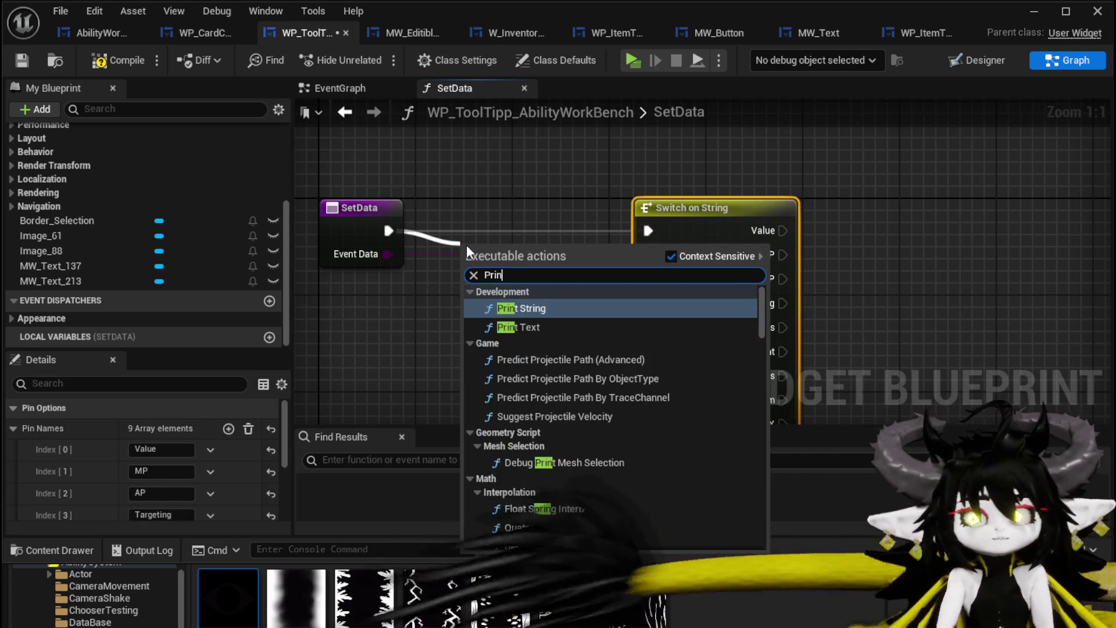
{"action": "key", "text": "Return"}
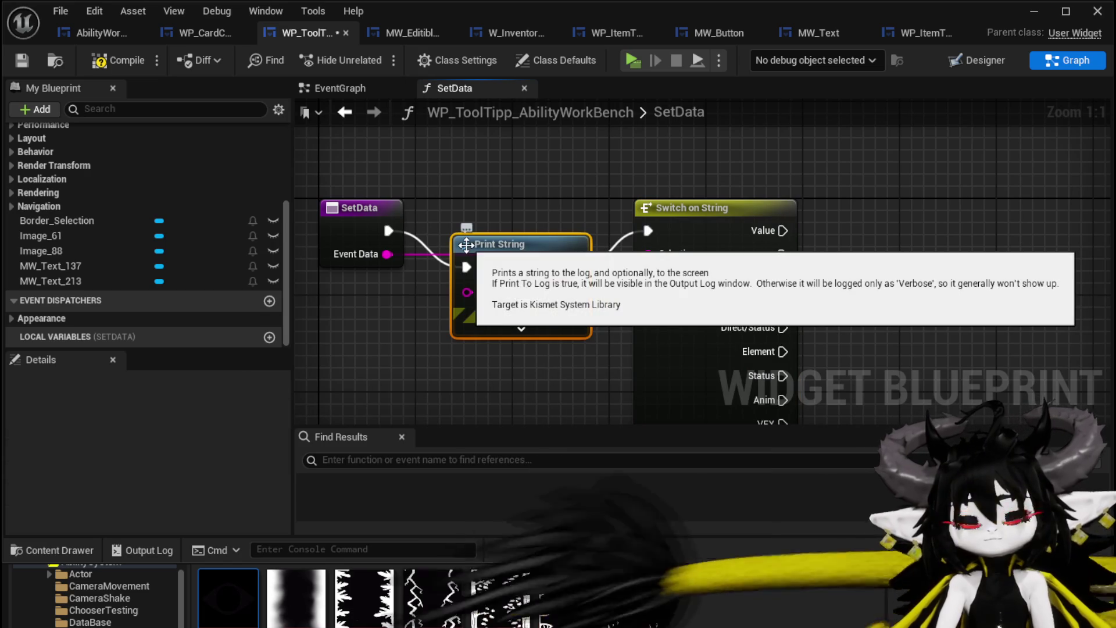
{"action": "left_click_drag", "start_coordinate": [522, 235], "coordinate": [535, 142]}
{"action": "left_click_drag", "start_coordinate": [387, 254], "coordinate": [480, 195]}
{"action": "left_click_drag", "start_coordinate": [397, 202], "coordinate": [422, 227]}
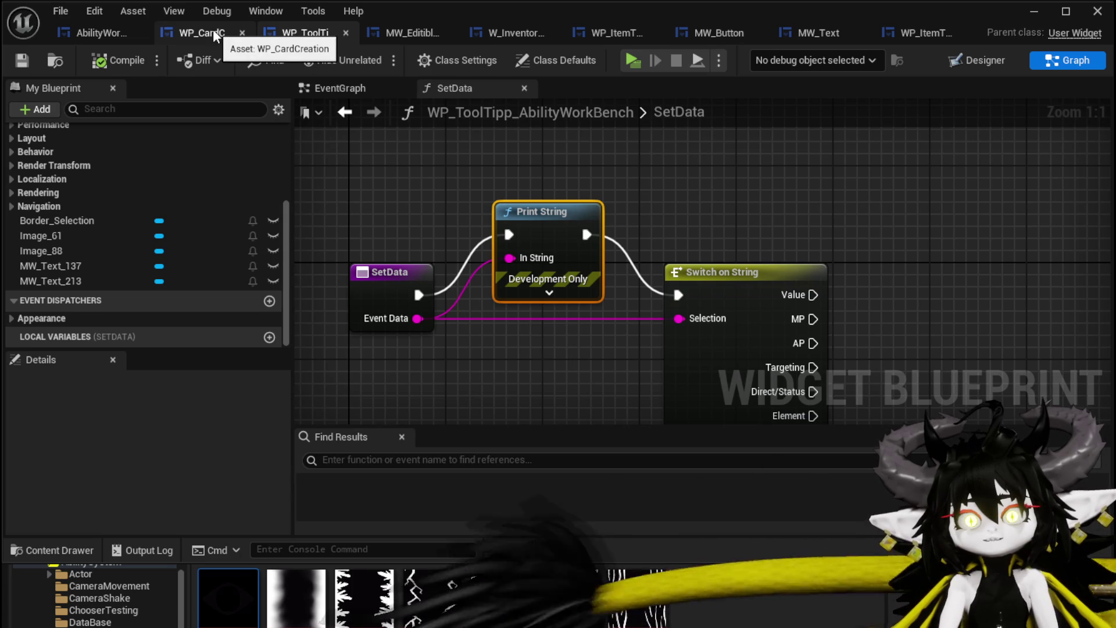
- Return to AbilityWorkBenchUI and open its ShowToolTipp function graph
{"action": "left_click", "coordinate": [103, 35]}
{"action": "scroll", "coordinate": [121, 253], "scroll_direction": "up", "scroll_amount": 5}
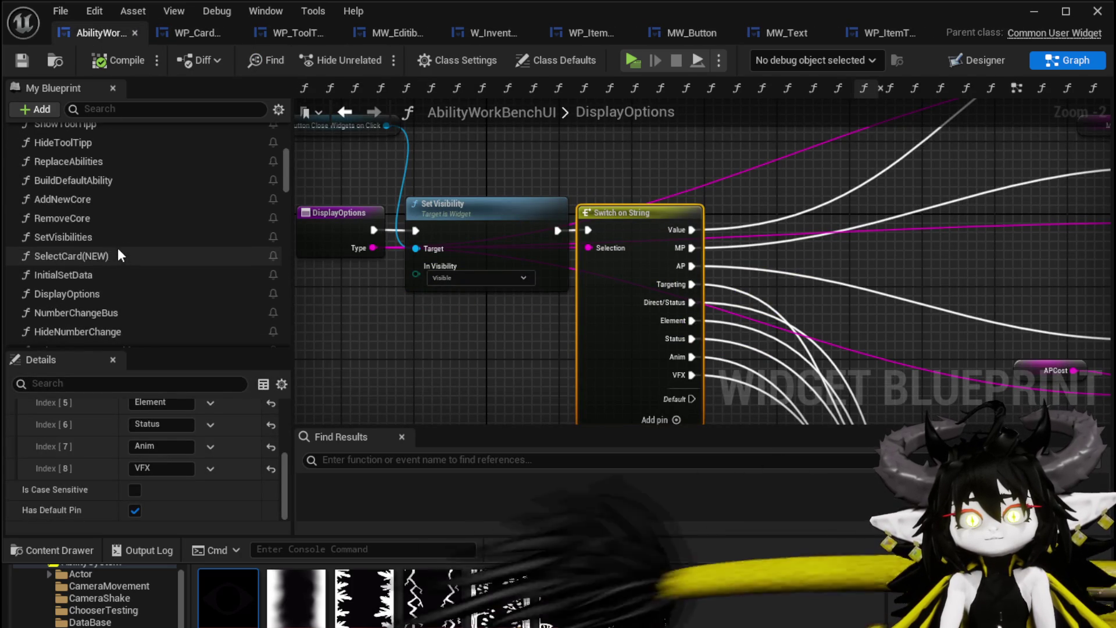
{"action": "double_click", "coordinate": [90, 218]}
{"action": "left_click_drag", "start_coordinate": [479, 298], "coordinate": [603, 338]}
{"action": "scroll", "coordinate": [535, 183], "scroll_direction": "up", "scroll_amount": 3}
- Call the tooltip's Set Data beside Set Position, passing ShowToolTipp's Data, and save
{"action": "left_click_drag", "start_coordinate": [470, 193], "coordinate": [597, 200]}
{"action": "type", "text": "set Data"}
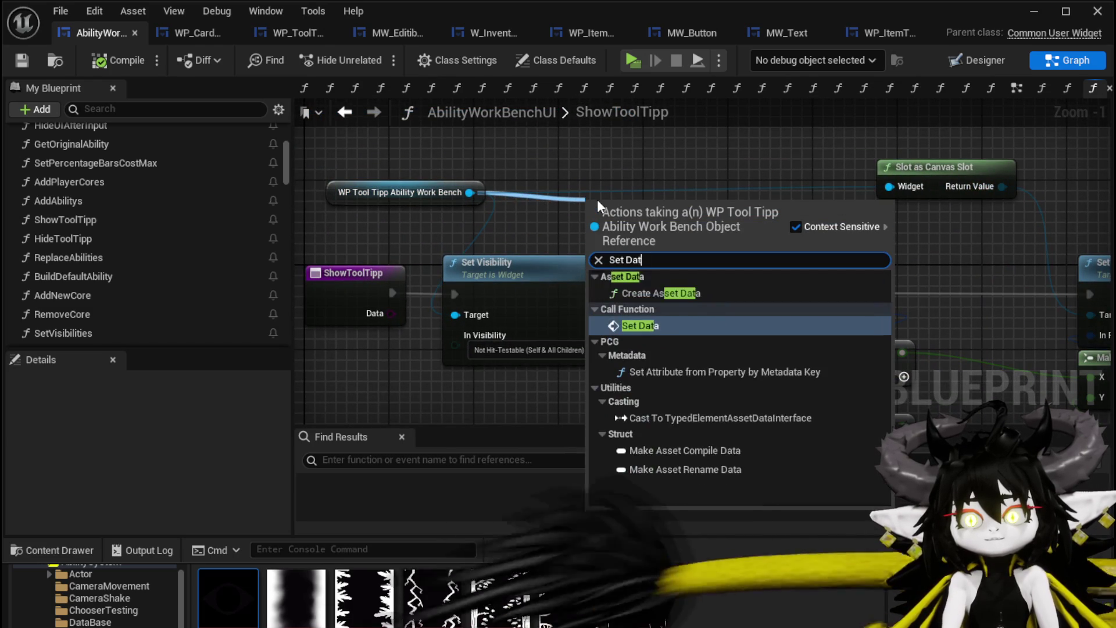
{"action": "left_click", "coordinate": [661, 325]}
{"action": "mouse_move", "coordinate": [482, 215]}
{"action": "left_mouse_down"}
{"action": "mouse_move", "coordinate": [1057, 193]}
{"action": "mouse_move", "coordinate": [741, 175]}
{"action": "left_mouse_up"}
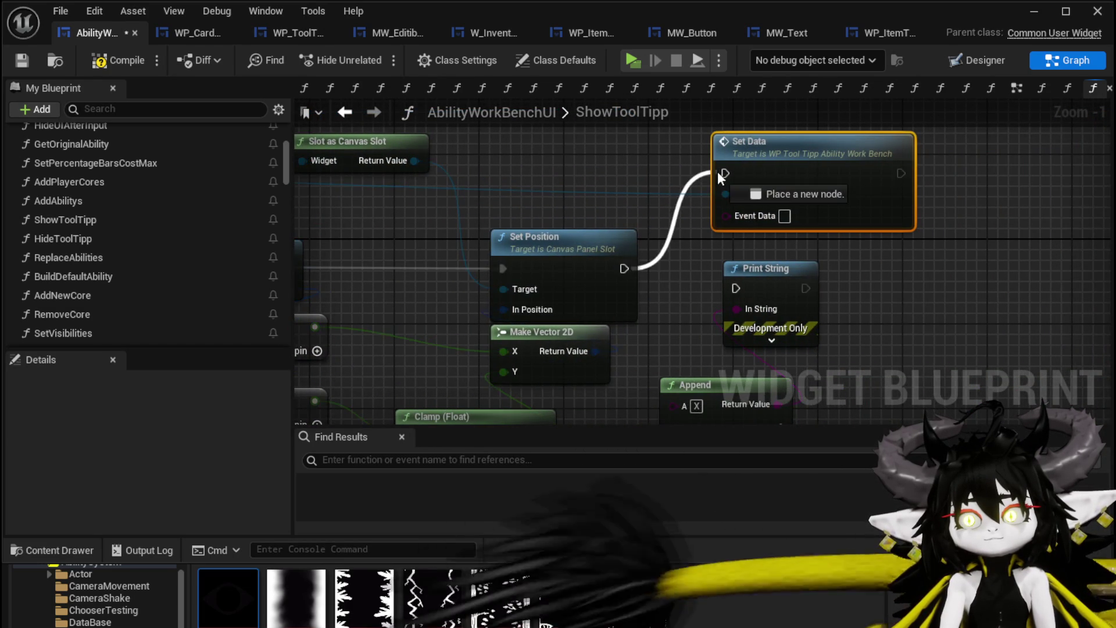
{"action": "left_click_drag", "start_coordinate": [303, 219], "coordinate": [710, 211]}
{"action": "mouse_move", "coordinate": [406, 280]}
{"action": "left_mouse_down"}
{"action": "mouse_move", "coordinate": [792, 207]}
{"action": "mouse_move", "coordinate": [750, 203]}
{"action": "left_mouse_up"}
{"action": "scroll", "coordinate": [754, 237], "scroll_direction": "down", "scroll_amount": 2}
{"action": "left_click_drag", "start_coordinate": [659, 251], "coordinate": [674, 337]}
{"action": "left_click", "coordinate": [717, 232]}
{"action": "left_click_drag", "start_coordinate": [709, 223], "coordinate": [710, 231]}
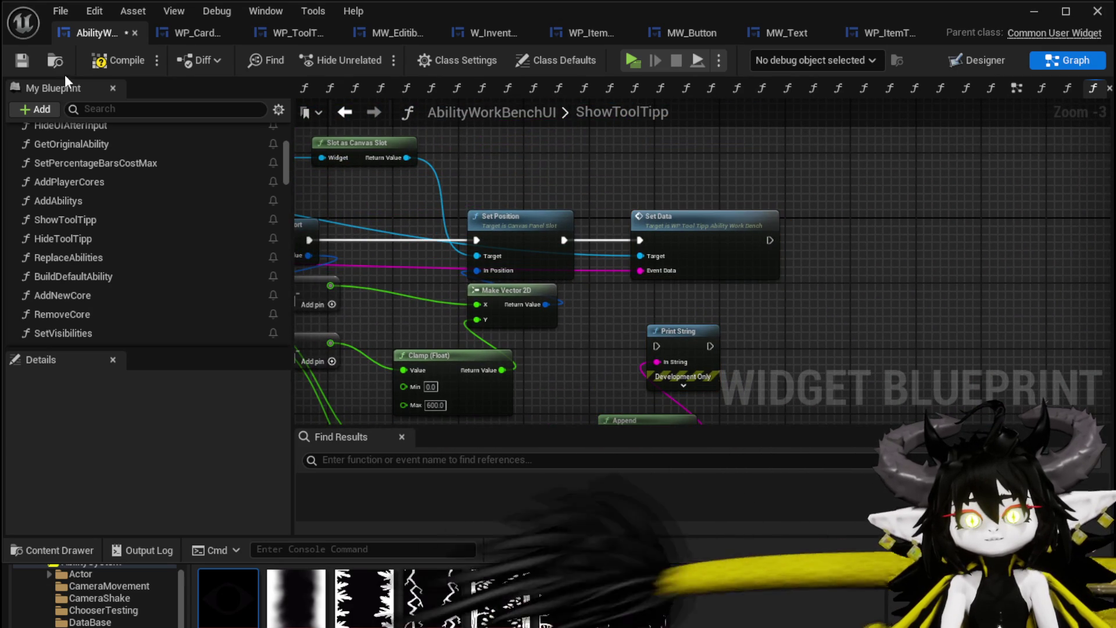
{"action": "left_click", "coordinate": [20, 62]}
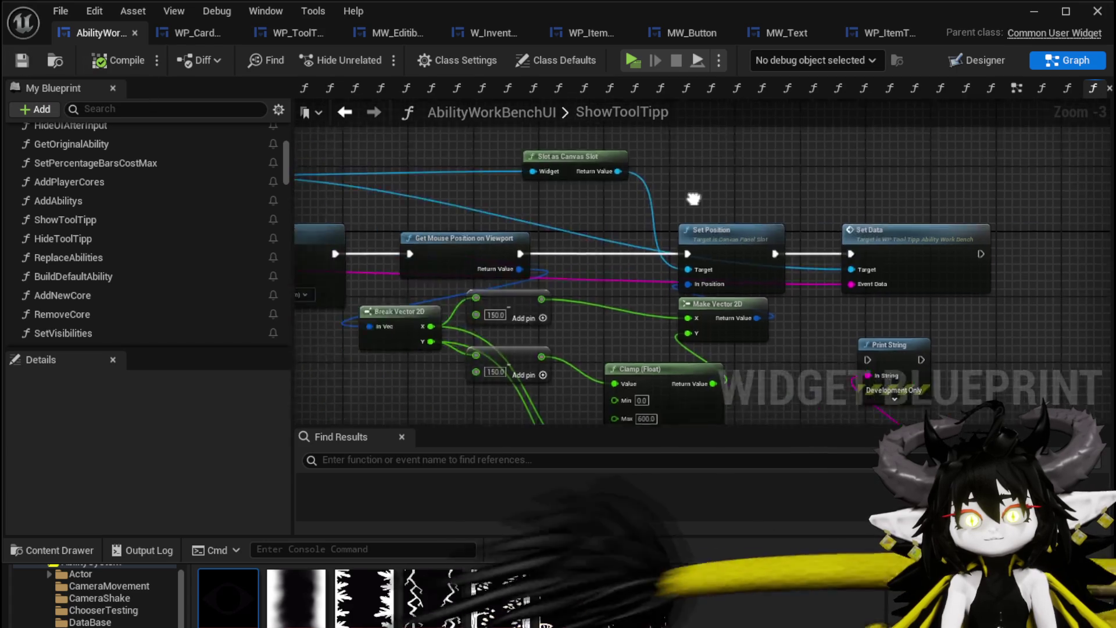
{"action": "left_click_drag", "start_coordinate": [470, 205], "coordinate": [486, 249]}
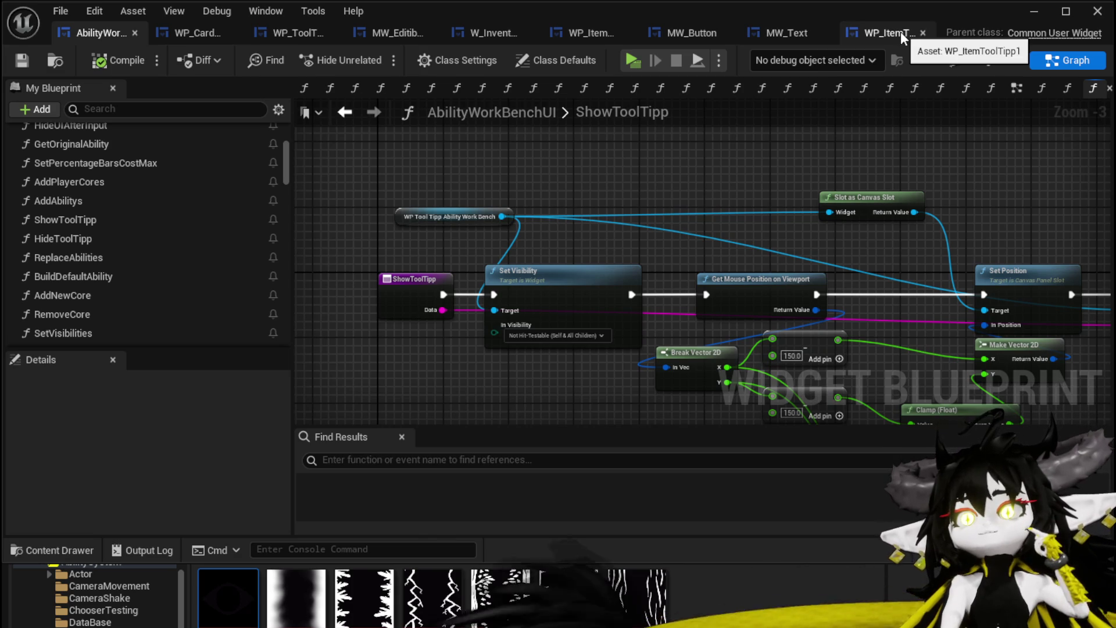
- In MW_Button's event graph, move the Data getter node to the left
{"action": "left_click", "coordinate": [689, 34]}
{"action": "mouse_move", "coordinate": [574, 321]}
{"action": "left_mouse_down"}
{"action": "mouse_move", "coordinate": [563, 301]}
{"action": "mouse_move", "coordinate": [607, 213]}
{"action": "left_mouse_up"}
{"action": "scroll", "coordinate": [660, 236], "scroll_direction": "up", "scroll_amount": 3}
{"action": "left_click_drag", "start_coordinate": [660, 237], "coordinate": [639, 425]}
{"action": "mouse_move", "coordinate": [457, 128]}
{"action": "left_mouse_down"}
{"action": "mouse_move", "coordinate": [459, 209]}
{"action": "mouse_move", "coordinate": [468, 209]}
{"action": "mouse_move", "coordinate": [457, 206]}
{"action": "left_mouse_up"}
{"action": "left_click", "coordinate": [597, 232]}
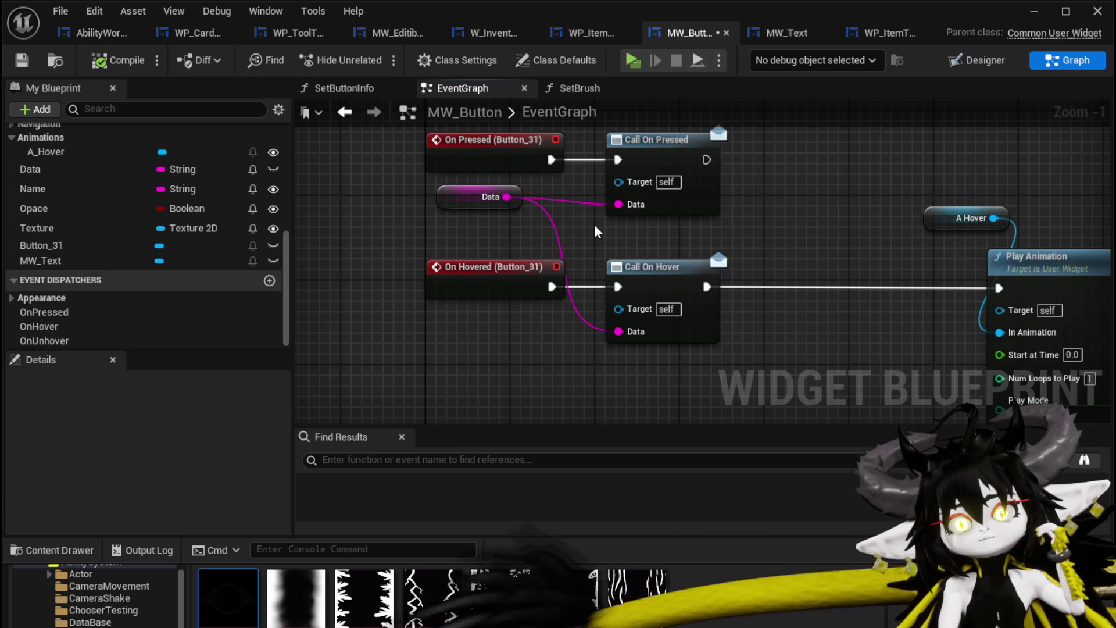
- Nudge the Data getter into place, save MW_Button, and show WP_CardCreation's BindEvent graph
{"action": "left_click_drag", "start_coordinate": [482, 196], "coordinate": [472, 207]}
{"action": "left_click", "coordinate": [372, 232]}
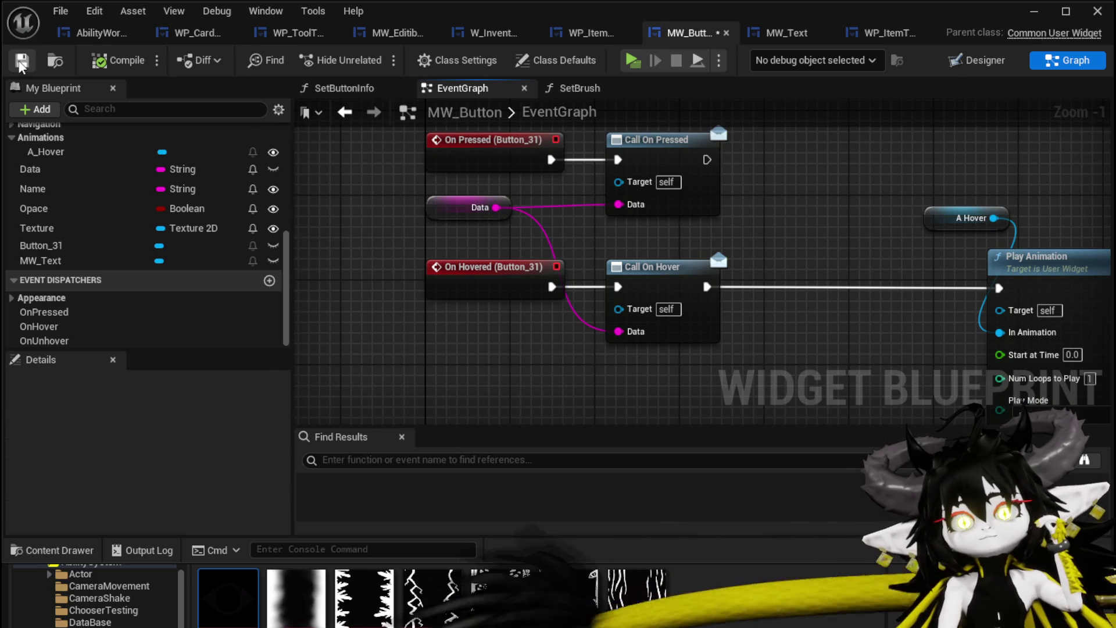
{"action": "left_click", "coordinate": [20, 63]}
{"action": "left_click", "coordinate": [175, 33]}
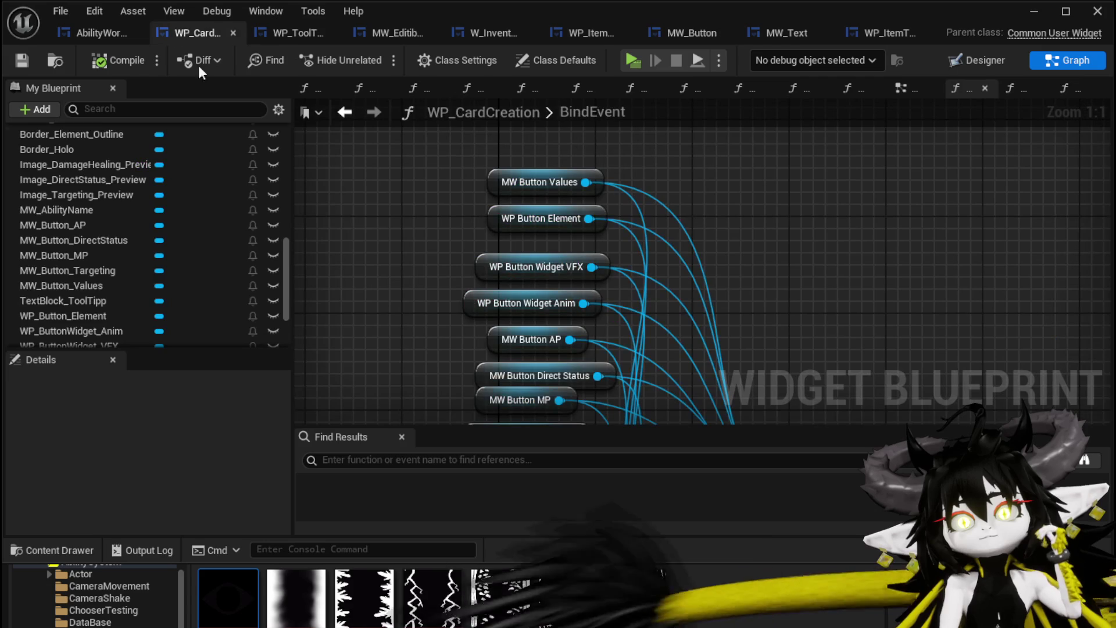
- Open WP_CardCreation's SetTargeting function from the My Blueprint functions list
{"action": "scroll", "coordinate": [158, 192], "scroll_direction": "up", "scroll_amount": 10}
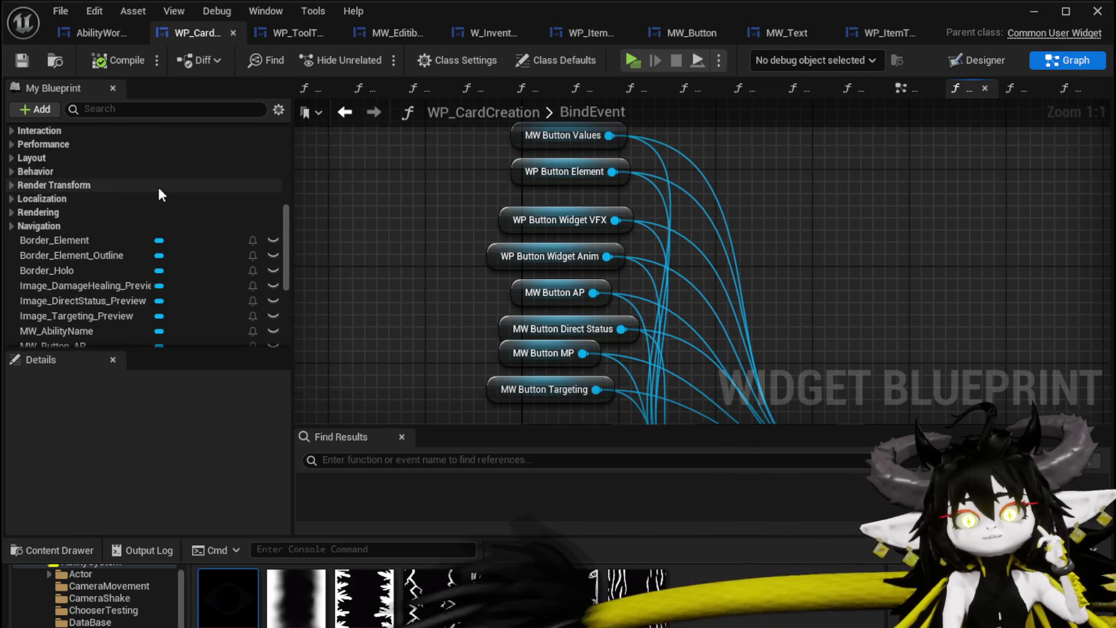
{"action": "scroll", "coordinate": [100, 202], "scroll_direction": "up", "scroll_amount": 5}
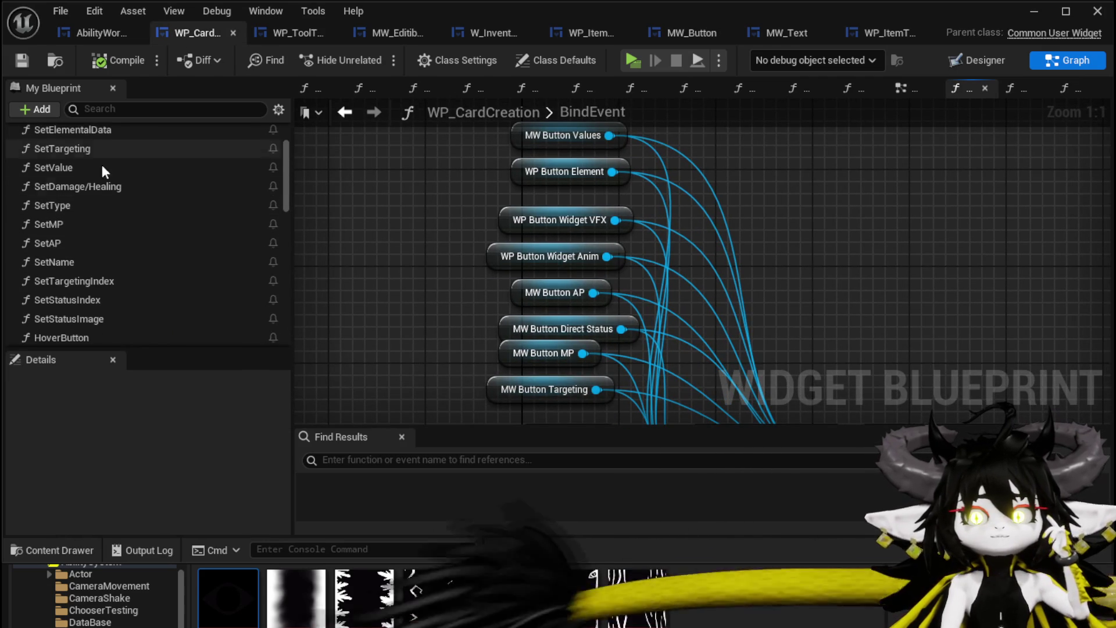
{"action": "scroll", "coordinate": [79, 175], "scroll_direction": "up", "scroll_amount": 1}
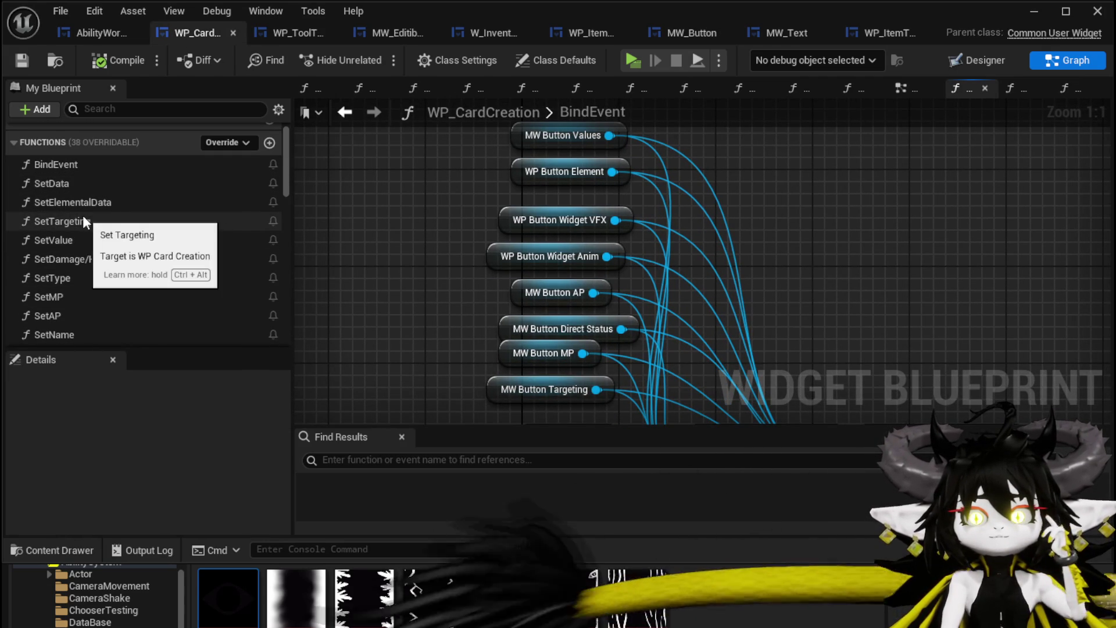
{"action": "double_click", "coordinate": [85, 220]}
- Inspect the SetTargeting entry and its Switch on String branching Single, AOE, Bounce, FreeAim
{"action": "mouse_move", "coordinate": [325, 325]}
{"action": "left_mouse_down"}
{"action": "mouse_move", "coordinate": [372, 186]}
{"action": "mouse_move", "coordinate": [420, 221]}
{"action": "mouse_move", "coordinate": [436, 160]}
{"action": "mouse_move", "coordinate": [479, 228]}
{"action": "left_mouse_up"}
{"action": "scroll", "coordinate": [420, 222], "scroll_direction": "down", "scroll_amount": 1}
{"action": "scroll", "coordinate": [394, 352], "scroll_direction": "up", "scroll_amount": 3}
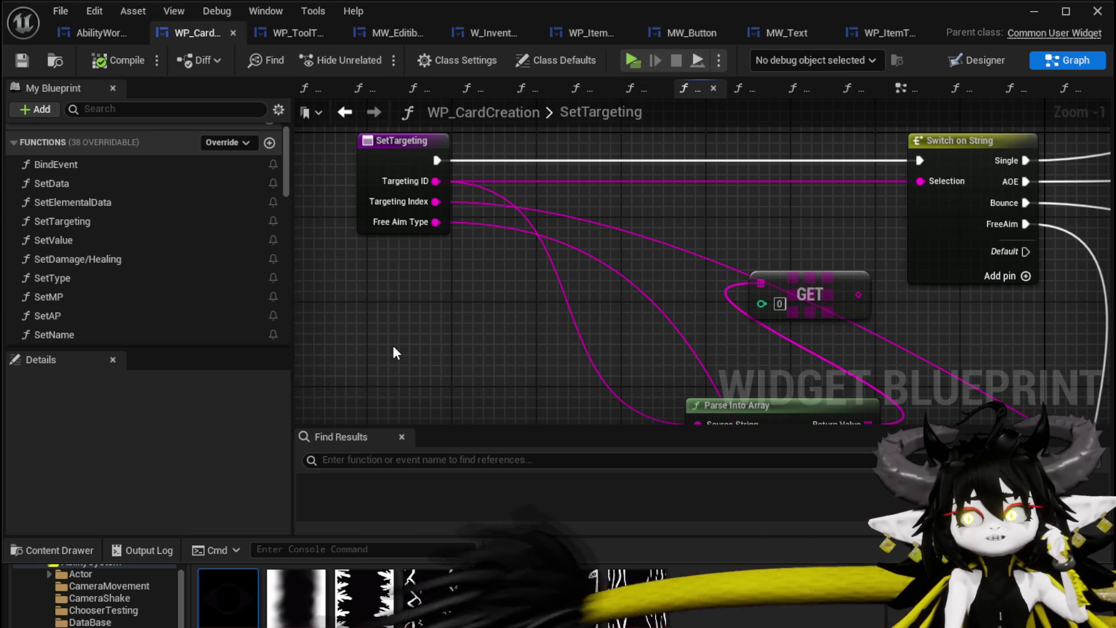
{"action": "mouse_move", "coordinate": [393, 347]}
{"action": "left_mouse_down"}
{"action": "mouse_move", "coordinate": [396, 252]}
{"action": "mouse_move", "coordinate": [514, 132]}
{"action": "mouse_move", "coordinate": [545, 183]}
{"action": "left_mouse_up"}
{"action": "left_click", "coordinate": [518, 135]}
{"action": "left_click_drag", "start_coordinate": [882, 339], "coordinate": [881, 339]}
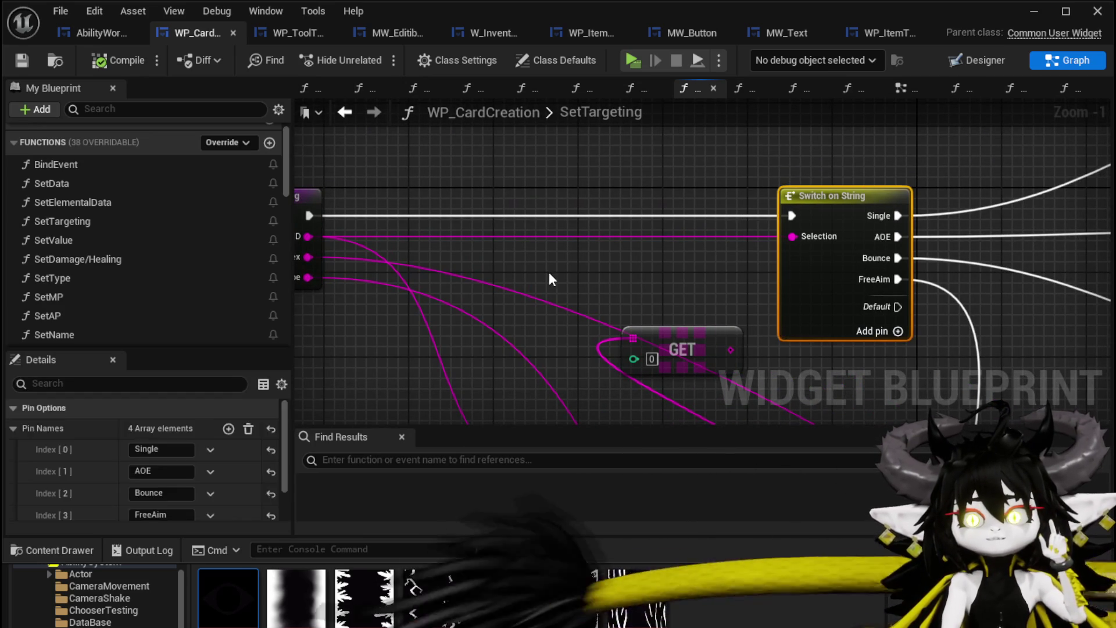
{"action": "left_click", "coordinate": [547, 271]}
{"action": "left_click_drag", "start_coordinate": [548, 271], "coordinate": [318, 222]}
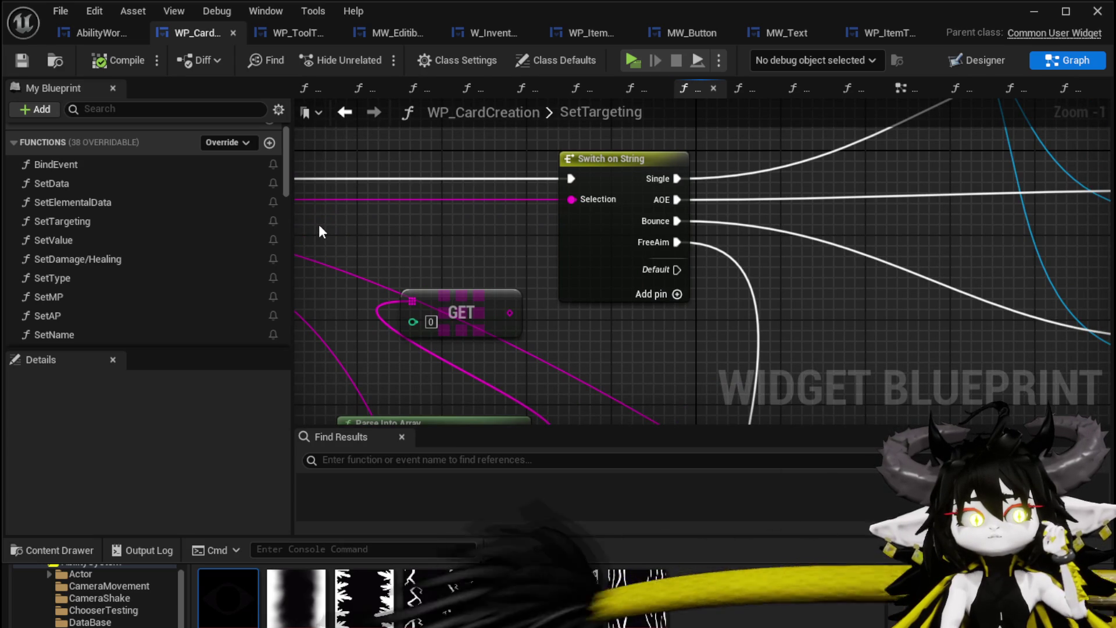
{"action": "scroll", "coordinate": [318, 224], "scroll_direction": "down", "scroll_amount": 3}
{"action": "left_click_drag", "start_coordinate": [318, 224], "coordinate": [711, 226]}
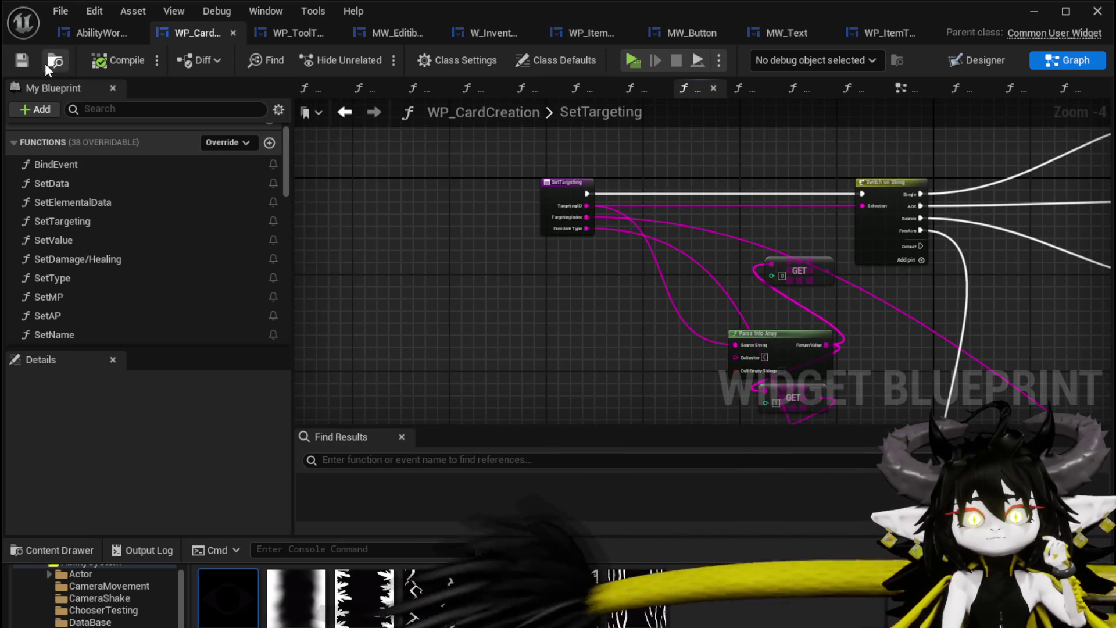
- Review MW_Button_AP's Details in WP_CardCreation's Designer, then go back to MW_Button's EventGraph
{"action": "left_click", "coordinate": [970, 57]}
{"action": "left_click", "coordinate": [571, 303]}
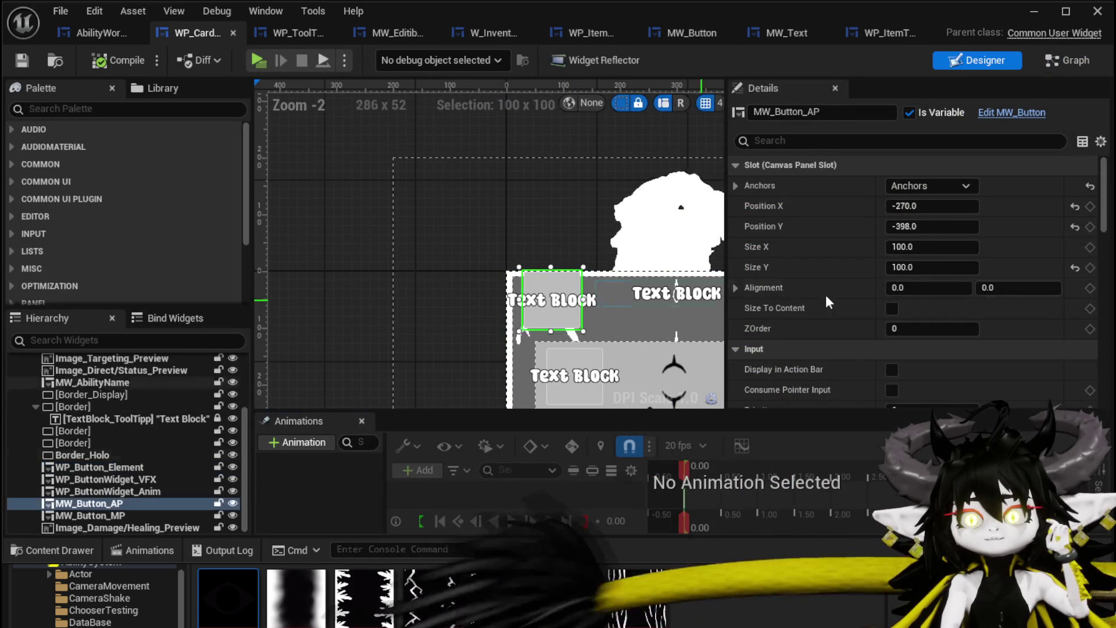
{"action": "scroll", "coordinate": [910, 286], "scroll_direction": "down", "scroll_amount": 10}
{"action": "scroll", "coordinate": [910, 284], "scroll_direction": "down", "scroll_amount": 10}
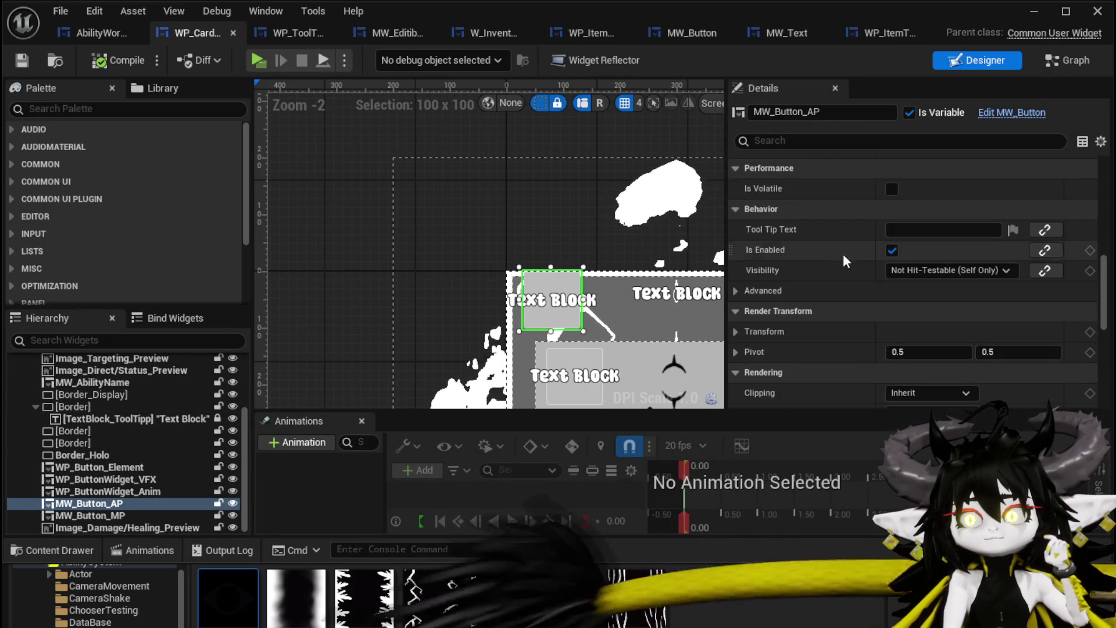
{"action": "scroll", "coordinate": [835, 253], "scroll_direction": "down", "scroll_amount": 3}
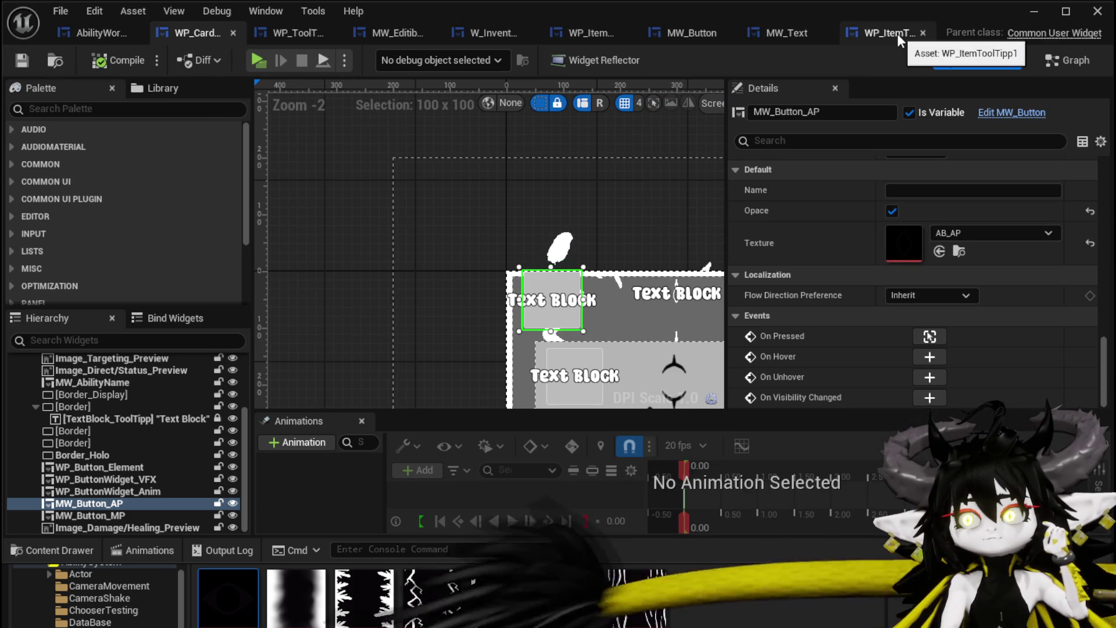
{"action": "left_click", "coordinate": [1069, 60]}
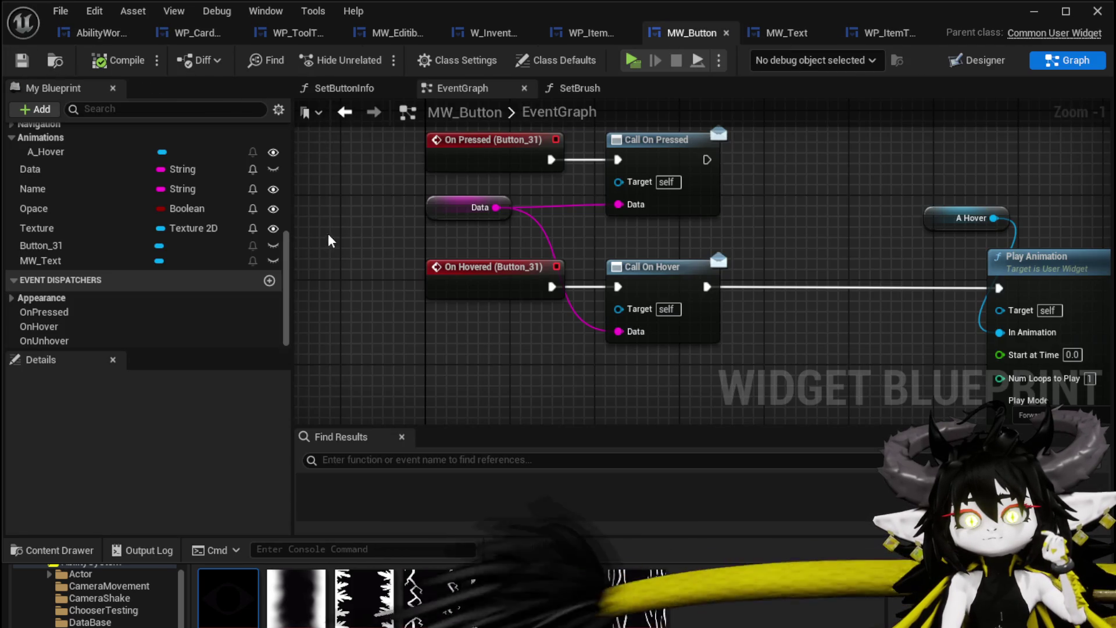
- Tick Instance Editable on MW_Button's Data string variable, then compile and save
{"action": "left_click", "coordinate": [108, 170]}
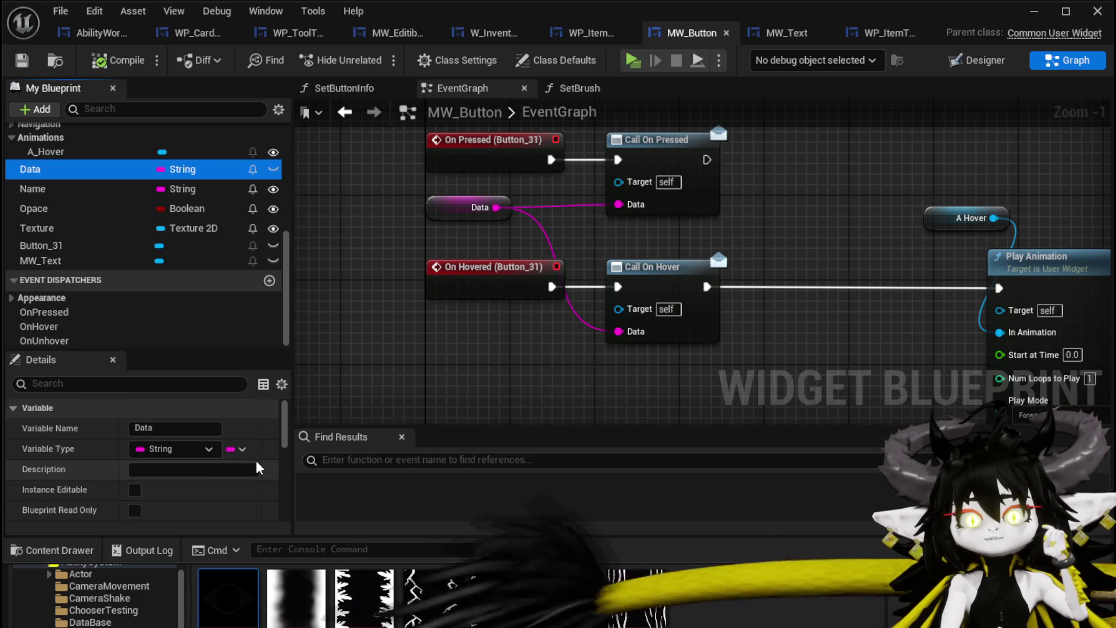
{"action": "scroll", "coordinate": [256, 454], "scroll_direction": "down", "scroll_amount": 10}
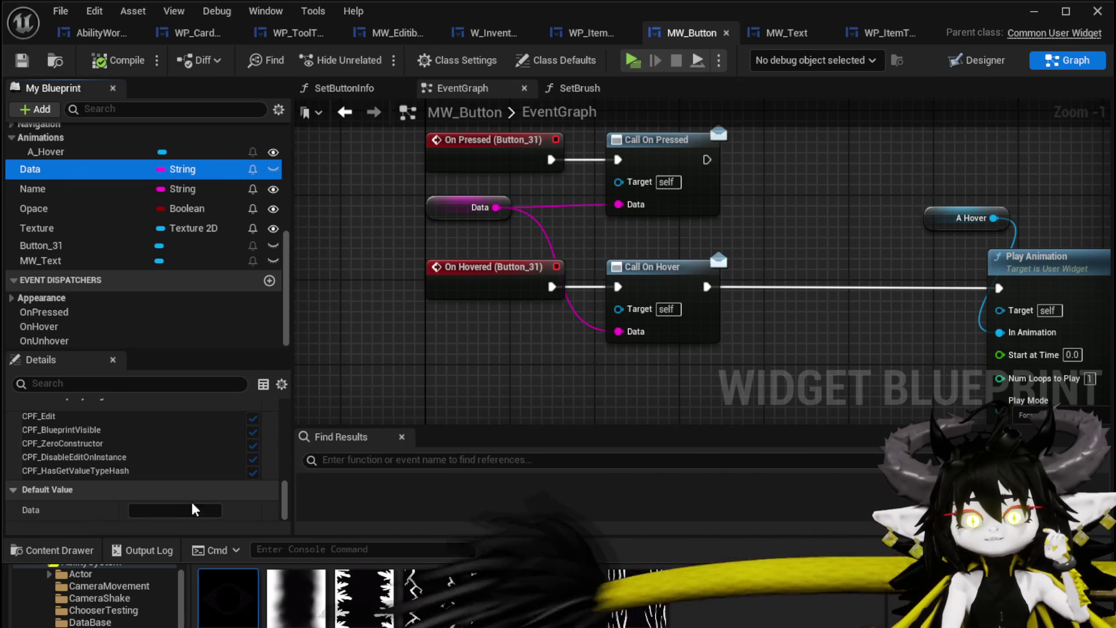
{"action": "scroll", "coordinate": [174, 465], "scroll_direction": "up", "scroll_amount": 5}
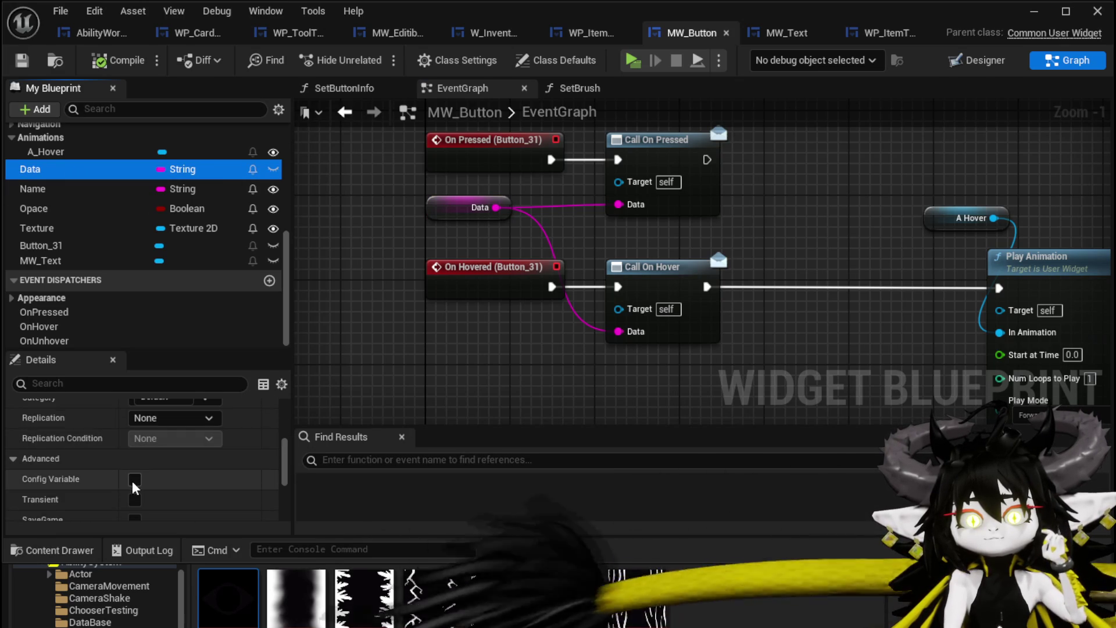
{"action": "scroll", "coordinate": [136, 482], "scroll_direction": "down", "scroll_amount": 2}
{"action": "scroll", "coordinate": [140, 465], "scroll_direction": "up", "scroll_amount": 5}
{"action": "scroll", "coordinate": [139, 462], "scroll_direction": "up", "scroll_amount": 1}
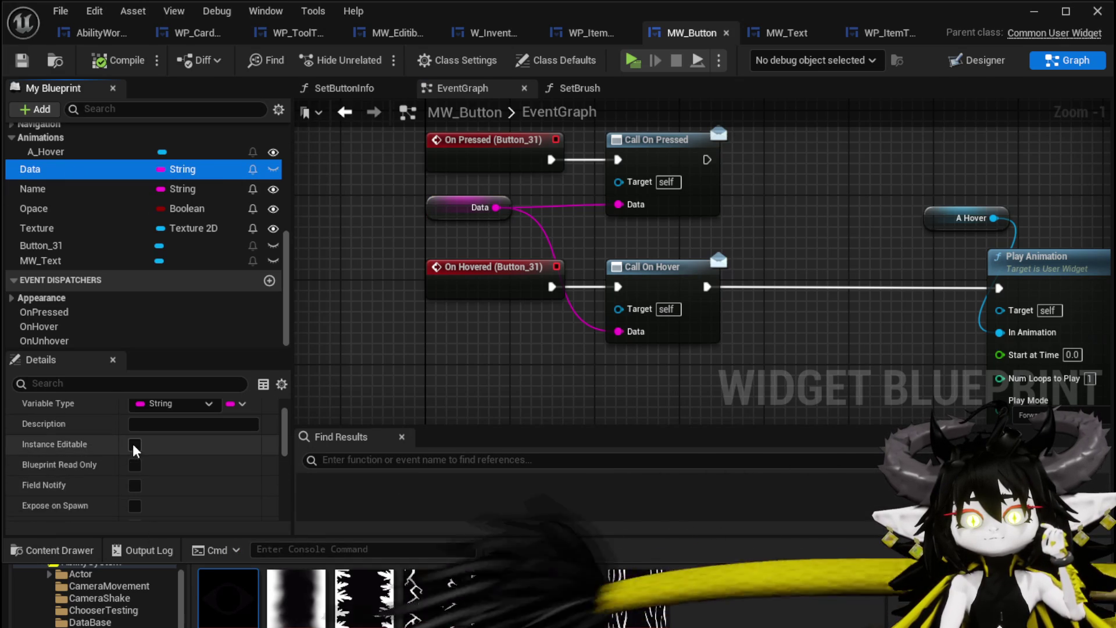
{"action": "left_click", "coordinate": [134, 444]}
{"action": "left_click", "coordinate": [100, 60]}
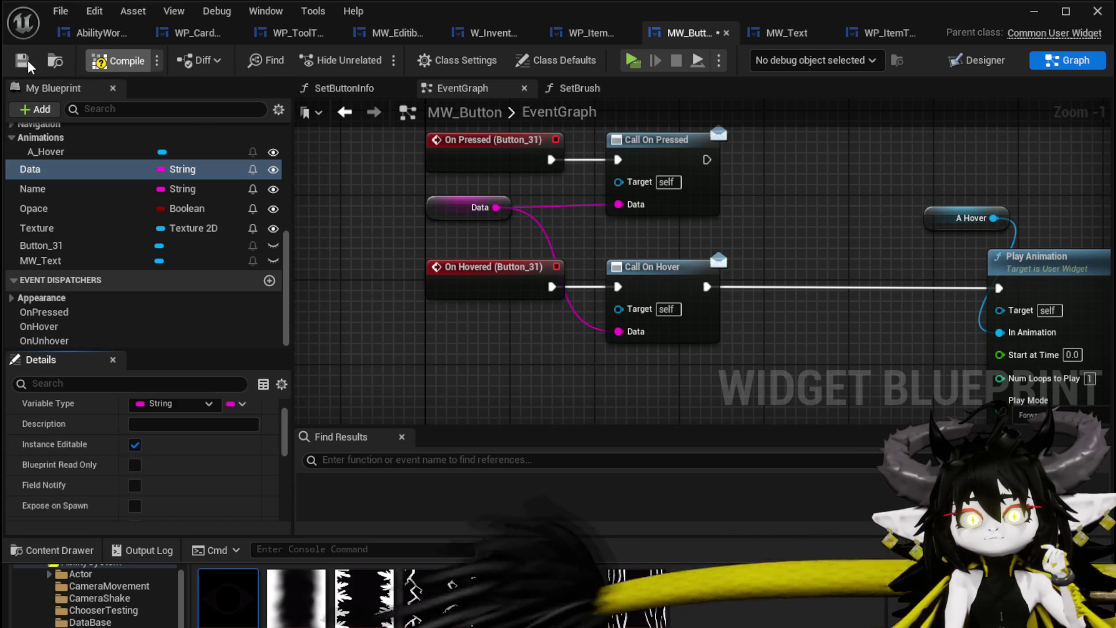
{"action": "left_click", "coordinate": [22, 61]}
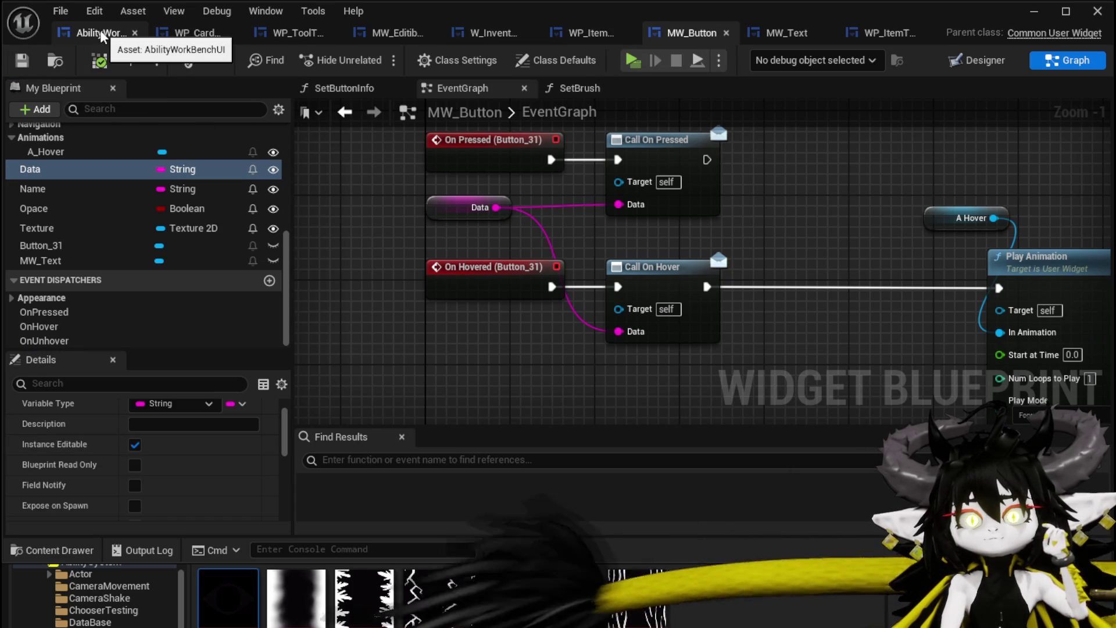
- In WP_CardCreation's Designer, set MW_Button_AP's Data to AP and MW_Button_MP's Data to MP
{"action": "left_click", "coordinate": [193, 36]}
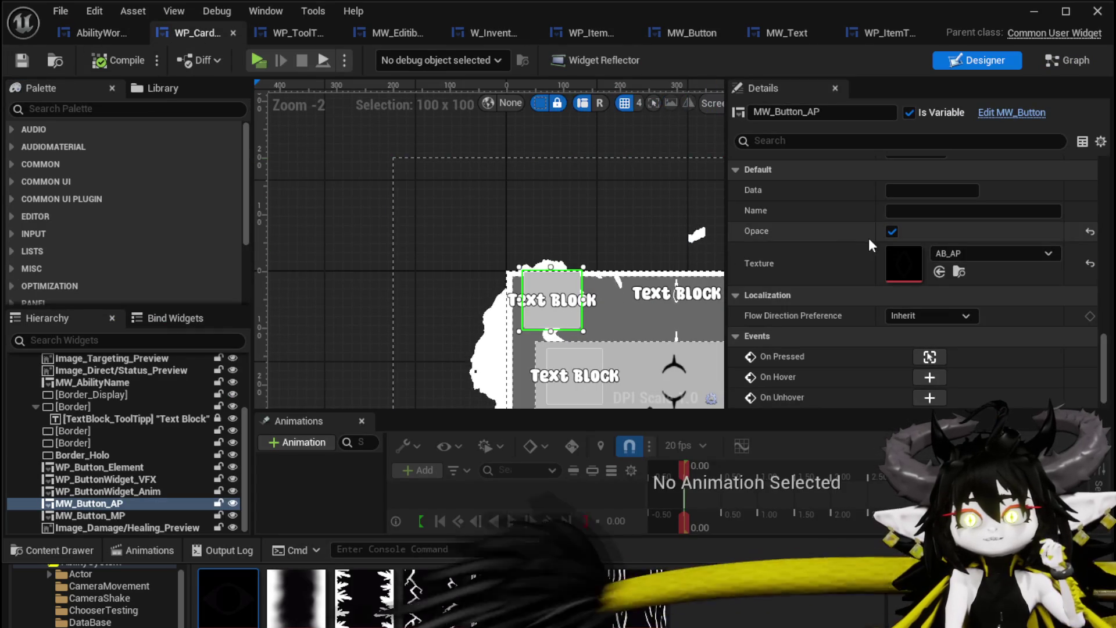
{"action": "left_click", "coordinate": [919, 190]}
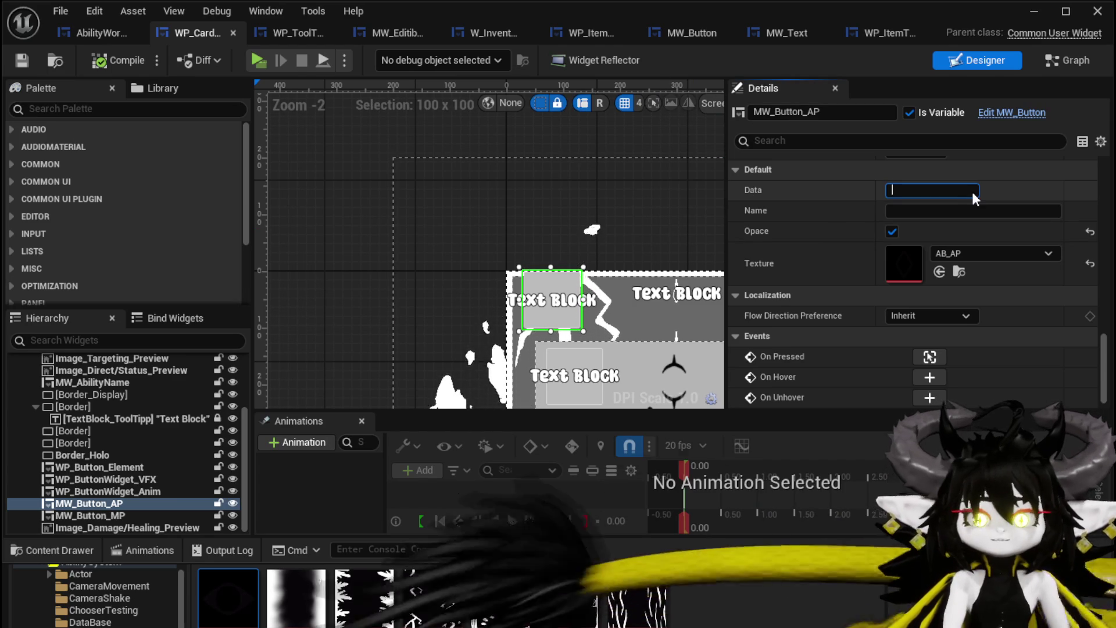
{"action": "type", "text": "AP"}
{"action": "key", "text": "Return"}
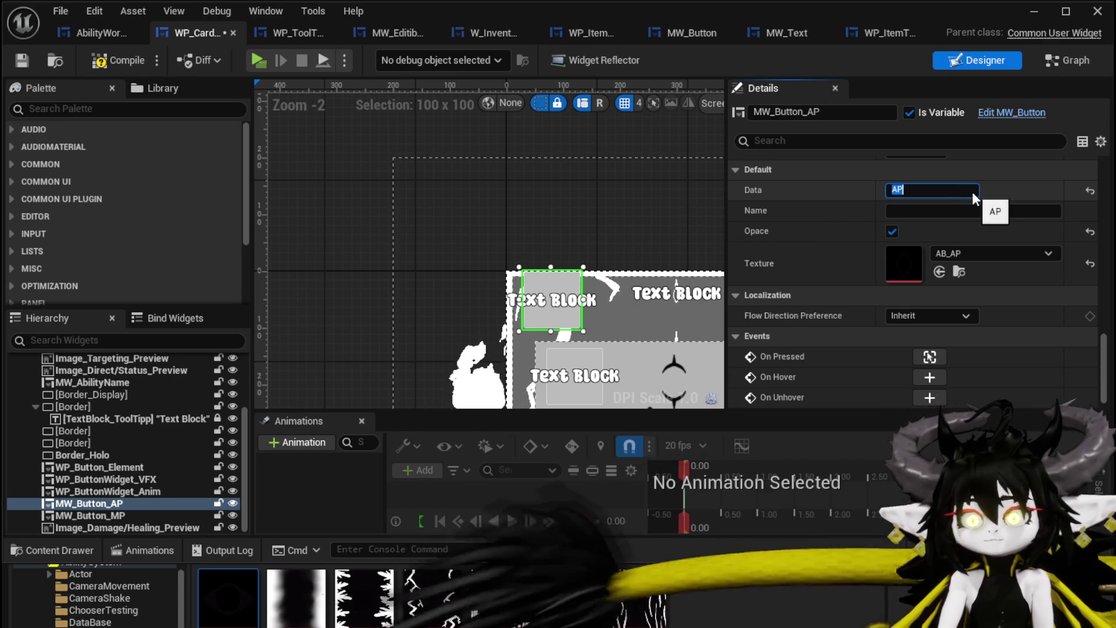
{"action": "scroll", "coordinate": [381, 241], "scroll_direction": "down", "scroll_amount": 2}
{"action": "left_click", "coordinate": [592, 251]}
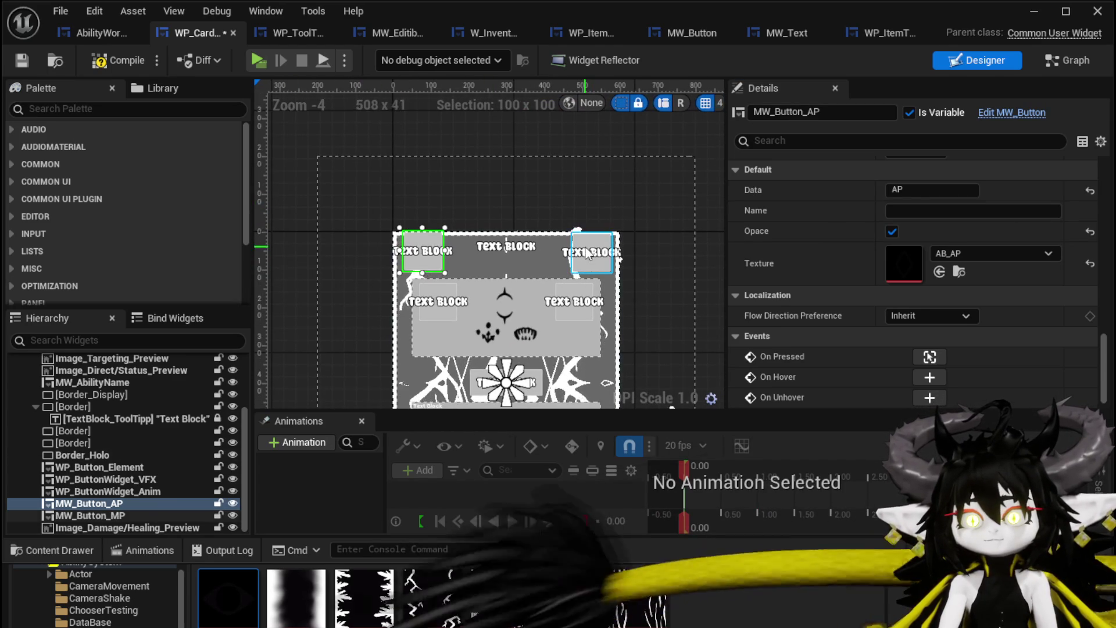
{"action": "type", "text": "MP"}
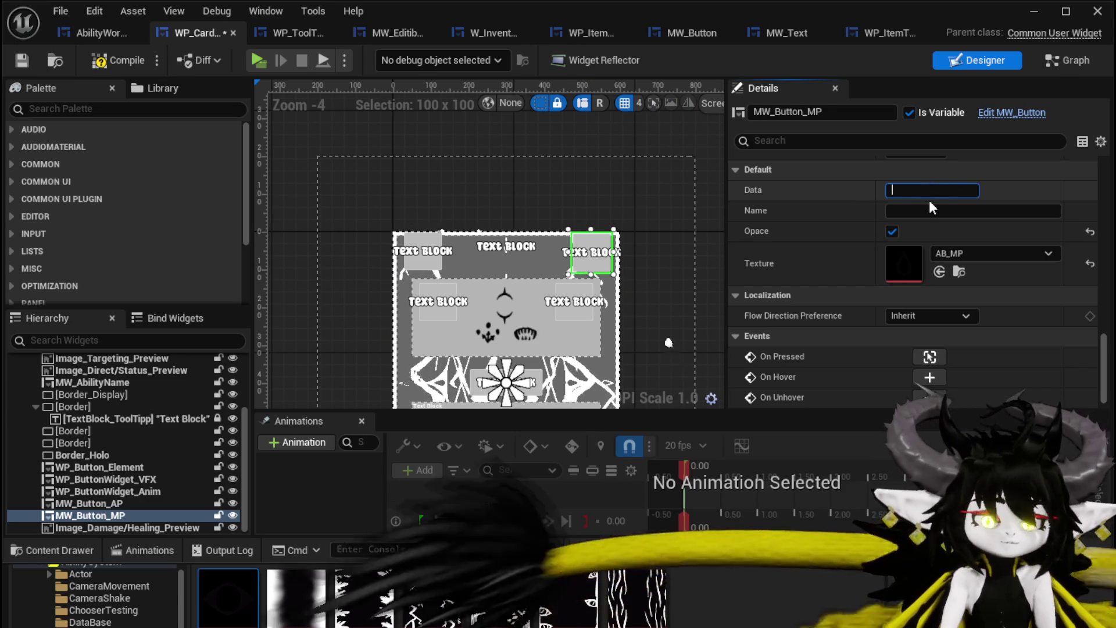
{"action": "key", "text": "Return"}
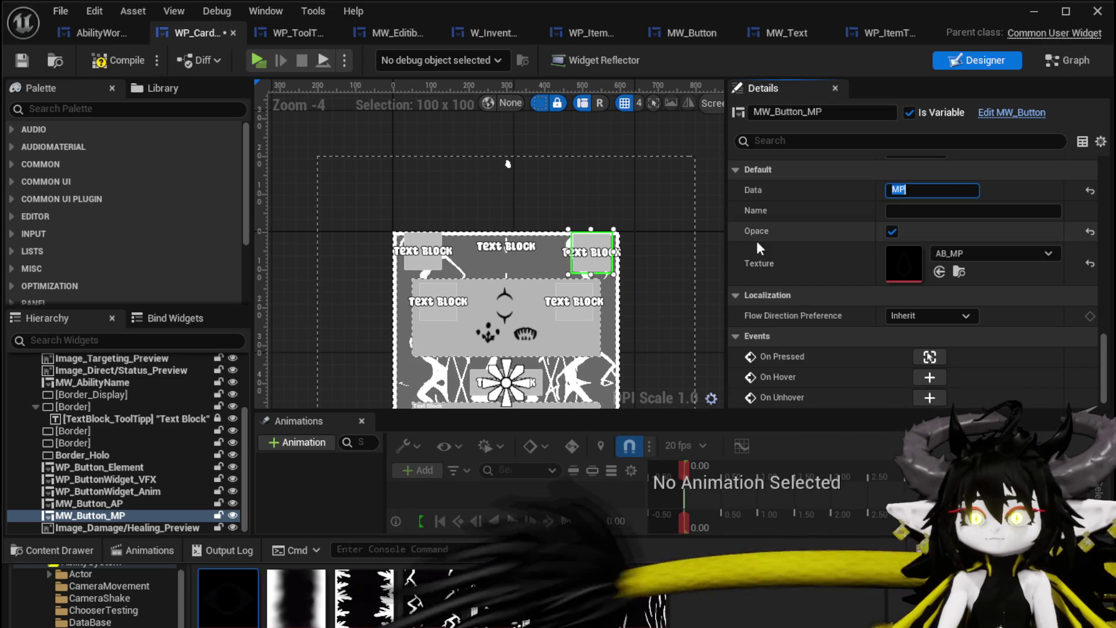
- Give the VFX button widget the Data value FX and the Anim button Anim
{"action": "mouse_move", "coordinate": [716, 285]}
{"action": "left_mouse_down"}
{"action": "mouse_move", "coordinate": [686, 100]}
{"action": "mouse_move", "coordinate": [686, 113]}
{"action": "left_mouse_up"}
{"action": "left_click", "coordinate": [409, 133]}
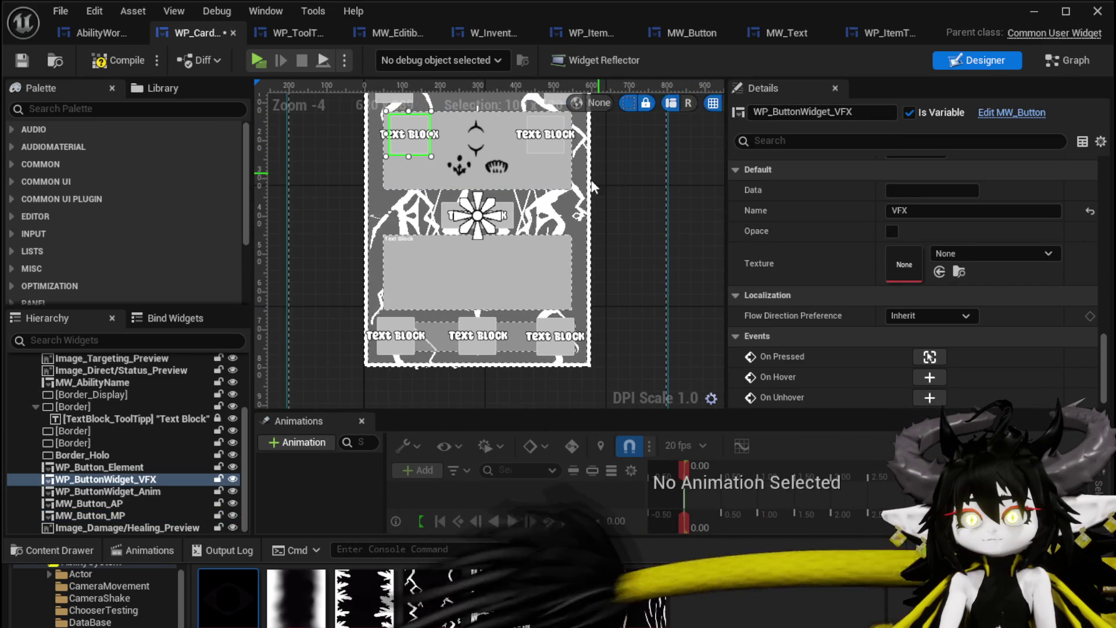
{"action": "left_click", "coordinate": [909, 190]}
{"action": "type", "text": "FX"}
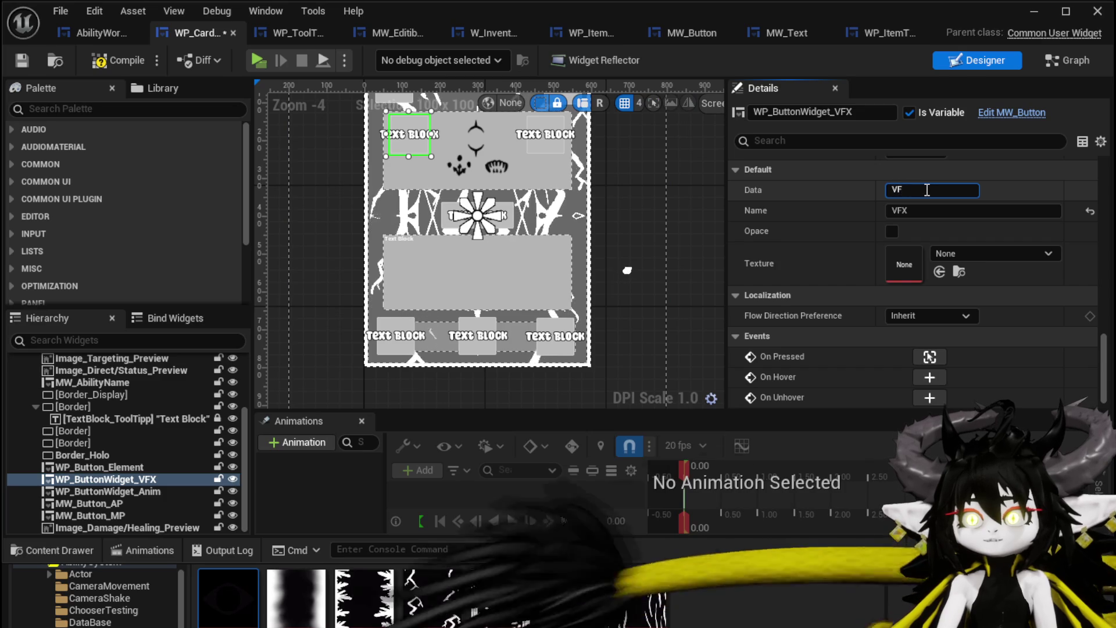
{"action": "left_click", "coordinate": [545, 135]}
{"action": "left_click", "coordinate": [928, 191]}
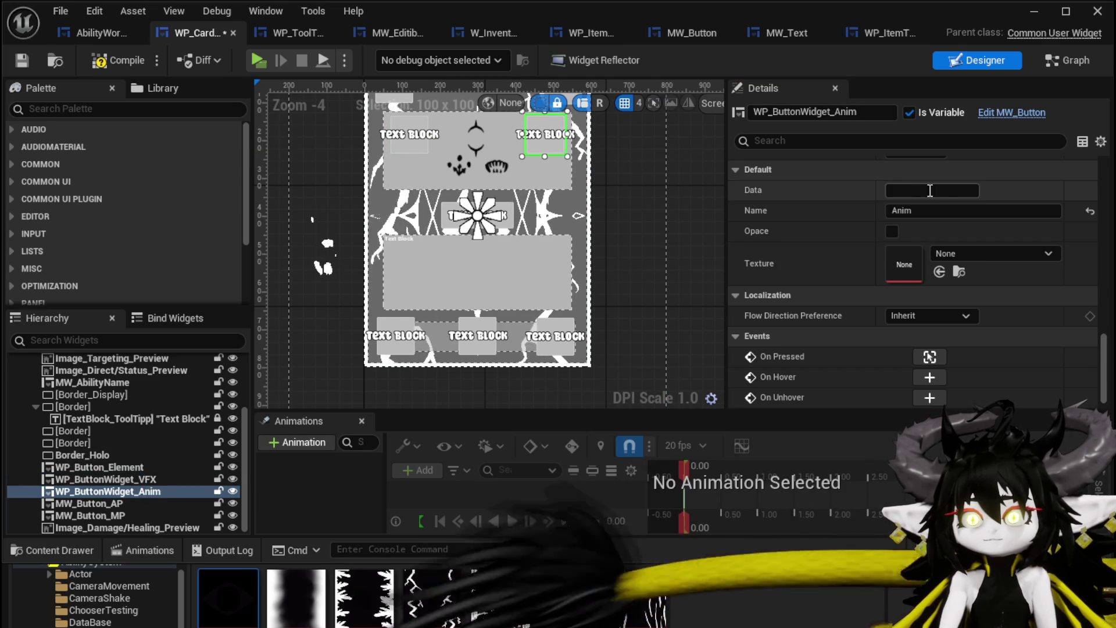
{"action": "type", "text": "Anim"}
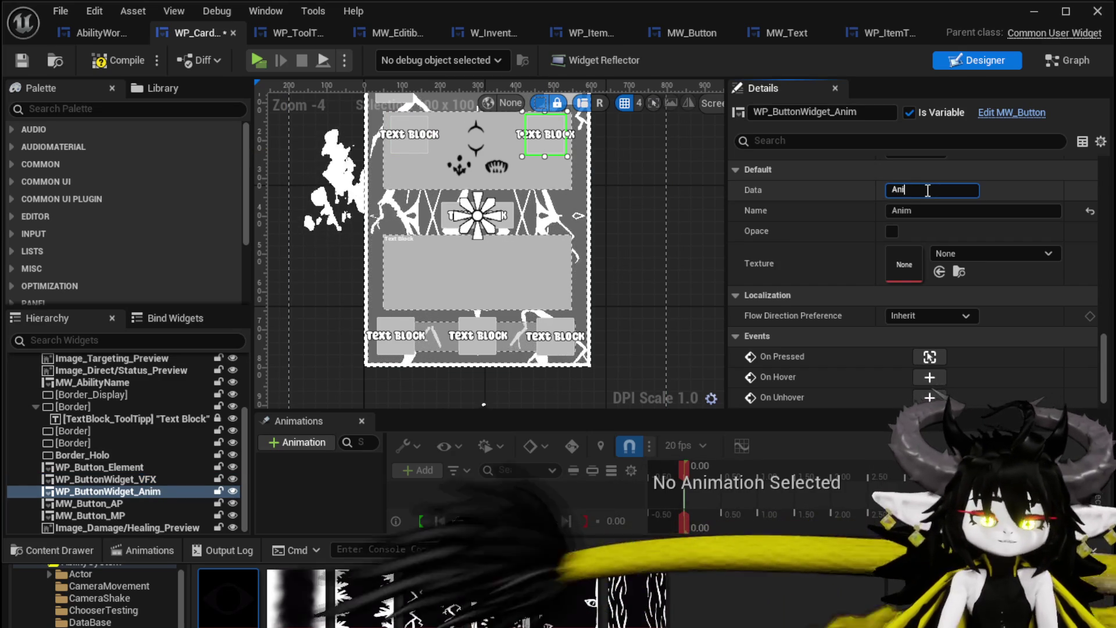
{"action": "key", "text": "Return"}
- Set the bottom buttons' Data to Targeting, Value and Type, then save the widget
{"action": "left_click", "coordinate": [395, 335]}
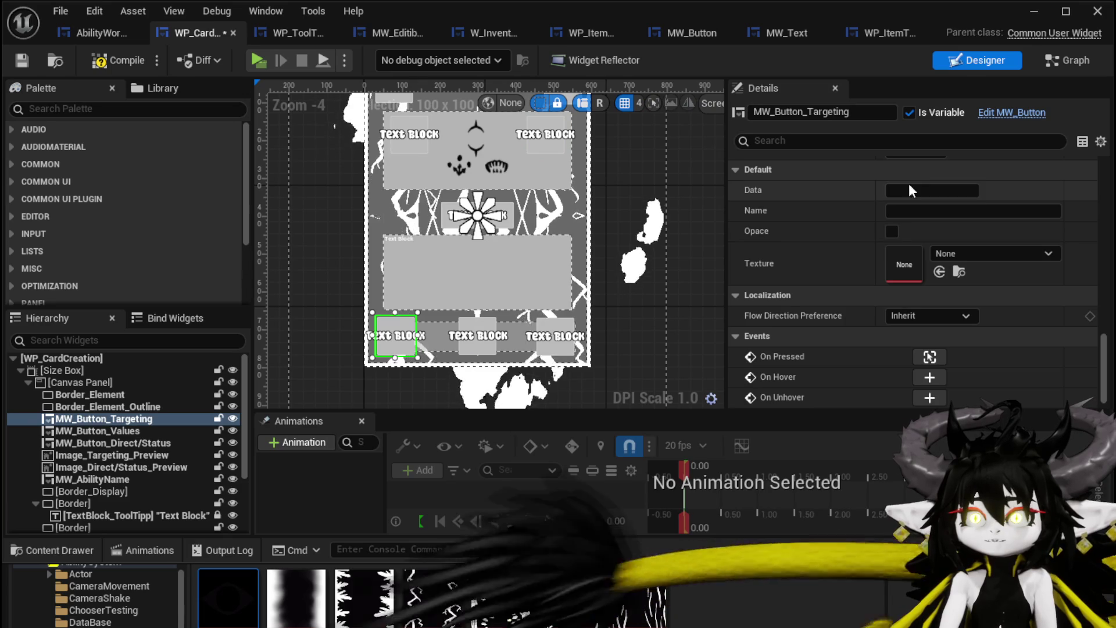
{"action": "type", "text": "Target"}
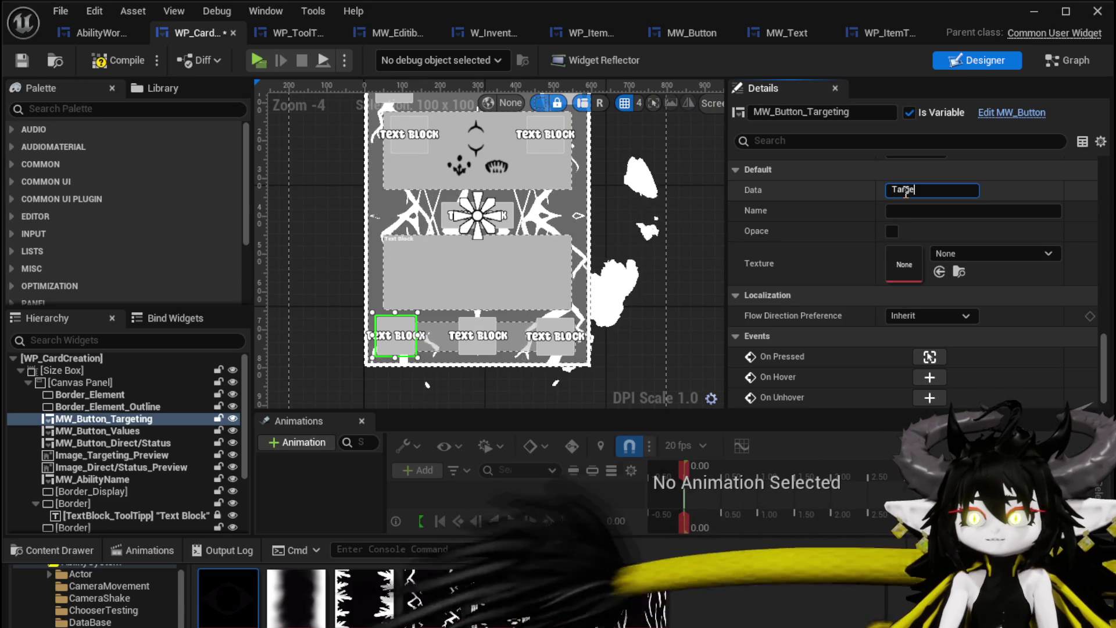
{"action": "type", "text": "ing"}
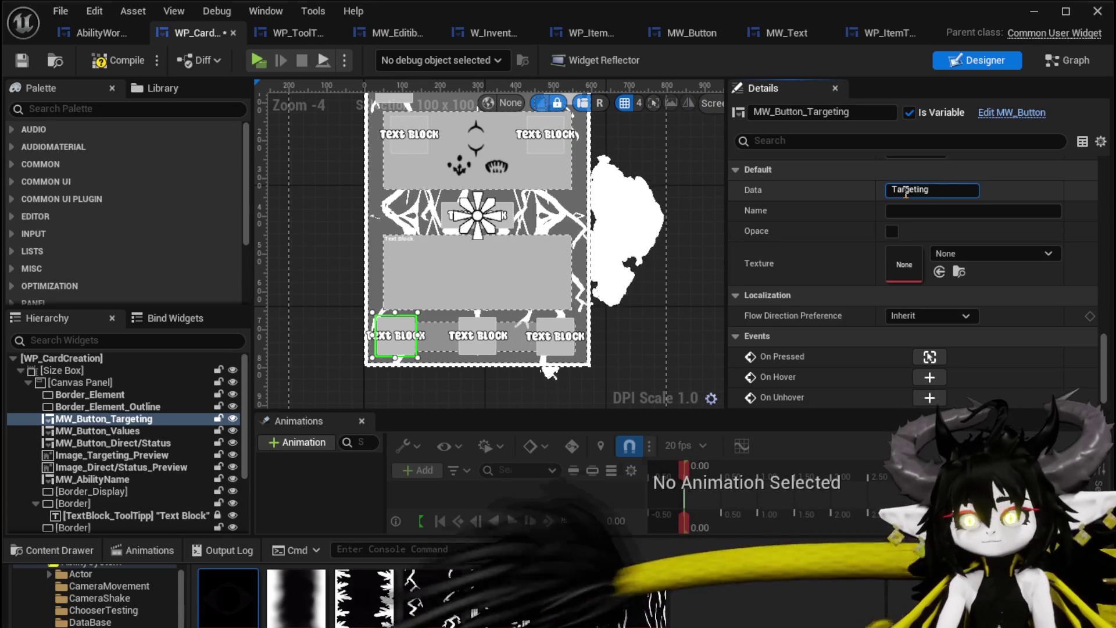
{"action": "key", "text": "Return"}
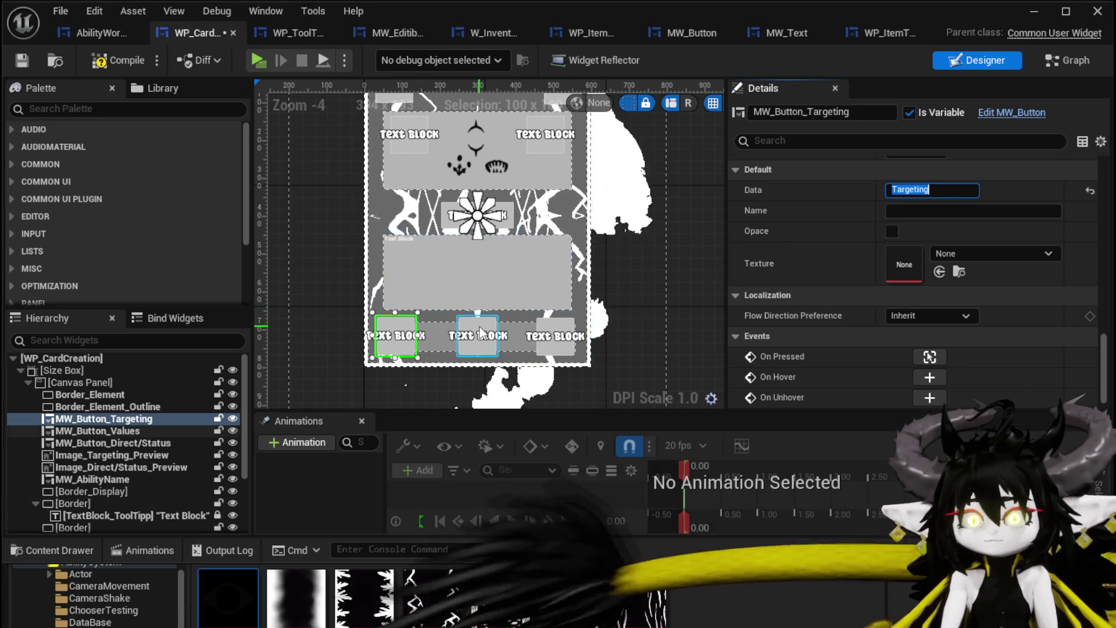
{"action": "left_click", "coordinate": [477, 336]}
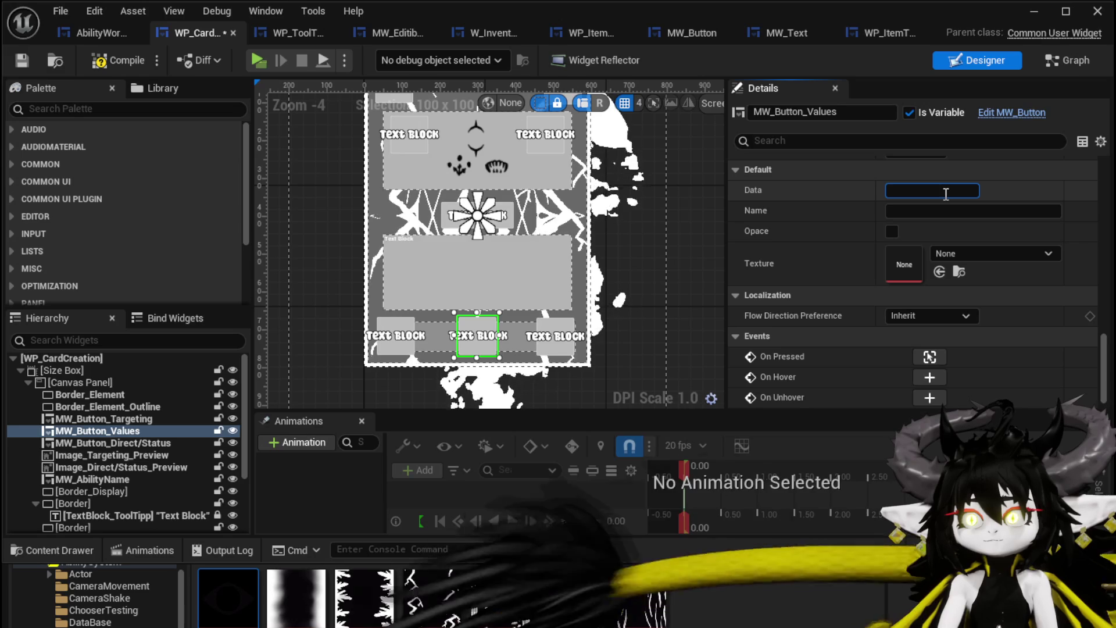
{"action": "type", "text": "Value"}
{"action": "key", "text": "Return"}
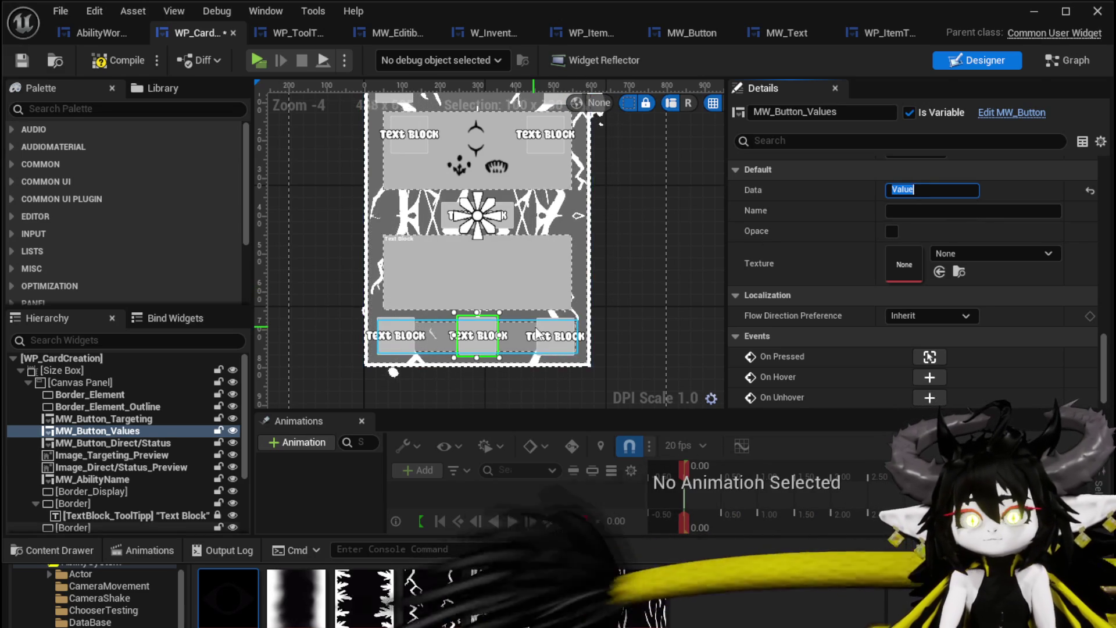
{"action": "left_click", "coordinate": [551, 328]}
{"action": "left_click", "coordinate": [917, 192]}
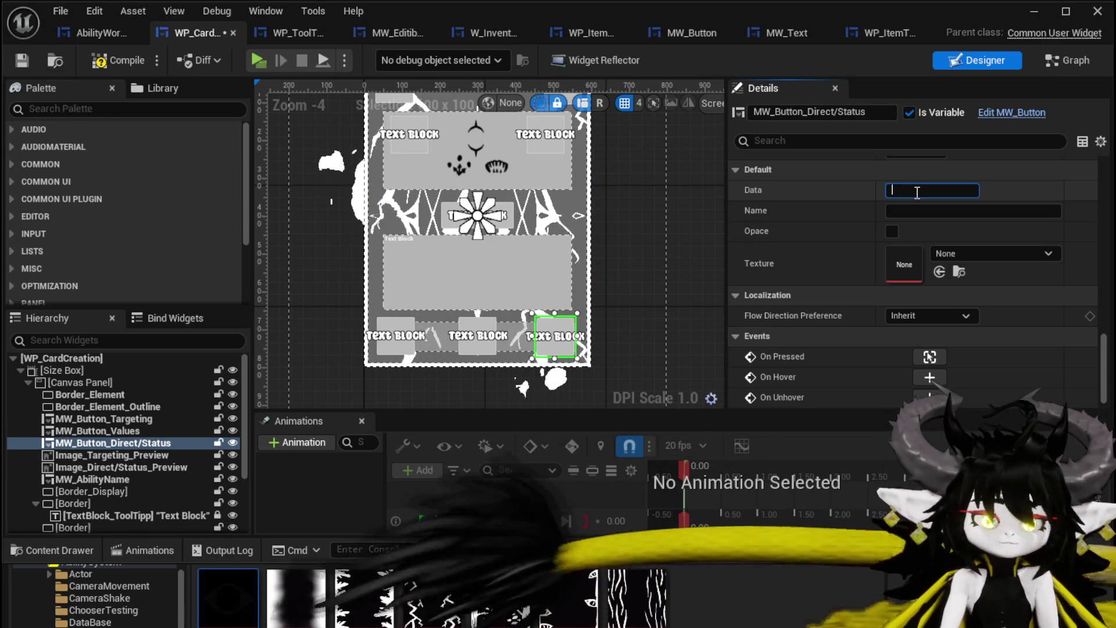
{"action": "type", "text": "Type"}
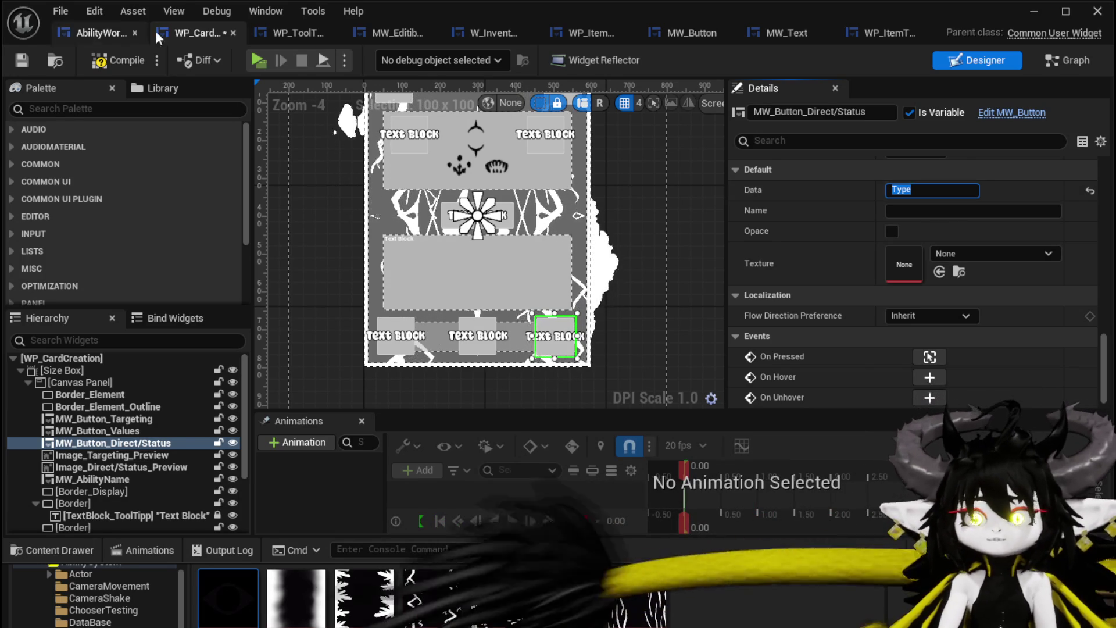
{"action": "left_click", "coordinate": [26, 60]}
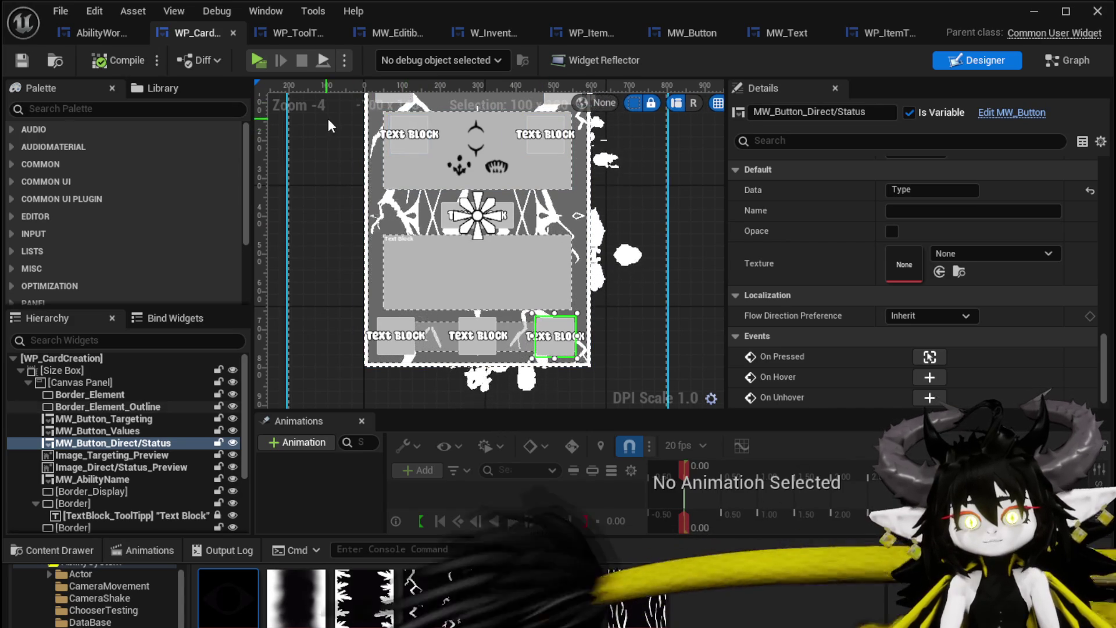
- Minimize the widget editor and Play the level in a standalone game preview
{"action": "left_click", "coordinate": [1023, 15]}
{"action": "left_click", "coordinate": [384, 57]}
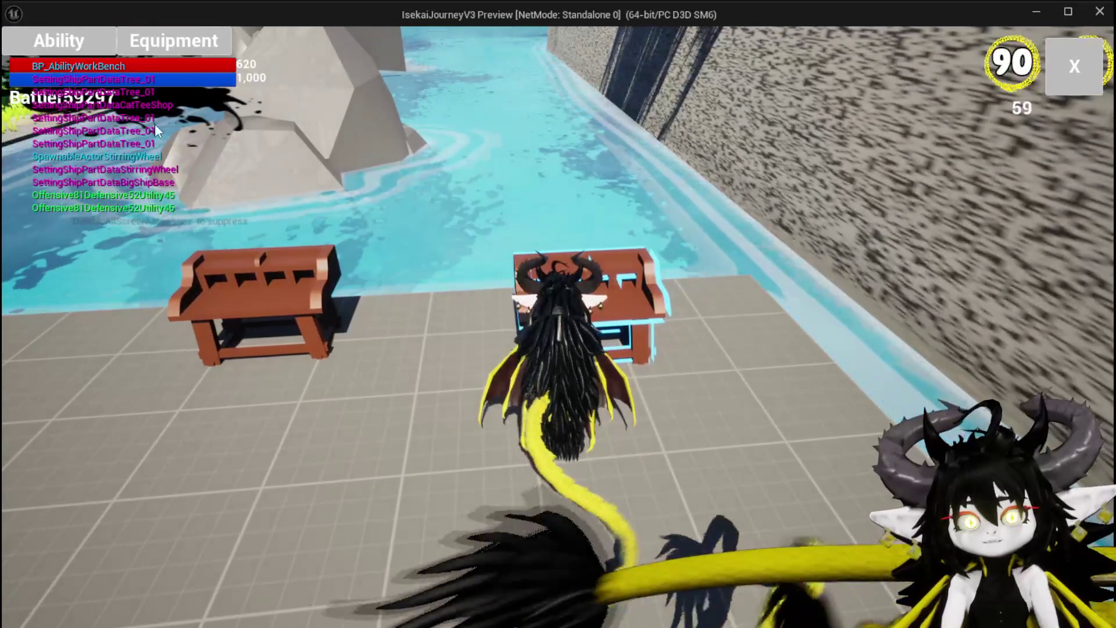
- At the workbench, open the Ability menu's list and the Water card's detail view
{"action": "left_click", "coordinate": [79, 36]}
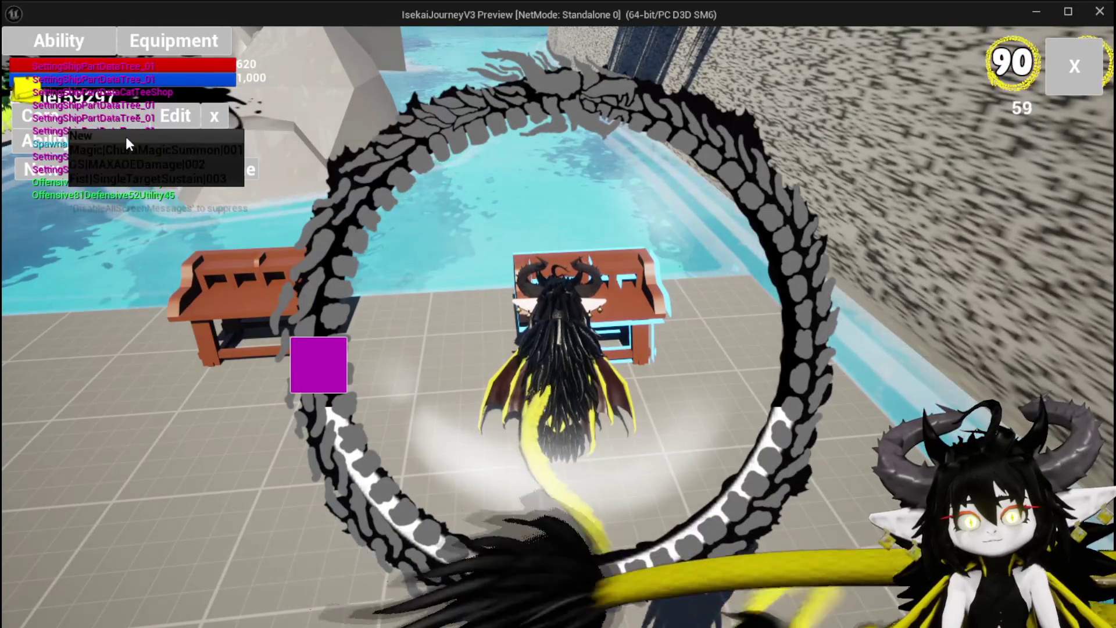
{"action": "left_click", "coordinate": [126, 144]}
{"action": "left_click", "coordinate": [608, 456]}
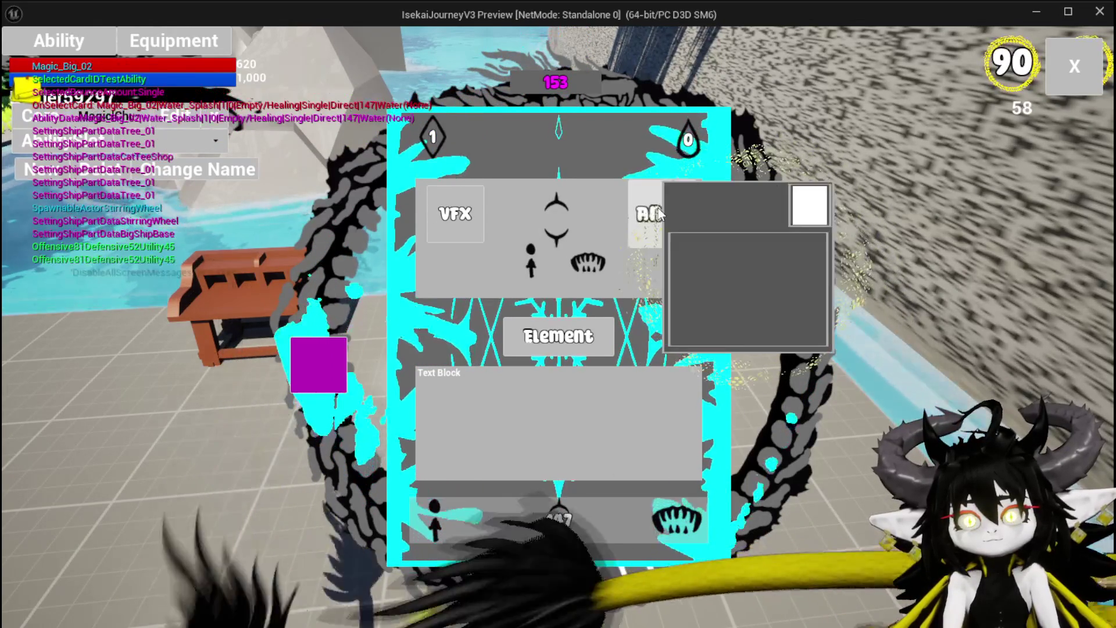
- Check the Water card's tooltip panels, then end the play session with Esc
{"action": "mouse_move", "coordinate": [460, 203]}
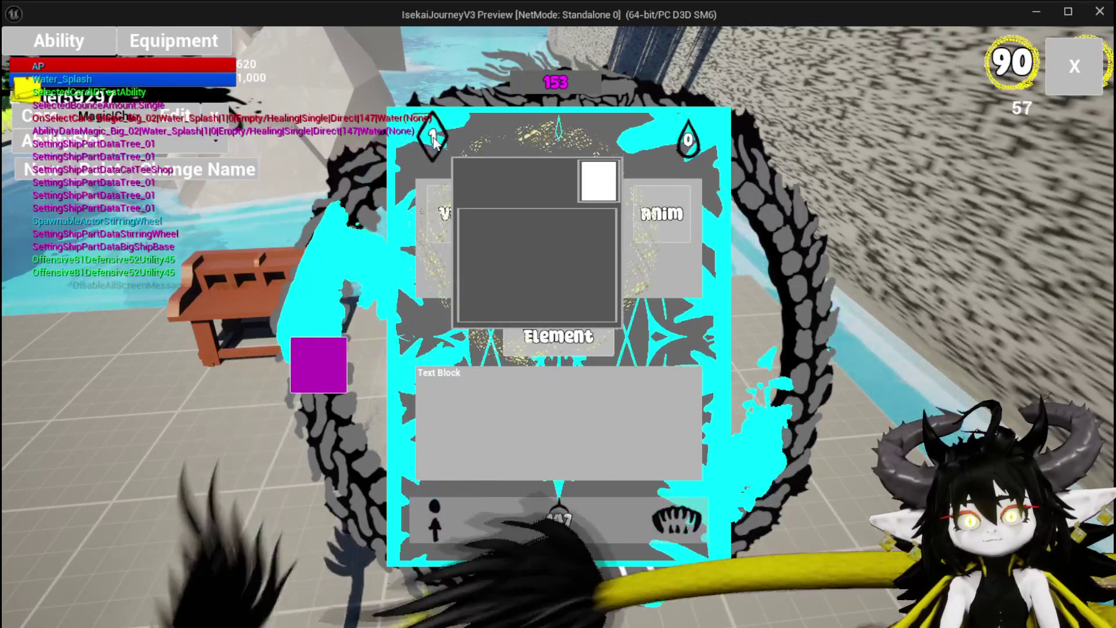
{"action": "mouse_move", "coordinate": [661, 237]}
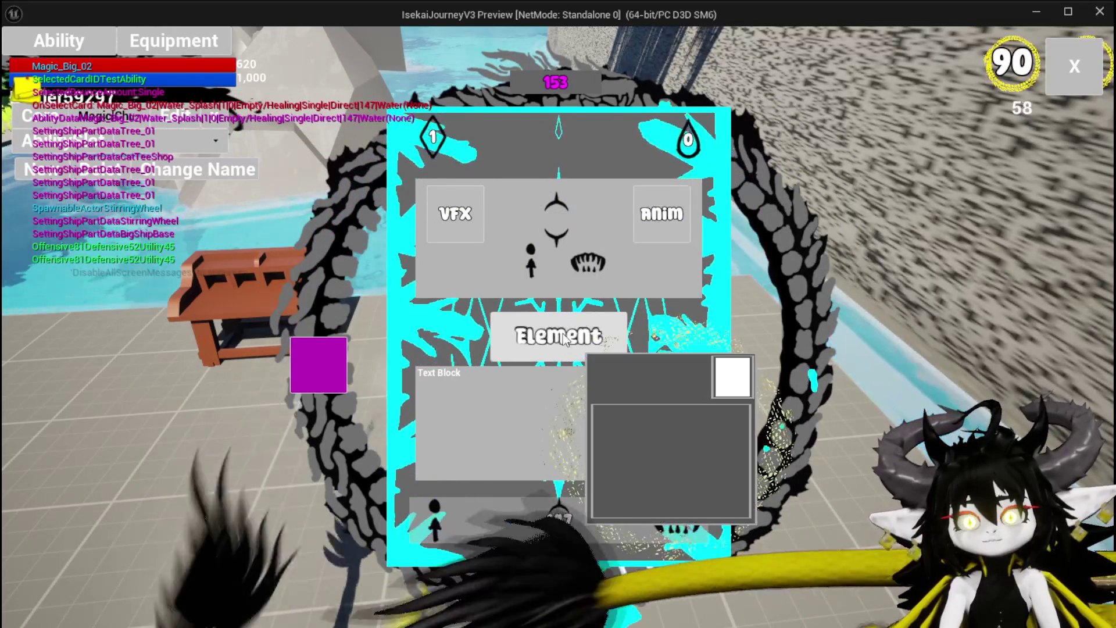
{"action": "mouse_move", "coordinate": [681, 528]}
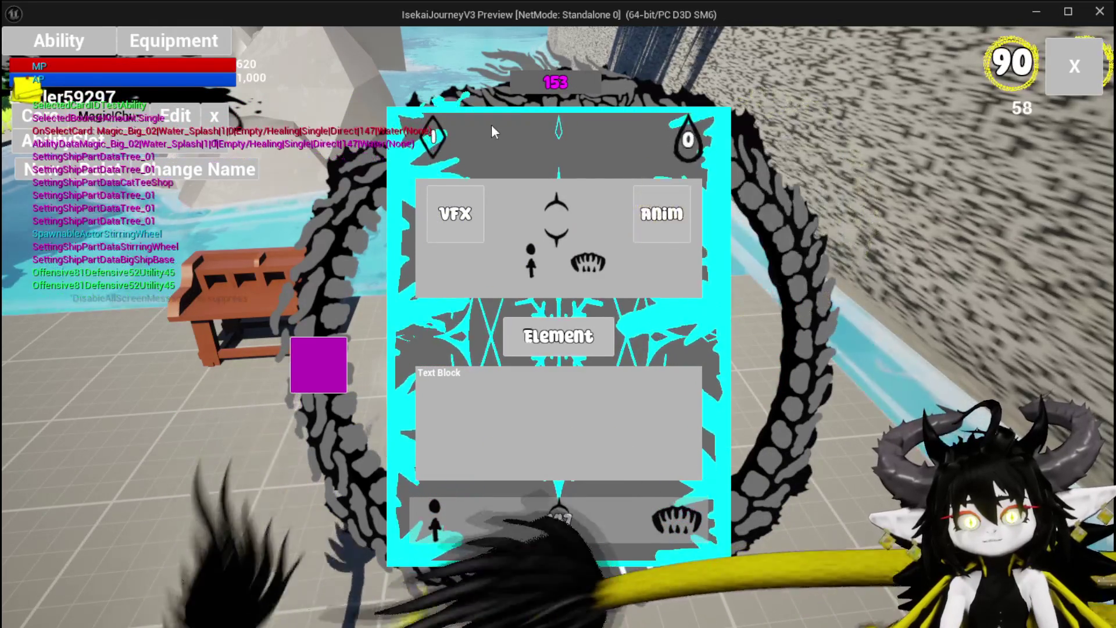
{"action": "mouse_move", "coordinate": [458, 145]}
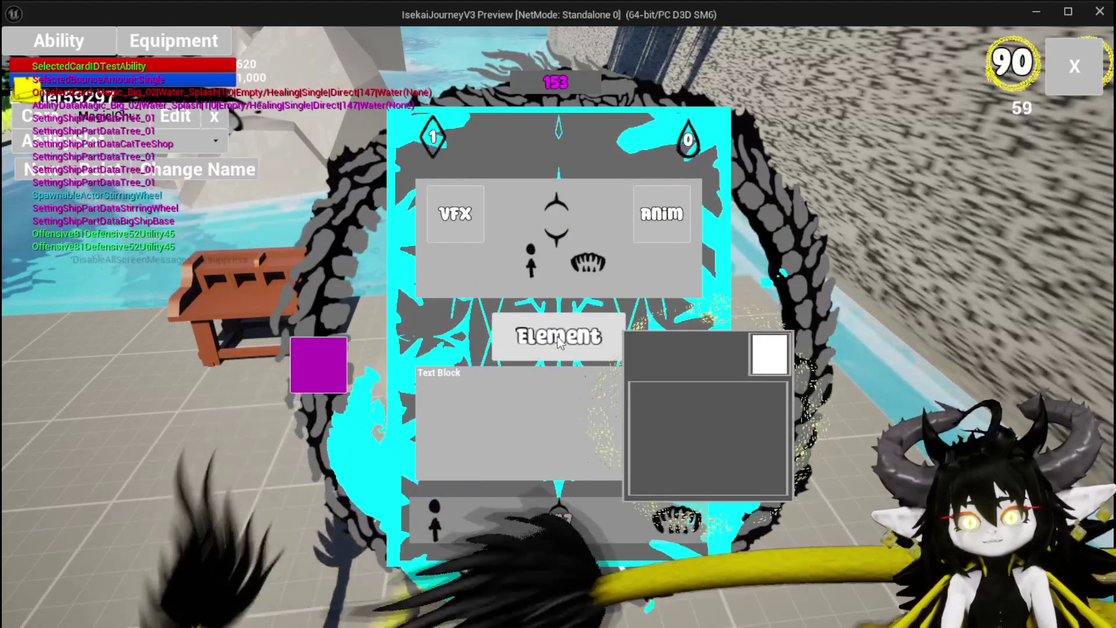
{"action": "key", "text": "Escape"}
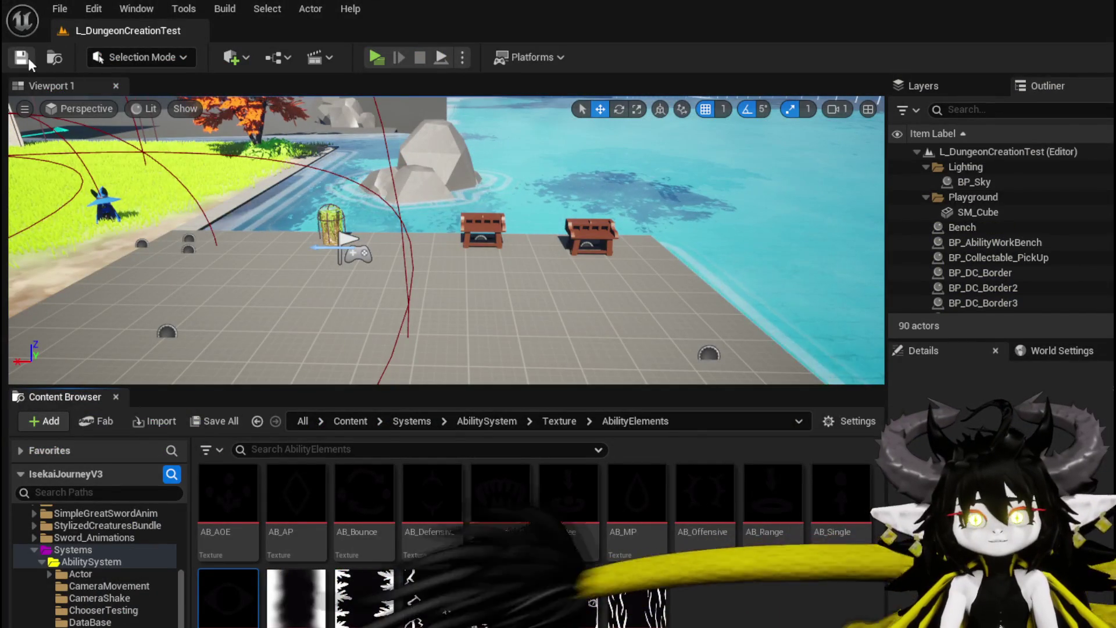
- Save the level, give WP_Button_Element the Data value Element, and save the card widget
{"action": "left_click", "coordinate": [28, 61]}
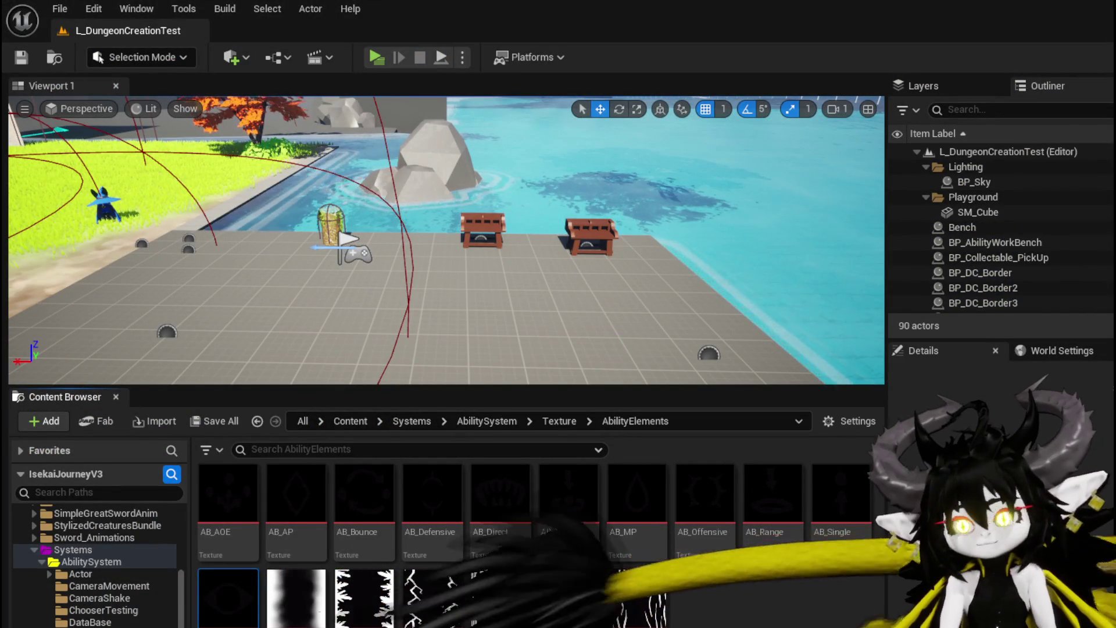
{"action": "key", "text": "alt+Tab"}
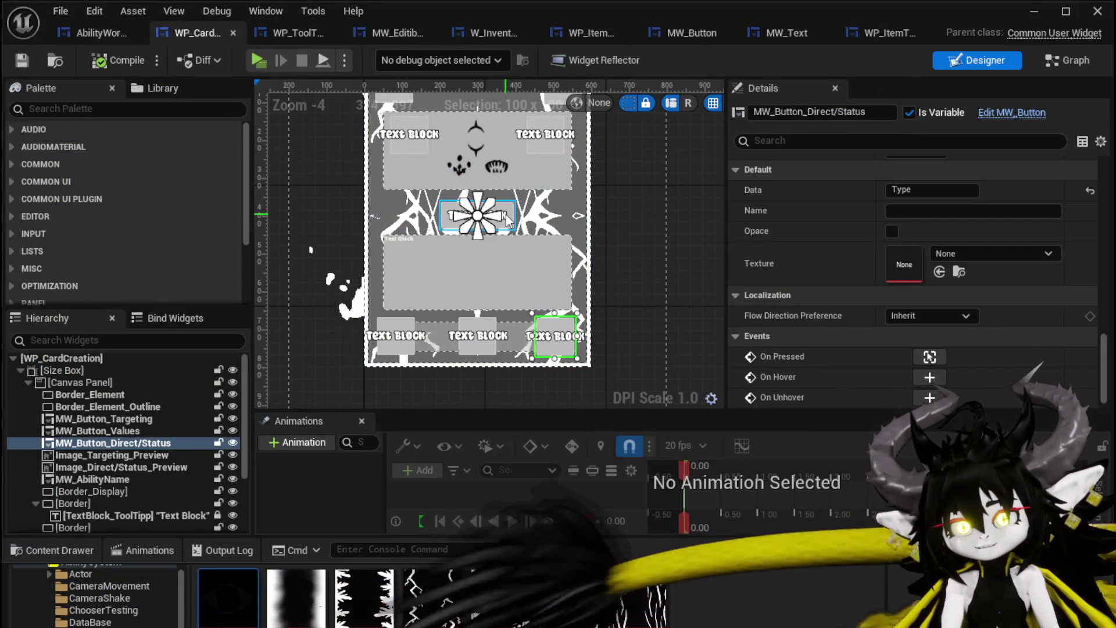
{"action": "left_click", "coordinate": [506, 215]}
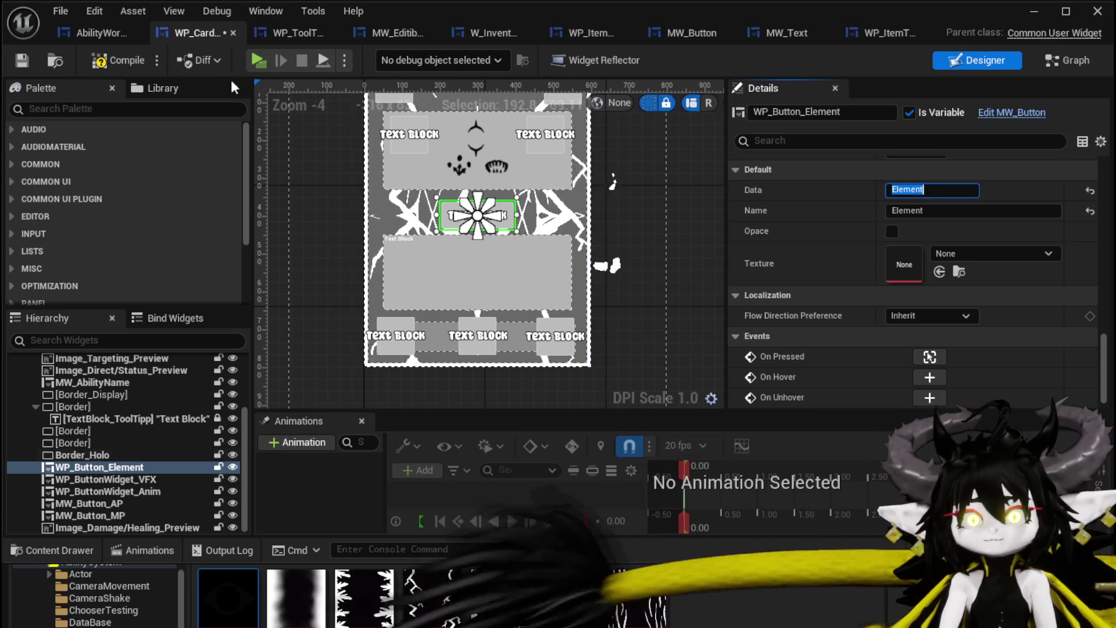
{"action": "key", "text": "Return"}
{"action": "left_click", "coordinate": [22, 60]}
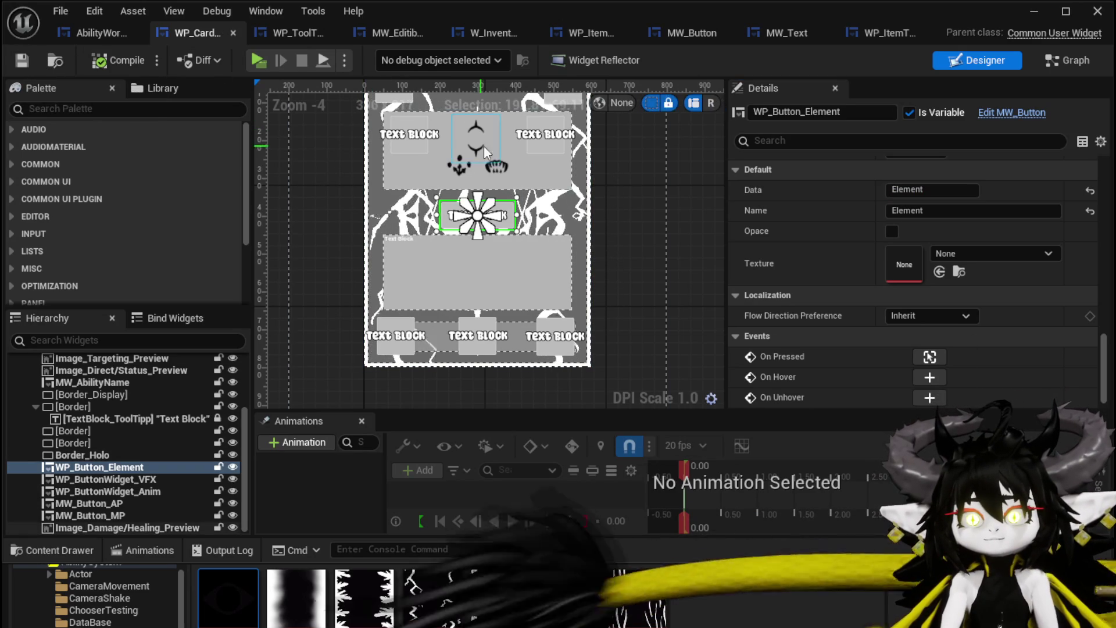
{"action": "left_click", "coordinate": [536, 151]}
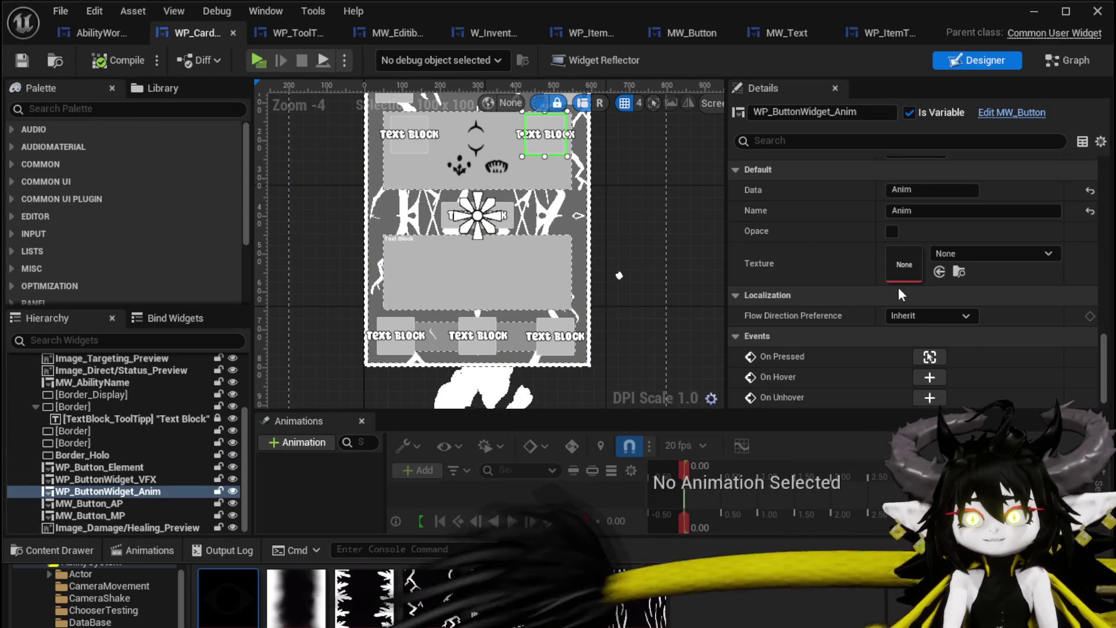
{"action": "scroll", "coordinate": [879, 285], "scroll_direction": "up", "scroll_amount": 2}
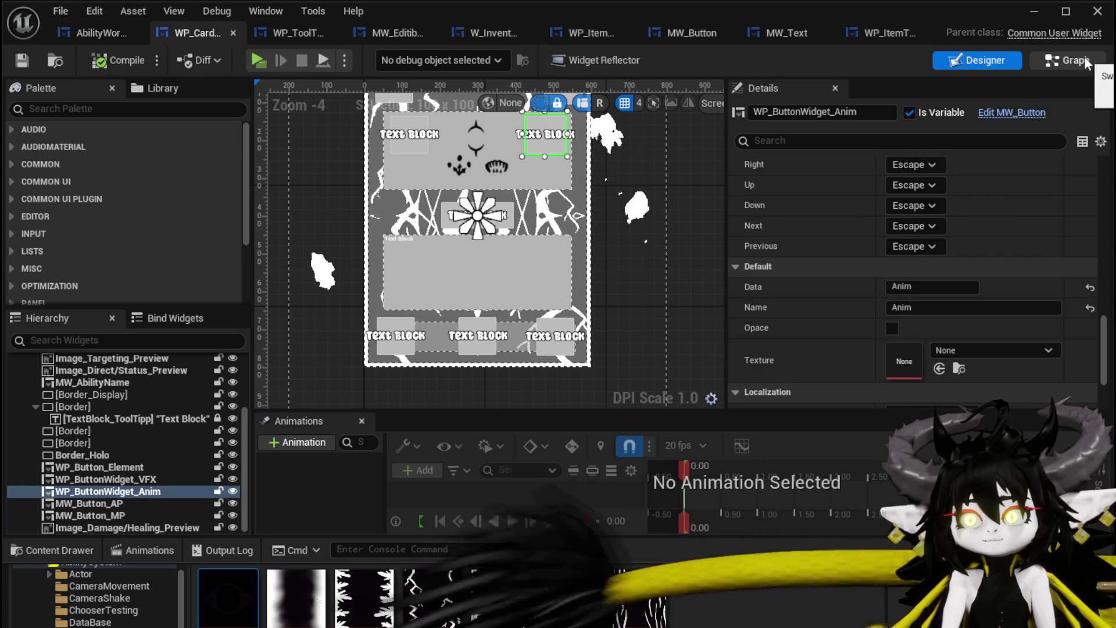
- Switch WP_CardCreation to its Graph view and open the SetData function
{"action": "left_click", "coordinate": [1046, 60]}
{"action": "scroll", "coordinate": [140, 259], "scroll_direction": "up", "scroll_amount": 5}
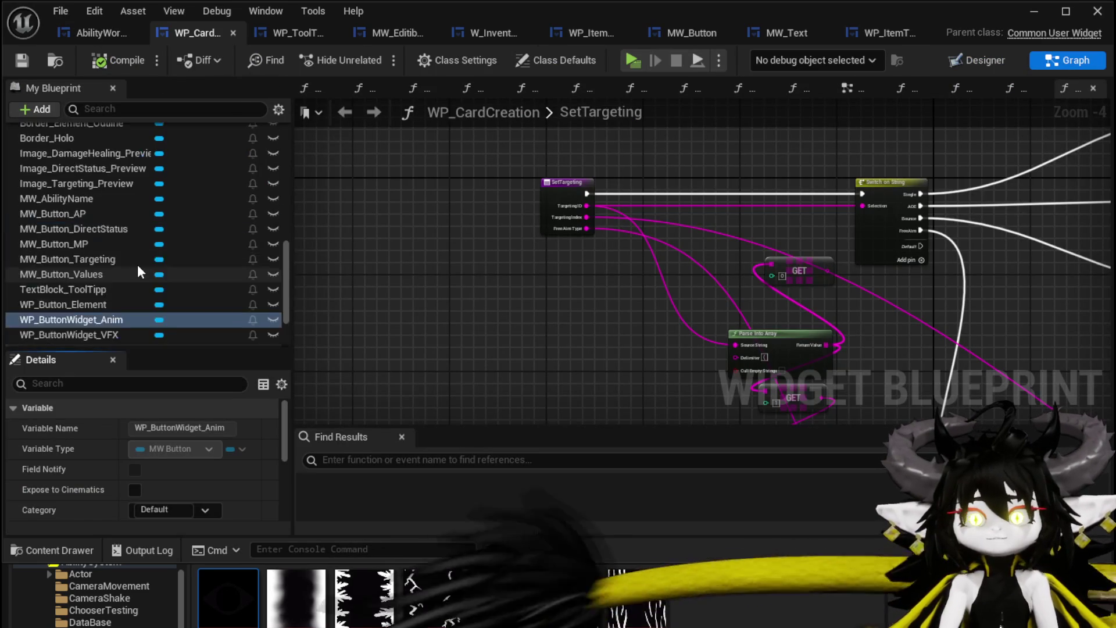
{"action": "scroll", "coordinate": [142, 262], "scroll_direction": "up", "scroll_amount": 3}
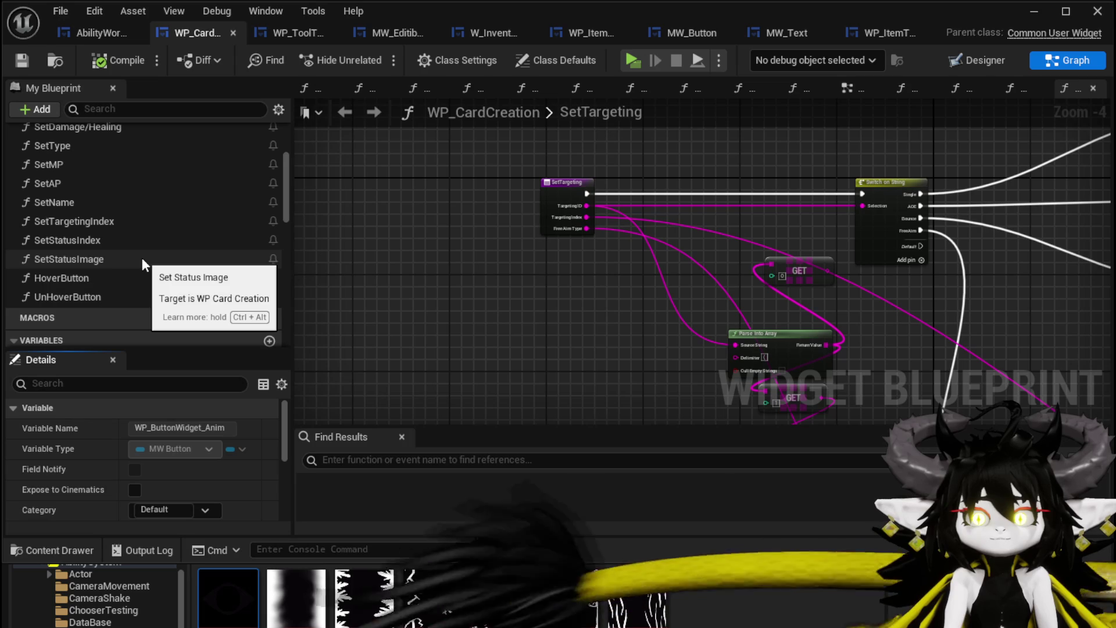
{"action": "scroll", "coordinate": [144, 265], "scroll_direction": "up", "scroll_amount": 3}
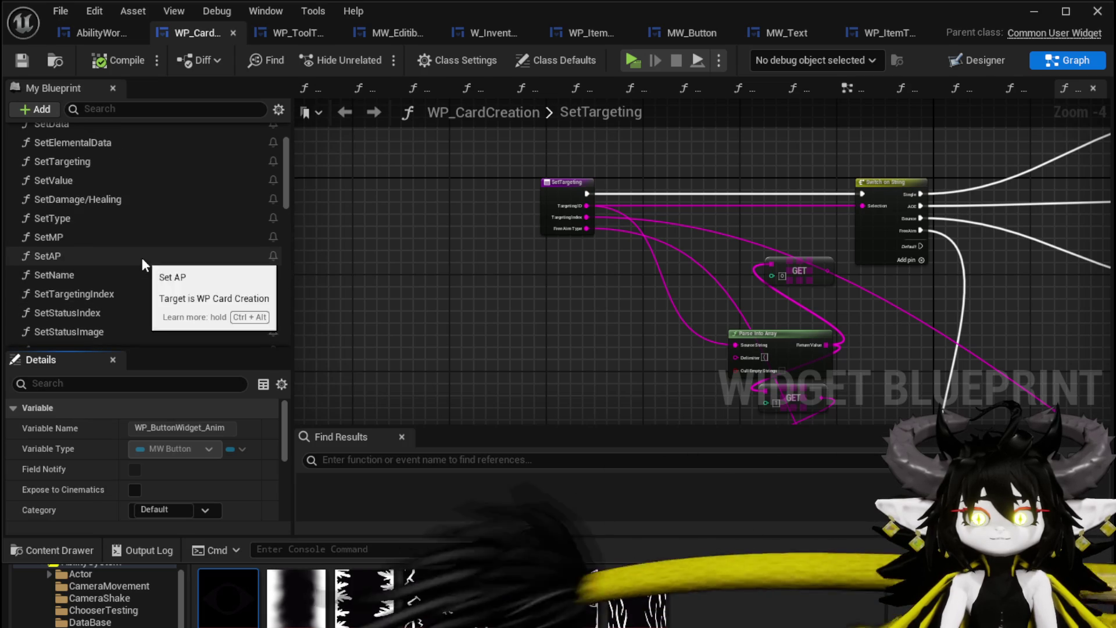
{"action": "scroll", "coordinate": [144, 262], "scroll_direction": "down", "scroll_amount": 2}
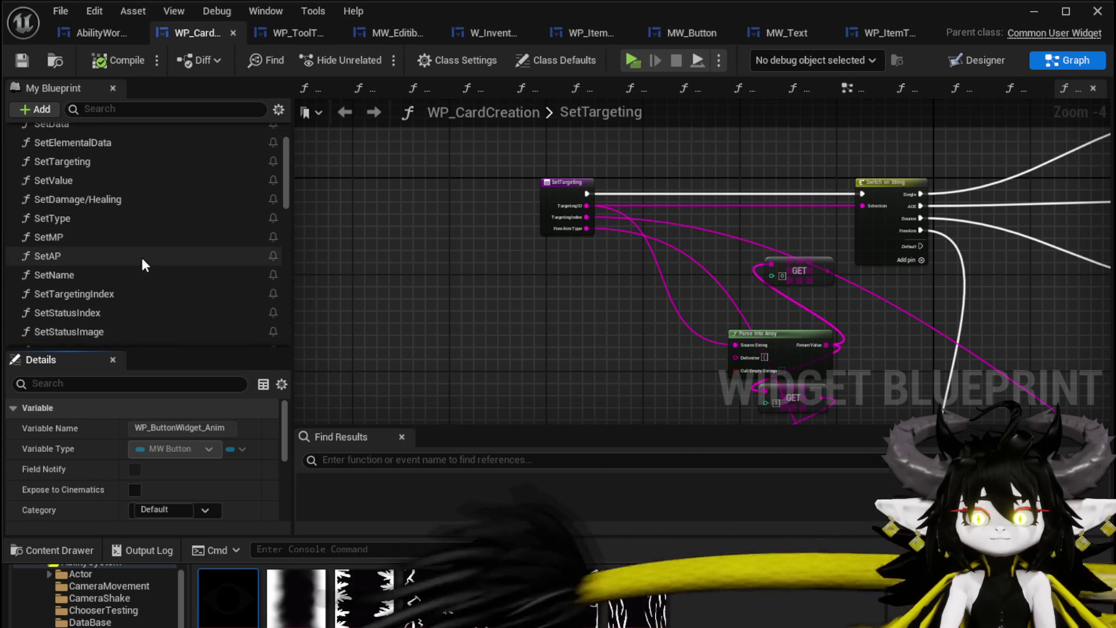
{"action": "scroll", "coordinate": [145, 265], "scroll_direction": "down", "scroll_amount": 1}
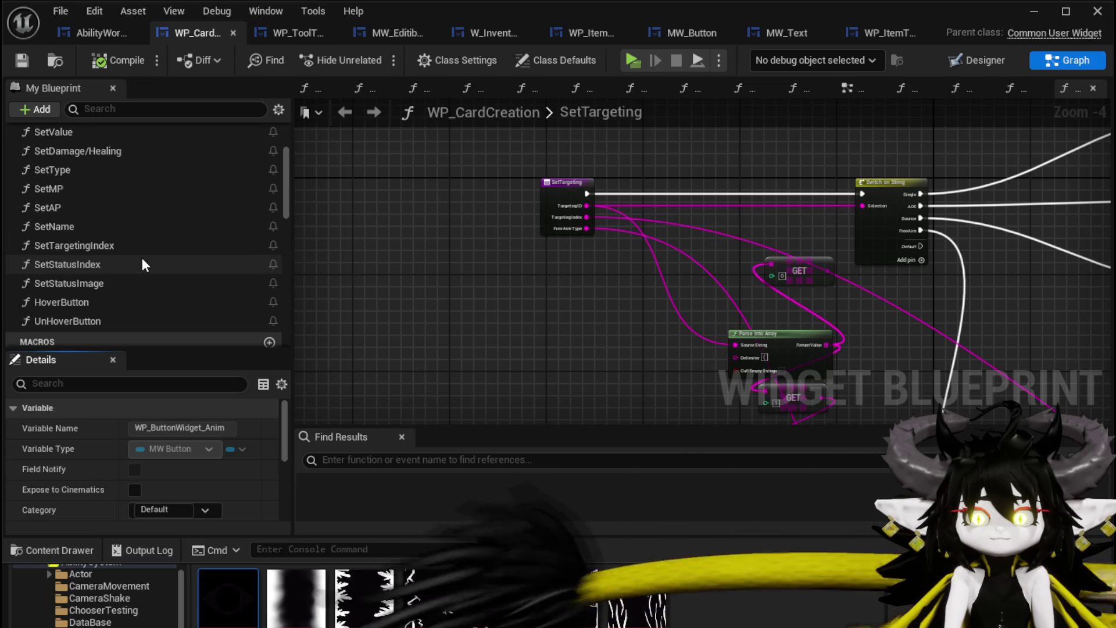
{"action": "scroll", "coordinate": [143, 265], "scroll_direction": "up", "scroll_amount": 4}
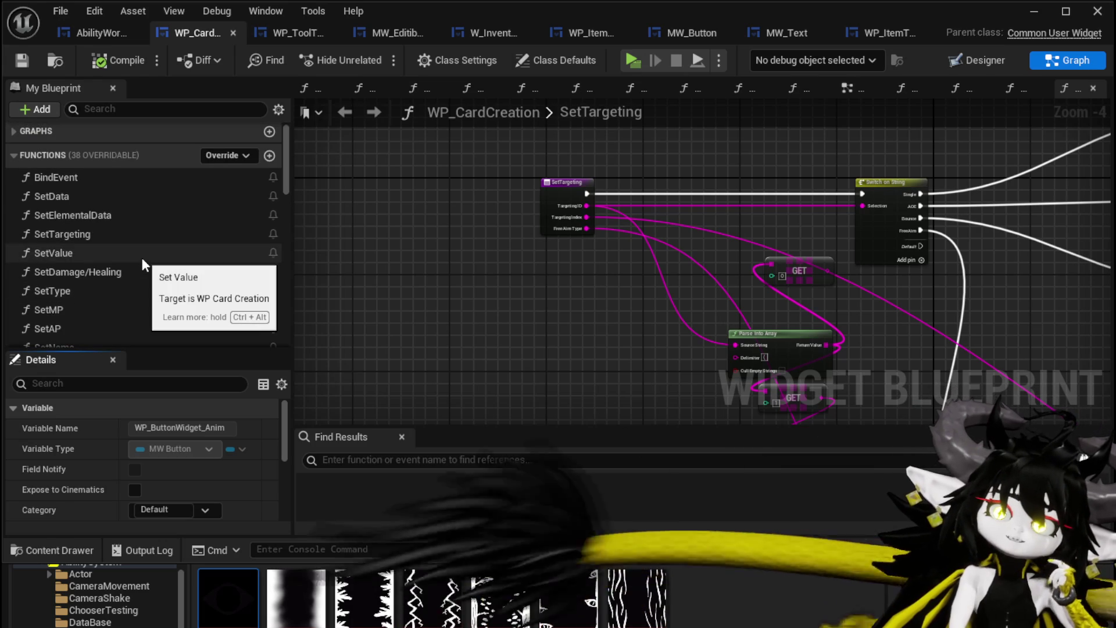
{"action": "left_click", "coordinate": [90, 195]}
{"action": "double_click", "coordinate": [89, 195]}
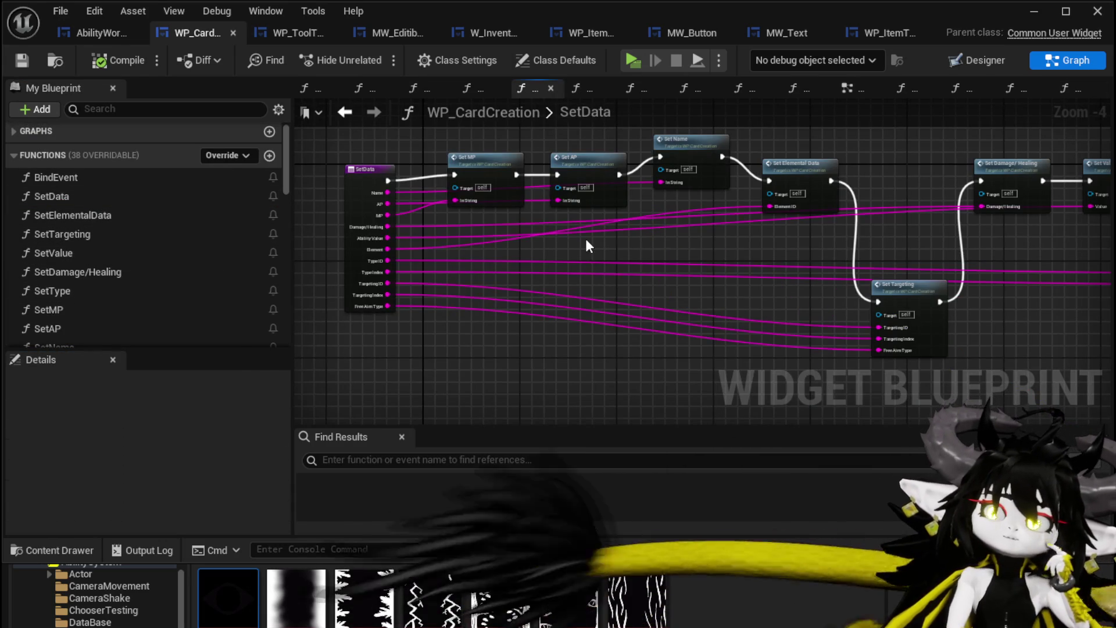
- Review SetData's chain: Set Damage/Healing, Value, Elemental Data, Targeting, MP, AP and Name
{"action": "scroll", "coordinate": [588, 242], "scroll_direction": "up", "scroll_amount": 2}
{"action": "mouse_move", "coordinate": [588, 242]}
{"action": "left_mouse_down"}
{"action": "mouse_move", "coordinate": [600, 307]}
{"action": "mouse_move", "coordinate": [708, 306]}
{"action": "mouse_move", "coordinate": [391, 279]}
{"action": "left_mouse_up"}
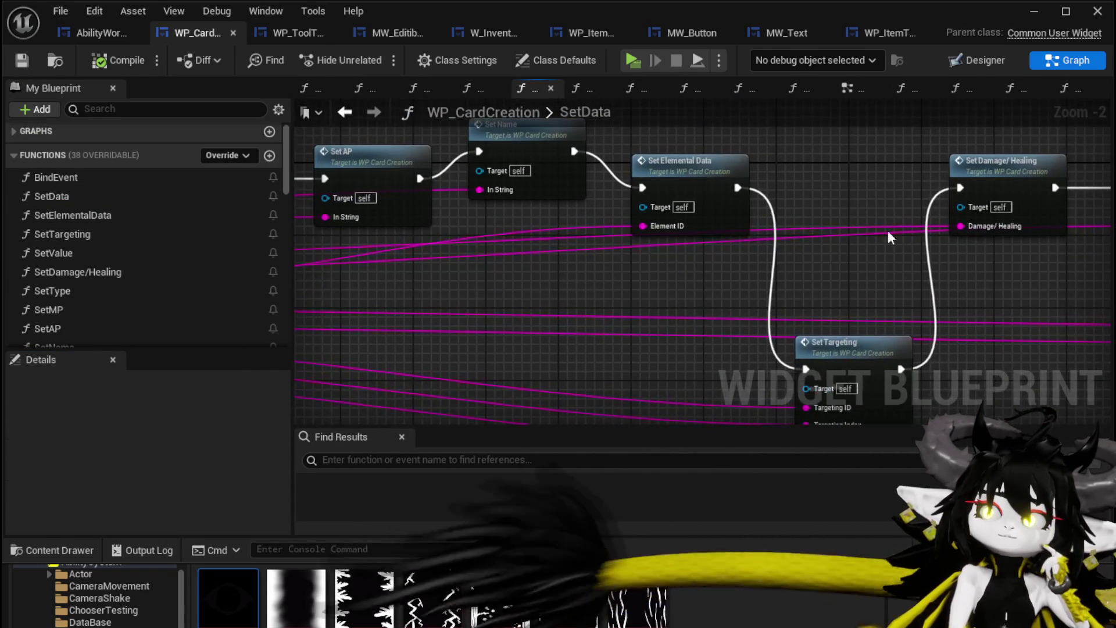
{"action": "left_click_drag", "start_coordinate": [870, 226], "coordinate": [419, 227]}
{"action": "mouse_move", "coordinate": [615, 268]}
{"action": "left_mouse_down"}
{"action": "mouse_move", "coordinate": [642, 293]}
{"action": "mouse_move", "coordinate": [683, 302]}
{"action": "left_mouse_up"}
{"action": "mouse_move", "coordinate": [508, 304]}
{"action": "left_mouse_down"}
{"action": "mouse_move", "coordinate": [800, 320]}
{"action": "mouse_move", "coordinate": [741, 259]}
{"action": "mouse_move", "coordinate": [753, 262]}
{"action": "mouse_move", "coordinate": [329, 235]}
{"action": "mouse_move", "coordinate": [389, 274]}
{"action": "mouse_move", "coordinate": [645, 331]}
{"action": "mouse_move", "coordinate": [742, 326]}
{"action": "mouse_move", "coordinate": [554, 294]}
{"action": "mouse_move", "coordinate": [149, 258]}
{"action": "mouse_move", "coordinate": [152, 287]}
{"action": "mouse_move", "coordinate": [341, 302]}
{"action": "left_mouse_up"}
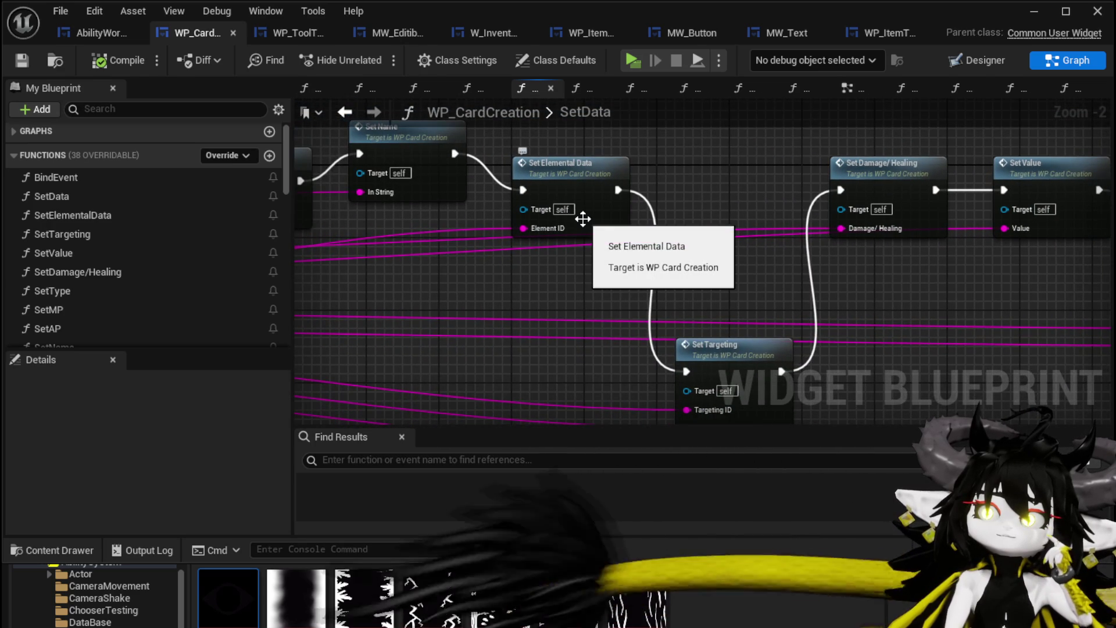
{"action": "mouse_move", "coordinate": [583, 219]}
{"action": "left_mouse_down"}
{"action": "mouse_move", "coordinate": [664, 260]}
{"action": "mouse_move", "coordinate": [656, 287]}
{"action": "left_mouse_up"}
- In the SetAP function, delete the MW APCost getter and its Set Text node
{"action": "double_click", "coordinate": [543, 221]}
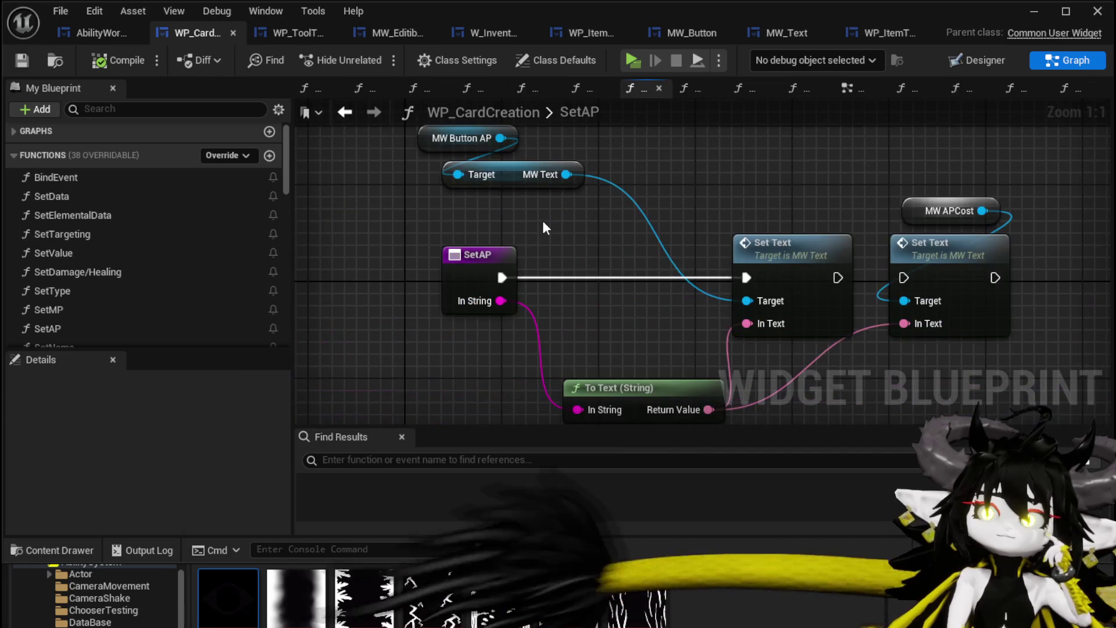
{"action": "left_click_drag", "start_coordinate": [741, 207], "coordinate": [587, 201]}
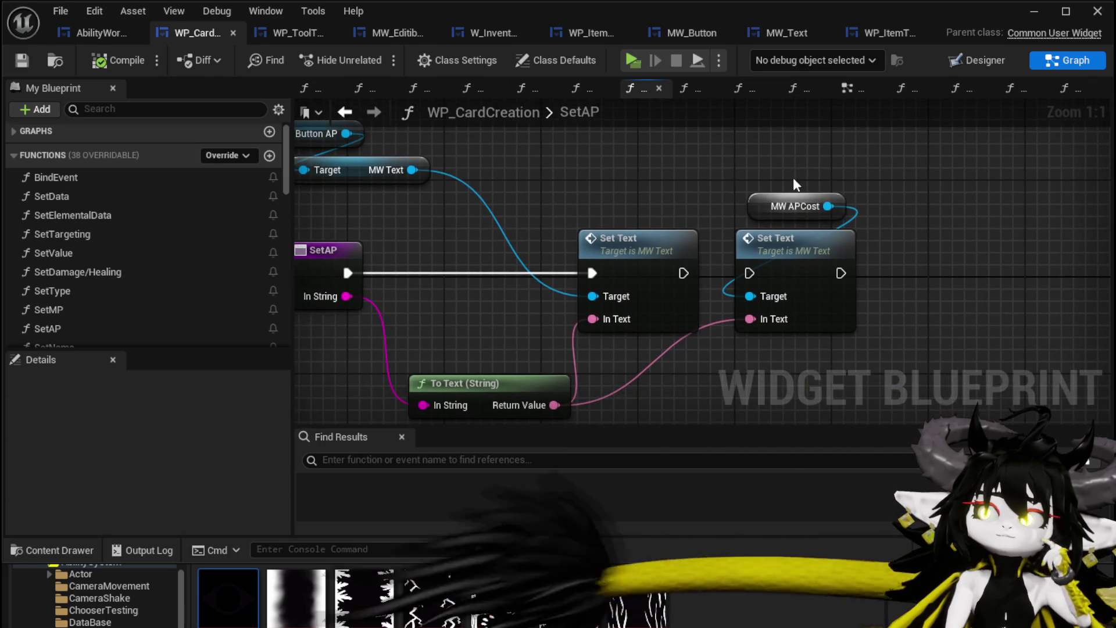
{"action": "left_click_drag", "start_coordinate": [773, 166], "coordinate": [846, 327]}
{"action": "key", "text": "Delete"}
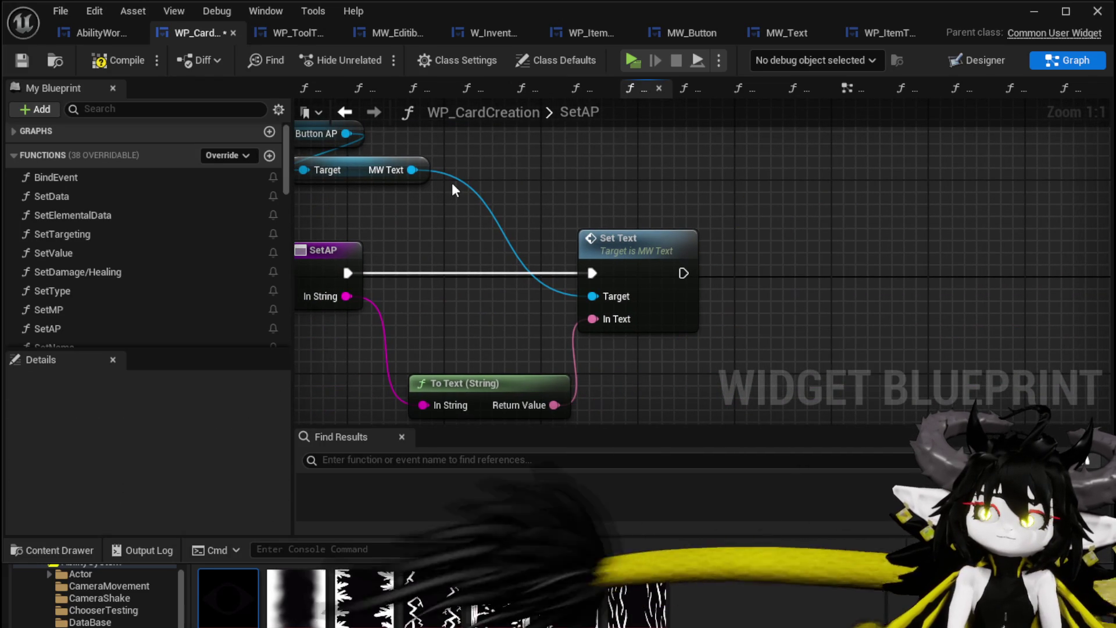
- Save the card widget and bring up AbilityWorkBenchUI's ShowToolTipp graph
{"action": "left_click", "coordinate": [14, 61]}
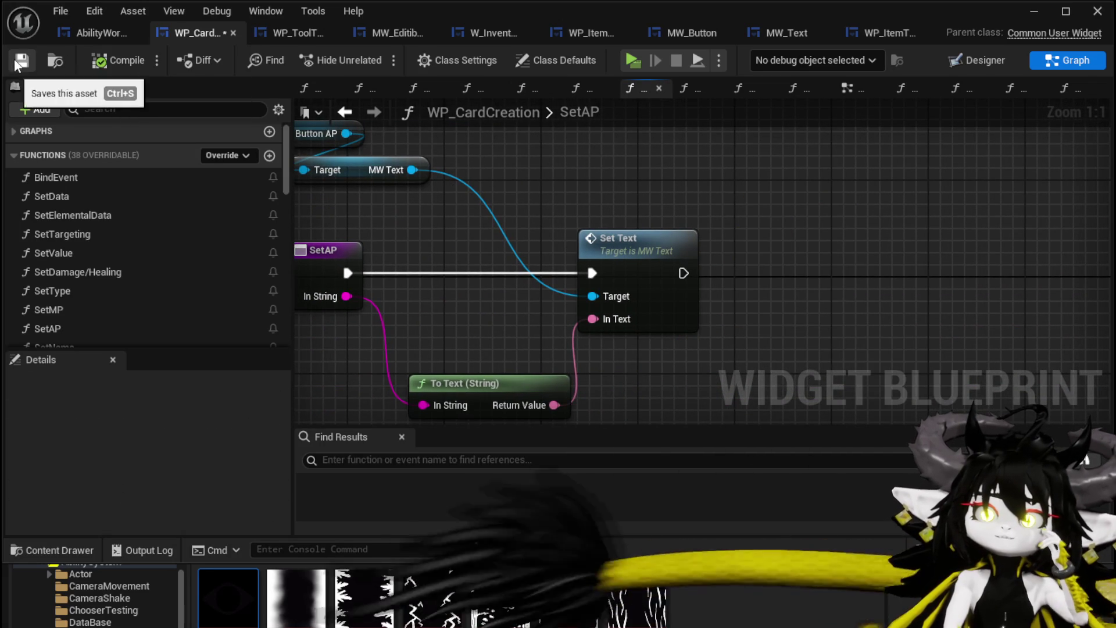
{"action": "left_click", "coordinate": [88, 34]}
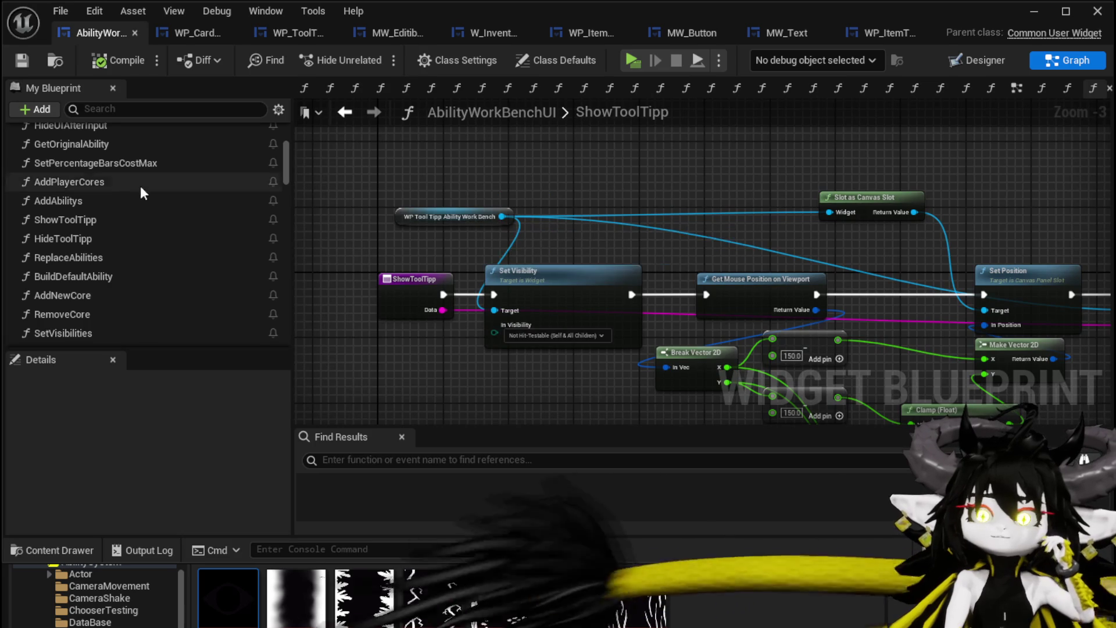
{"action": "scroll", "coordinate": [115, 172], "scroll_direction": "up", "scroll_amount": 3}
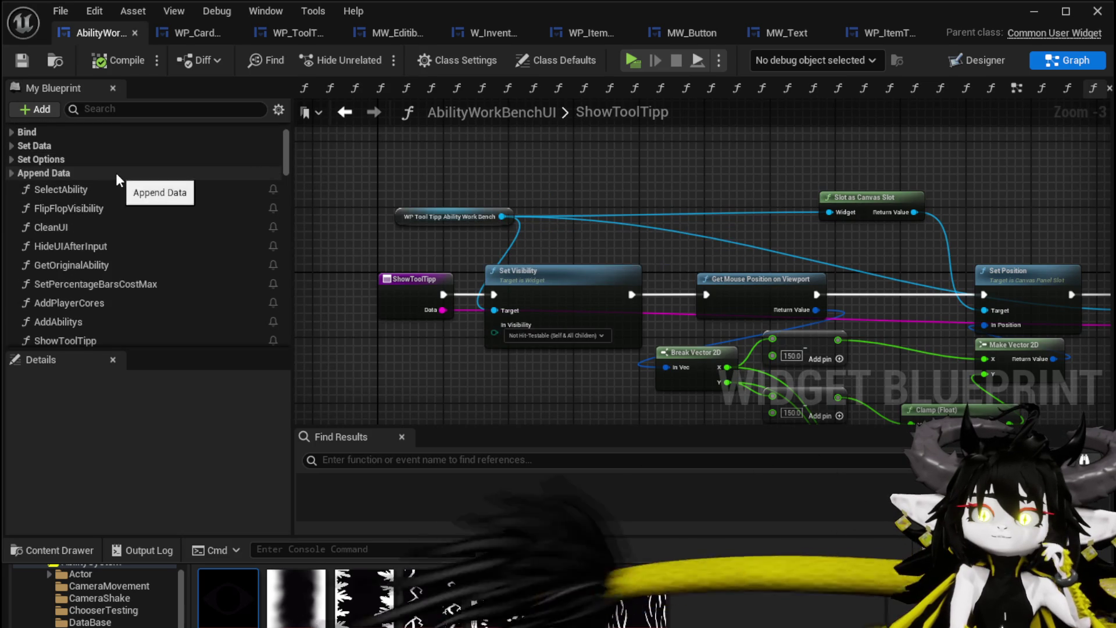
- Open the SelectCard(NEW) graph and drill into the InitialSetData function's Data setters
{"action": "scroll", "coordinate": [116, 170], "scroll_direction": "down", "scroll_amount": 10}
{"action": "scroll", "coordinate": [133, 168], "scroll_direction": "up", "scroll_amount": 3}
{"action": "double_click", "coordinate": [117, 131]}
{"action": "mouse_move", "coordinate": [495, 174]}
{"action": "left_mouse_down"}
{"action": "mouse_move", "coordinate": [374, 154]}
{"action": "mouse_move", "coordinate": [482, 147]}
{"action": "mouse_move", "coordinate": [933, 207]}
{"action": "mouse_move", "coordinate": [1026, 166]}
{"action": "mouse_move", "coordinate": [1111, 161]}
{"action": "left_mouse_up"}
{"action": "left_click_drag", "start_coordinate": [361, 168], "coordinate": [664, 187]}
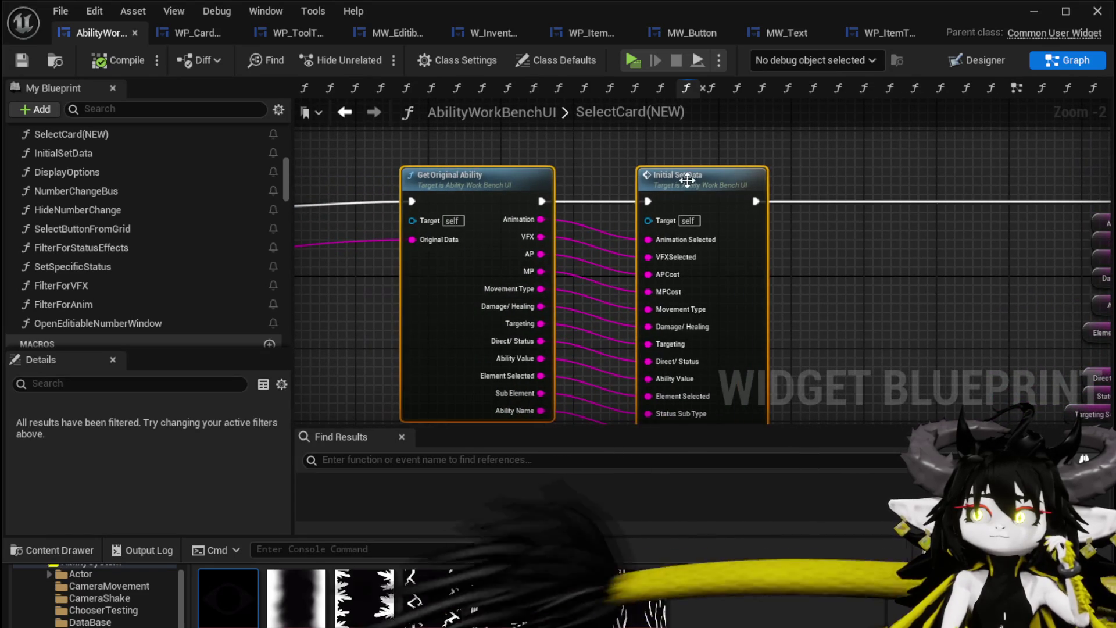
{"action": "left_click_drag", "start_coordinate": [784, 180], "coordinate": [717, 103]}
{"action": "double_click", "coordinate": [648, 176]}
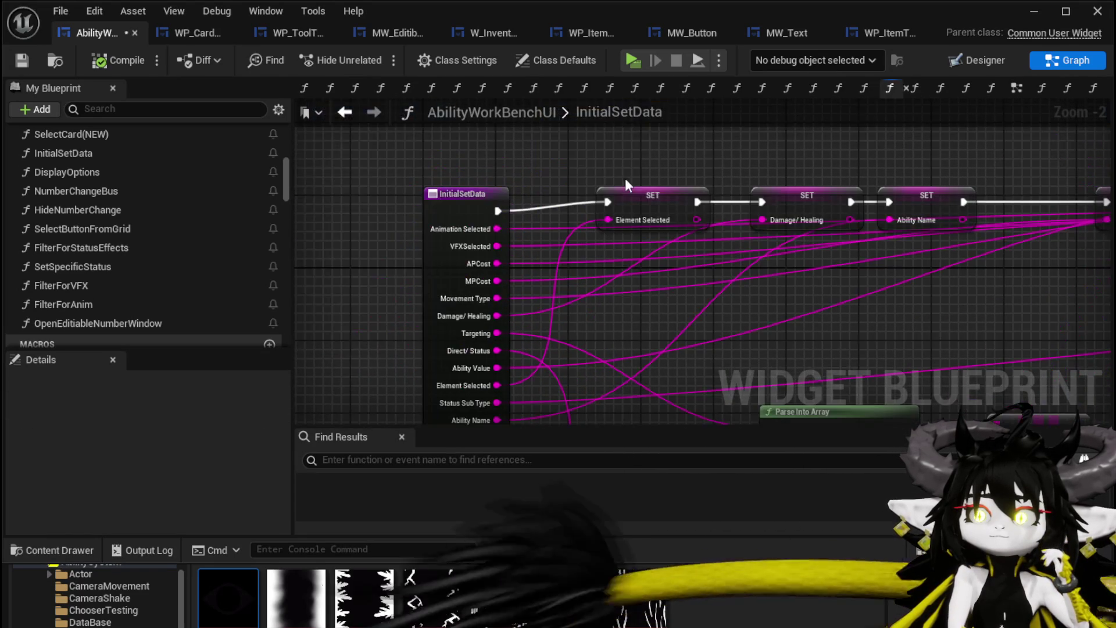
{"action": "left_click_drag", "start_coordinate": [729, 302], "coordinate": [521, 246]}
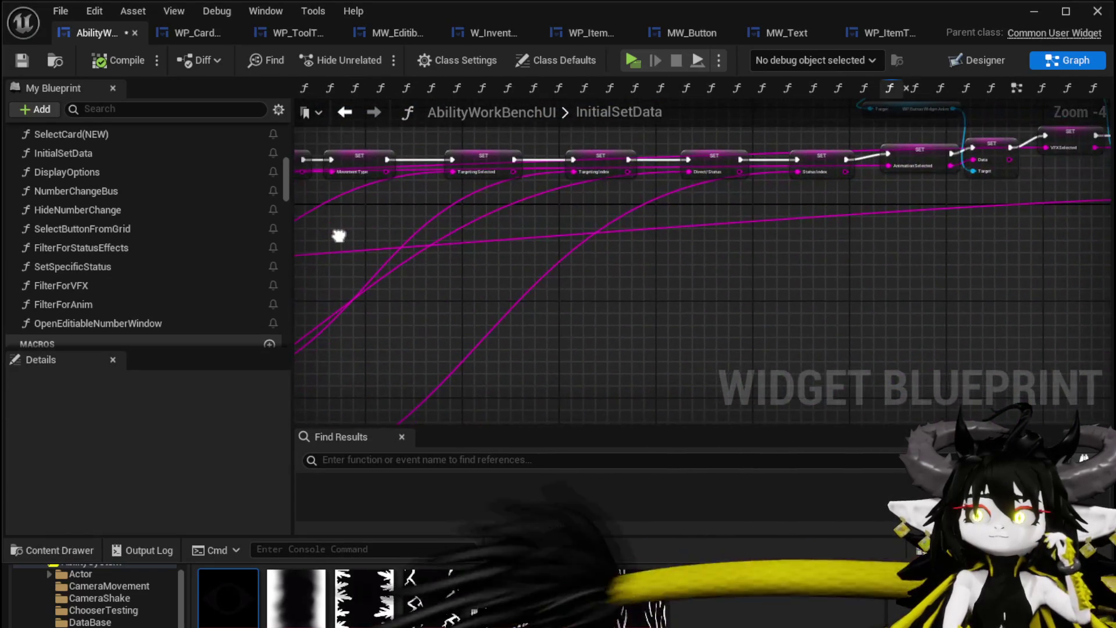
{"action": "scroll", "coordinate": [586, 262], "scroll_direction": "up", "scroll_amount": 3}
{"action": "left_click_drag", "start_coordinate": [683, 157], "coordinate": [701, 244]}
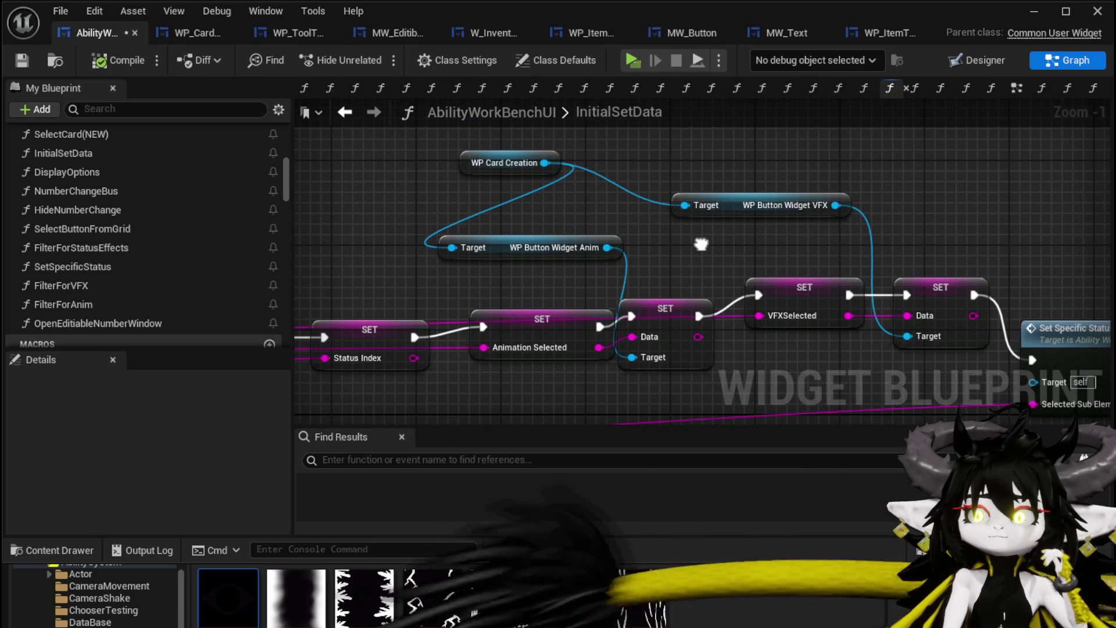
{"action": "left_click_drag", "start_coordinate": [697, 242], "coordinate": [690, 226]}
- Route execution from Animation Selected straight into Set Specific Status, moving the Data setters aside, and save
{"action": "left_click", "coordinate": [678, 294]}
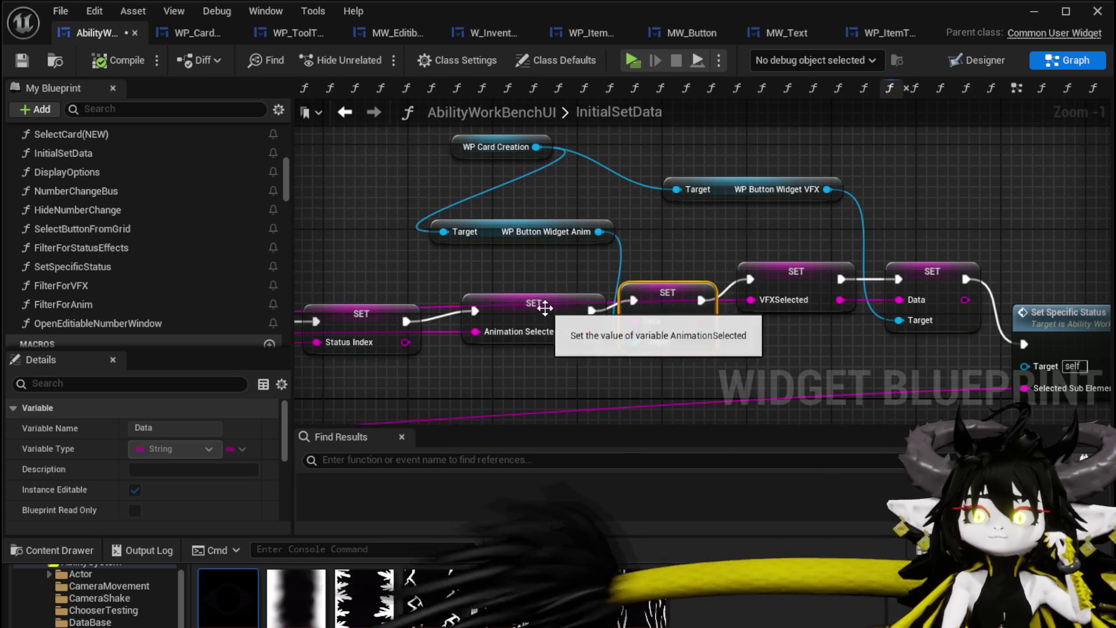
{"action": "left_click_drag", "start_coordinate": [545, 311], "coordinate": [545, 279]}
{"action": "left_click_drag", "start_coordinate": [688, 253], "coordinate": [598, 239]}
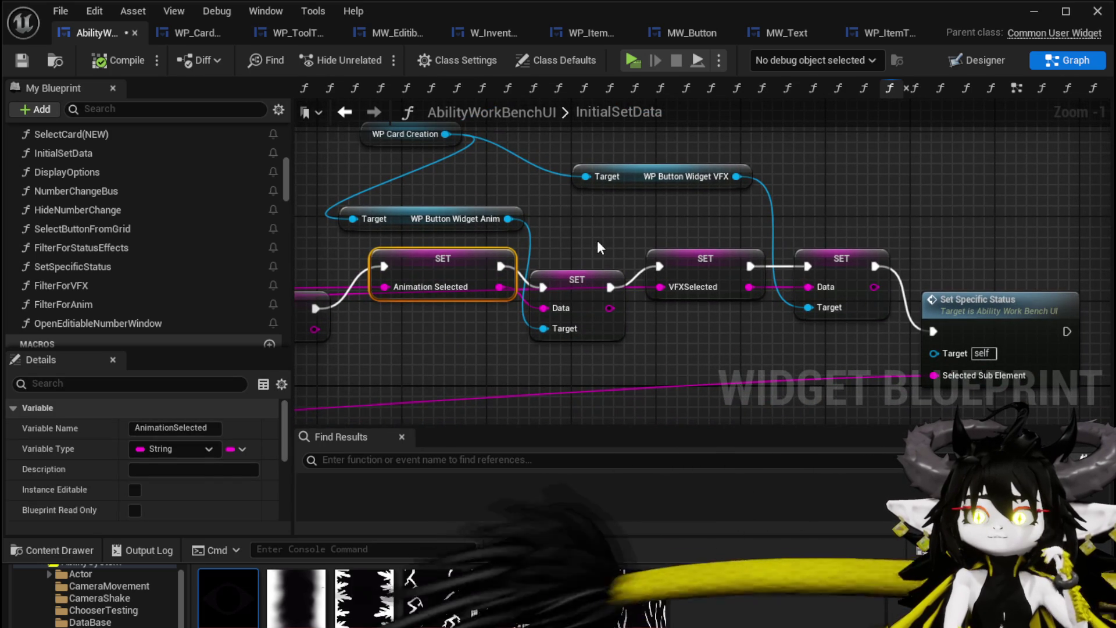
{"action": "left_click_drag", "start_coordinate": [500, 266], "coordinate": [659, 267]}
{"action": "mouse_move", "coordinate": [808, 266]}
{"action": "left_mouse_down"}
{"action": "mouse_move", "coordinate": [887, 319]}
{"action": "mouse_move", "coordinate": [935, 333]}
{"action": "left_mouse_up"}
{"action": "left_click_drag", "start_coordinate": [1000, 300], "coordinate": [1021, 246]}
{"action": "left_click_drag", "start_coordinate": [840, 278], "coordinate": [851, 341]}
{"action": "left_click_drag", "start_coordinate": [561, 303], "coordinate": [571, 323]}
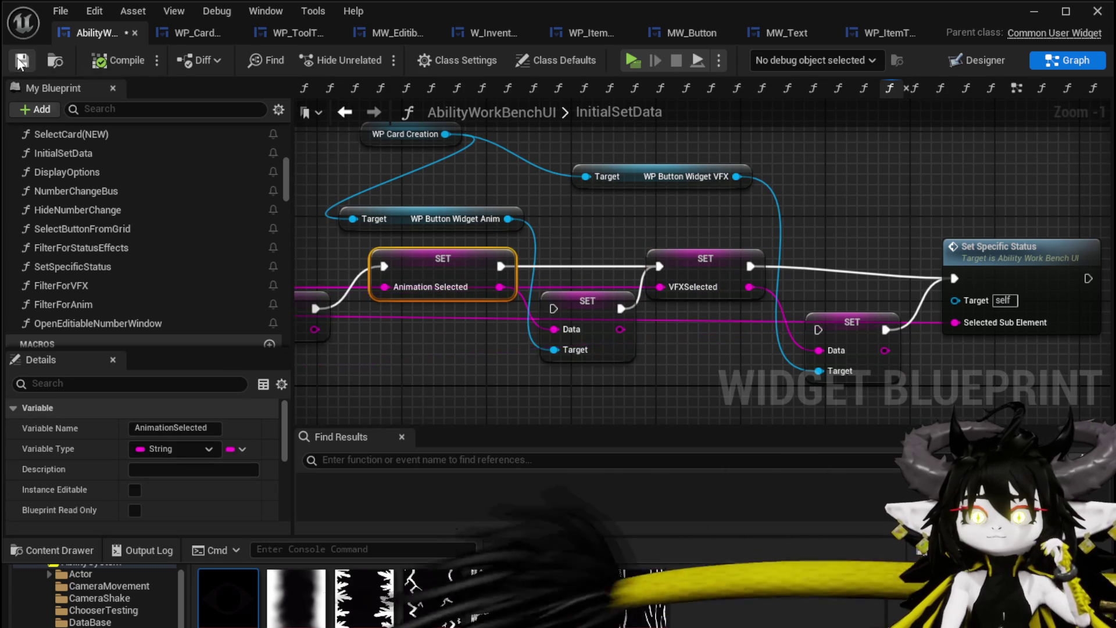
{"action": "left_click", "coordinate": [21, 61]}
{"action": "left_click", "coordinate": [1037, 12]}
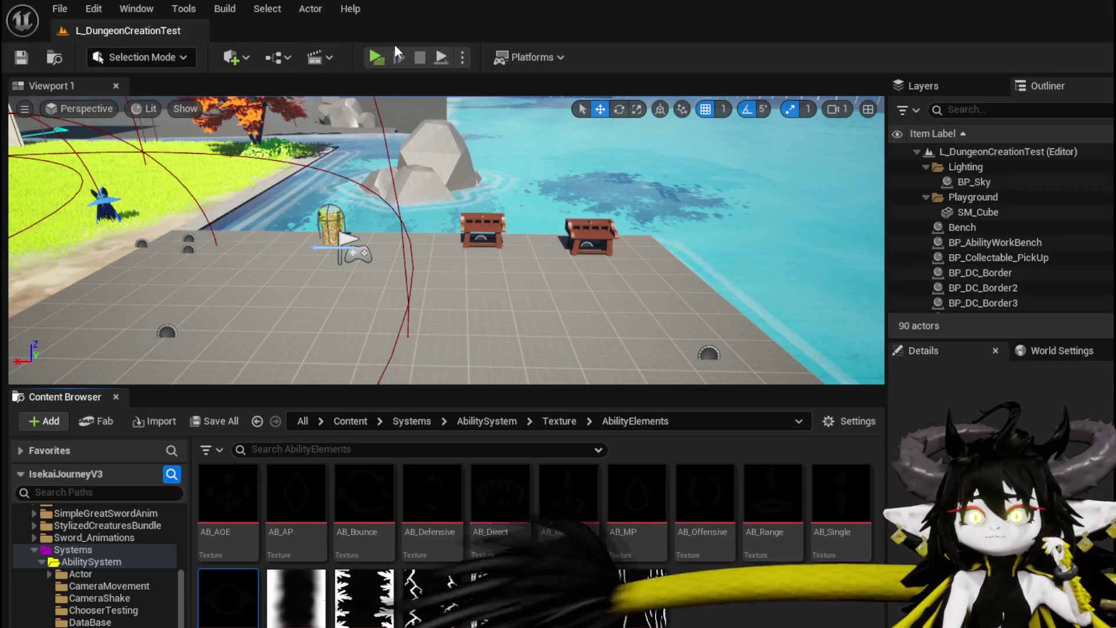
- Start a play session, open the workbench's Ability panel and the Magic_Big_03 card
{"action": "left_click", "coordinate": [369, 54]}
{"action": "key", "text": "w"}
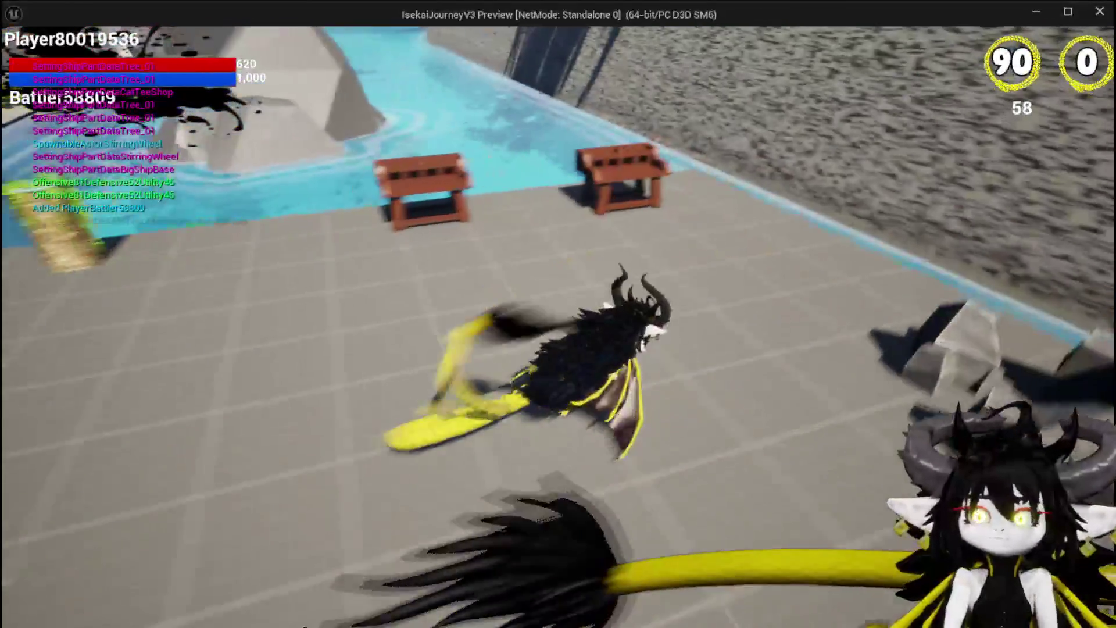
{"action": "key", "text": "e"}
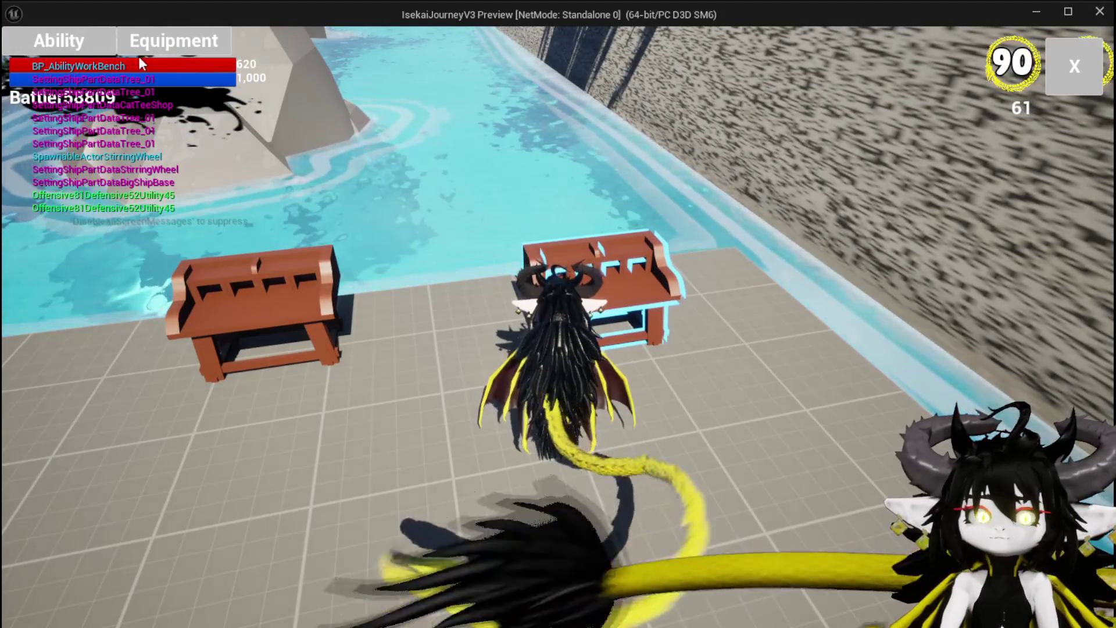
{"action": "left_click", "coordinate": [85, 36]}
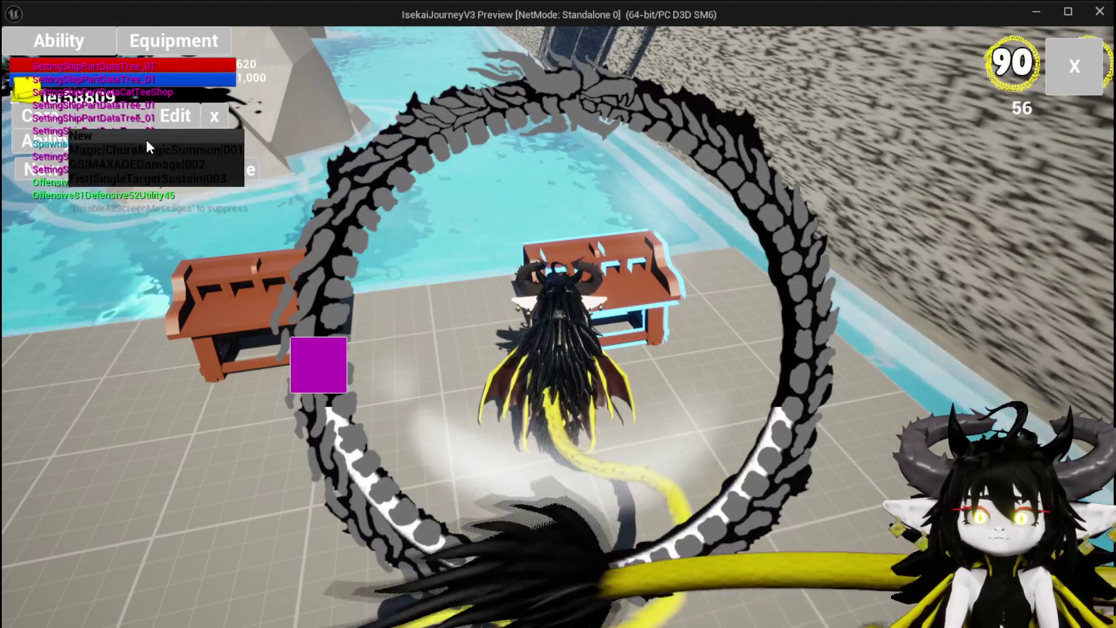
{"action": "left_click", "coordinate": [593, 437]}
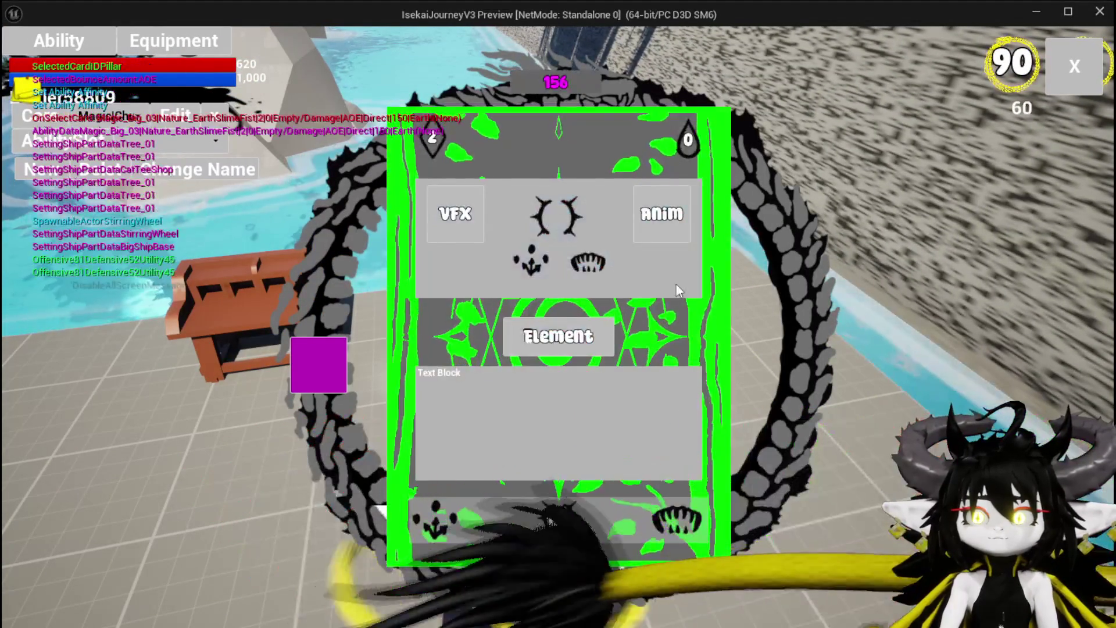
- Check the Anim, VFX and Element panels and the card icon tooltips, then stop playing
{"action": "left_click", "coordinate": [661, 221]}
{"action": "left_click", "coordinate": [459, 213]}
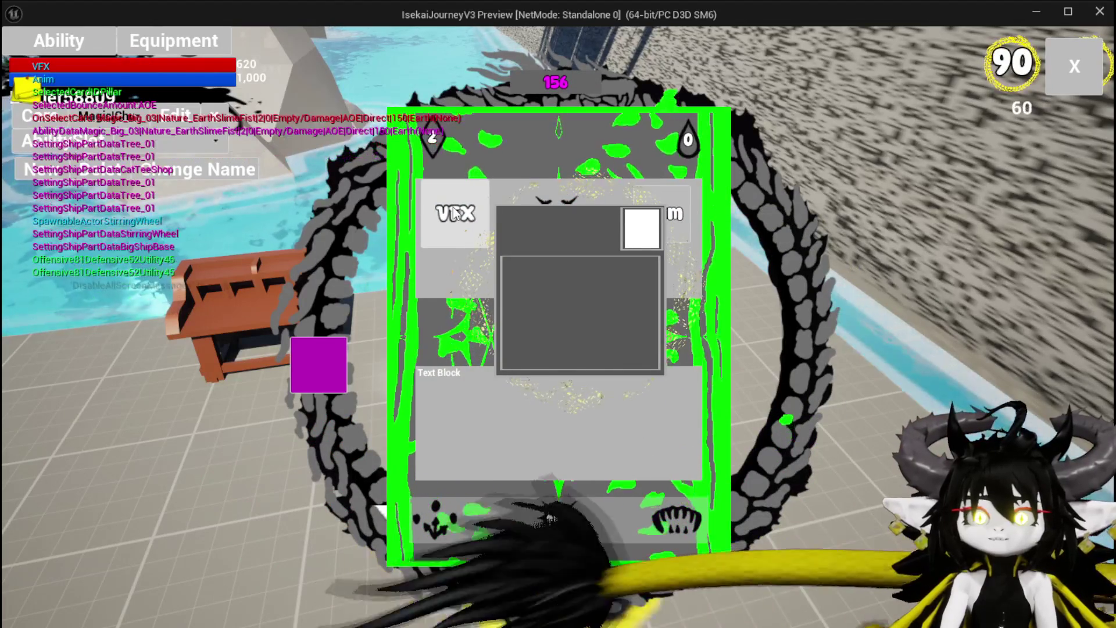
{"action": "left_click", "coordinate": [538, 138]}
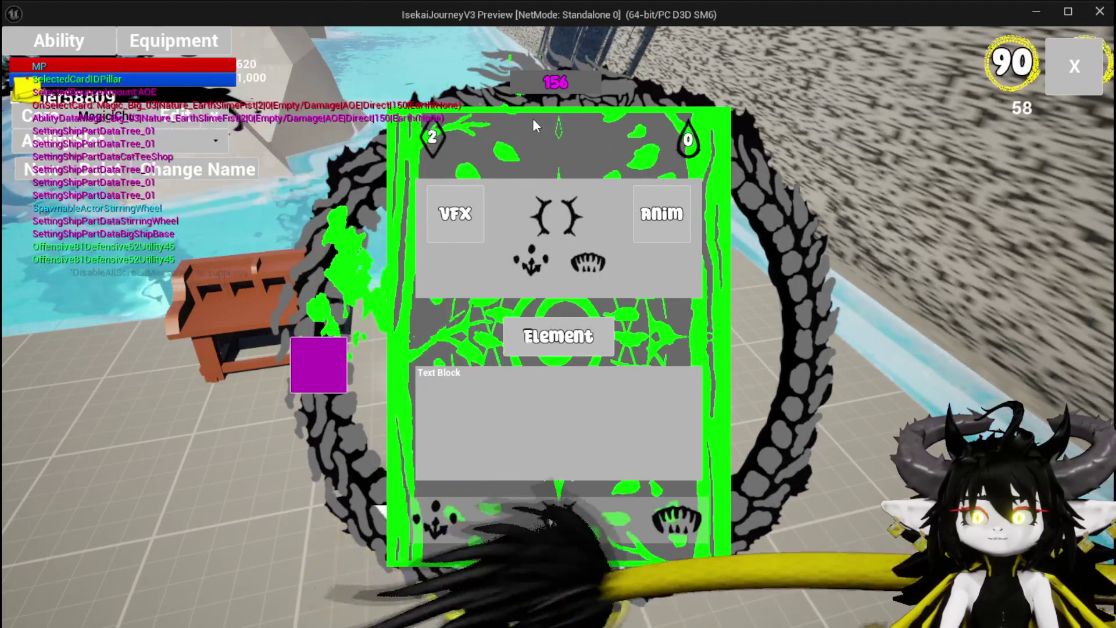
{"action": "left_click", "coordinate": [558, 336]}
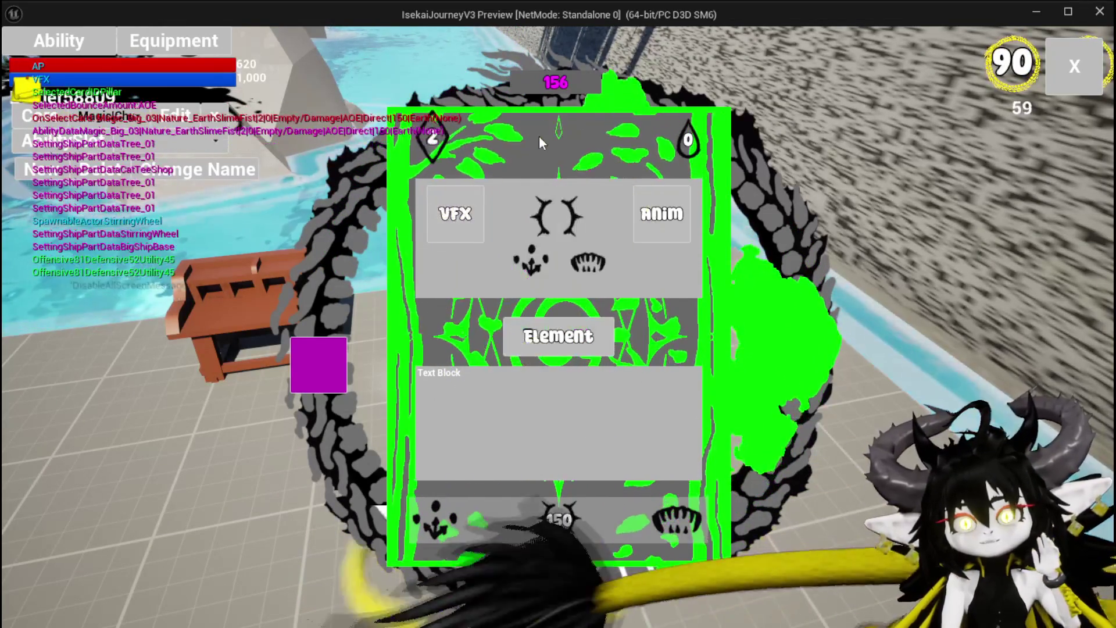
{"action": "mouse_move", "coordinate": [692, 138]}
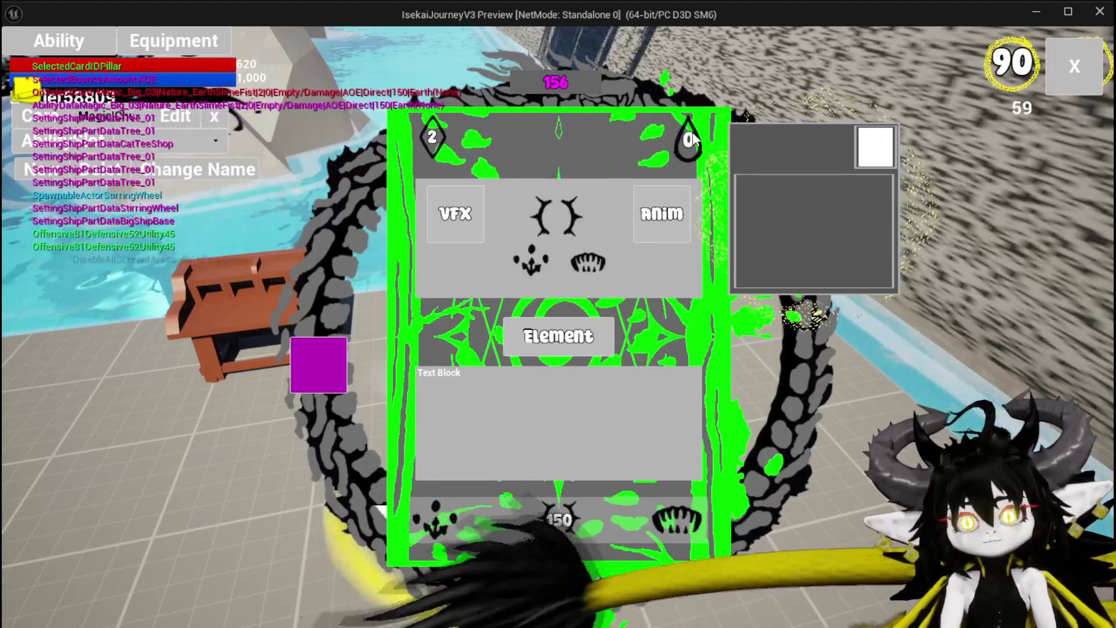
{"action": "mouse_move", "coordinate": [445, 138]}
{"action": "key", "text": "Escape"}
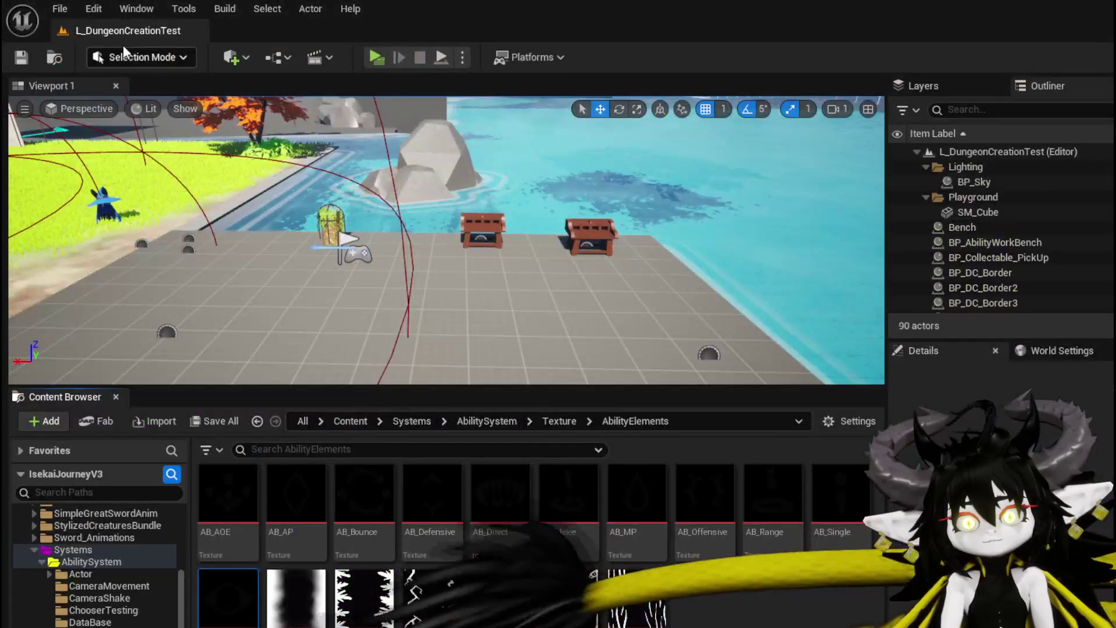
- Go back to the tooltip widget's SetData graph, pan across it, then minimize the editor
{"action": "key", "text": "ctrl+s"}
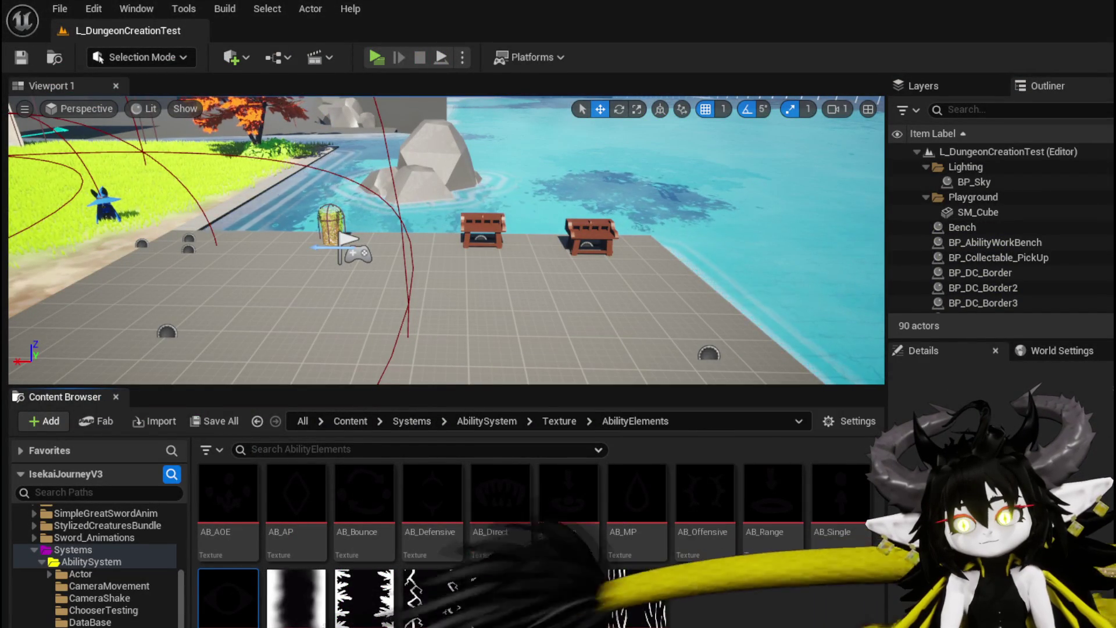
{"action": "key", "text": "alt+Tab"}
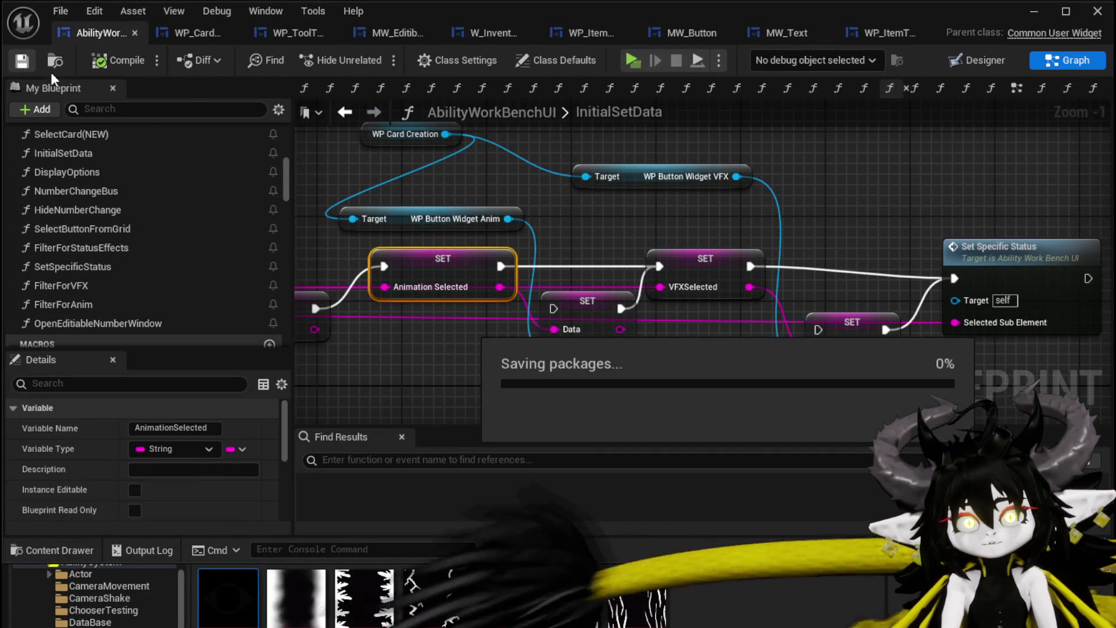
{"action": "left_click", "coordinate": [276, 34]}
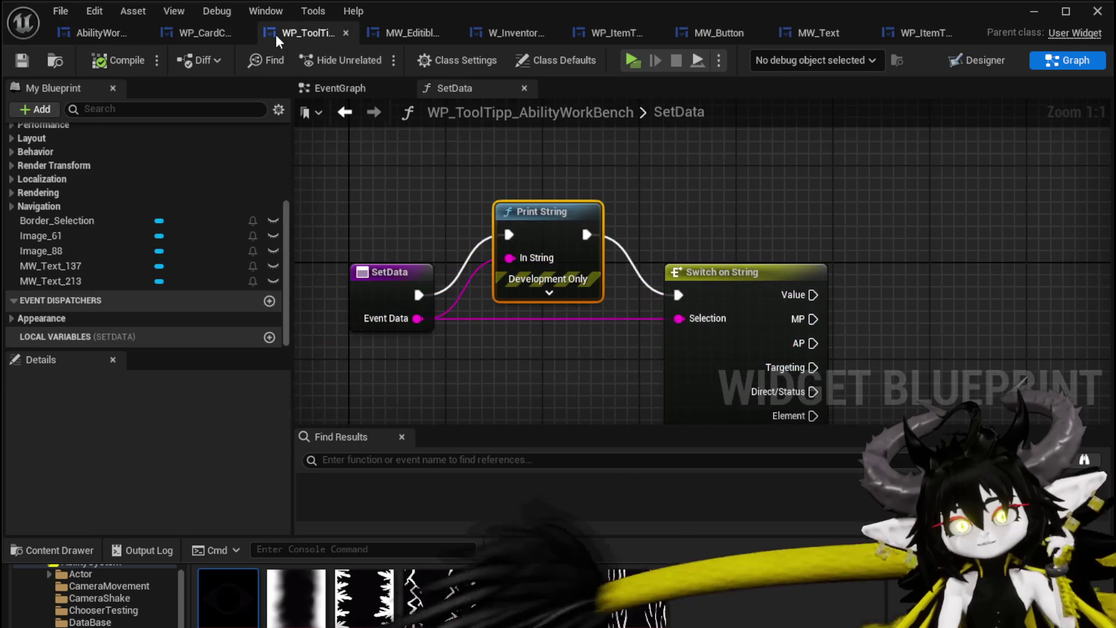
{"action": "scroll", "coordinate": [765, 201], "scroll_direction": "down", "scroll_amount": 1}
{"action": "left_click_drag", "start_coordinate": [765, 201], "coordinate": [548, 140]}
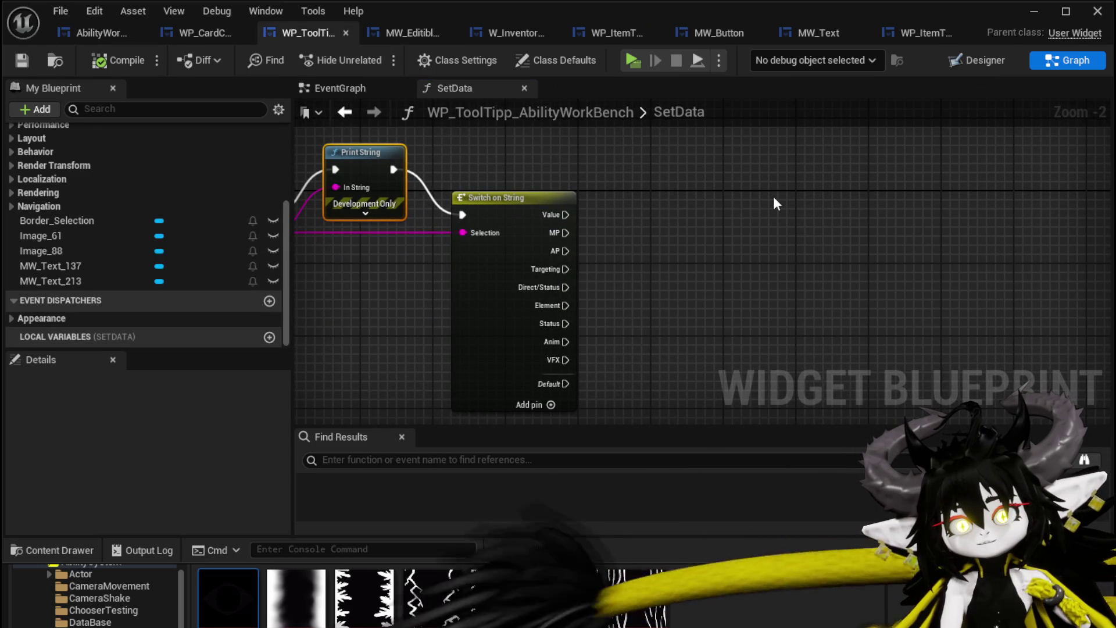
{"action": "left_click_drag", "start_coordinate": [774, 196], "coordinate": [763, 173]}
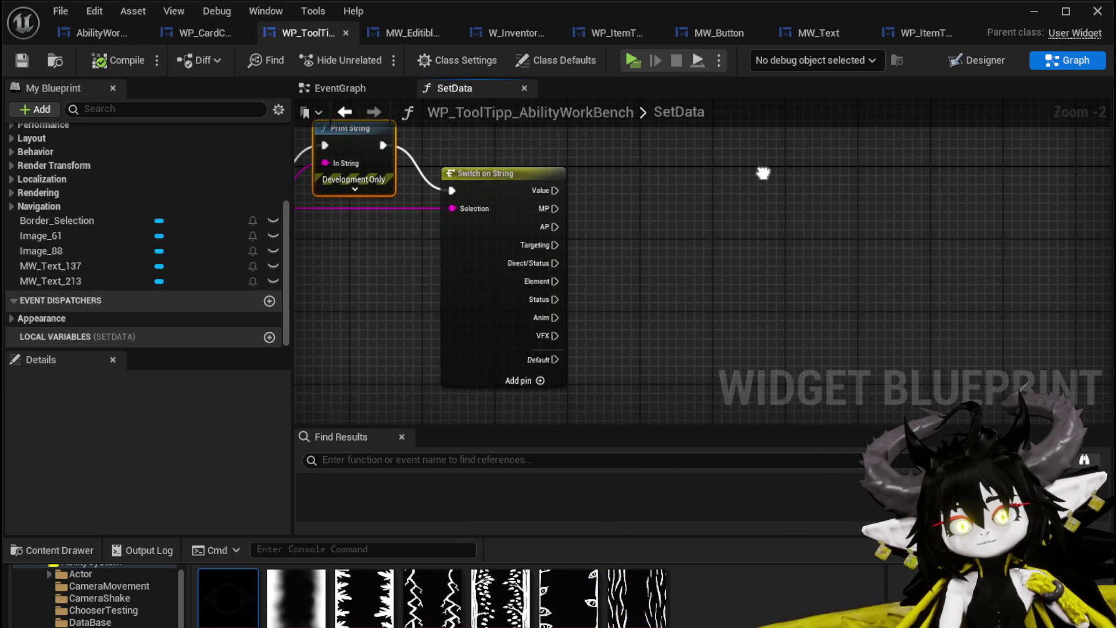
{"action": "left_click", "coordinate": [1038, 10]}
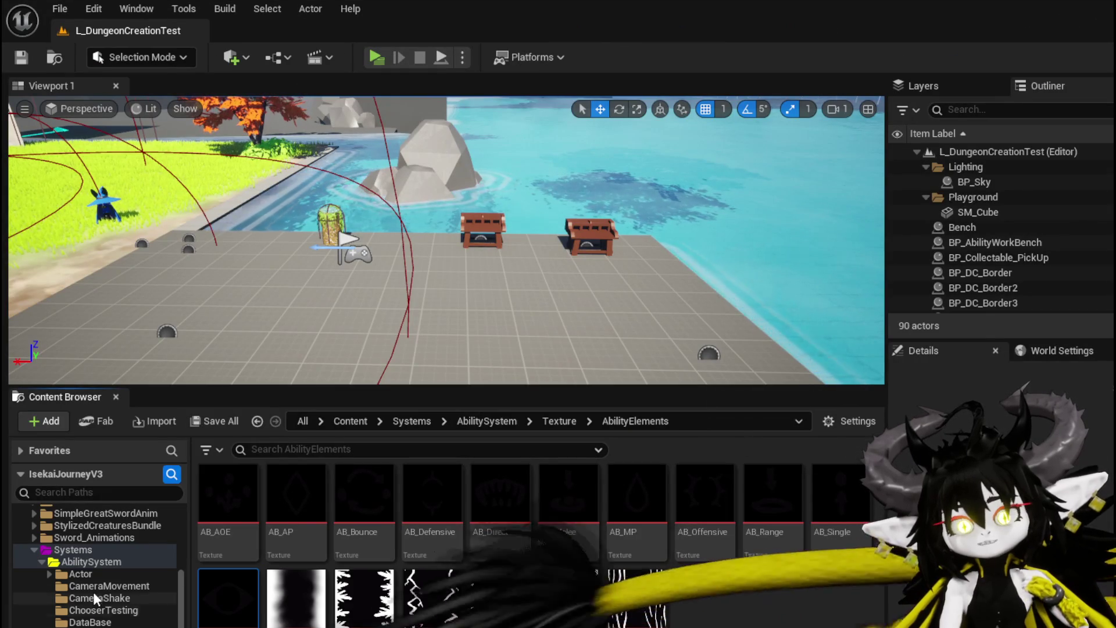
- In Systems > AbilitySystem > Structure, add a new Blueprint Structure asset
{"action": "left_click", "coordinate": [93, 622]}
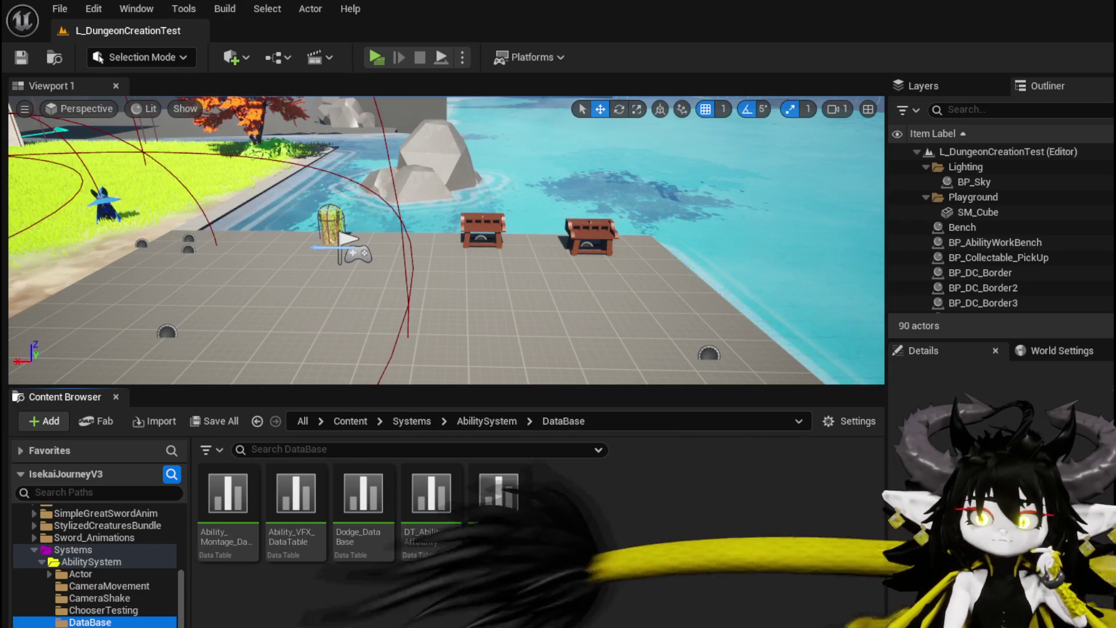
{"action": "key", "text": "Down"}
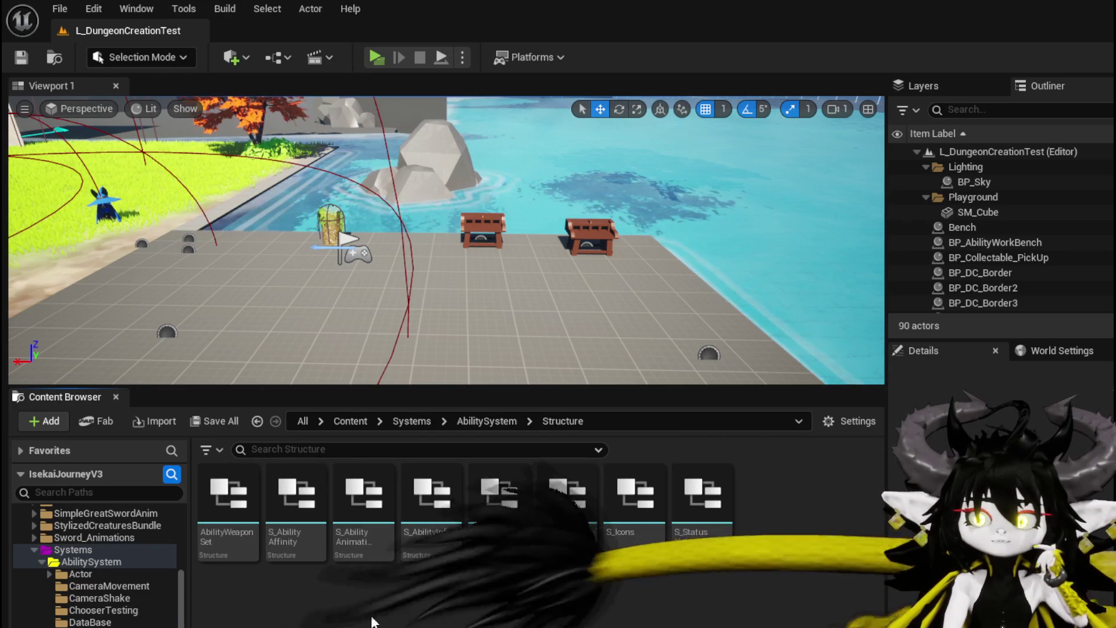
{"action": "right_click", "coordinate": [301, 597]}
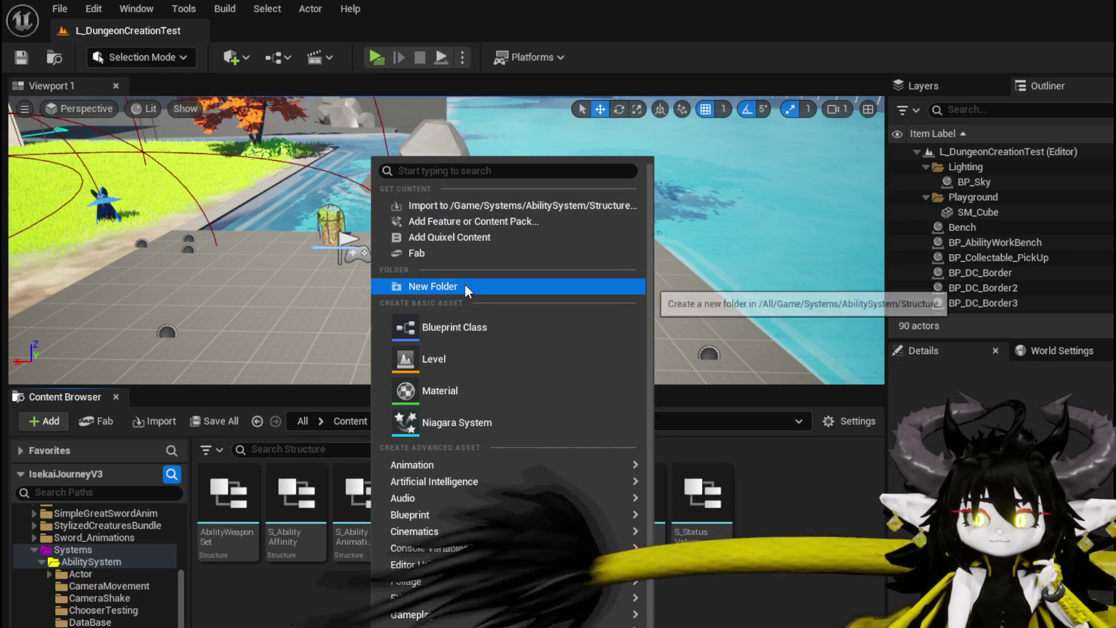
{"action": "mouse_move", "coordinate": [473, 465]}
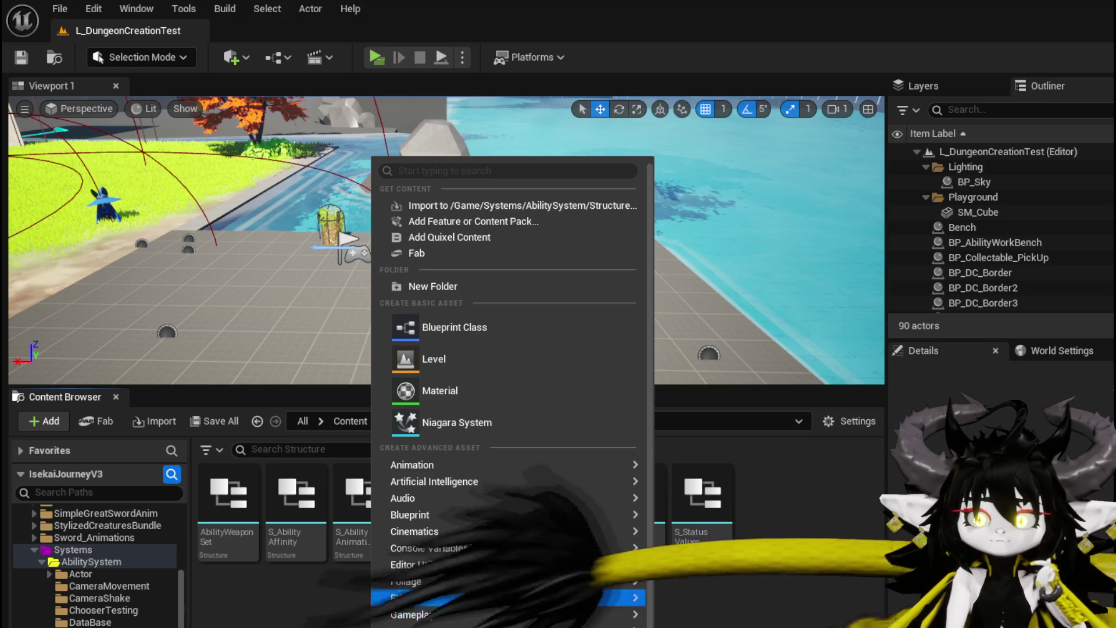
{"action": "scroll", "coordinate": [407, 619], "scroll_direction": "down", "scroll_amount": 2}
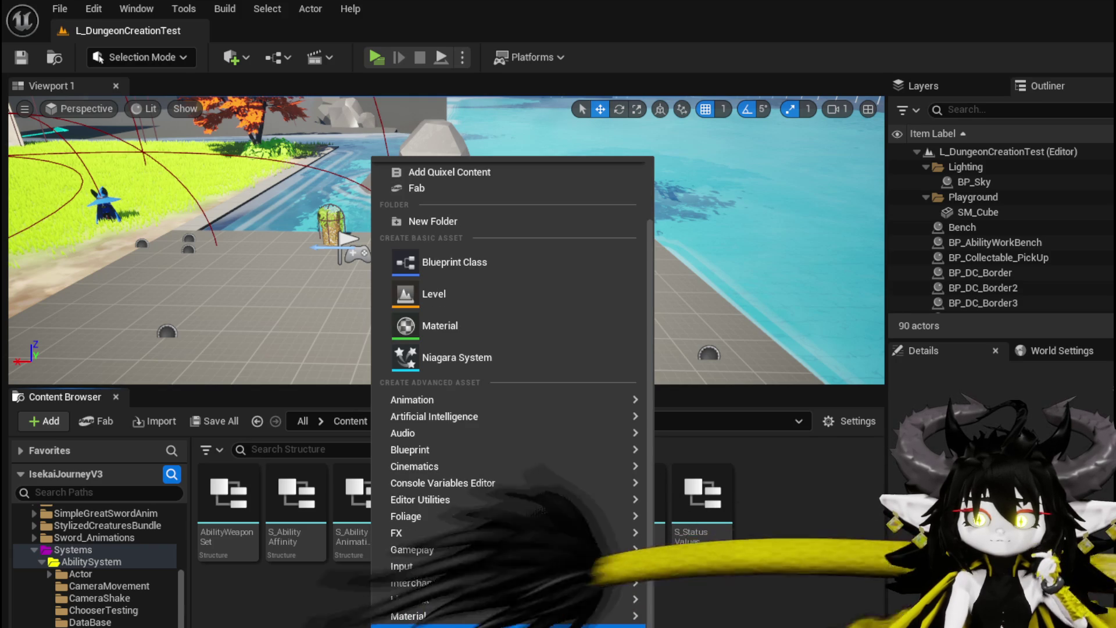
{"action": "mouse_move", "coordinate": [407, 627]}
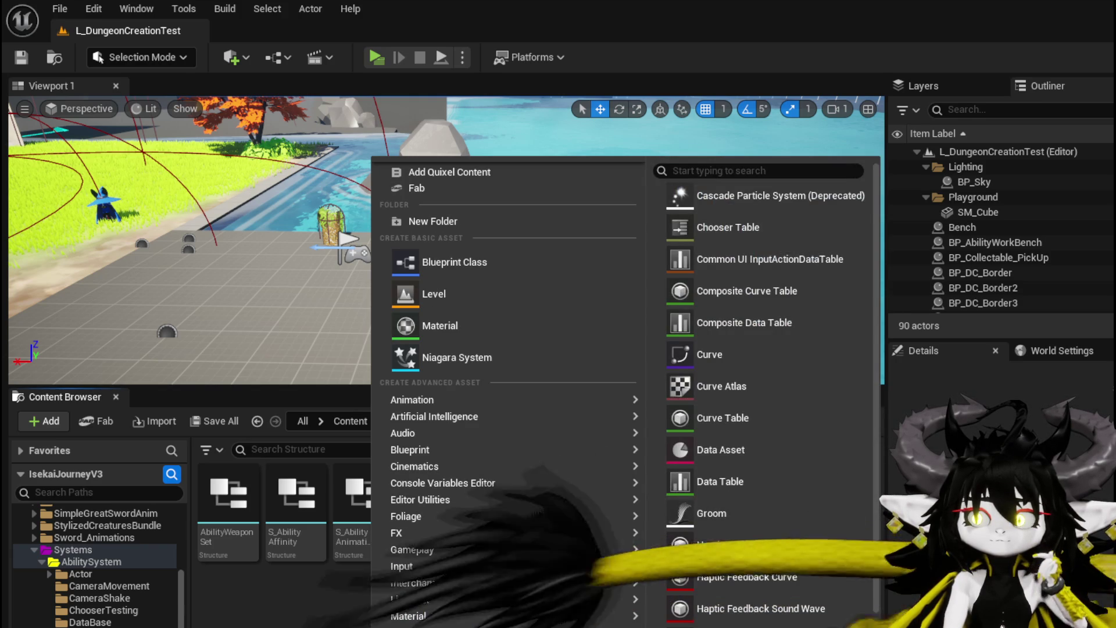
{"action": "scroll", "coordinate": [761, 407], "scroll_direction": "down", "scroll_amount": 8}
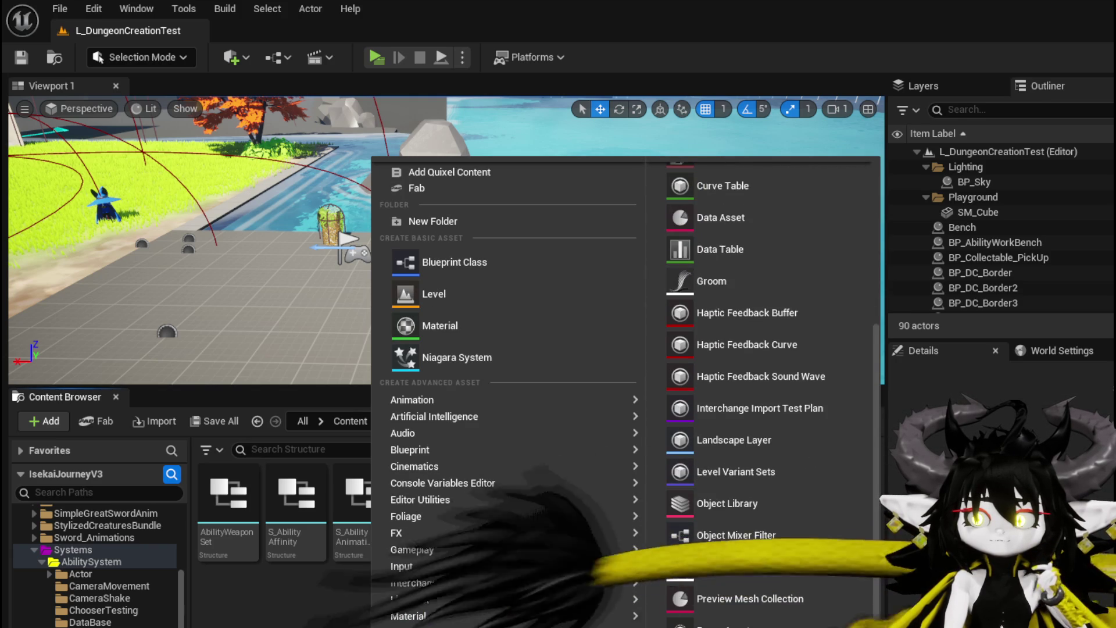
{"action": "scroll", "coordinate": [762, 395], "scroll_direction": "up", "scroll_amount": 8}
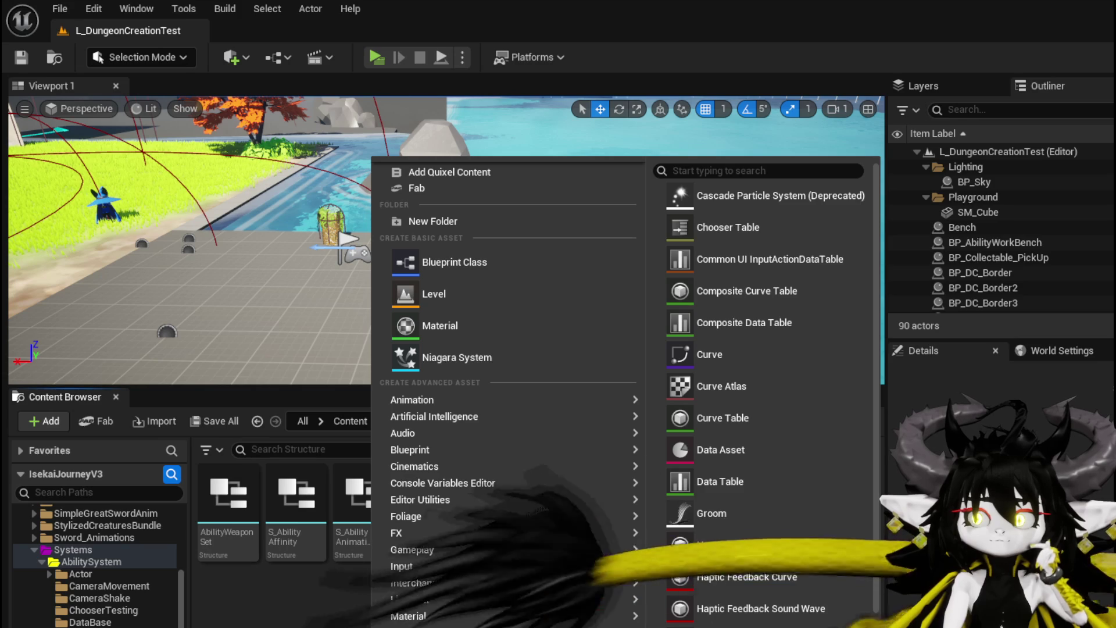
{"action": "mouse_move", "coordinate": [411, 440]}
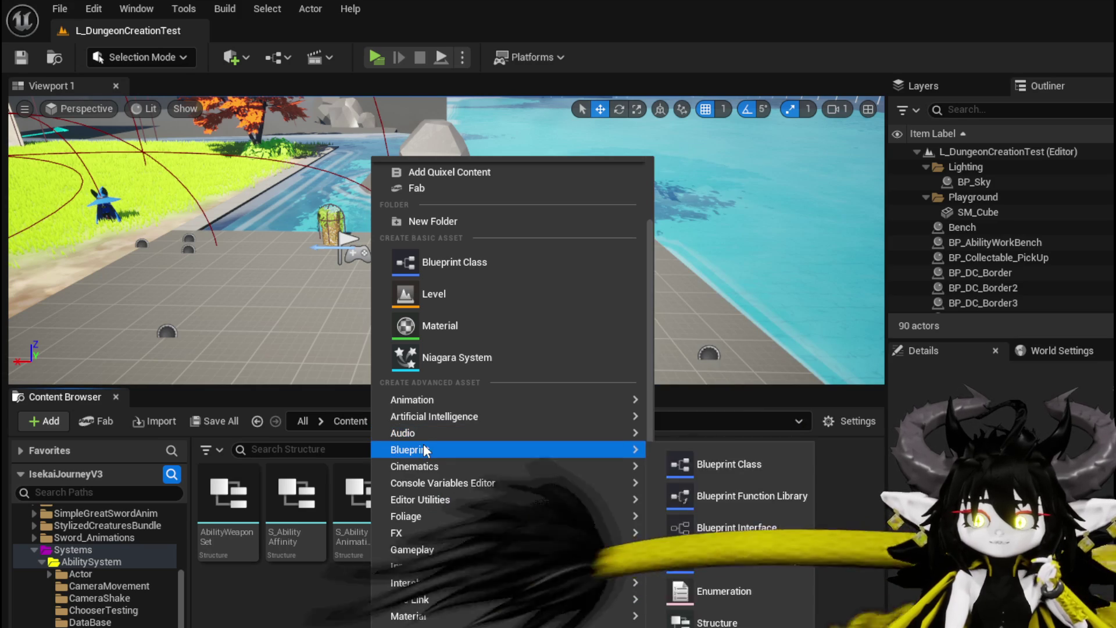
{"action": "left_click", "coordinate": [746, 618]}
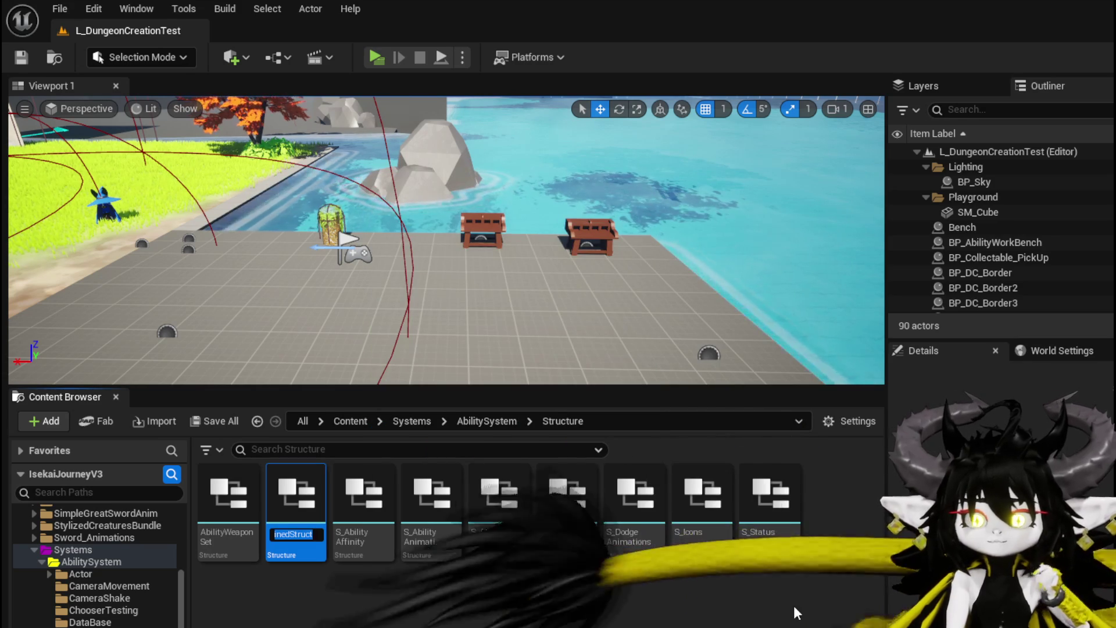
- Name the structure S_Ability_BasicInformation, save it, and open it in the structure editor
{"action": "type", "text": "S_"}
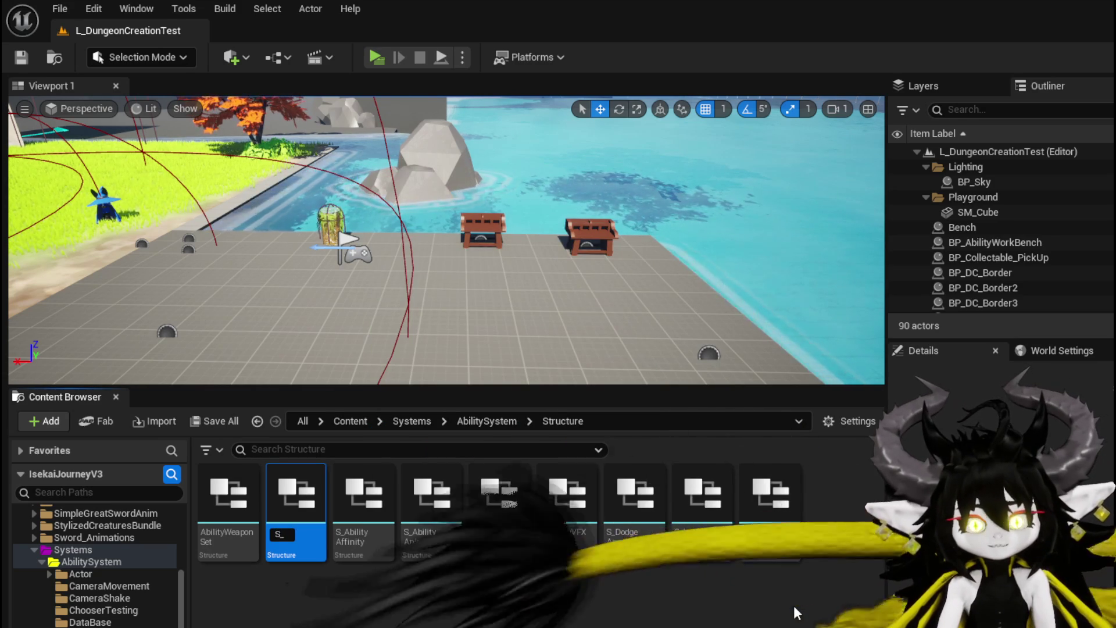
{"action": "type", "text": "A"}
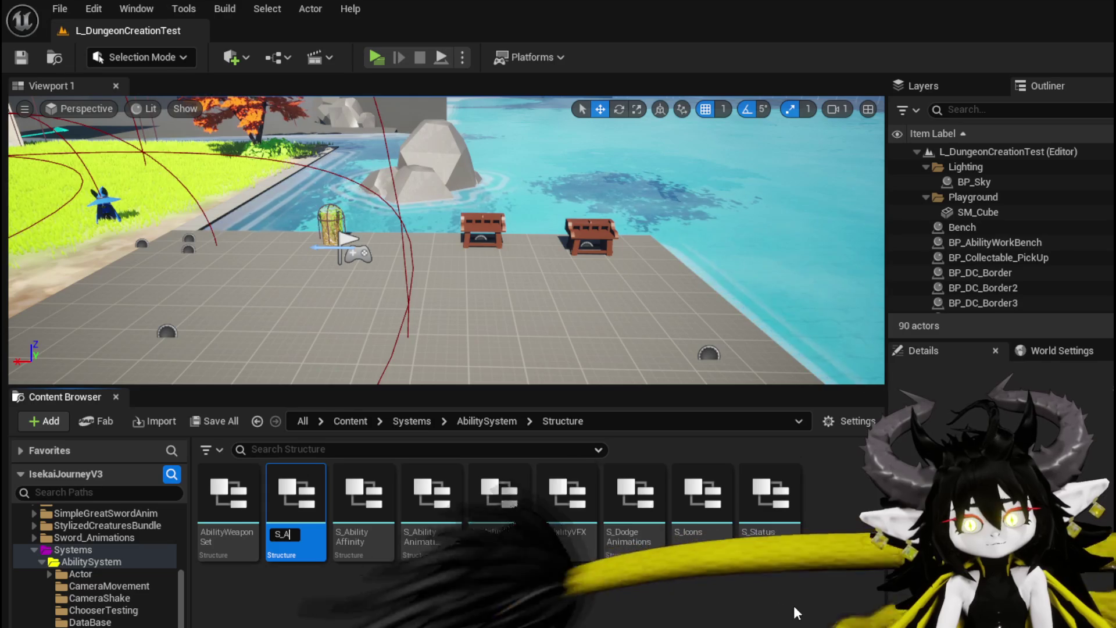
{"action": "type", "text": "bility_Ba"}
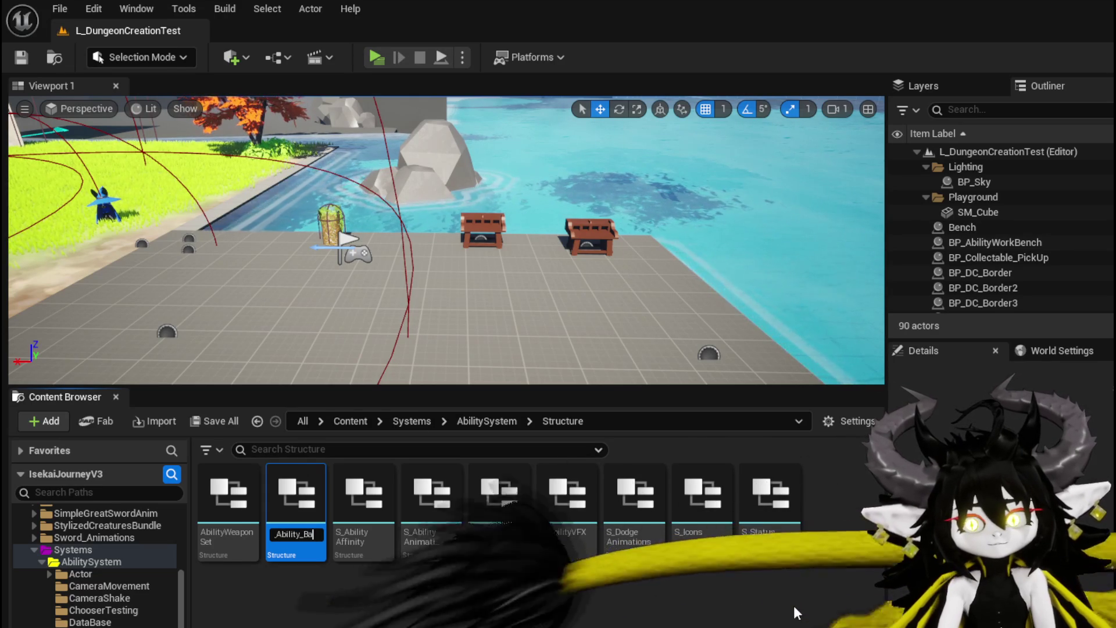
{"action": "type", "text": "sicInformation"}
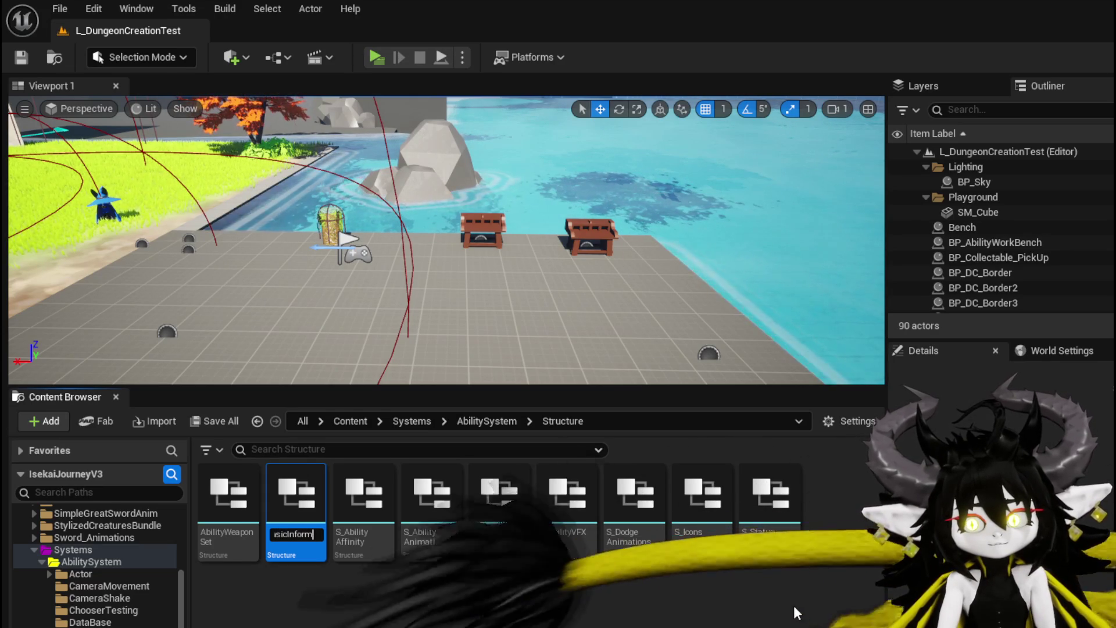
{"action": "key", "text": "Return"}
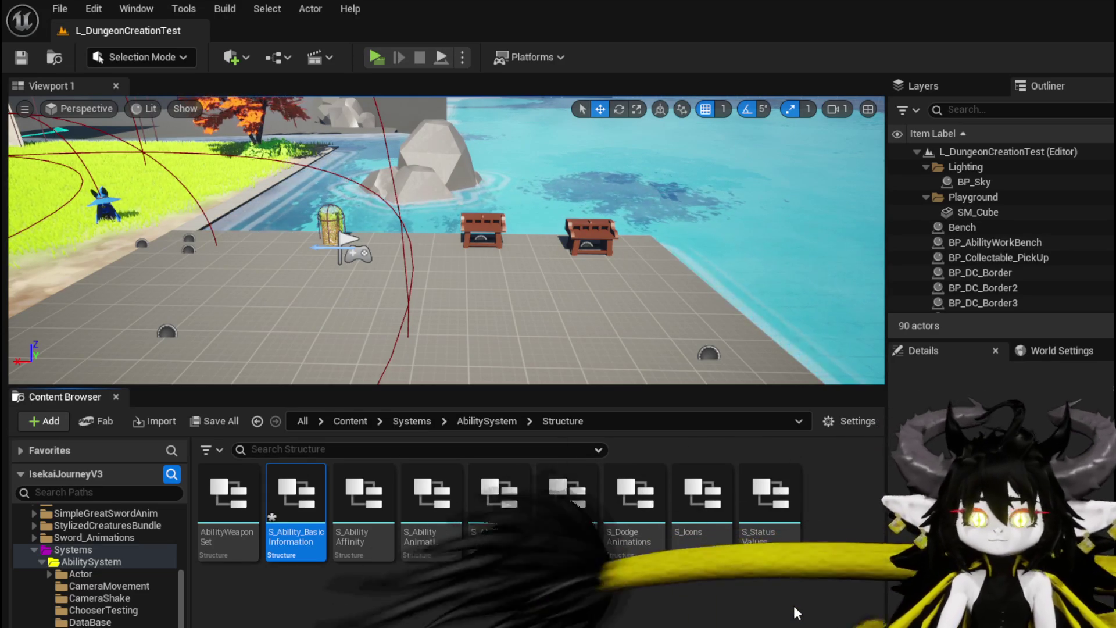
{"action": "key", "text": "ctrl+shift+s"}
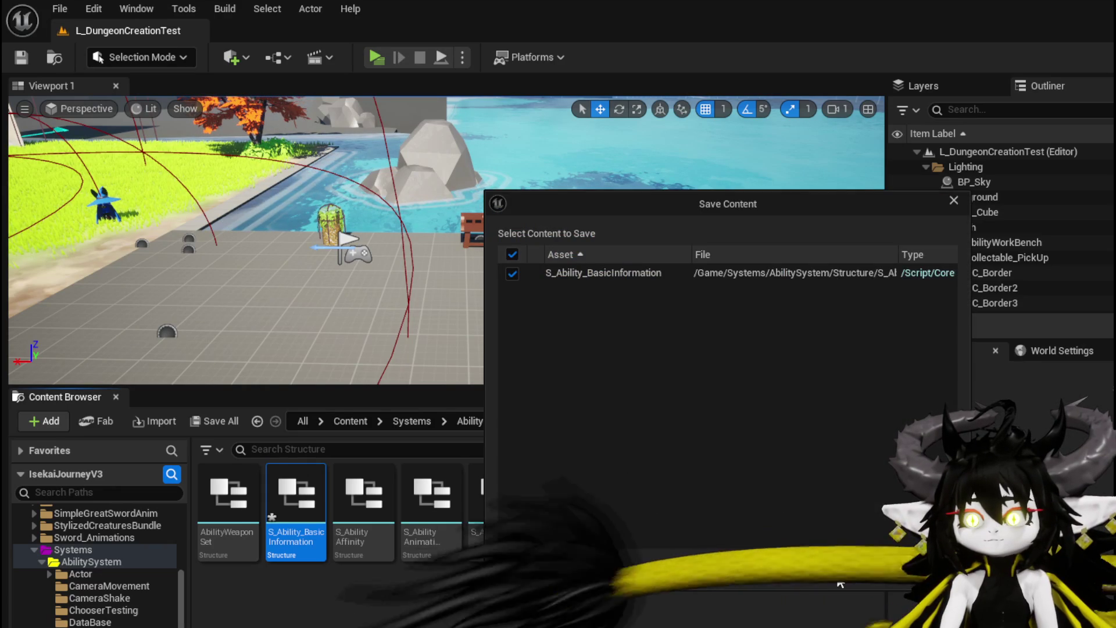
{"action": "key", "text": "Return"}
{"action": "double_click", "coordinate": [291, 521]}
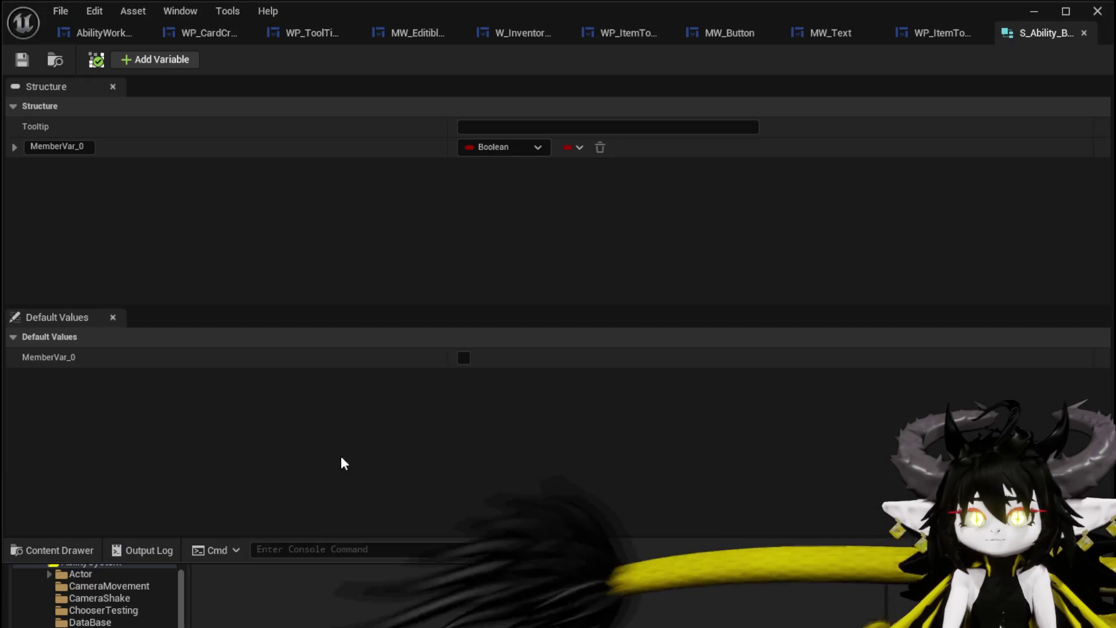
- Make the first member a String called Name and add a second member named Description
{"action": "left_click", "coordinate": [511, 147]}
{"action": "key", "text": "Escape"}
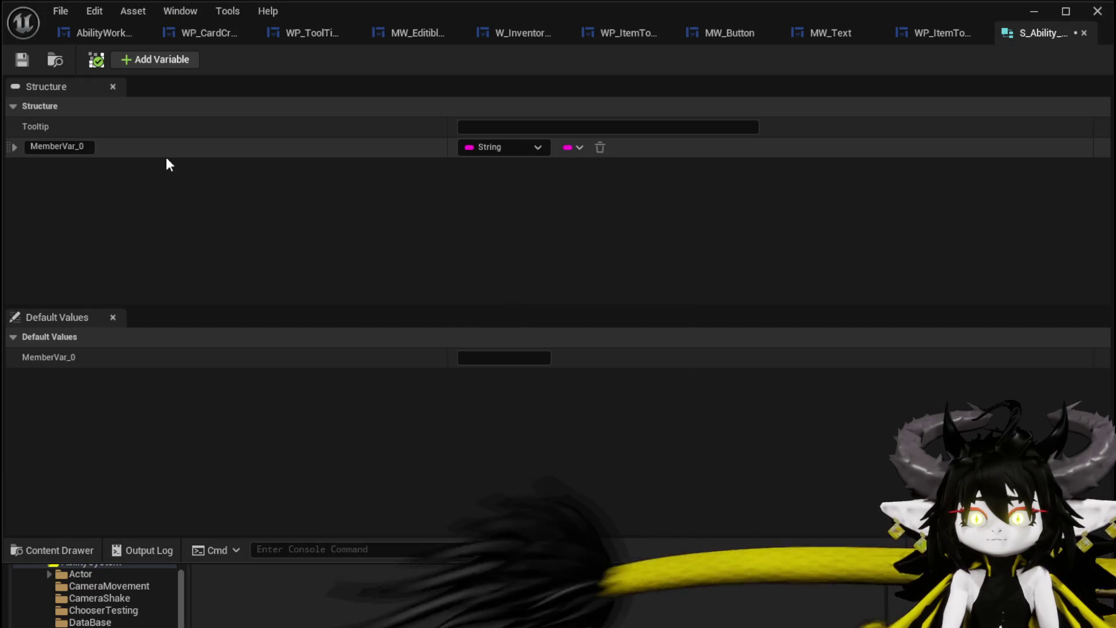
{"action": "left_click", "coordinate": [58, 146]}
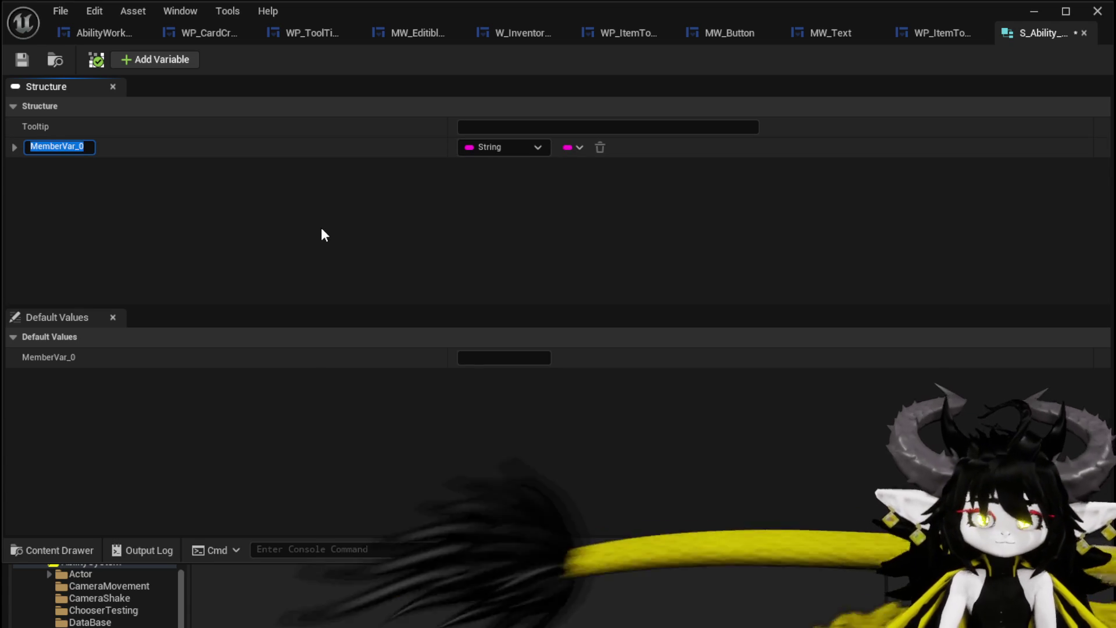
{"action": "type", "text": "Name"}
{"action": "key", "text": "Return"}
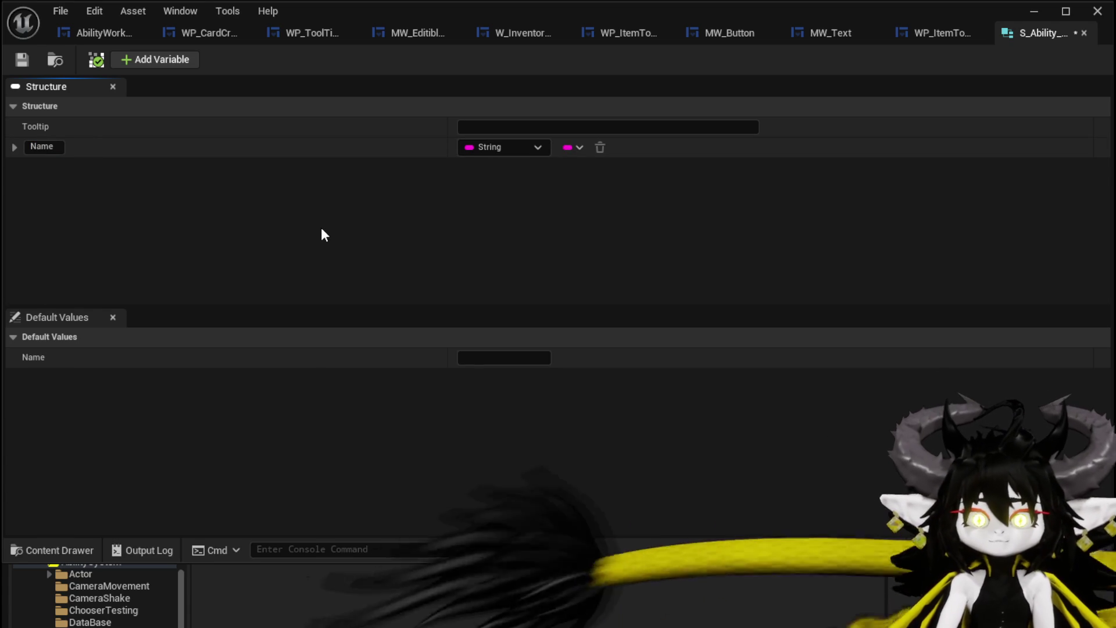
{"action": "left_click", "coordinate": [152, 58]}
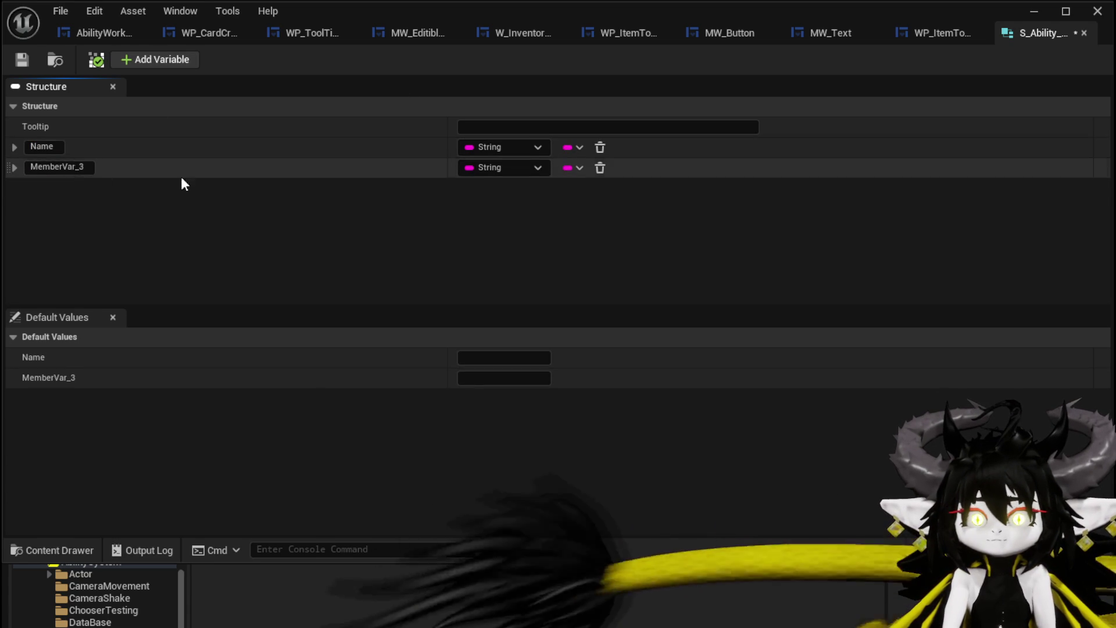
{"action": "left_click", "coordinate": [85, 166]}
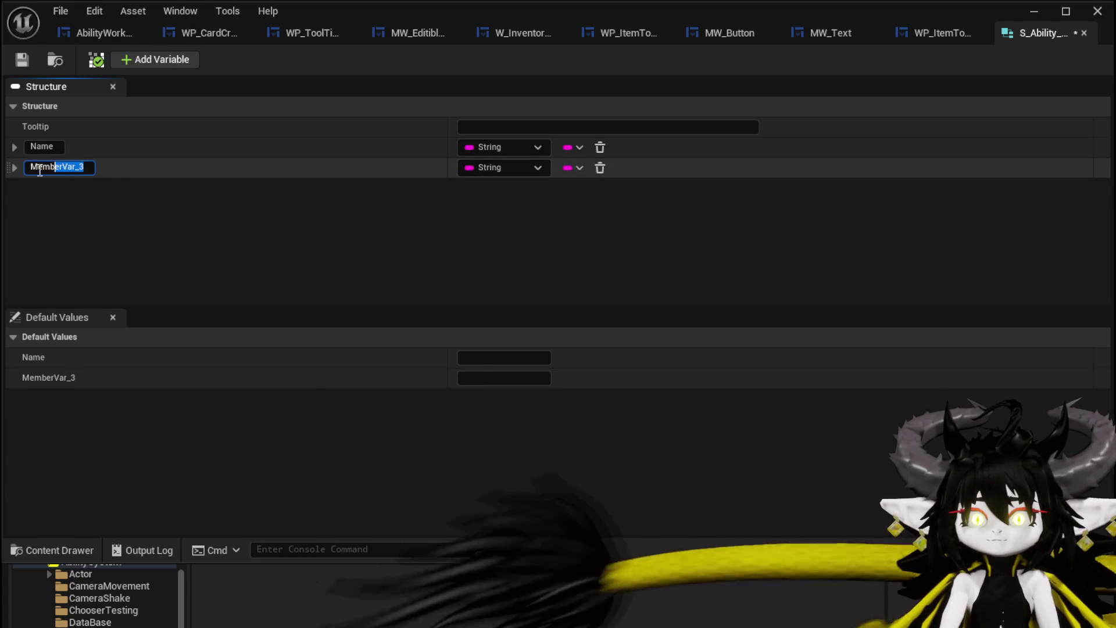
{"action": "type", "text": "T"}
{"action": "key", "text": "BackSpace"}
{"action": "type", "text": "De"}
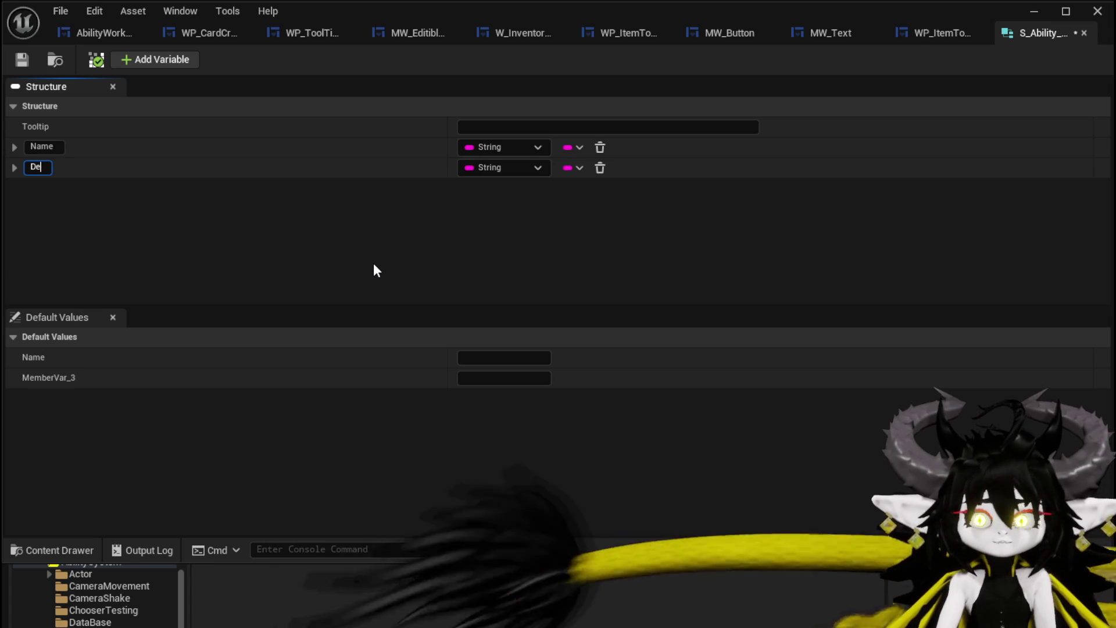
{"action": "type", "text": "scription"}
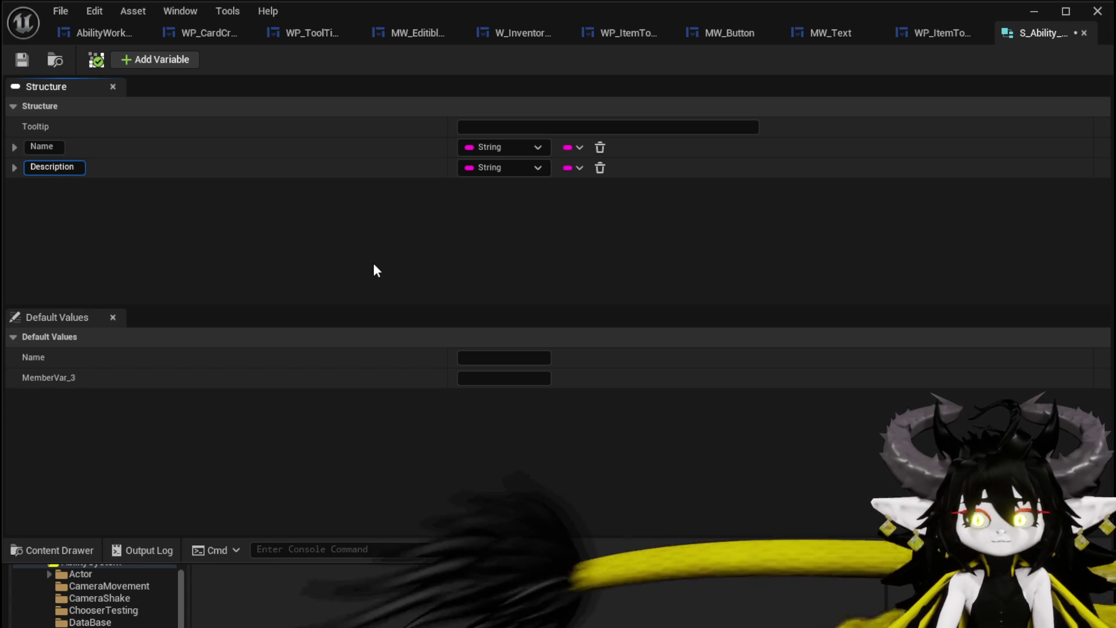
{"action": "key", "text": "Return"}
- Add a Texture 2D member named Icon and save the structure
{"action": "left_click", "coordinate": [175, 64]}
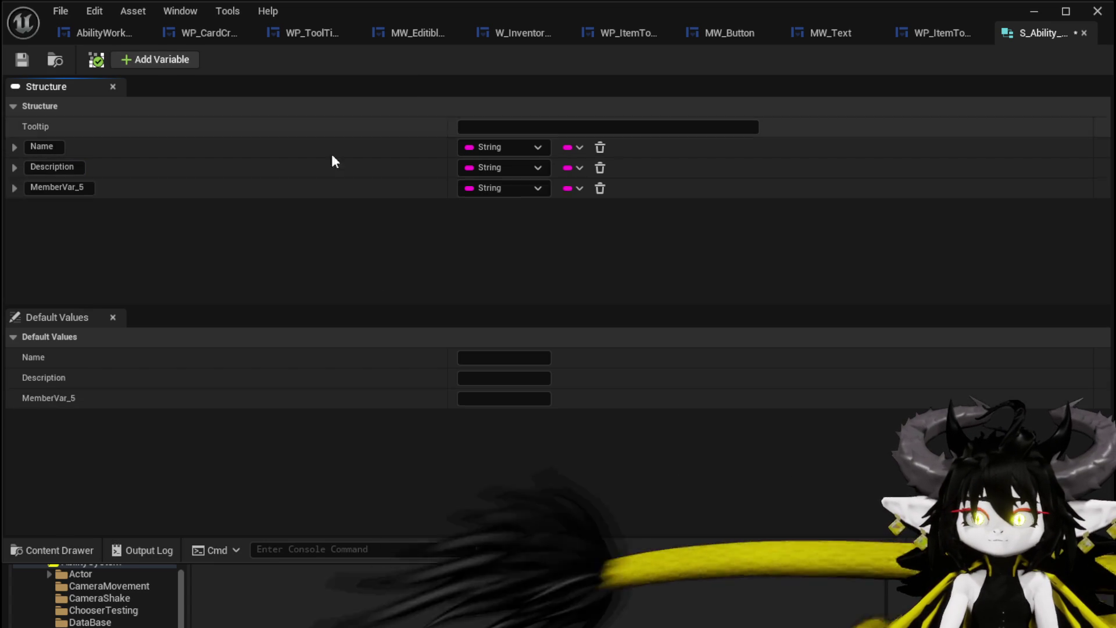
{"action": "left_click", "coordinate": [501, 189]}
{"action": "type", "text": "Texture"}
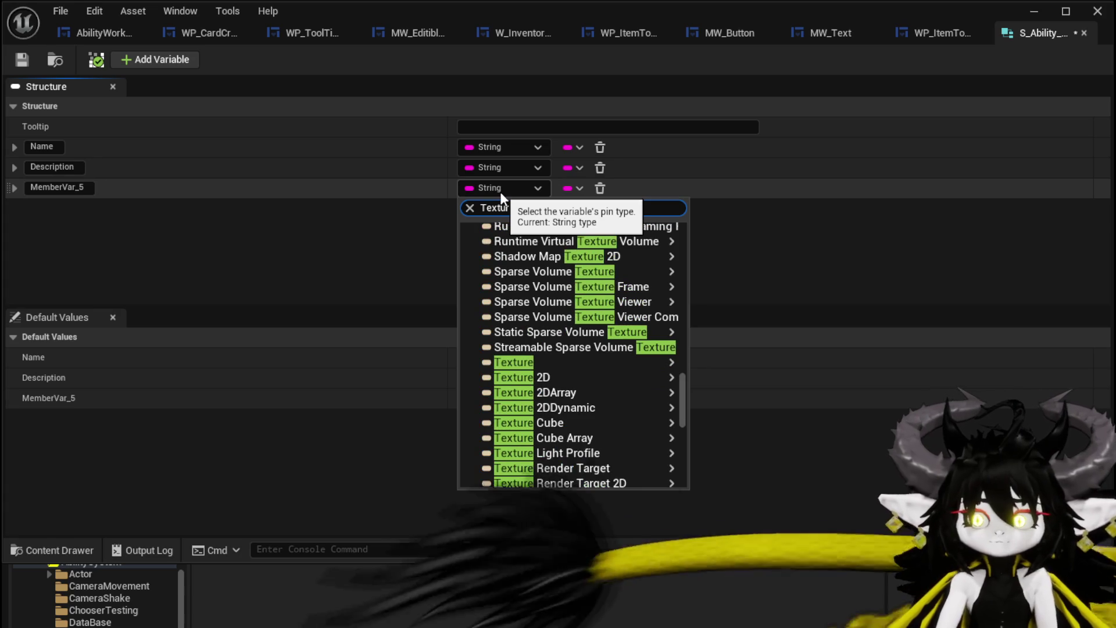
{"action": "mouse_move", "coordinate": [610, 383]}
{"action": "left_click", "coordinate": [738, 379]}
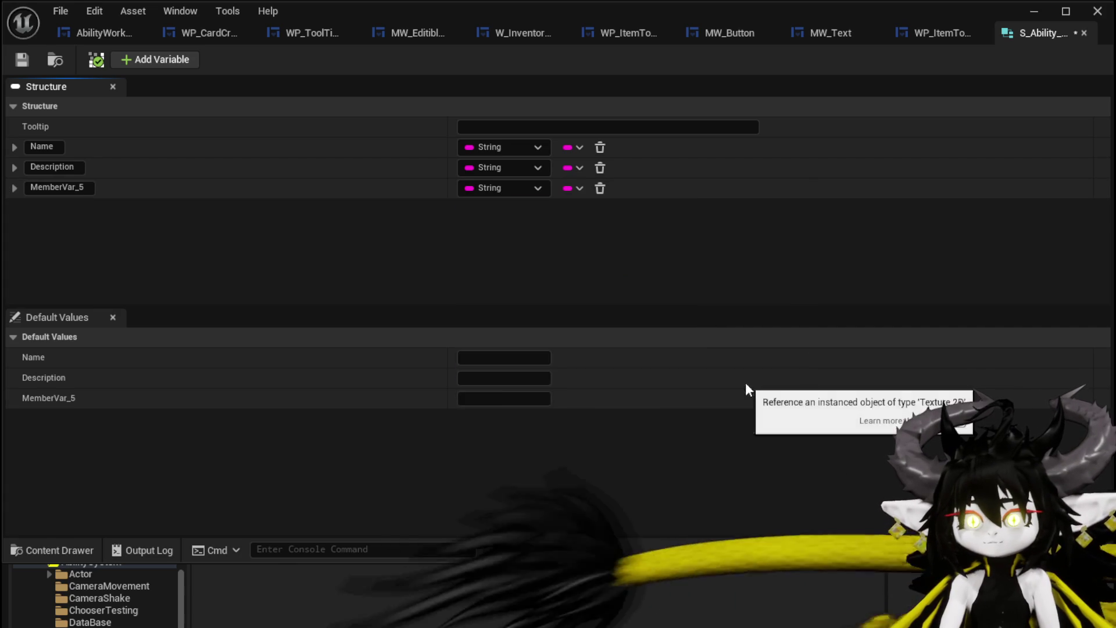
{"action": "left_click", "coordinate": [76, 187]}
{"action": "type", "text": "Icon"}
{"action": "key", "text": "Return"}
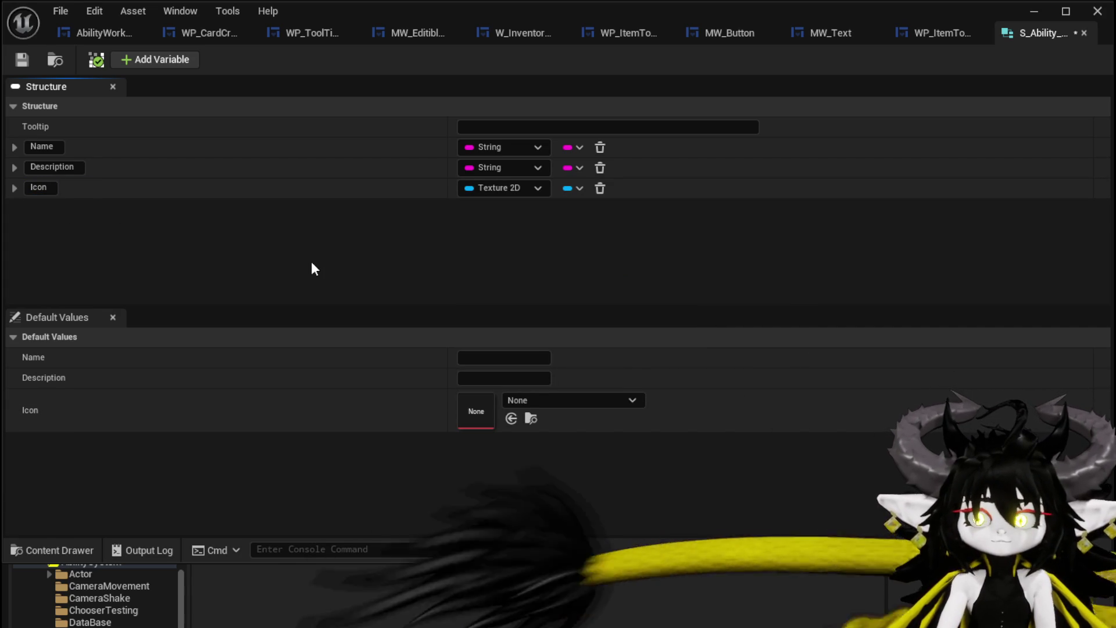
{"action": "left_click", "coordinate": [19, 62]}
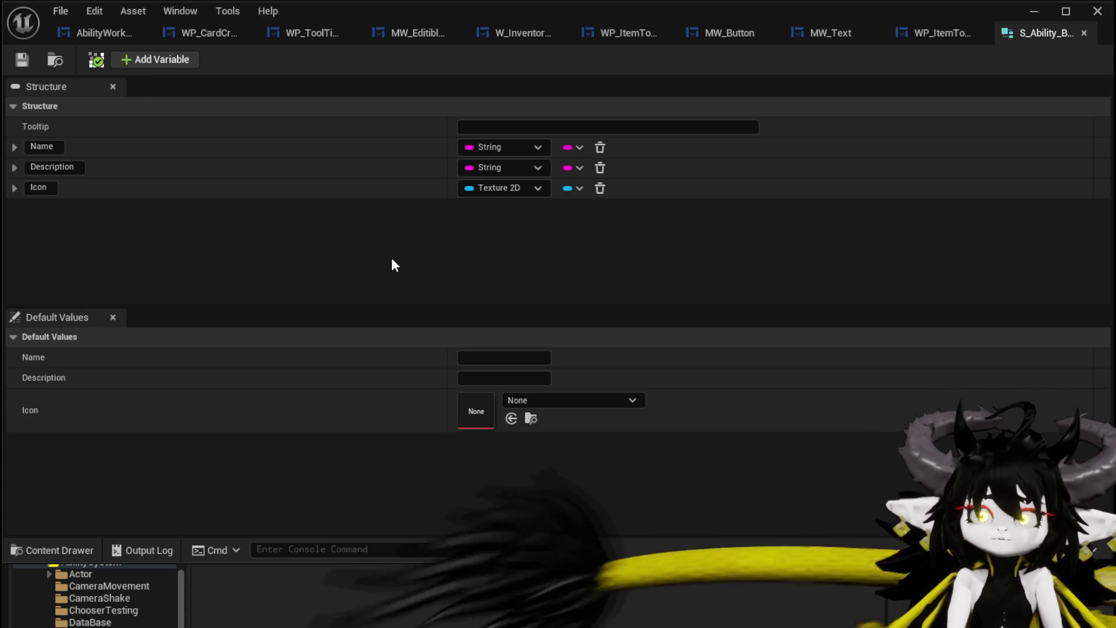
{"action": "left_click", "coordinate": [1034, 11]}
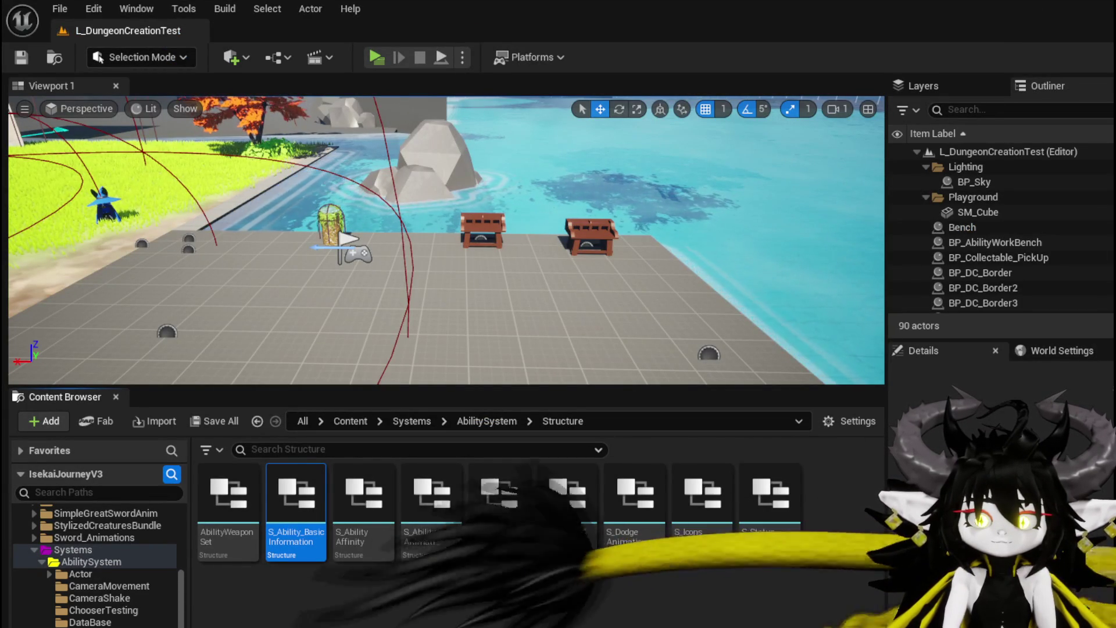
- In the DataBase folder, create a Data Table using the S_Ability_BasicInformation row structure
{"action": "left_click", "coordinate": [90, 622]}
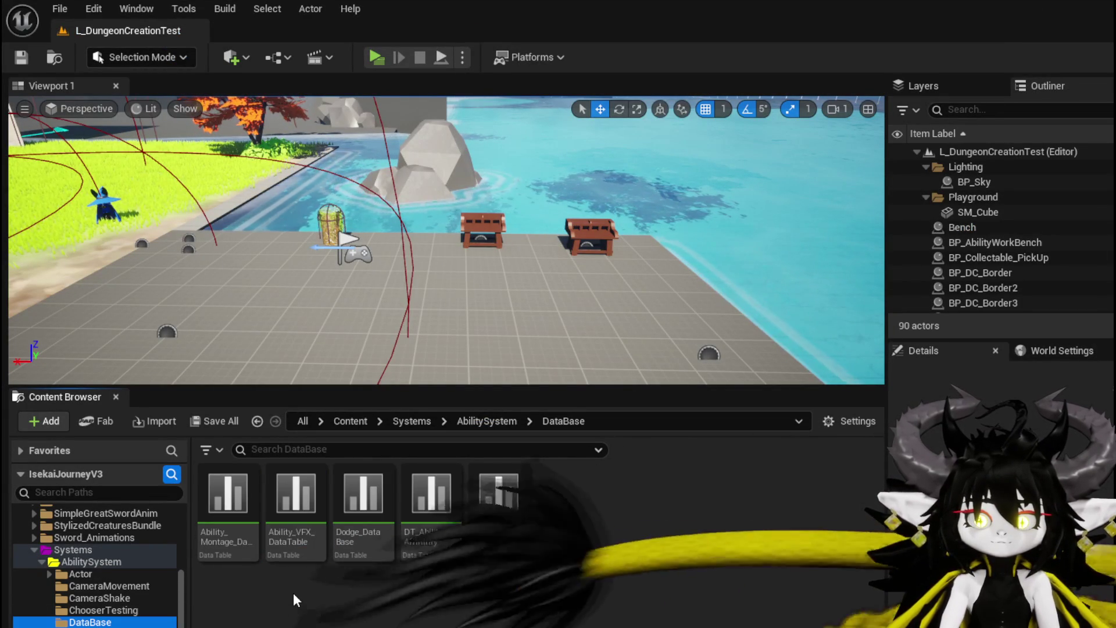
{"action": "right_click", "coordinate": [293, 592]}
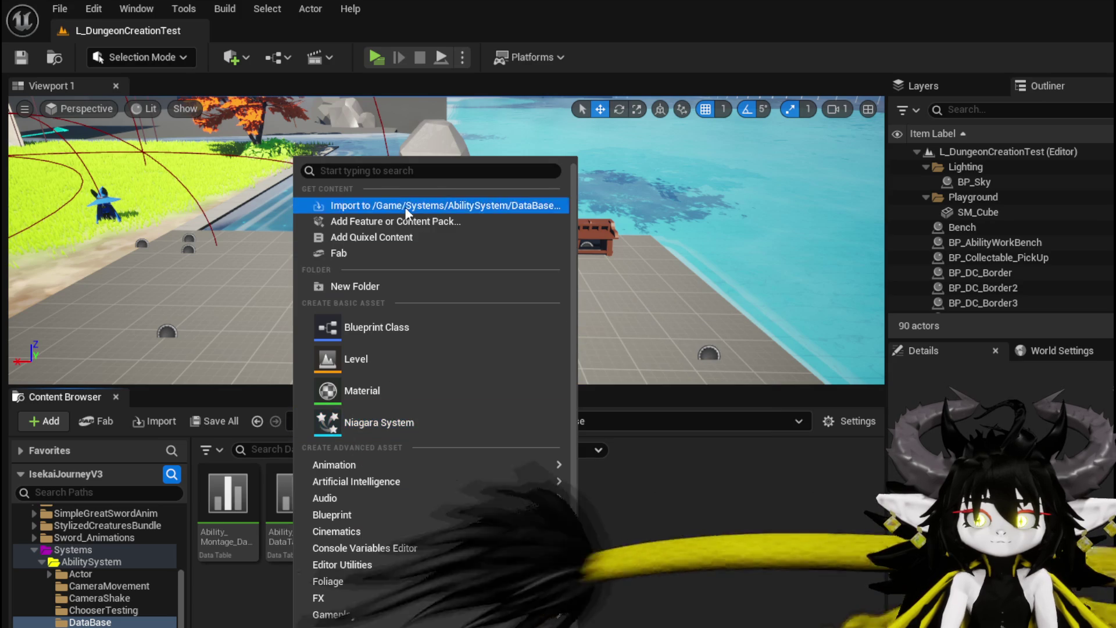
{"action": "type", "text": "Data"}
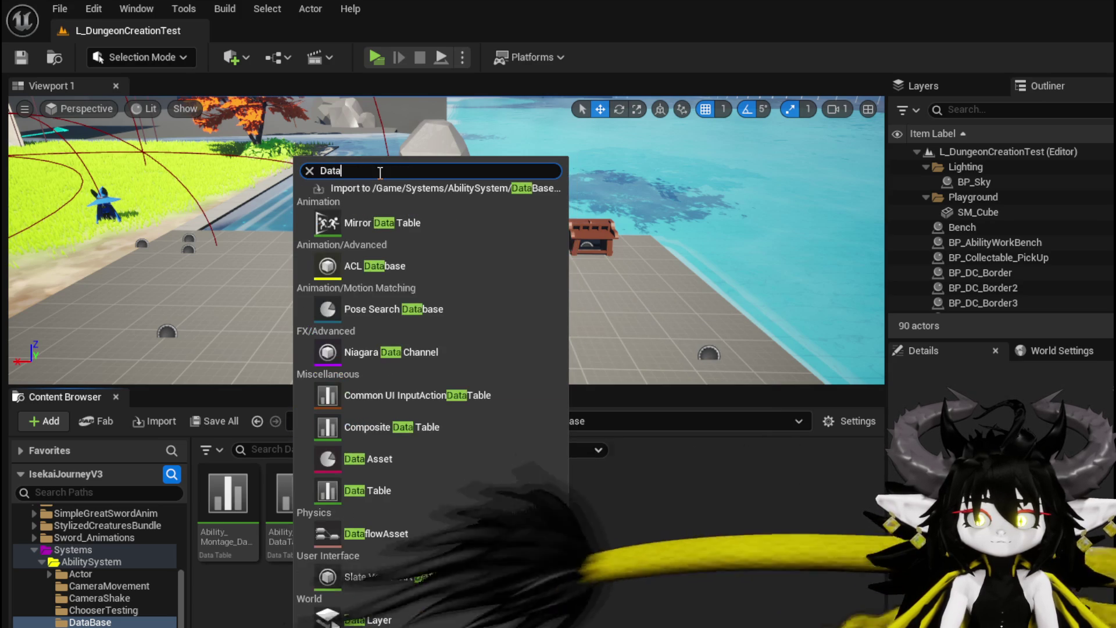
{"action": "left_click", "coordinate": [361, 490]}
{"action": "left_click", "coordinate": [639, 382]}
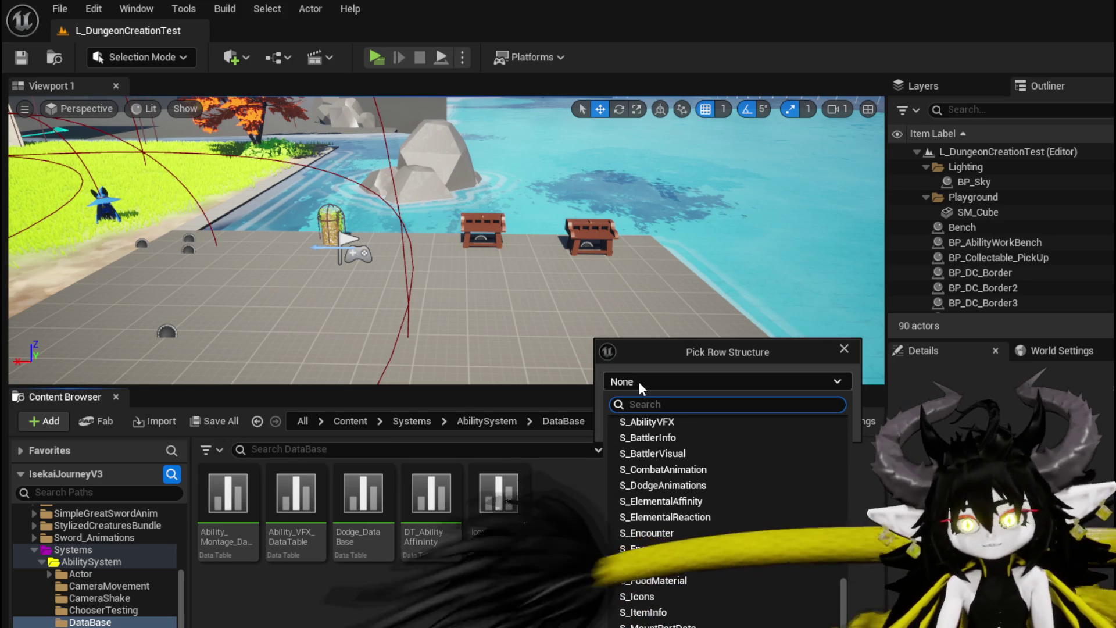
{"action": "type", "text": "S_"}
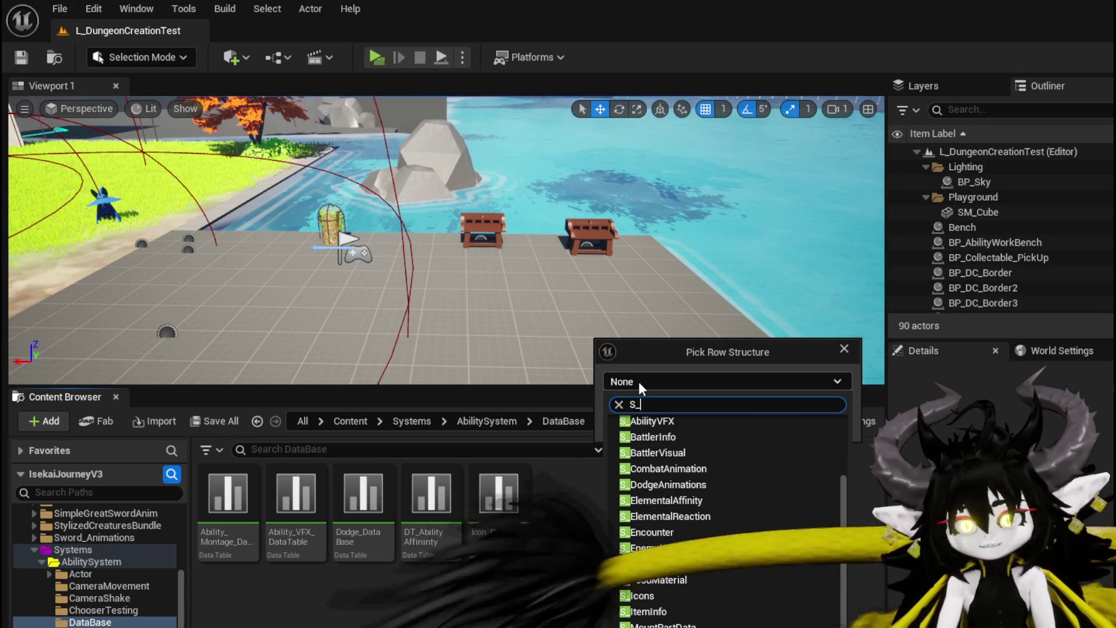
{"action": "type", "text": "Abili"}
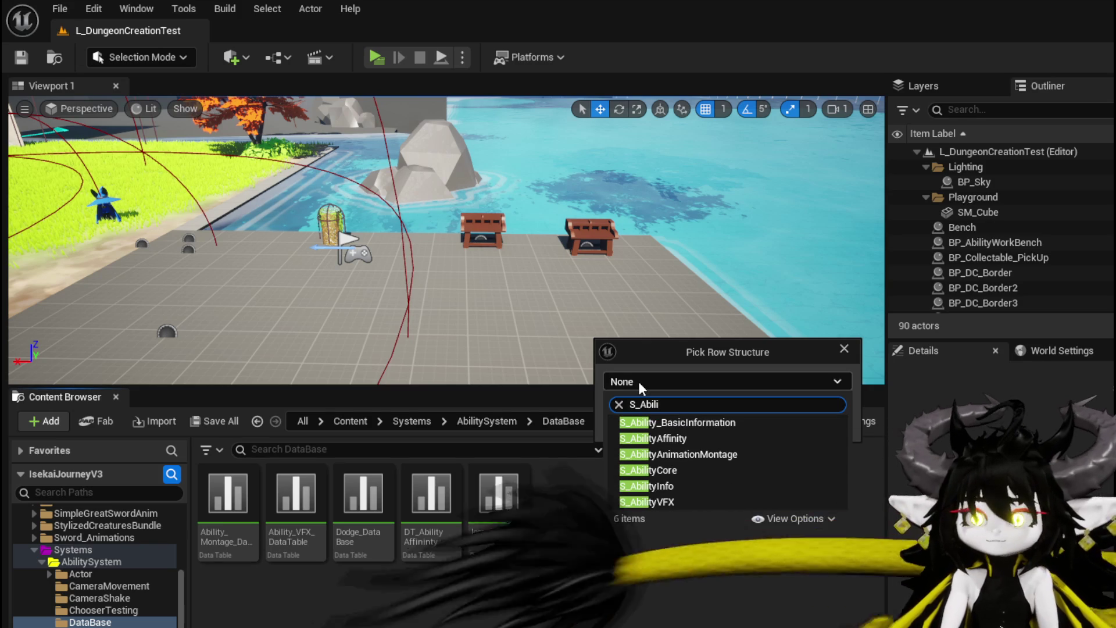
{"action": "left_click", "coordinate": [679, 422]}
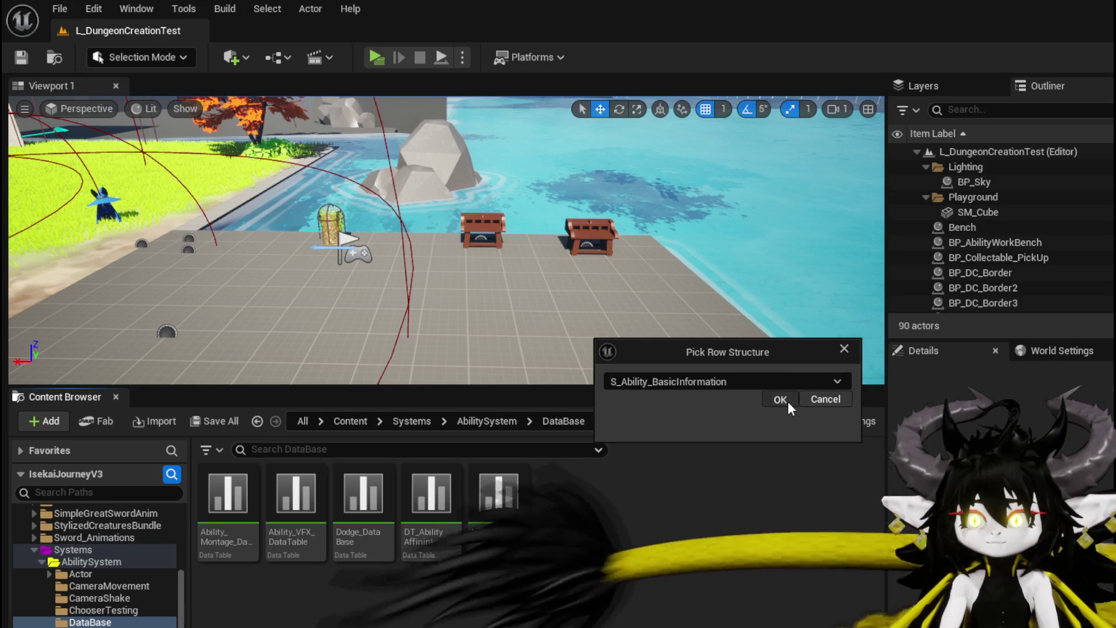
{"action": "left_click", "coordinate": [780, 399]}
- Name the table DT_Ability_BasicInformation, save it, and open it for editing
{"action": "type", "text": "DT_Ab"}
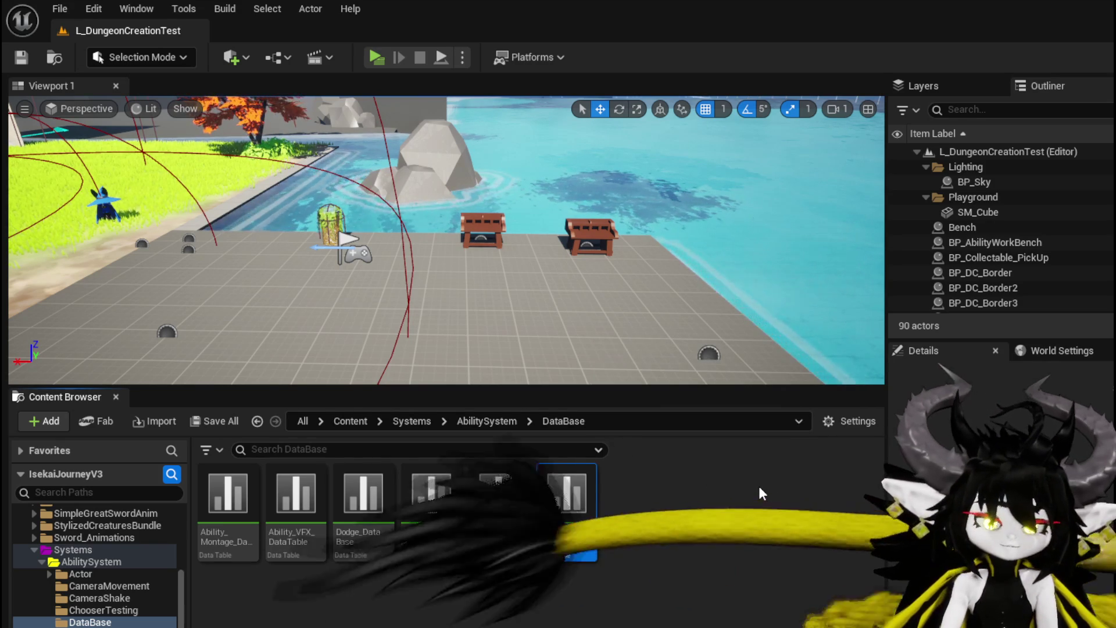
{"action": "type", "text": "ility_BasicInformation"}
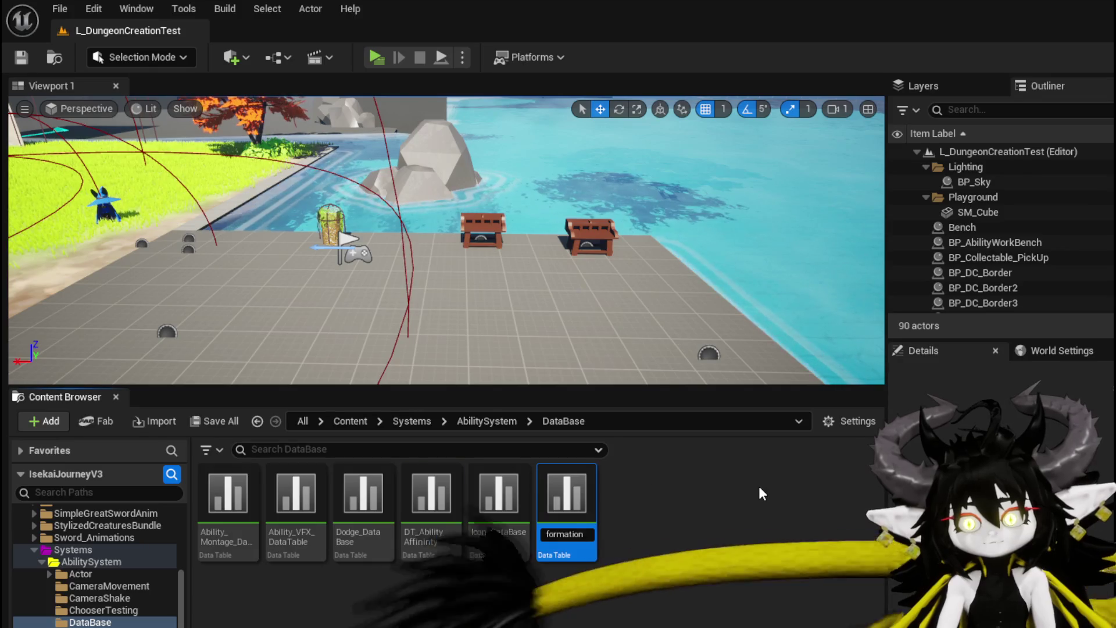
{"action": "key", "text": "Return"}
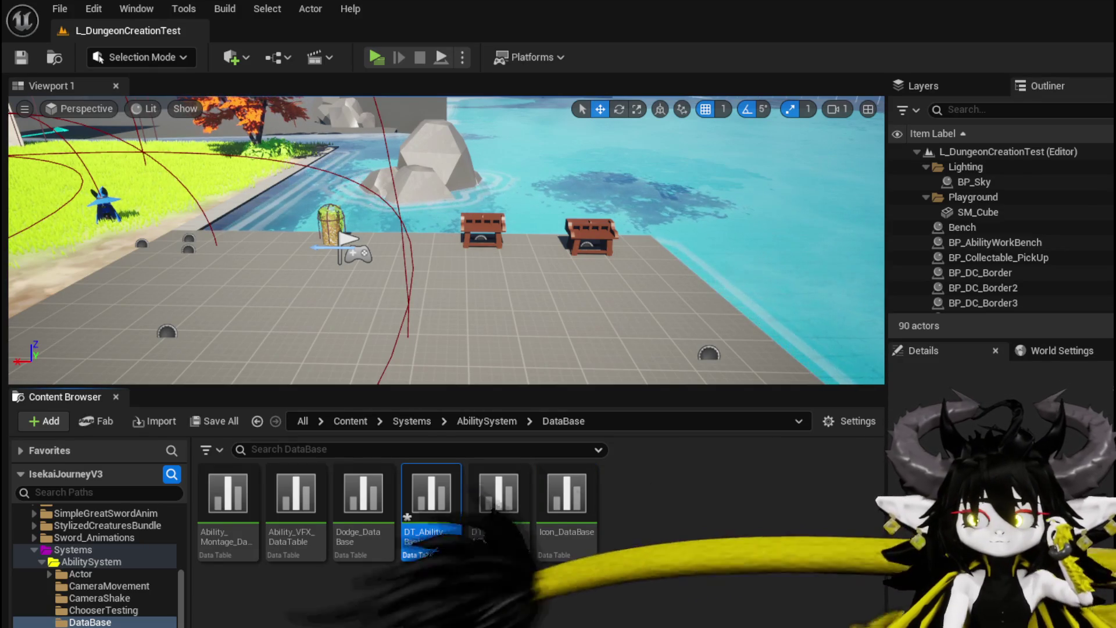
{"action": "key", "text": "ctrl+shift+s"}
{"action": "left_click", "coordinate": [847, 568]}
{"action": "double_click", "coordinate": [433, 506]}
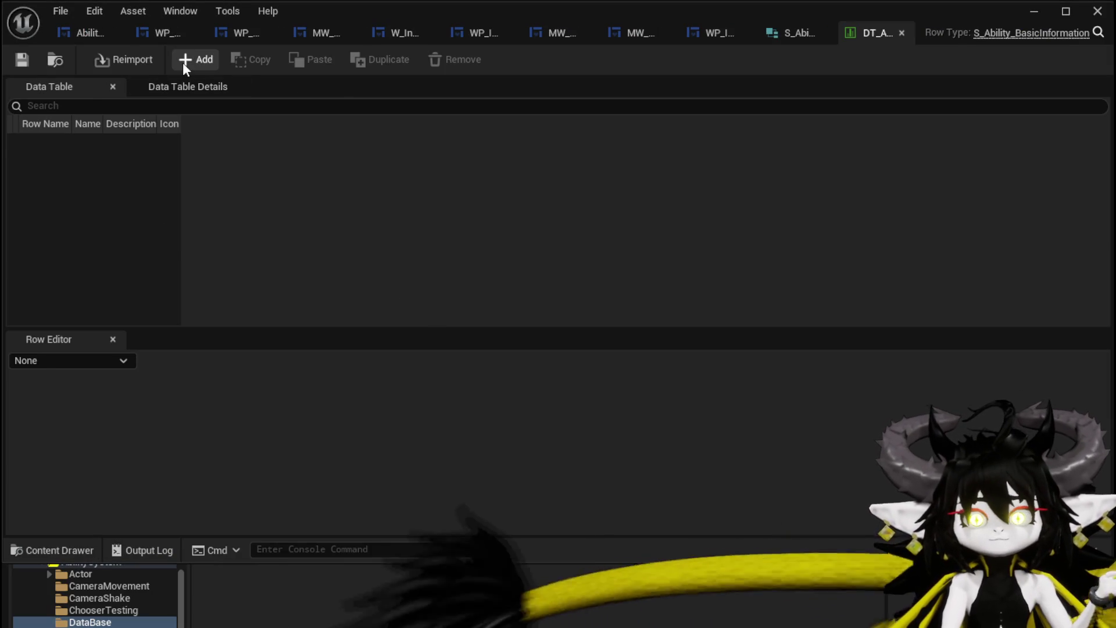
- Add a row AP with Name 'Ability Points' and the AB_AP texture as its icon
{"action": "left_click", "coordinate": [183, 60]}
{"action": "double_click", "coordinate": [48, 143]}
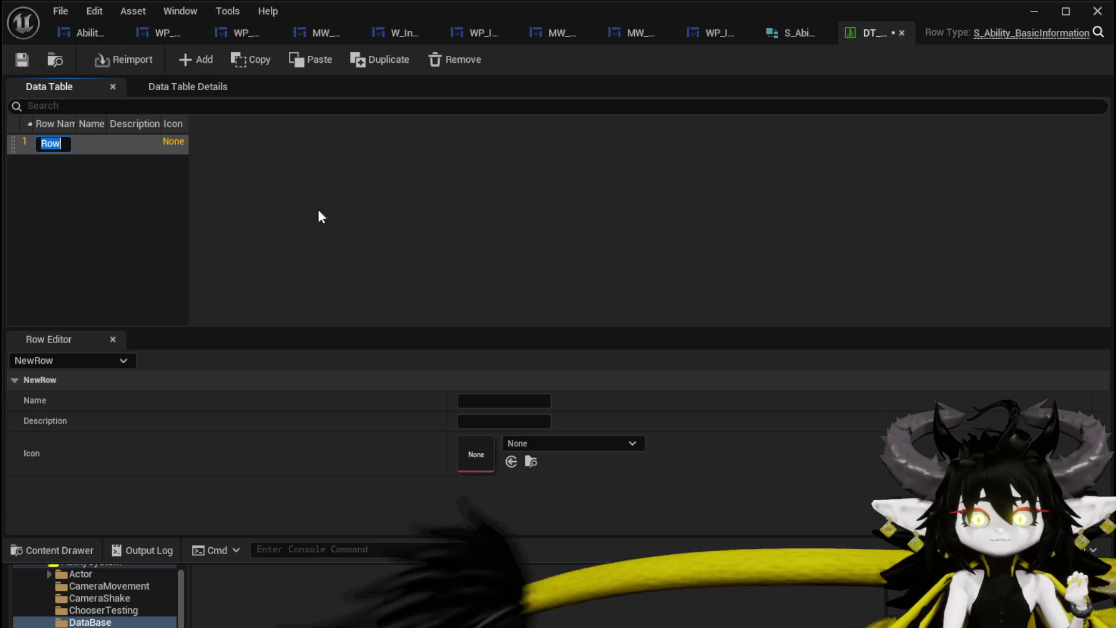
{"action": "type", "text": "AP"}
{"action": "key", "text": "Return"}
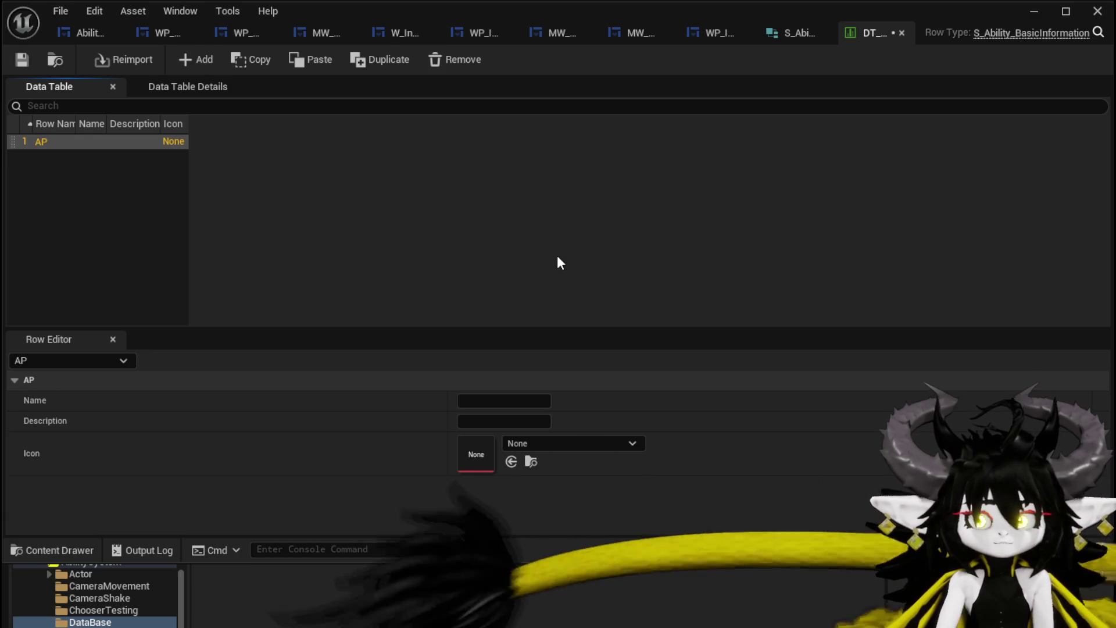
{"action": "left_click", "coordinate": [468, 401]}
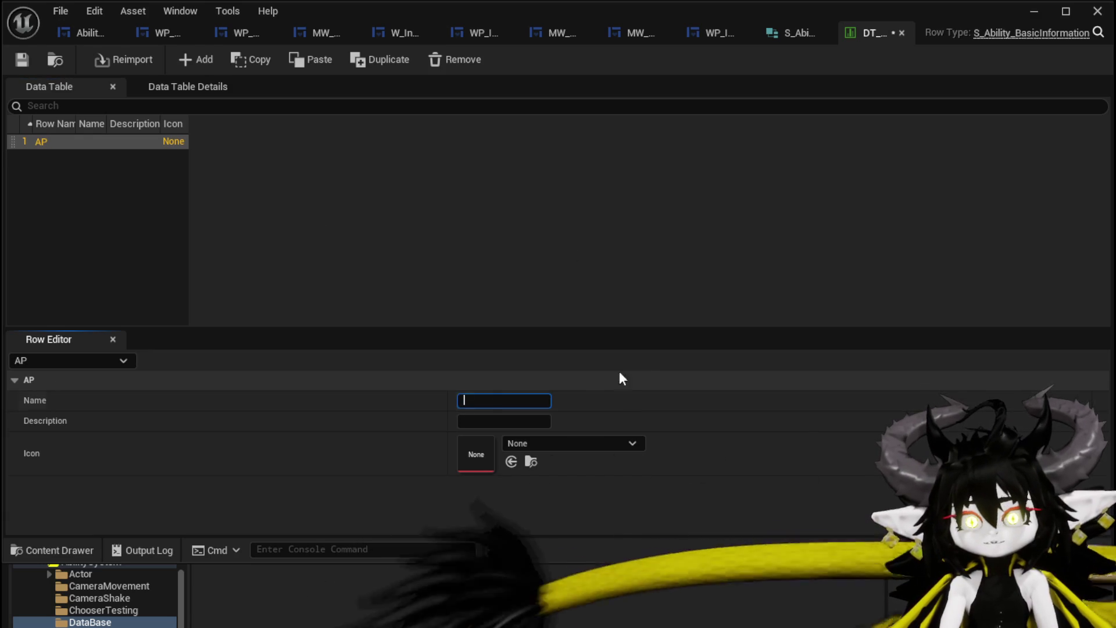
{"action": "type", "text": "Ability Points"}
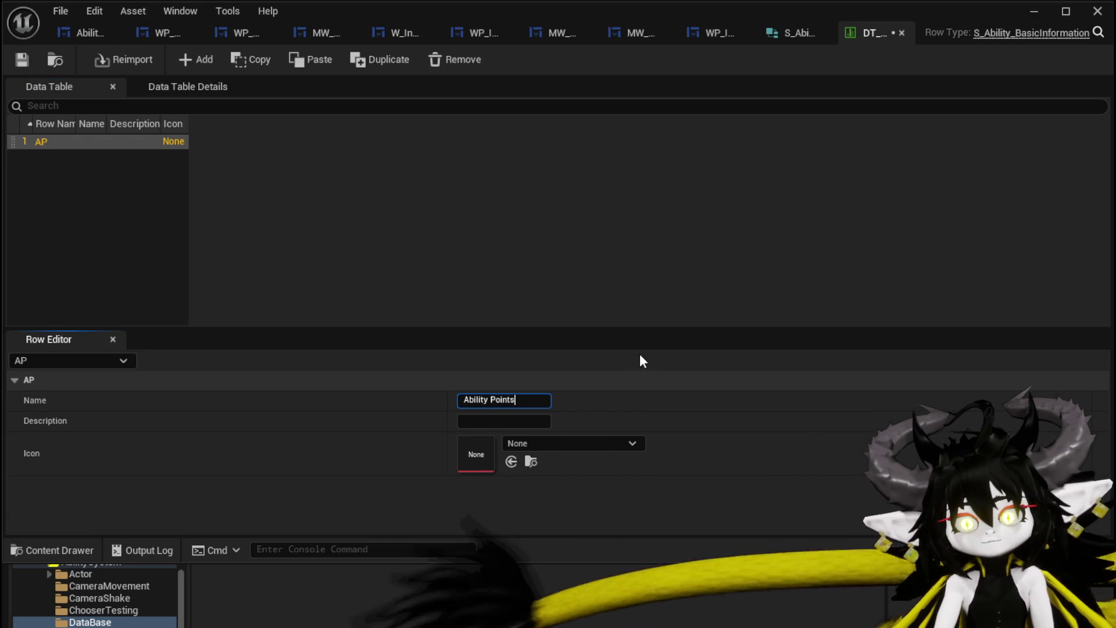
{"action": "key", "text": "Return"}
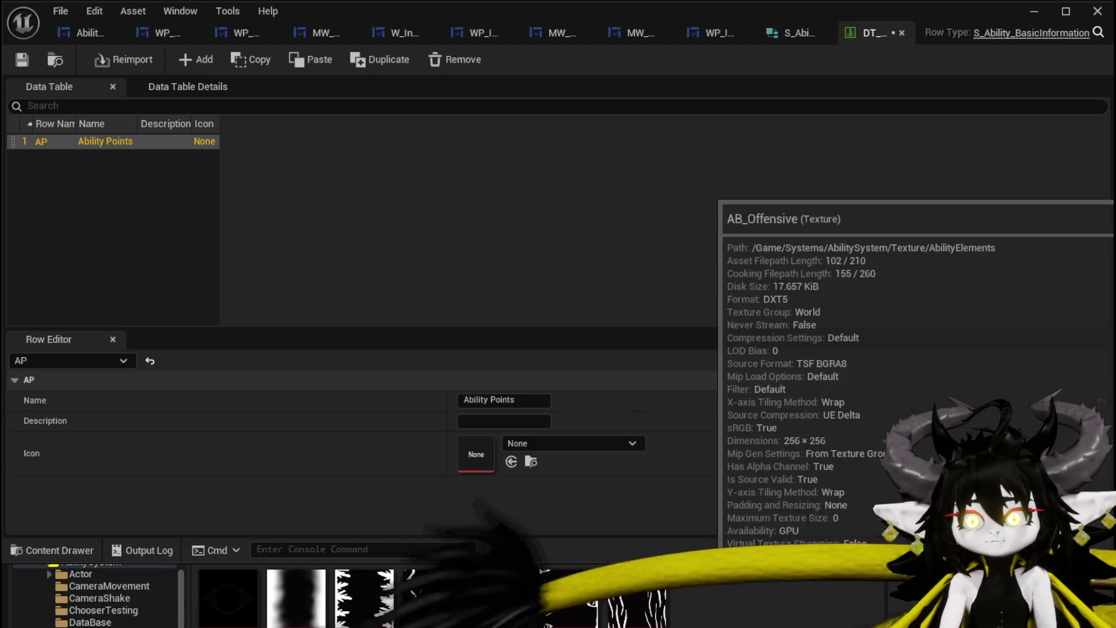
{"action": "left_click_drag", "start_coordinate": [710, 507], "coordinate": [710, 480]}
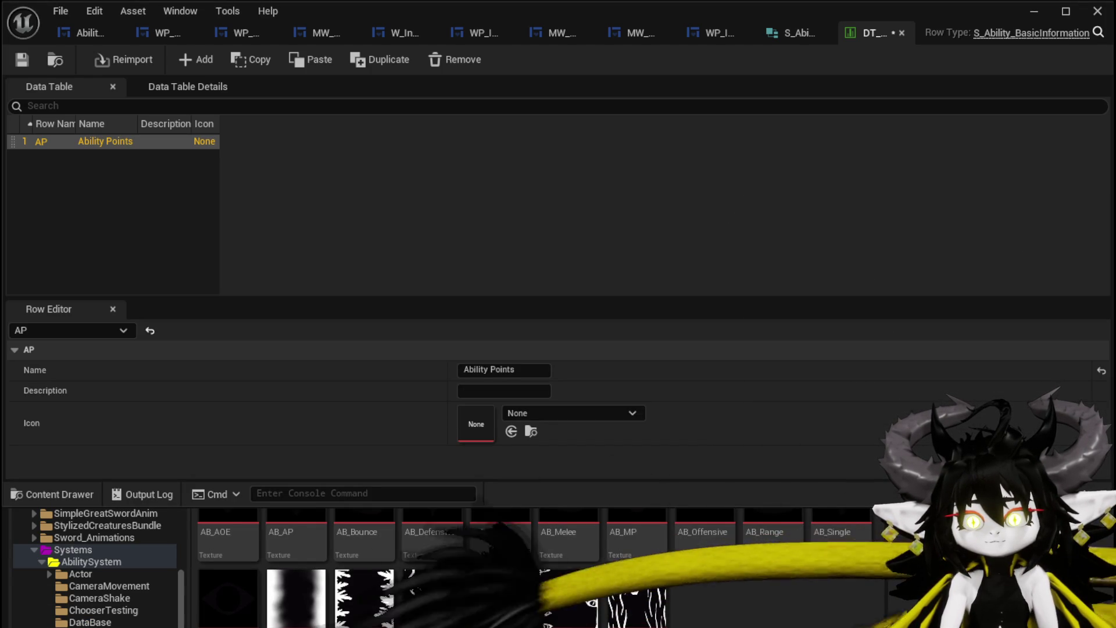
{"action": "left_click_drag", "start_coordinate": [298, 533], "coordinate": [476, 441]}
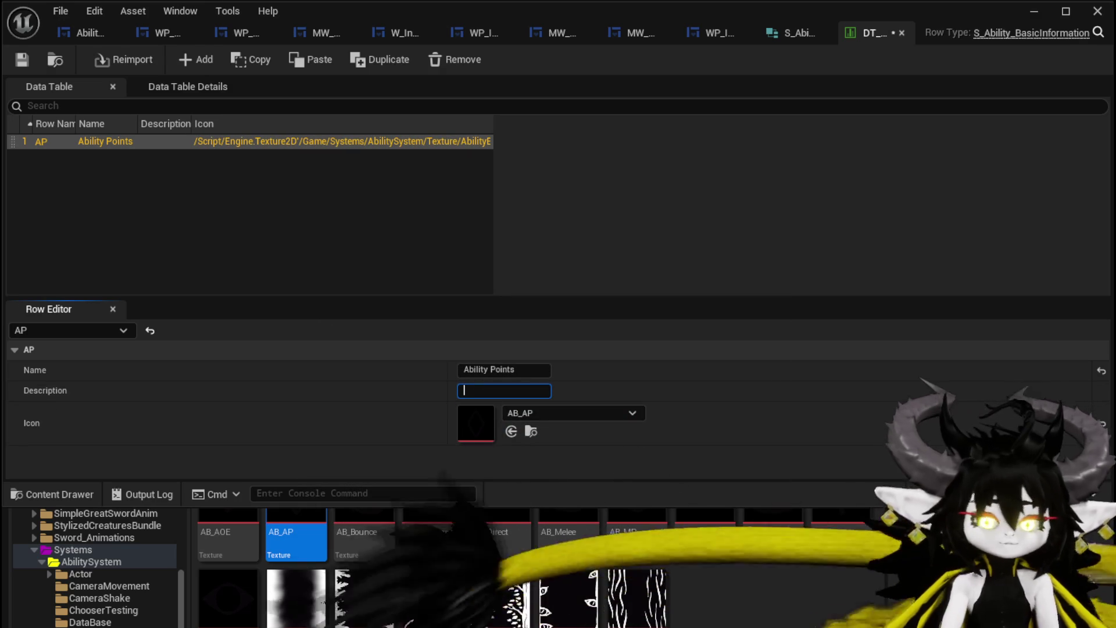
- Write the AP description (2 points per turn, leftovers carried into the next turn) and save
{"action": "type", "text": "Abil"}
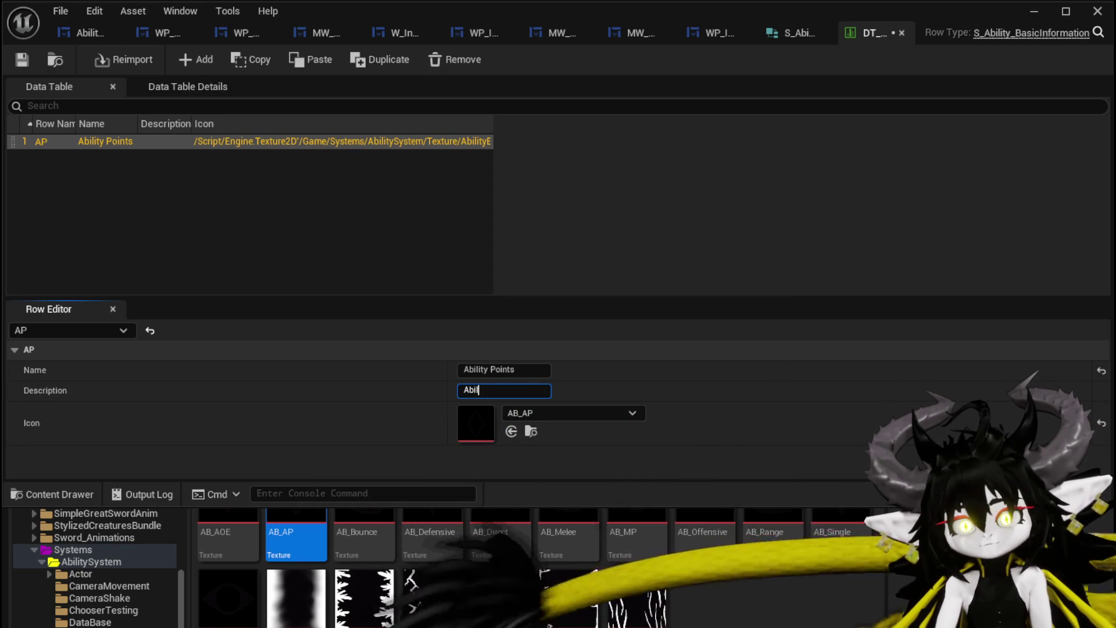
{"action": "type", "text": "ity Points"}
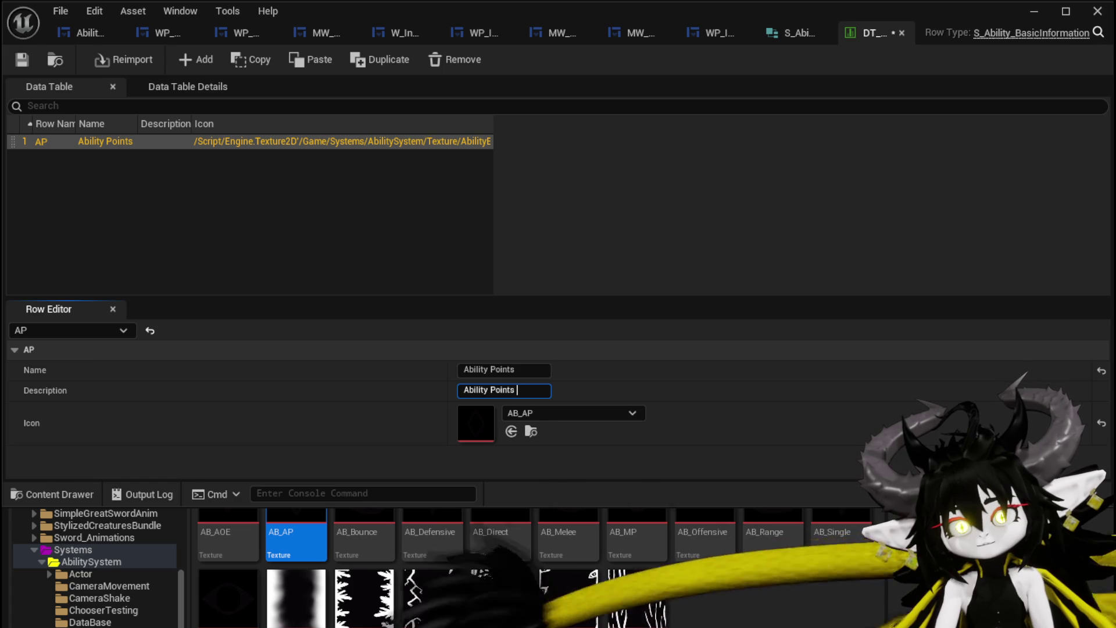
{"action": "type", "text": " are used"}
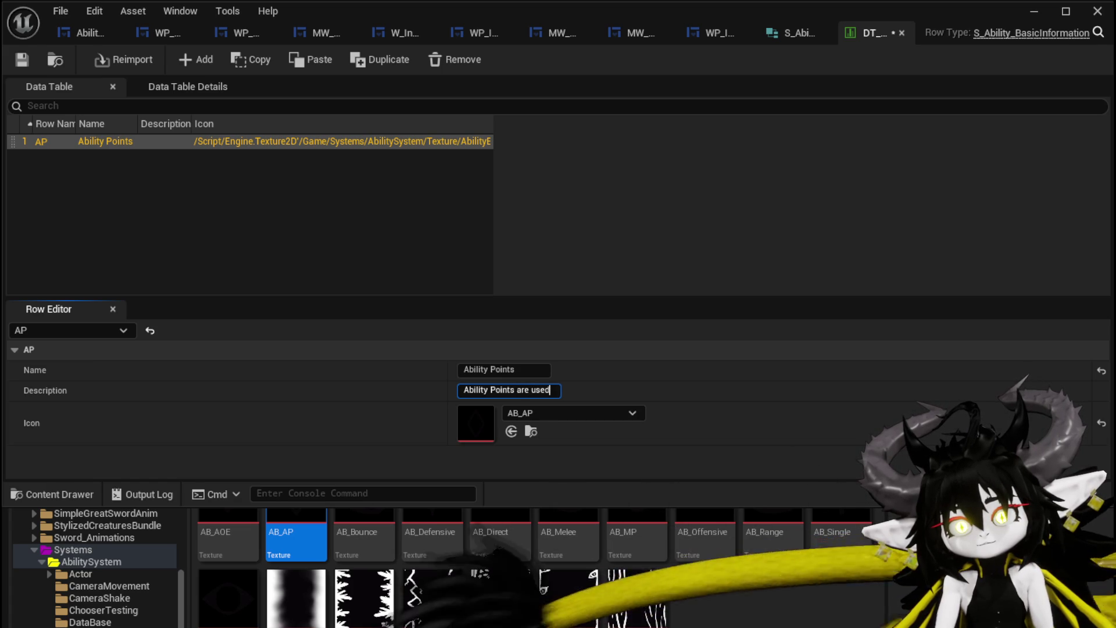
{"action": "type", "text": " the"}
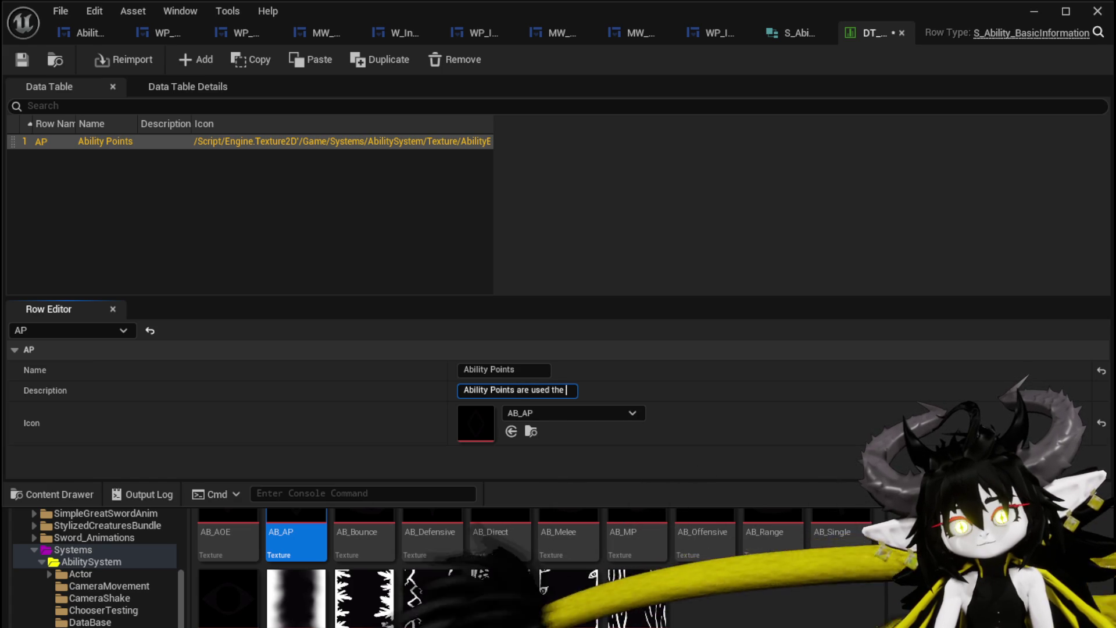
{"action": "type", "text": "execu"}
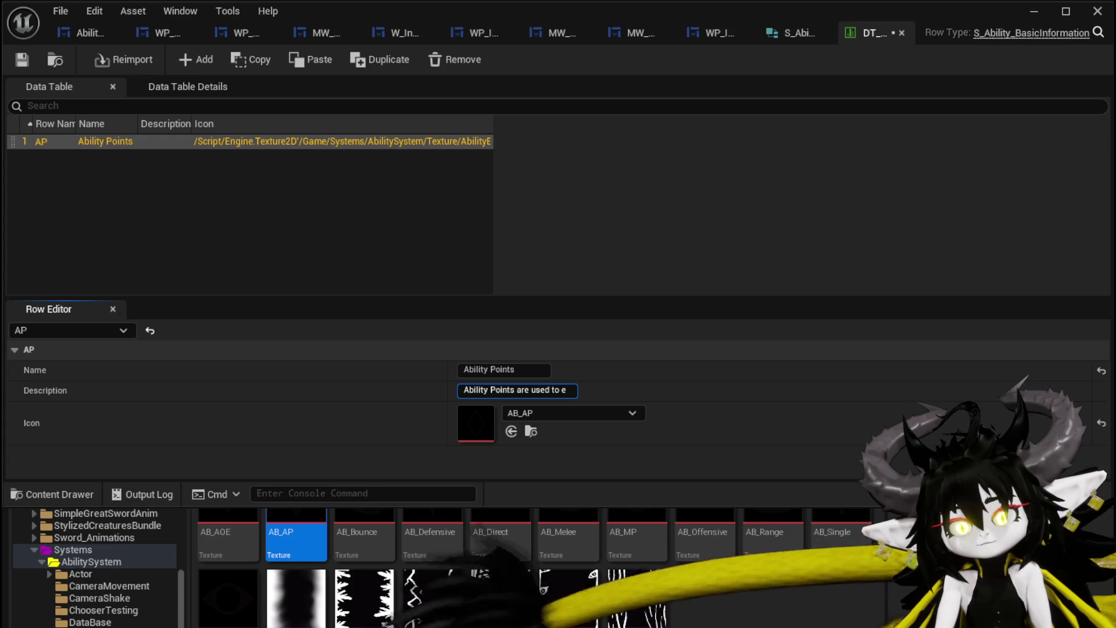
{"action": "type", "text": "te a"}
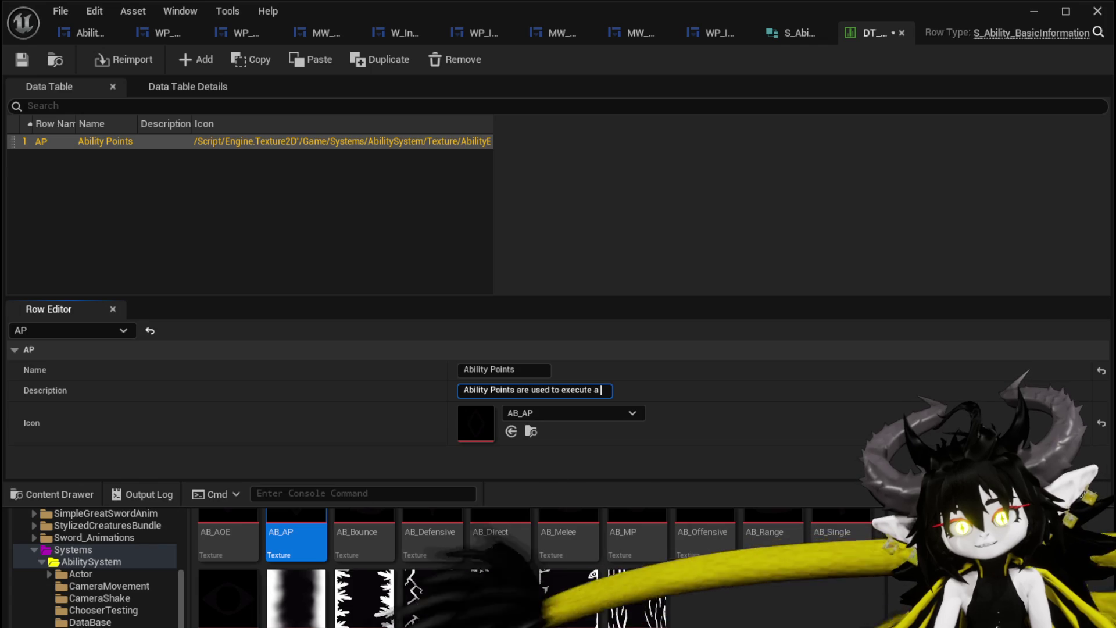
{"action": "type", "text": "t"}
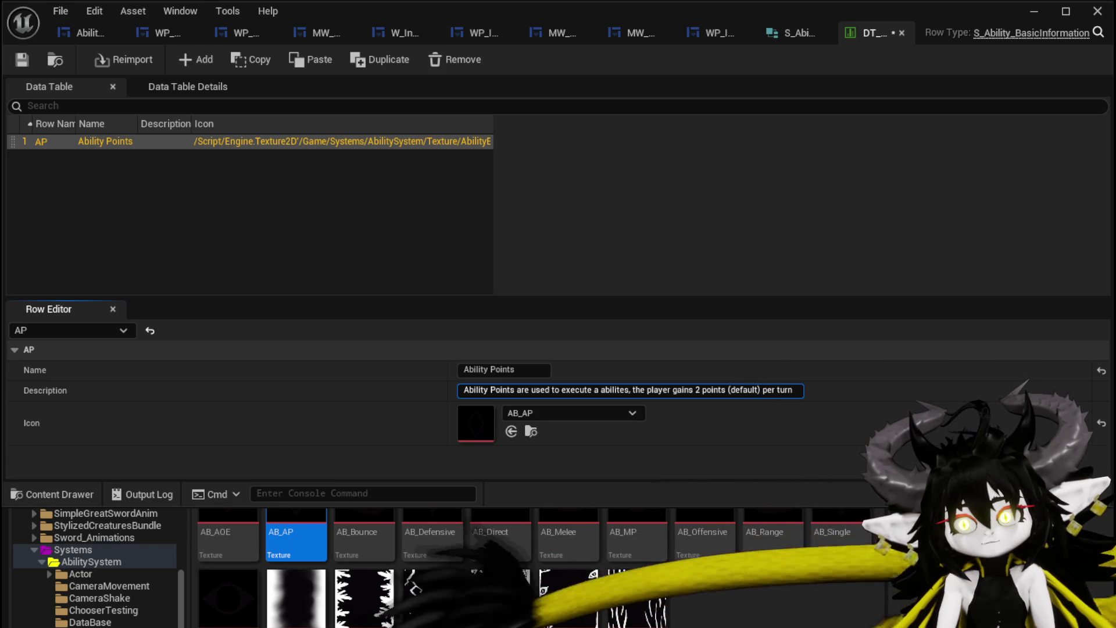
{"action": "type", "text": "."}
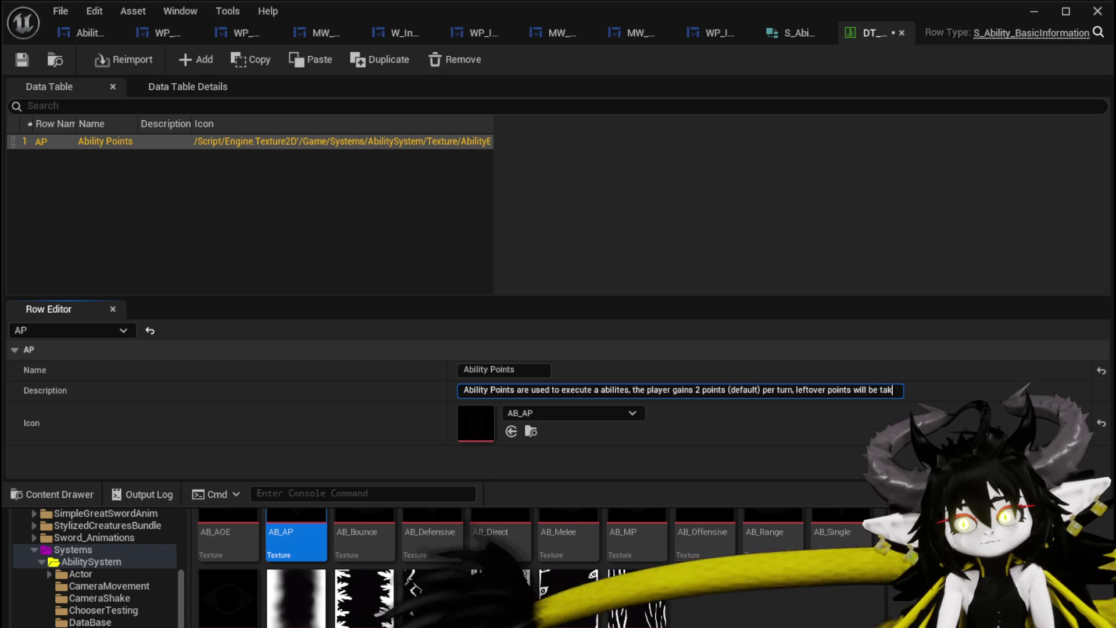
{"action": "type", "text": "en into the n"}
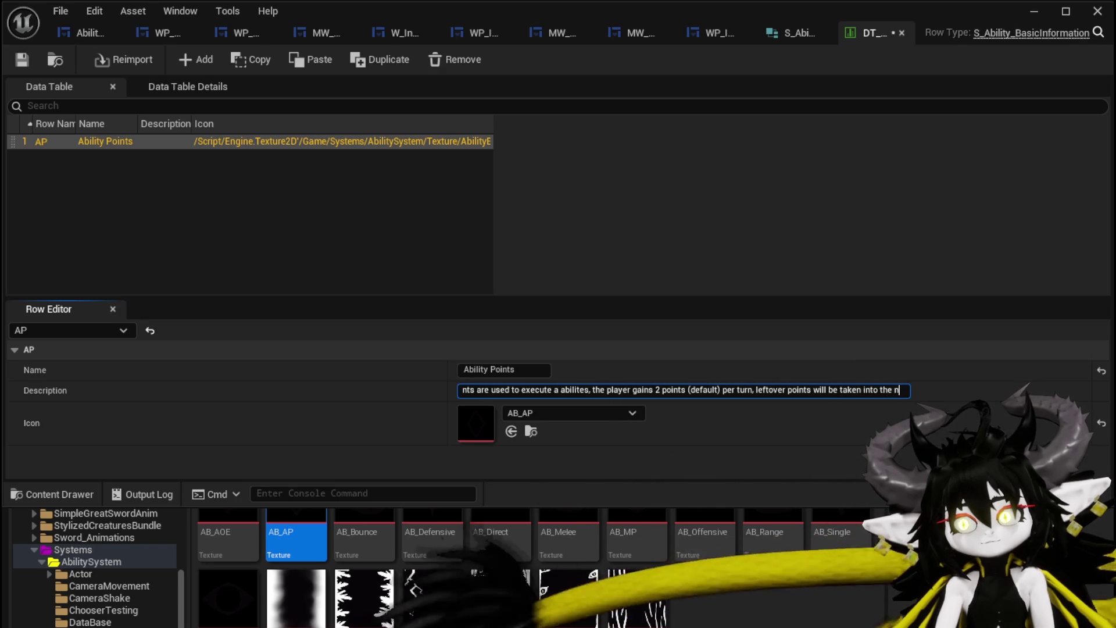
{"action": "type", "text": "ext turn"}
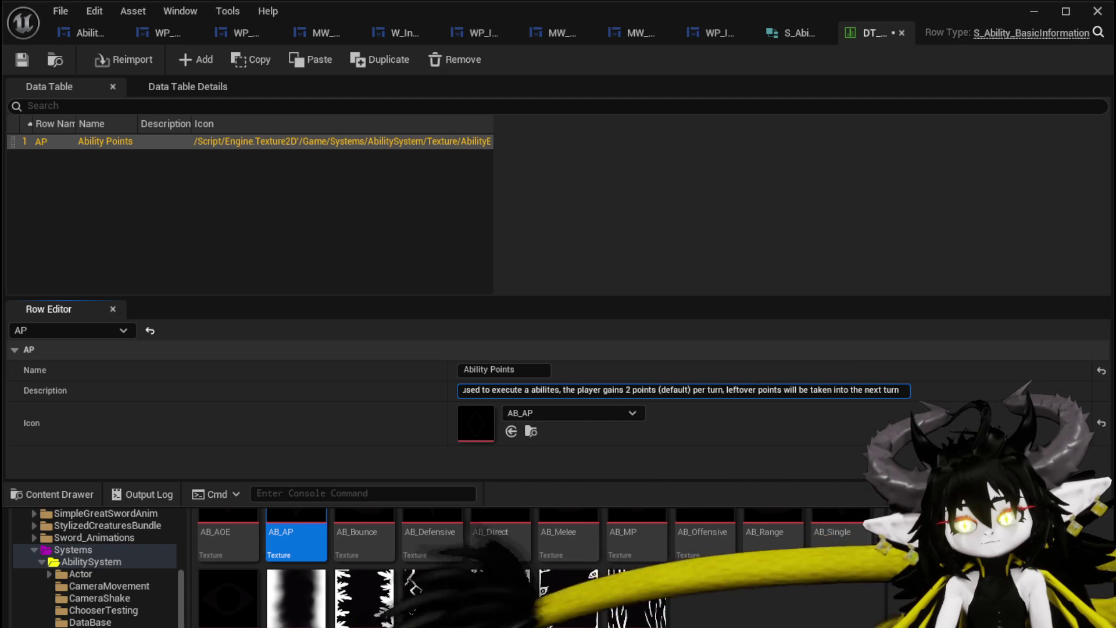
{"action": "type", "text": "."}
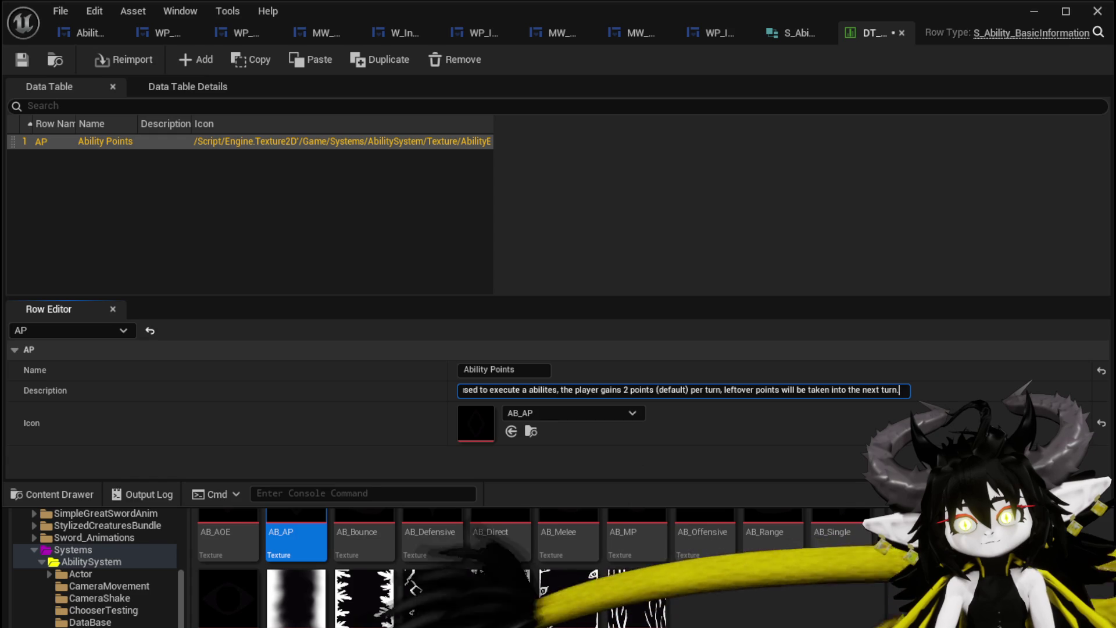
{"action": "key", "text": "Return"}
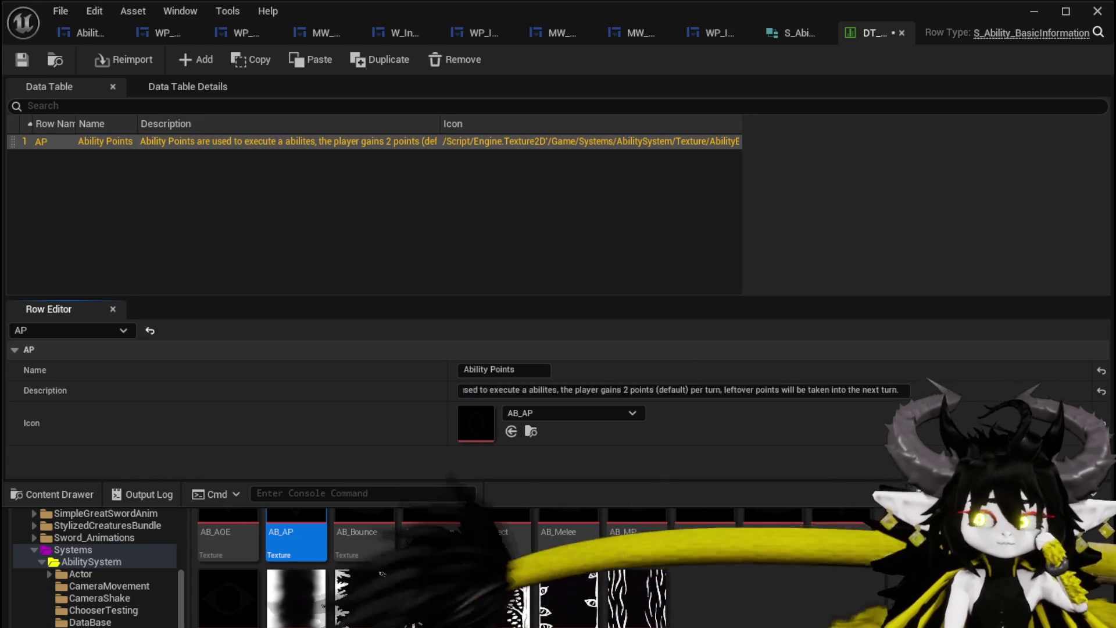
{"action": "key", "text": "ctrl+shift+s"}
{"action": "key", "text": "Return"}
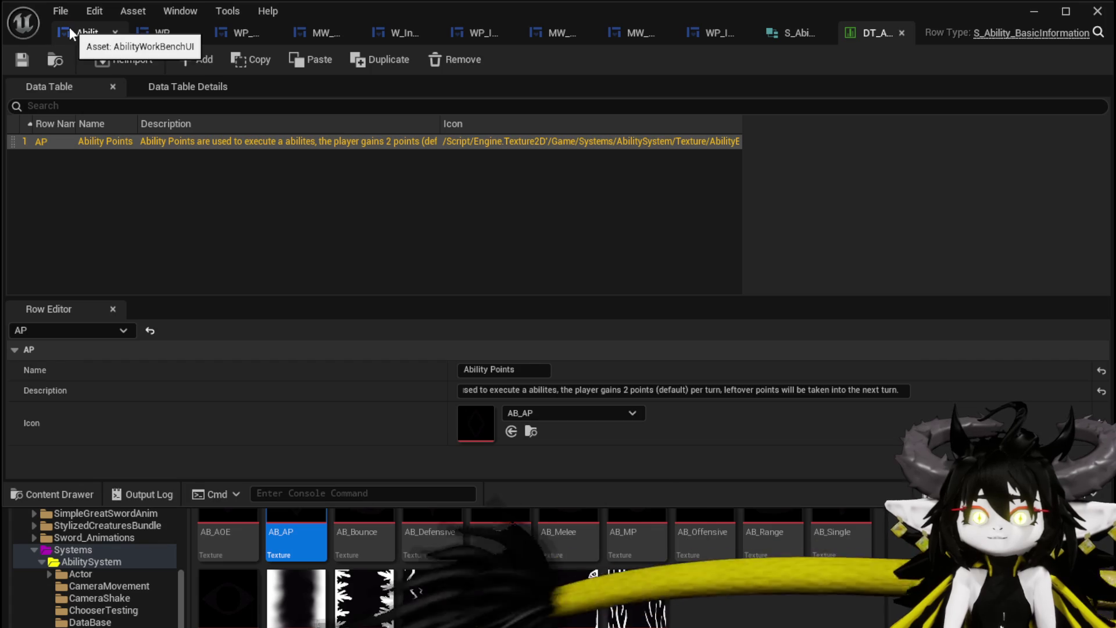
- In the tooltip's SetData graph, add a Get Data Table Row node reading DT_Ability_BasicInformation
{"action": "left_click", "coordinate": [247, 36]}
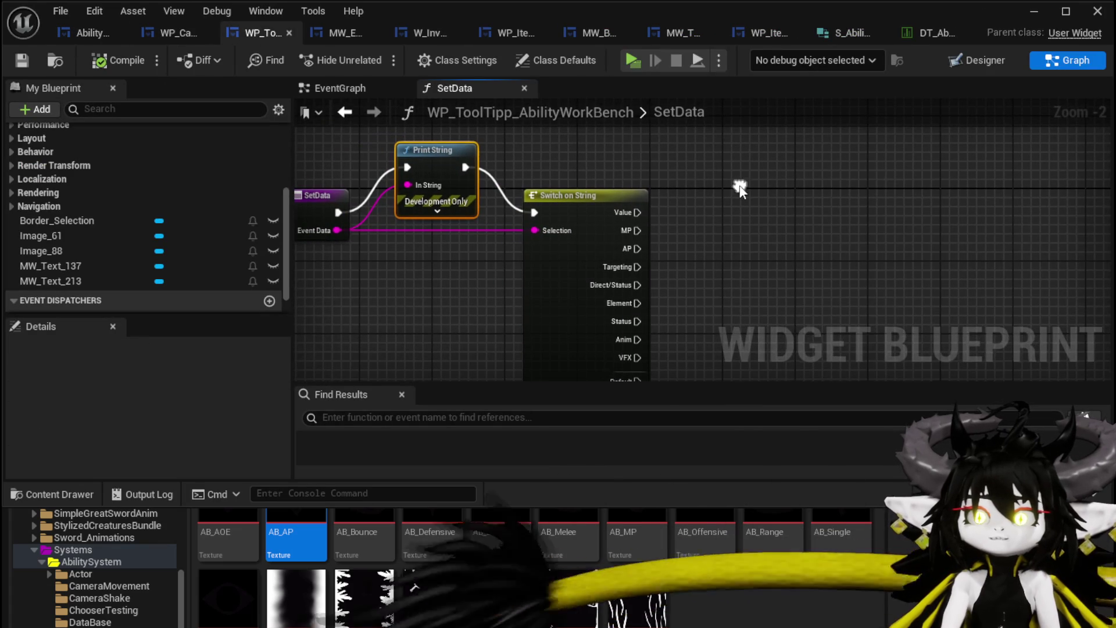
{"action": "right_click", "coordinate": [735, 198]}
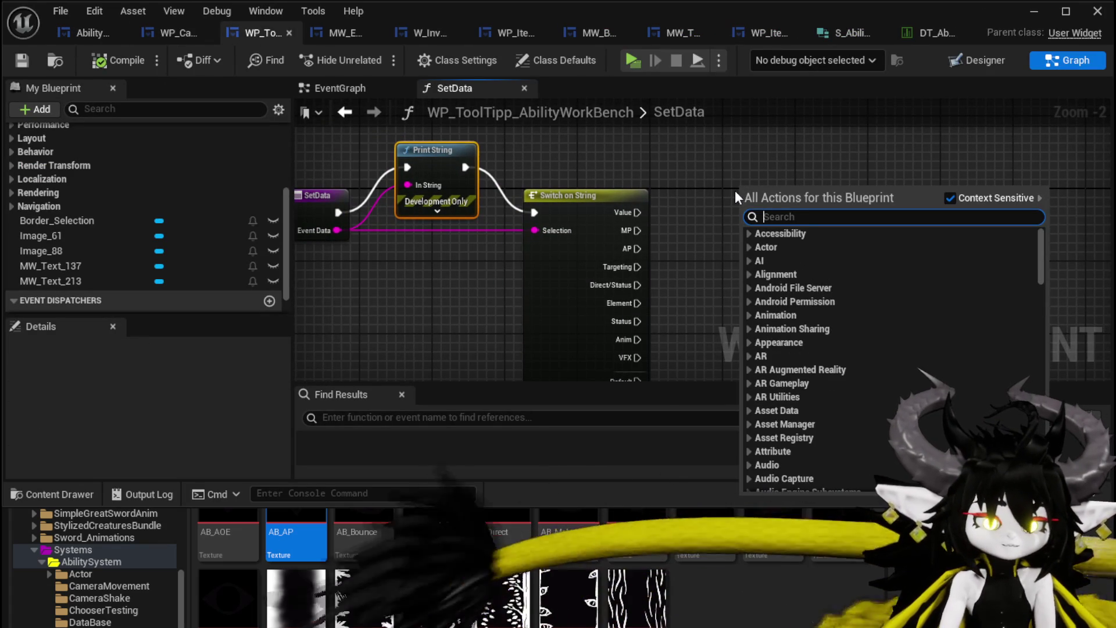
{"action": "type", "text": "get Data tab"}
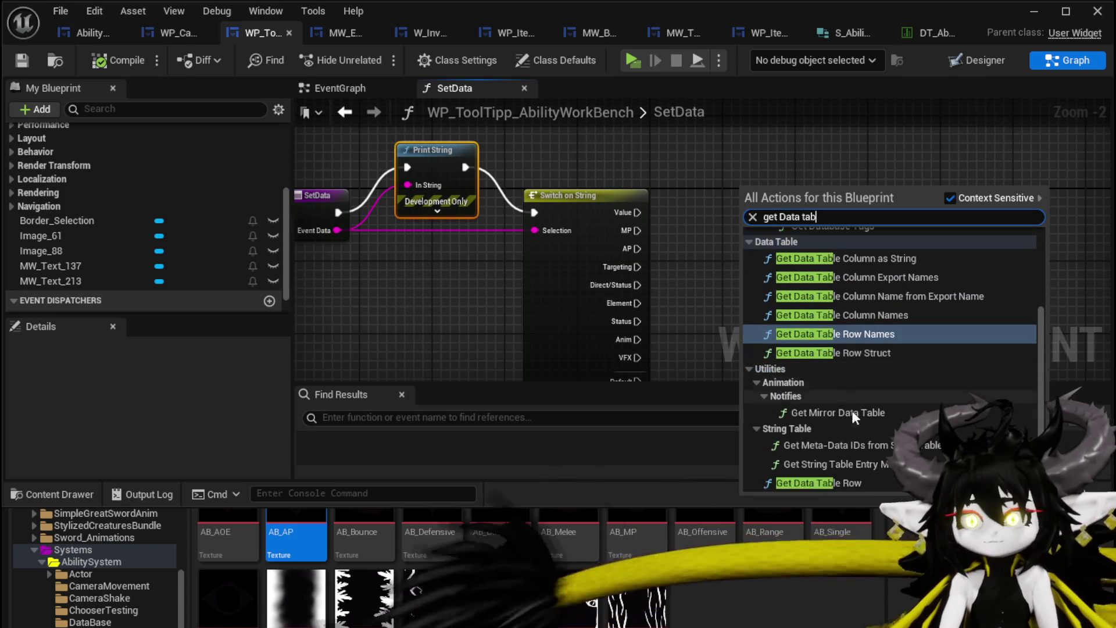
{"action": "left_click", "coordinate": [828, 481]}
{"action": "left_click", "coordinate": [778, 231]}
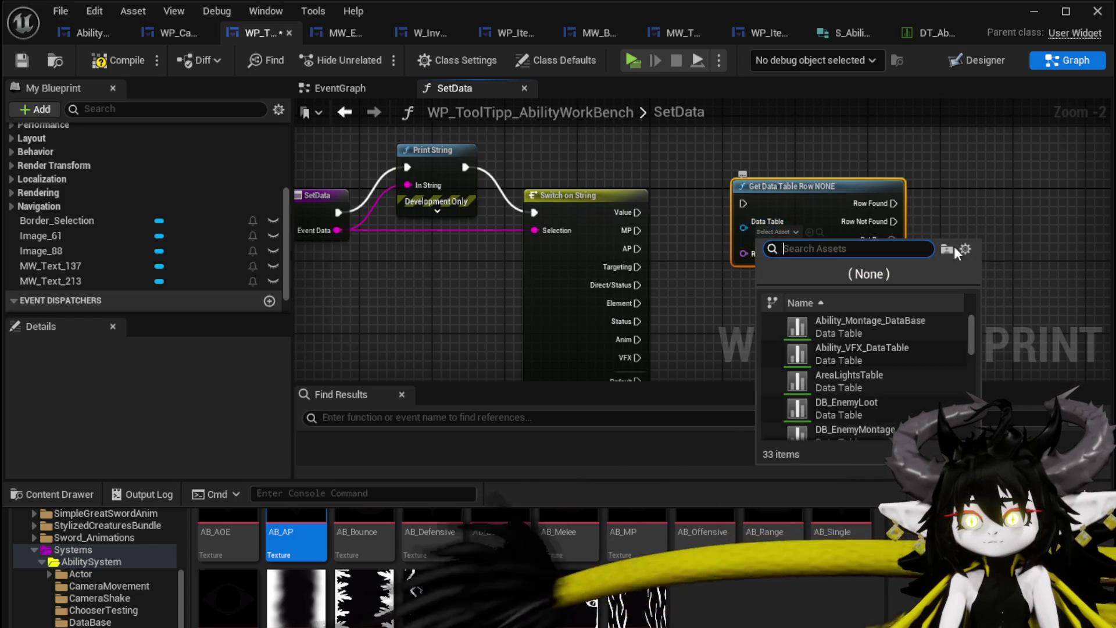
{"action": "type", "text": "Ability"}
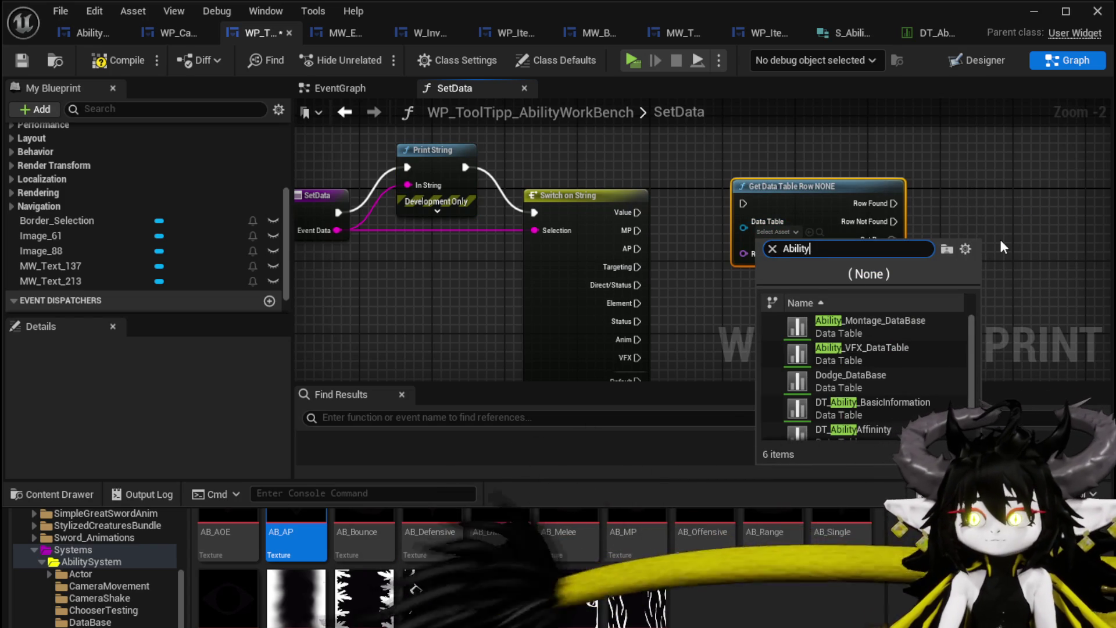
{"action": "left_click", "coordinate": [902, 396]}
- Feed Event Data into Row Name, run the lookup right after SetData, and tidy the nodes
{"action": "left_click_drag", "start_coordinate": [831, 186], "coordinate": [831, 205]}
{"action": "left_click_drag", "start_coordinate": [650, 183], "coordinate": [662, 171]}
{"action": "mouse_move", "coordinate": [374, 223]}
{"action": "left_mouse_down"}
{"action": "mouse_move", "coordinate": [653, 241]}
{"action": "mouse_move", "coordinate": [721, 273]}
{"action": "mouse_move", "coordinate": [646, 270]}
{"action": "mouse_move", "coordinate": [756, 261]}
{"action": "left_mouse_up"}
{"action": "left_click_drag", "start_coordinate": [820, 192], "coordinate": [766, 108]}
{"action": "mouse_move", "coordinate": [577, 184]}
{"action": "left_mouse_down"}
{"action": "mouse_move", "coordinate": [558, 302]}
{"action": "mouse_move", "coordinate": [602, 291]}
{"action": "mouse_move", "coordinate": [538, 335]}
{"action": "mouse_move", "coordinate": [549, 244]}
{"action": "left_mouse_up"}
{"action": "key", "text": "Escape"}
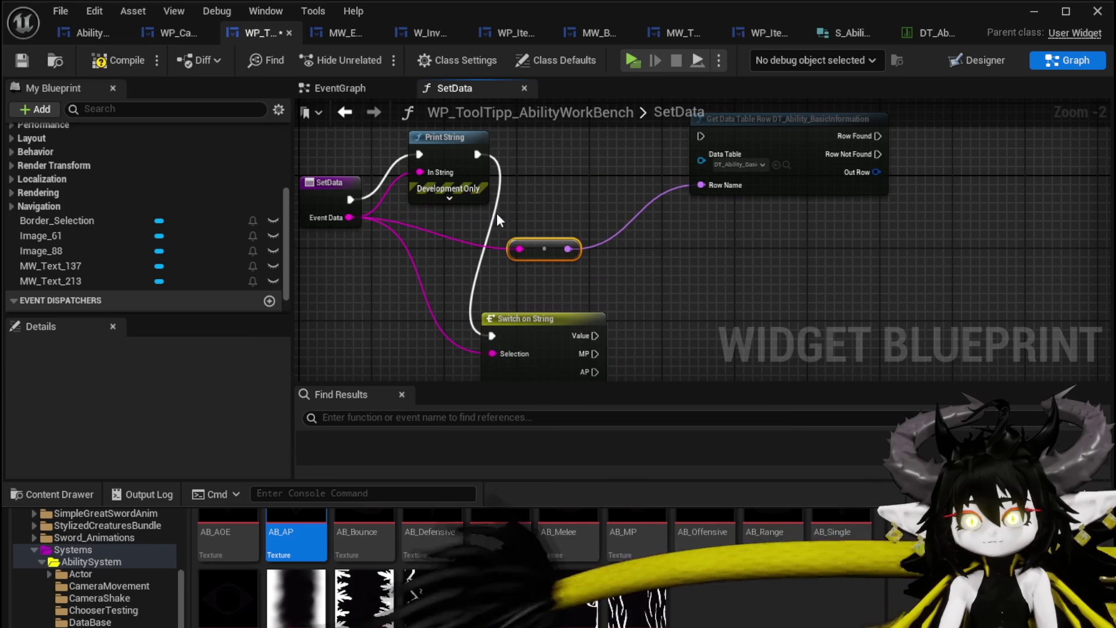
{"action": "mouse_move", "coordinate": [332, 182]}
{"action": "left_mouse_down"}
{"action": "mouse_move", "coordinate": [356, 279]}
{"action": "mouse_move", "coordinate": [339, 234]}
{"action": "mouse_move", "coordinate": [780, 239]}
{"action": "mouse_move", "coordinate": [733, 219]}
{"action": "left_mouse_up"}
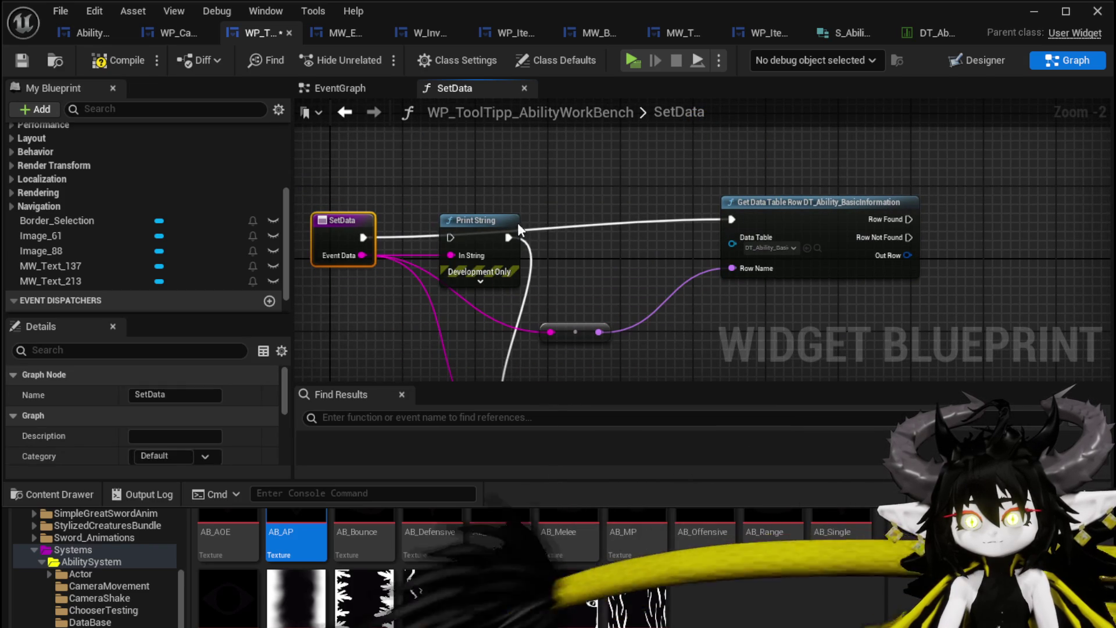
{"action": "left_click_drag", "start_coordinate": [452, 246], "coordinate": [452, 192]}
{"action": "left_click_drag", "start_coordinate": [353, 220], "coordinate": [343, 201]}
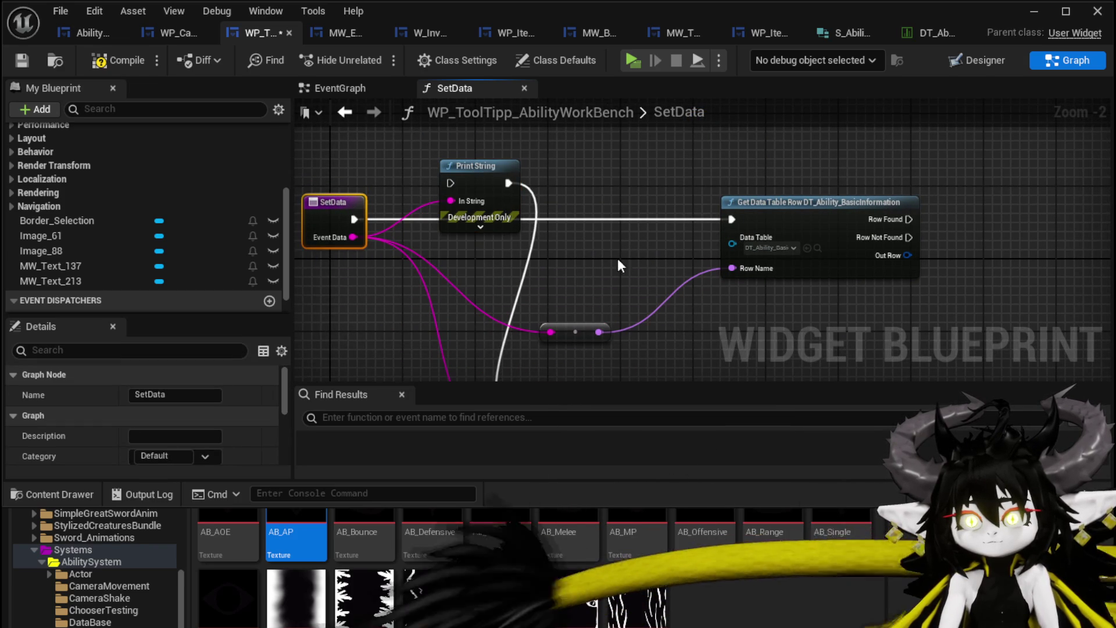
{"action": "left_click_drag", "start_coordinate": [611, 233], "coordinate": [650, 215]}
{"action": "mouse_move", "coordinate": [515, 149]}
{"action": "left_mouse_down"}
{"action": "mouse_move", "coordinate": [507, 243]}
{"action": "mouse_move", "coordinate": [529, 335]}
{"action": "mouse_move", "coordinate": [500, 146]}
{"action": "mouse_move", "coordinate": [620, 232]}
{"action": "left_mouse_up"}
{"action": "mouse_move", "coordinate": [726, 168]}
{"action": "left_mouse_down"}
{"action": "mouse_move", "coordinate": [520, 163]}
{"action": "mouse_move", "coordinate": [534, 226]}
{"action": "left_mouse_up"}
{"action": "left_click_drag", "start_coordinate": [500, 283], "coordinate": [359, 247]}
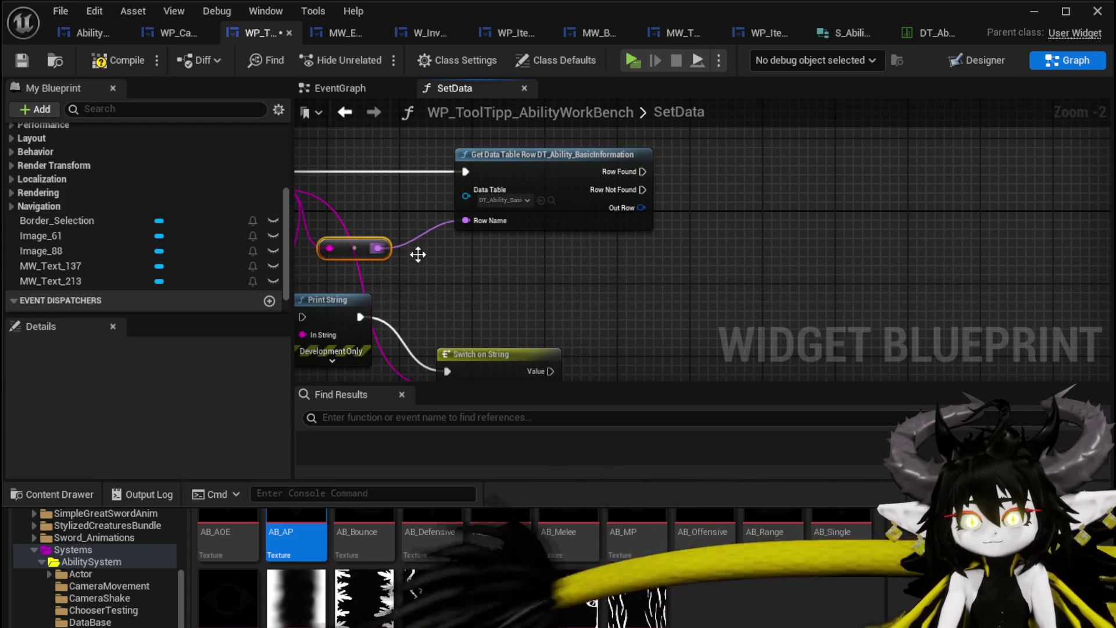
{"action": "left_click_drag", "start_coordinate": [597, 277], "coordinate": [649, 323]}
- Break Out Row into a Break S_Ability_BasicInformation node, remove a stray SetData call, and compile
{"action": "mouse_move", "coordinate": [692, 250]}
{"action": "left_mouse_down"}
{"action": "mouse_move", "coordinate": [518, 322]}
{"action": "mouse_move", "coordinate": [574, 317]}
{"action": "mouse_move", "coordinate": [595, 288]}
{"action": "mouse_move", "coordinate": [619, 288]}
{"action": "left_mouse_up"}
{"action": "type", "text": "brea"}
{"action": "left_click", "coordinate": [661, 381]}
{"action": "scroll", "coordinate": [145, 179], "scroll_direction": "up", "scroll_amount": 5}
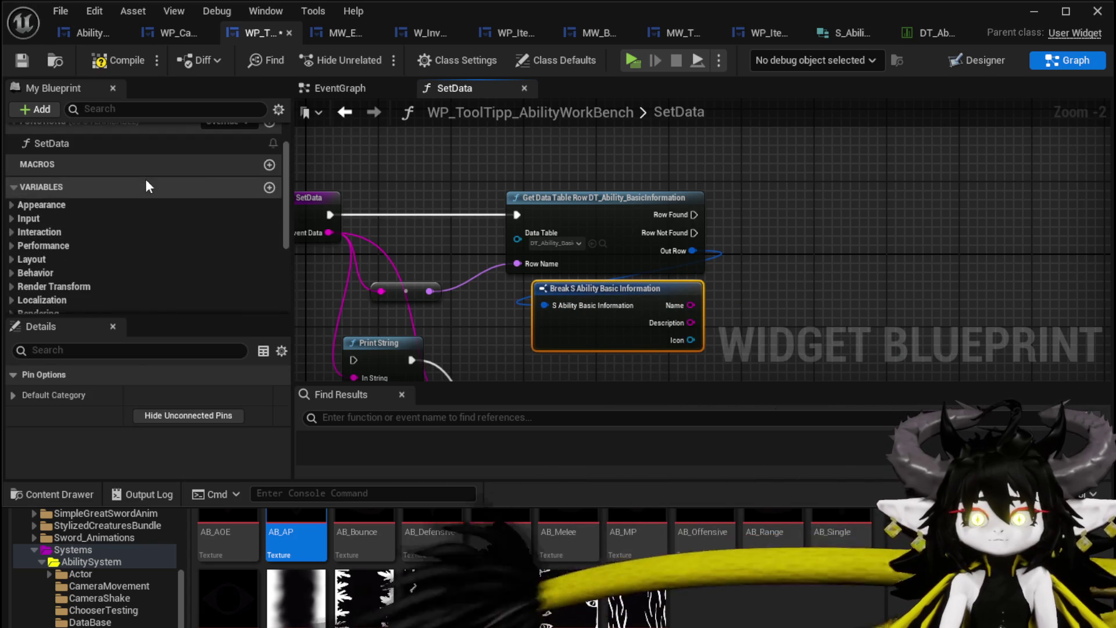
{"action": "mouse_move", "coordinate": [145, 199]}
{"action": "left_mouse_down"}
{"action": "mouse_move", "coordinate": [797, 174]}
{"action": "mouse_move", "coordinate": [727, 157]}
{"action": "left_mouse_up"}
{"action": "left_click", "coordinate": [728, 157]}
{"action": "key", "text": "Delete"}
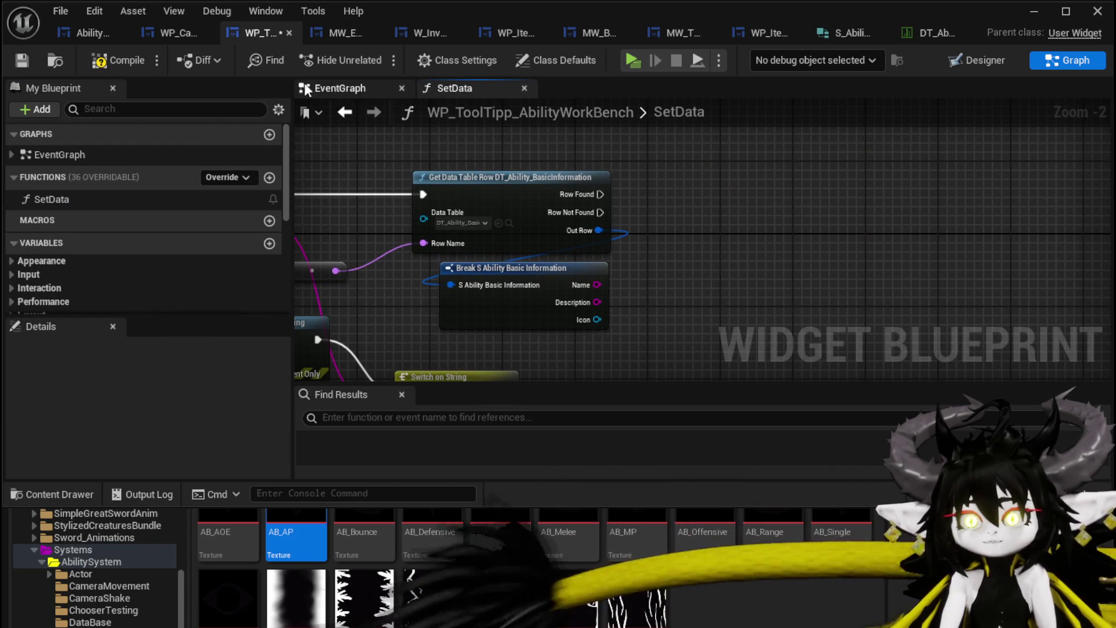
{"action": "key", "text": "F7"}
{"action": "scroll", "coordinate": [187, 181], "scroll_direction": "down", "scroll_amount": 5}
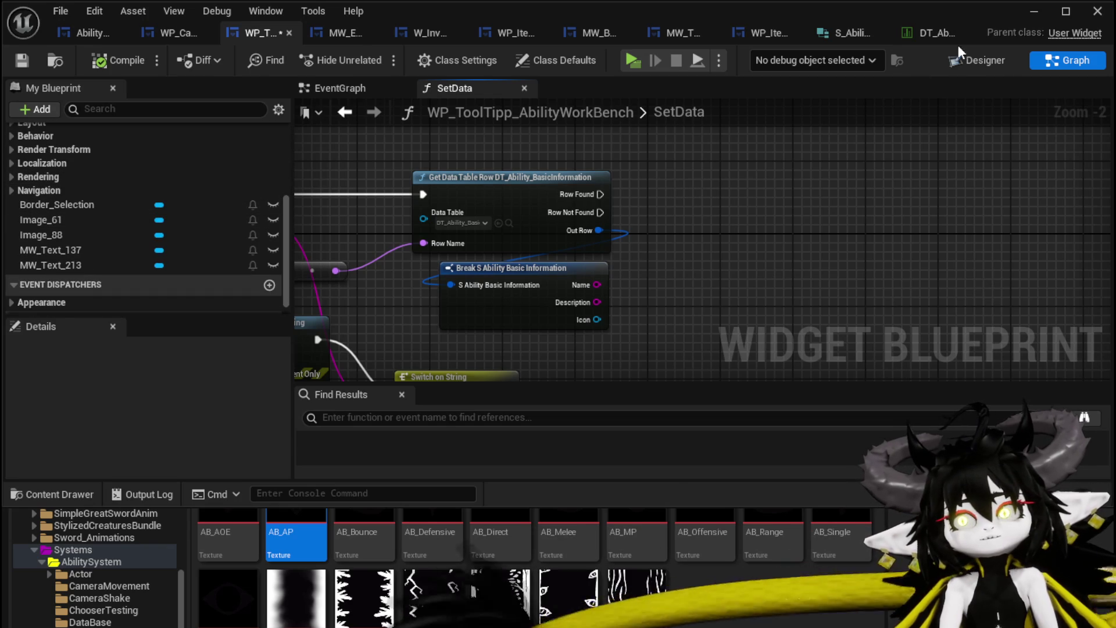
{"action": "left_click", "coordinate": [977, 60]}
- Rename the two tooltip text blocks to MW_Text_Name and MW_Text_Description
{"action": "left_click", "coordinate": [564, 255]}
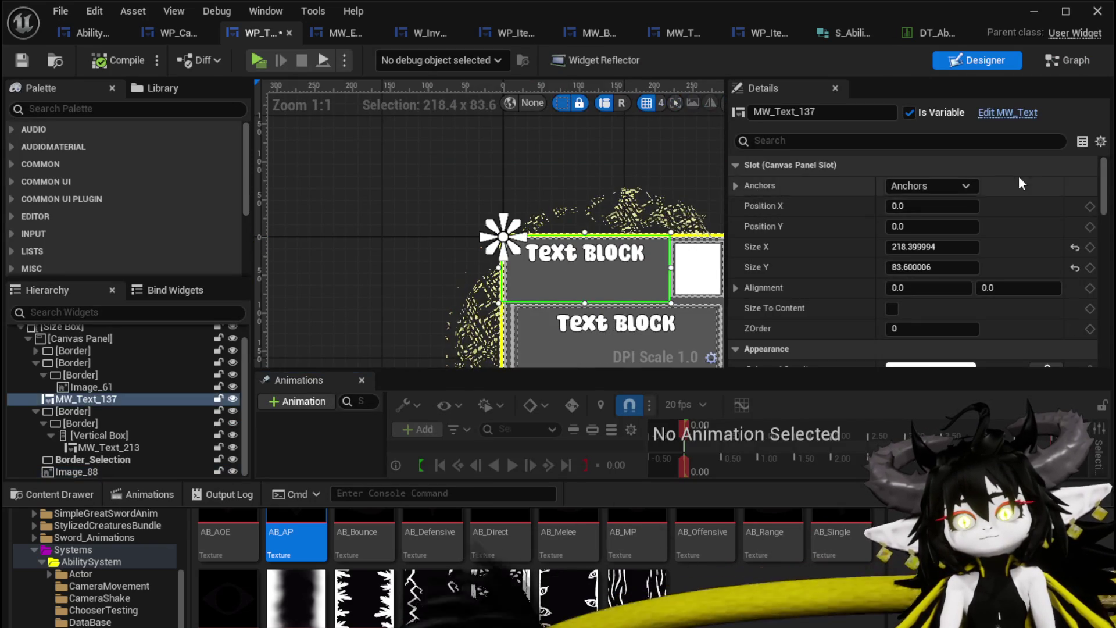
{"action": "double_click", "coordinate": [808, 112]}
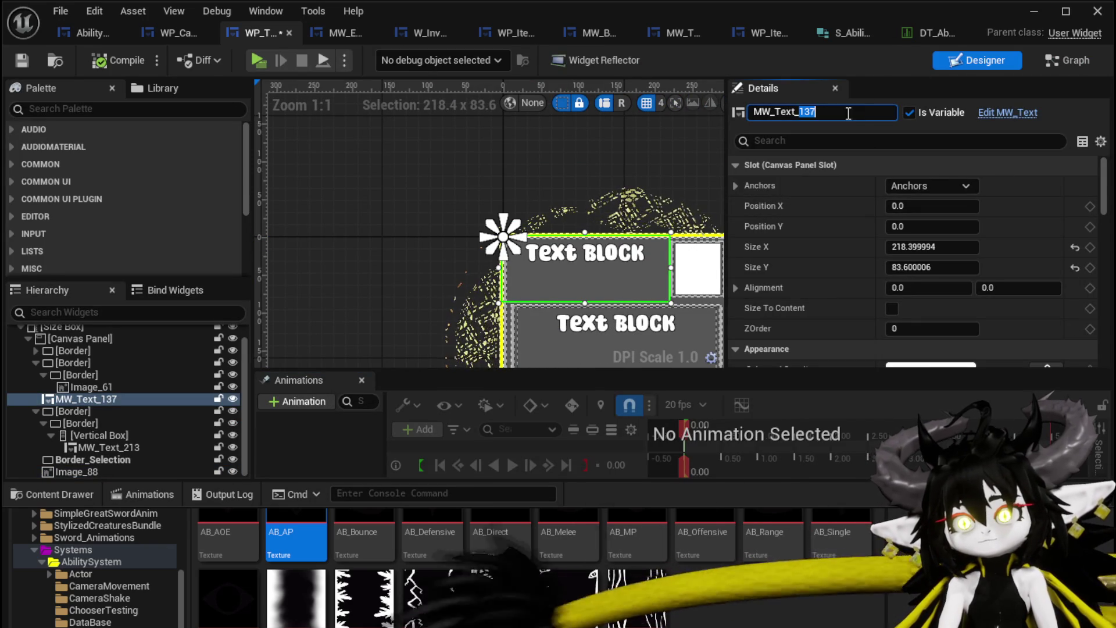
{"action": "type", "text": "Name"}
{"action": "key", "text": "Return"}
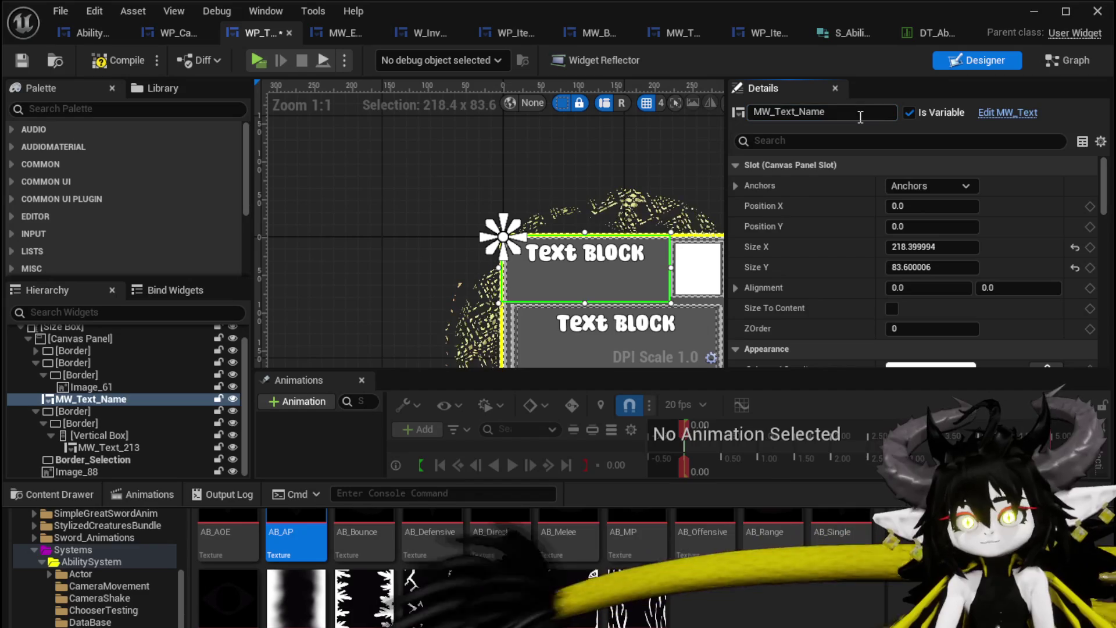
{"action": "left_click", "coordinate": [637, 326]}
{"action": "double_click", "coordinate": [807, 112]}
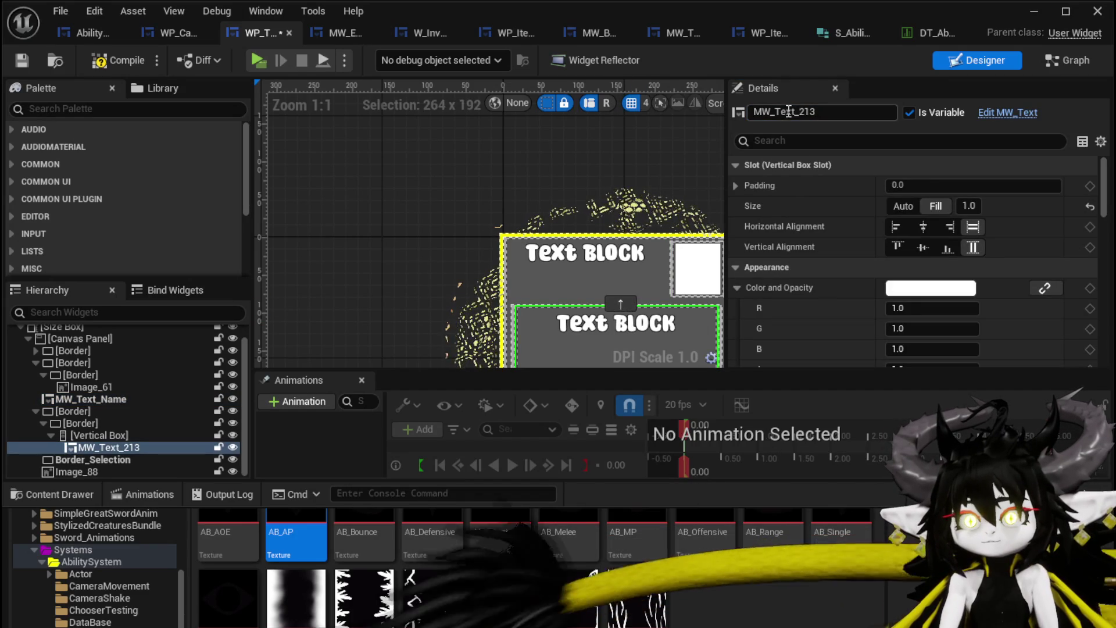
{"action": "type", "text": "Des"}
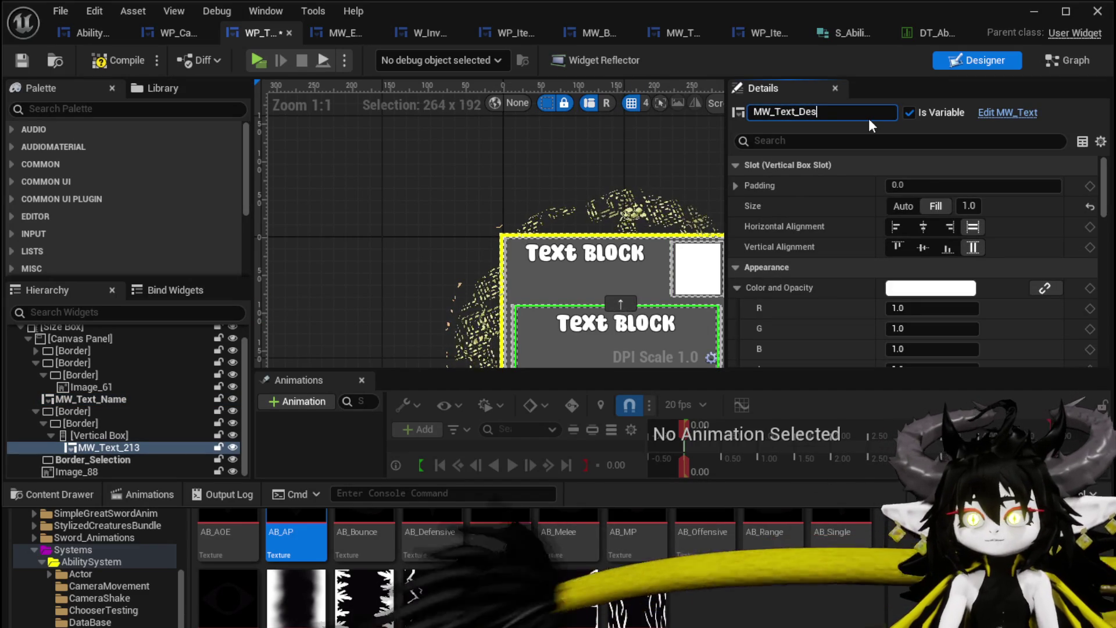
{"action": "type", "text": "cription"}
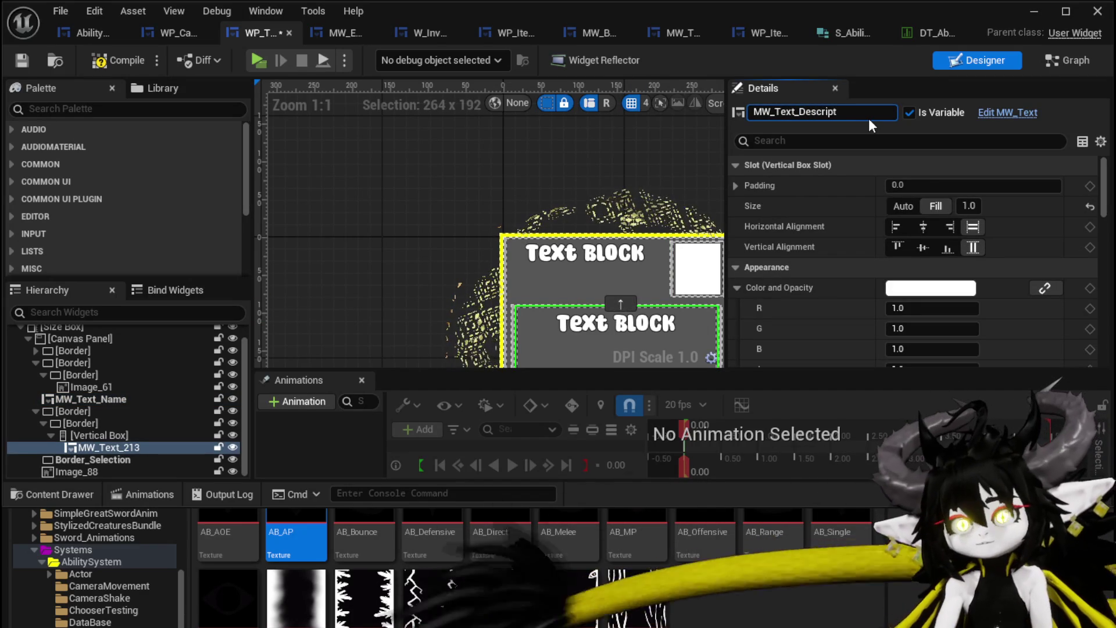
{"action": "key", "text": "Return"}
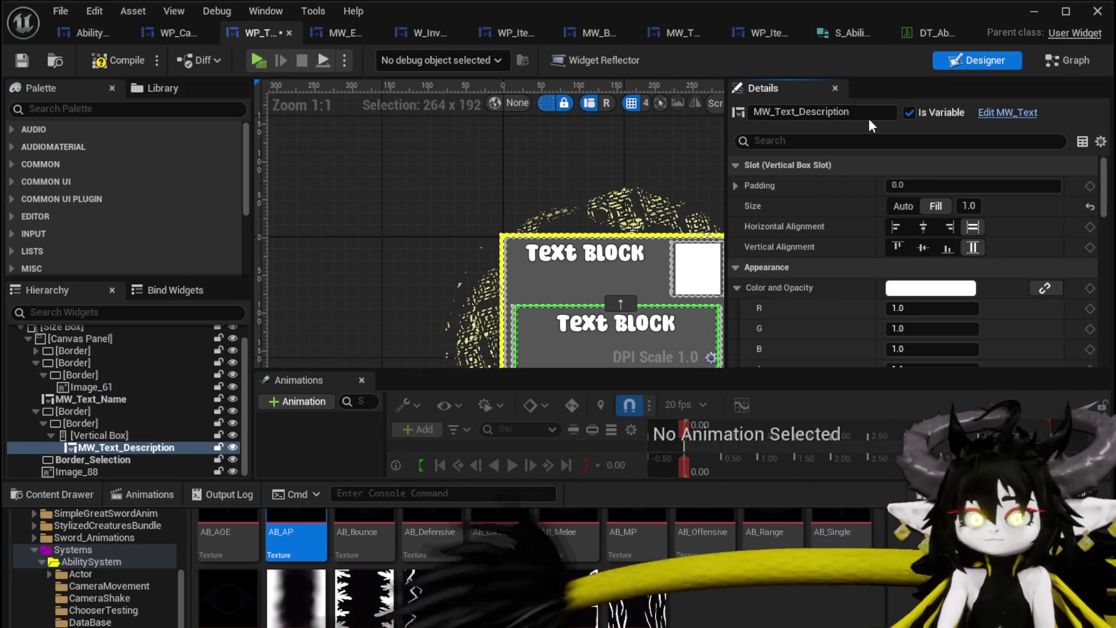
- Rename the icon image to Image_Icon and compile the widget blueprint
{"action": "left_click", "coordinate": [704, 250]}
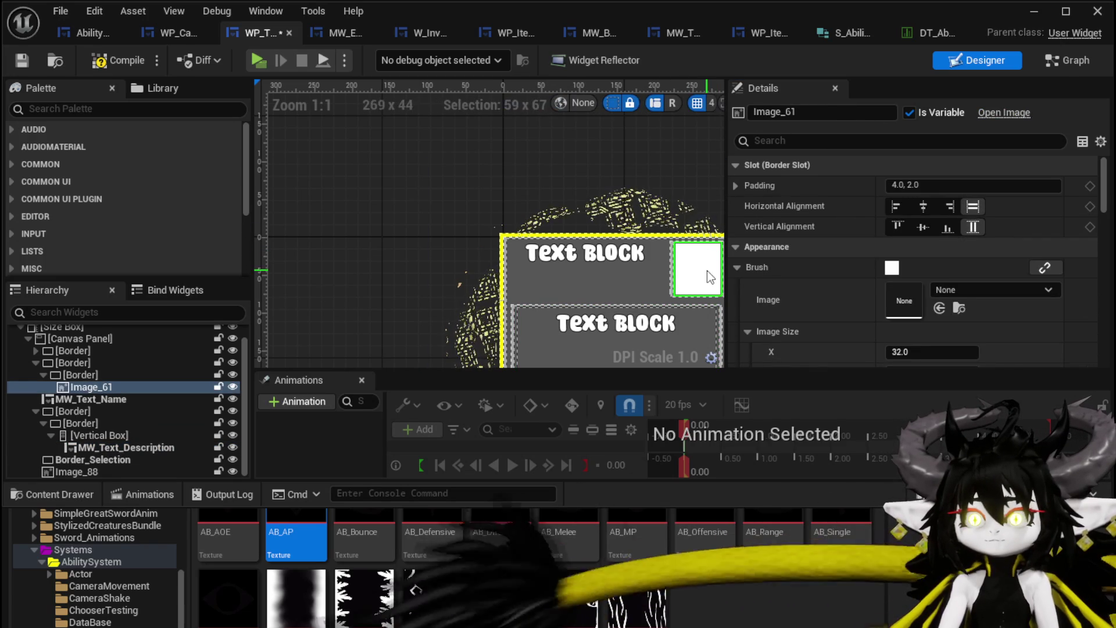
{"action": "double_click", "coordinate": [791, 112]}
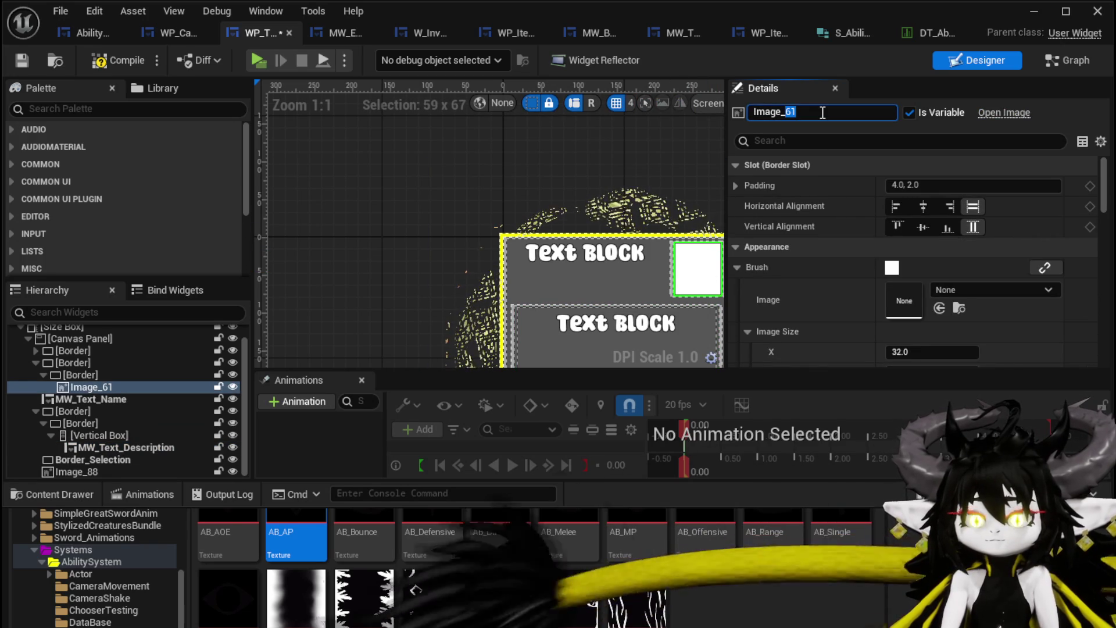
{"action": "type", "text": "Icon"}
{"action": "key", "text": "Return"}
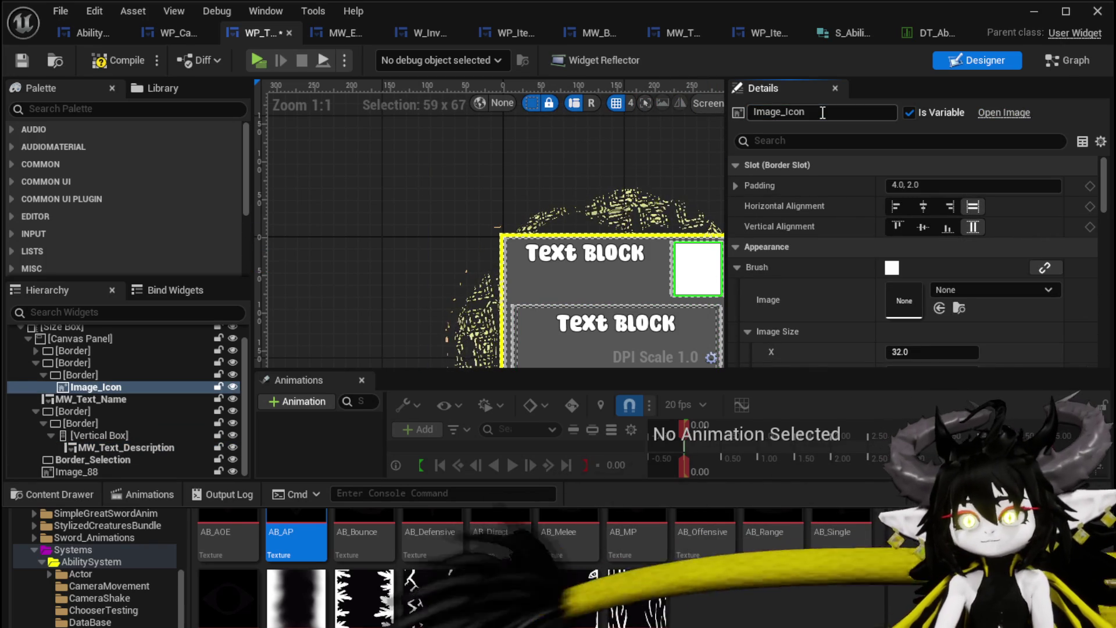
{"action": "left_click", "coordinate": [105, 61]}
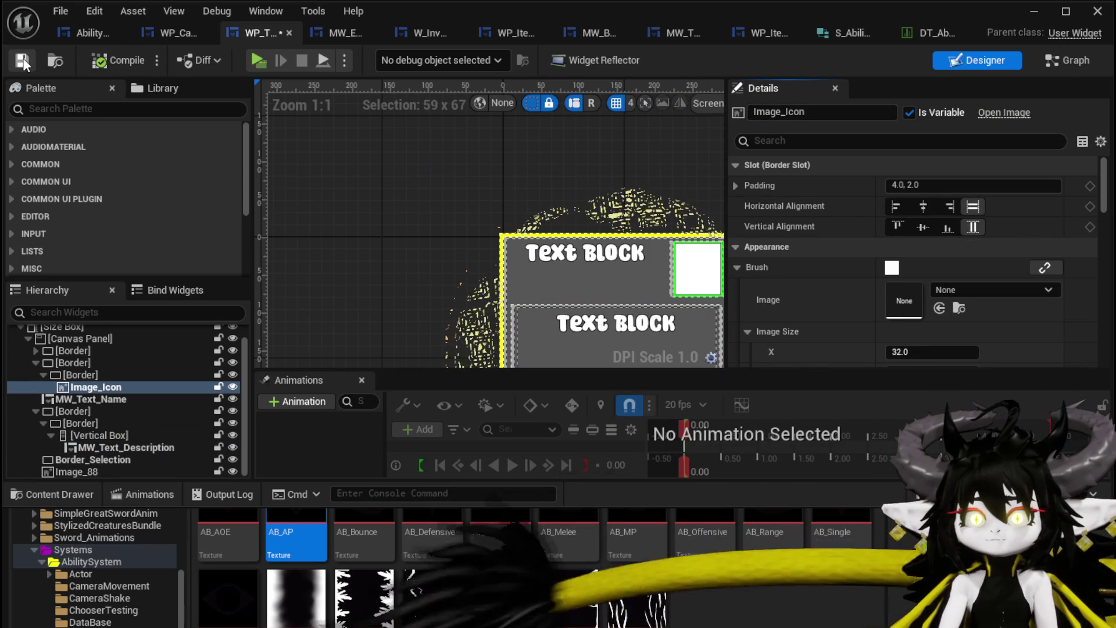
{"action": "left_click", "coordinate": [1038, 58]}
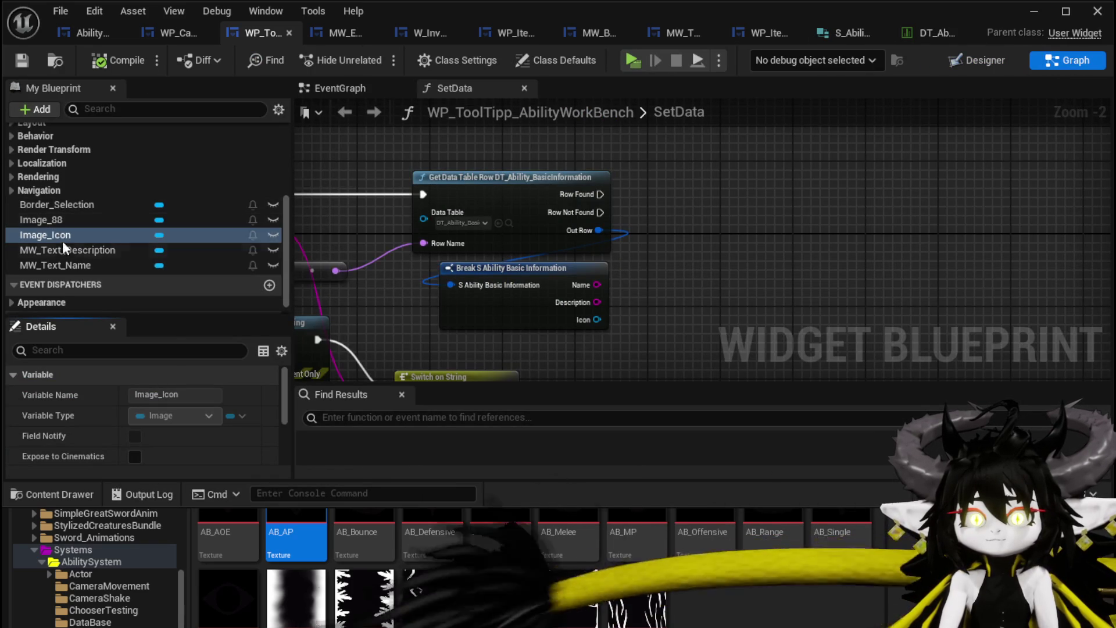
- Add an MW_Text_Name getter with a Set Text node in SetData
{"action": "left_click_drag", "start_coordinate": [67, 263], "coordinate": [538, 135]}
{"action": "left_click", "coordinate": [581, 155]}
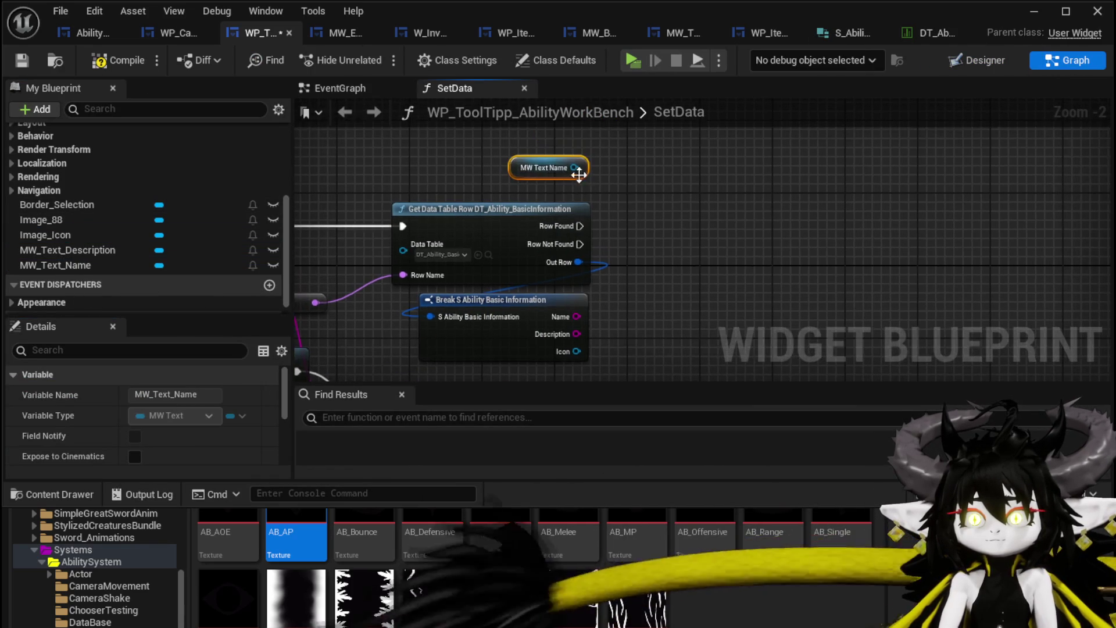
{"action": "left_click_drag", "start_coordinate": [583, 168], "coordinate": [651, 204]}
{"action": "type", "text": "Set Te"}
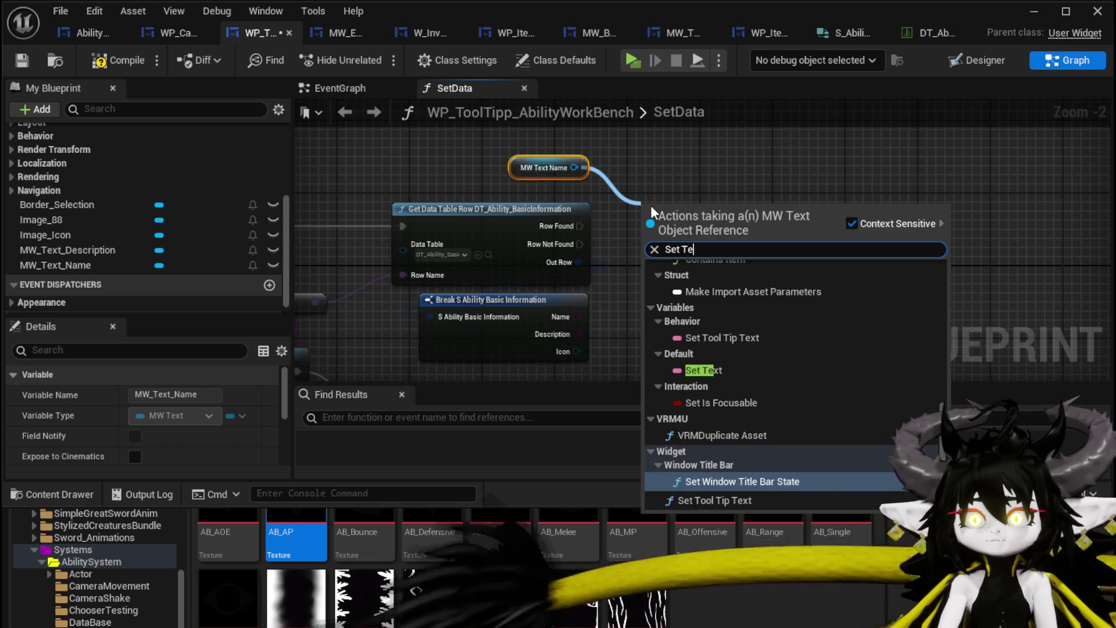
{"action": "scroll", "coordinate": [809, 297], "scroll_direction": "up", "scroll_amount": 10}
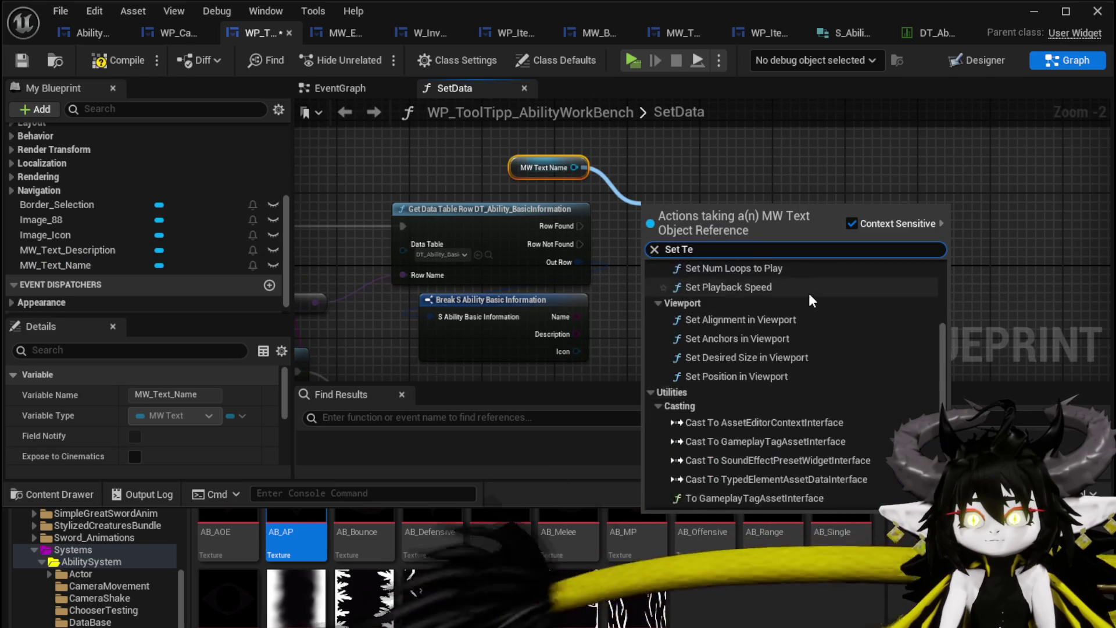
{"action": "left_click", "coordinate": [698, 314]}
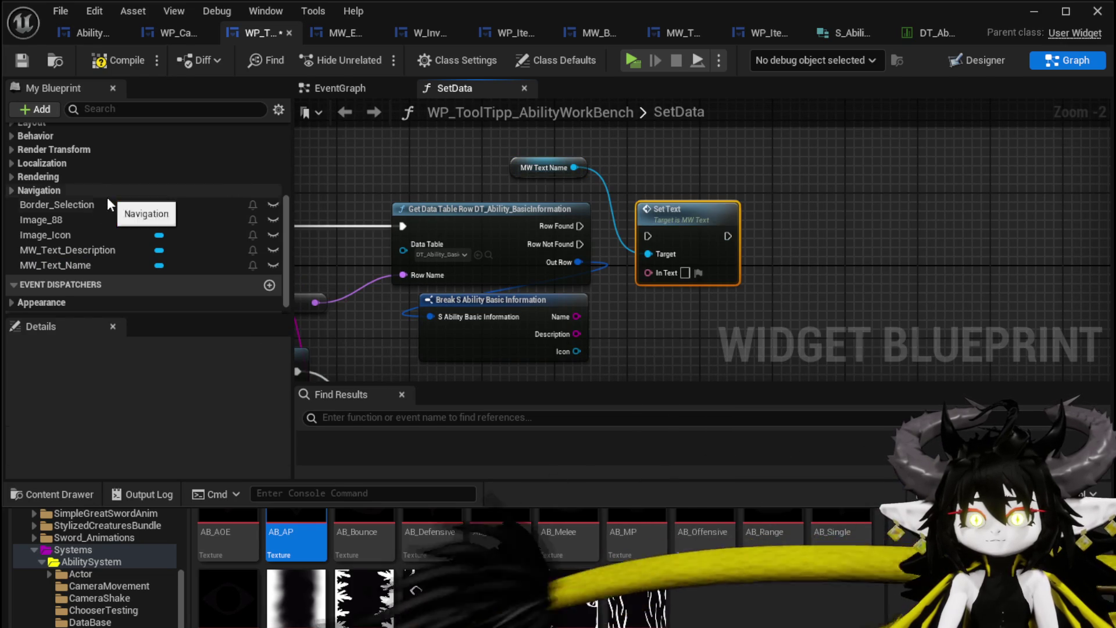
- Add an MW_Text_Description getter with its own Set Text node
{"action": "left_click_drag", "start_coordinate": [98, 250], "coordinate": [756, 169]}
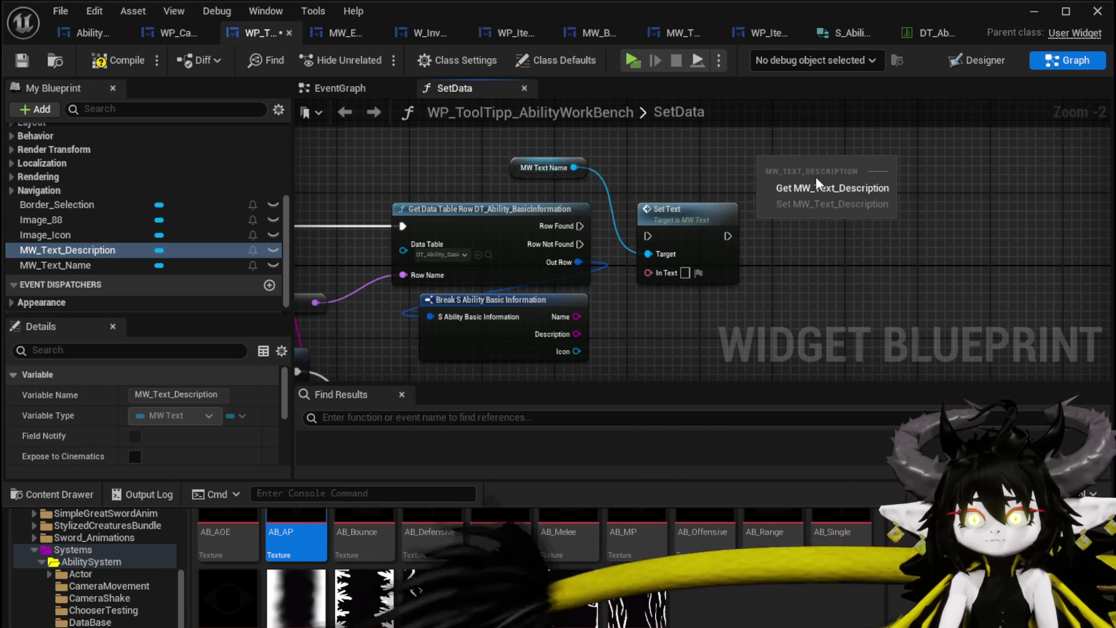
{"action": "left_click", "coordinate": [818, 184]}
{"action": "left_click_drag", "start_coordinate": [835, 159], "coordinate": [819, 211]}
{"action": "type", "text": "Set text"}
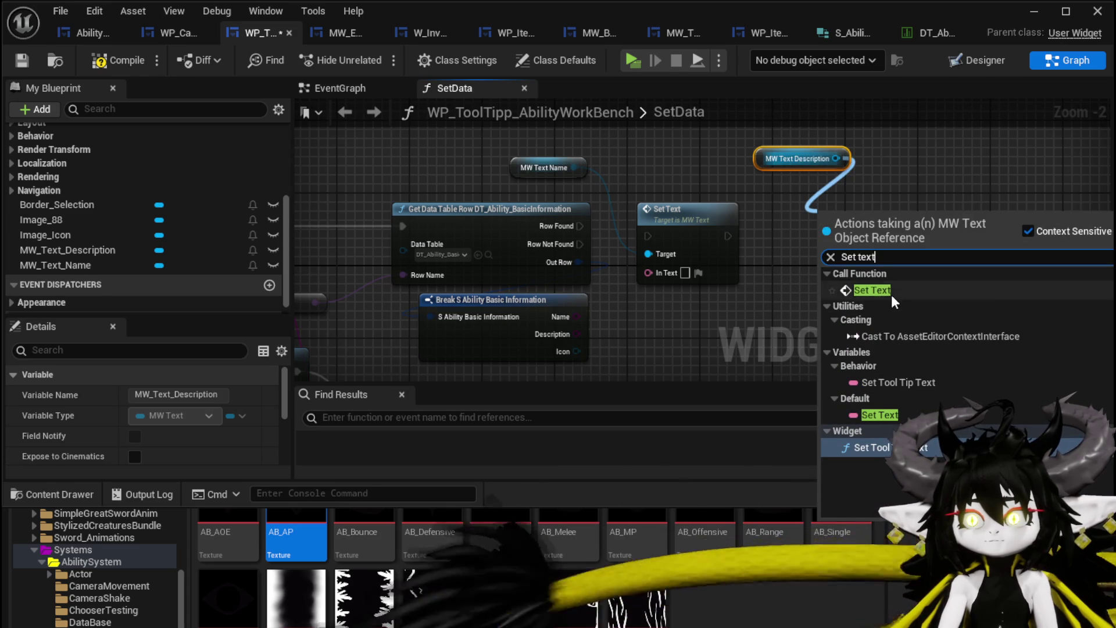
{"action": "left_click", "coordinate": [890, 291]}
- Add an Image_Icon getter with a Set Brush from Texture node
{"action": "mouse_move", "coordinate": [46, 235]}
{"action": "left_mouse_down"}
{"action": "mouse_move", "coordinate": [893, 158]}
{"action": "mouse_move", "coordinate": [968, 228]}
{"action": "left_mouse_up"}
{"action": "left_click", "coordinate": [945, 191]}
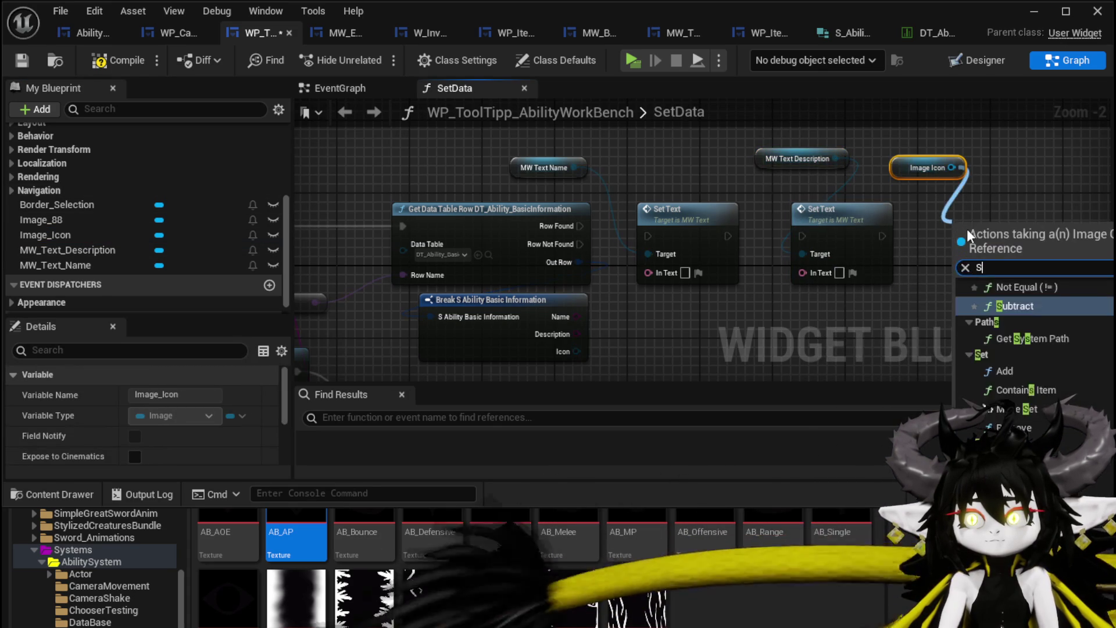
{"action": "type", "text": "Set br"}
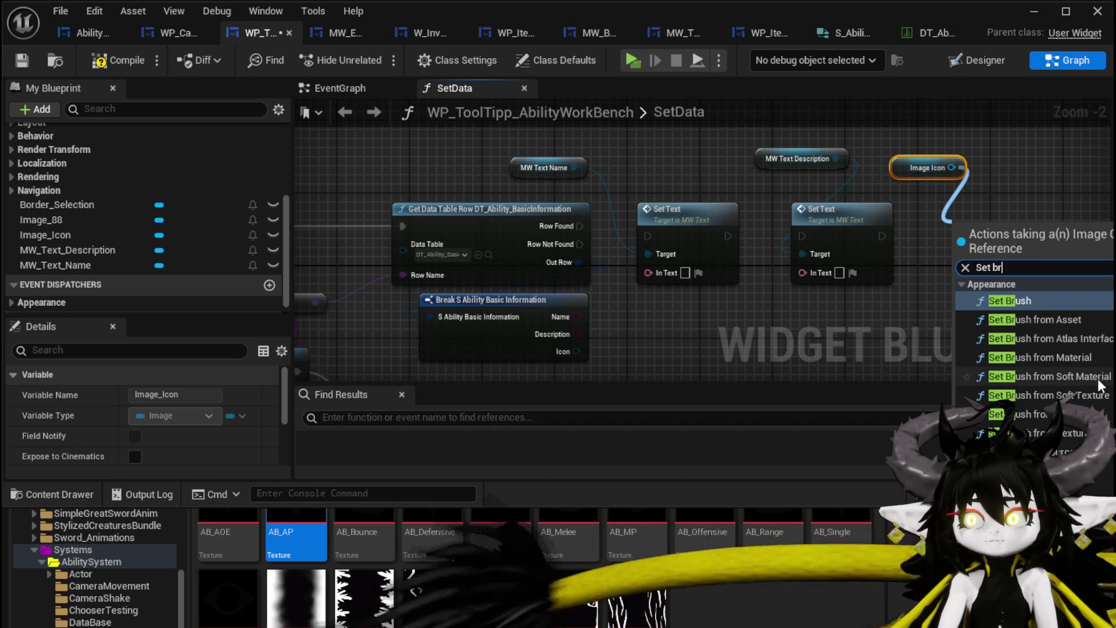
{"action": "key", "text": "Escape"}
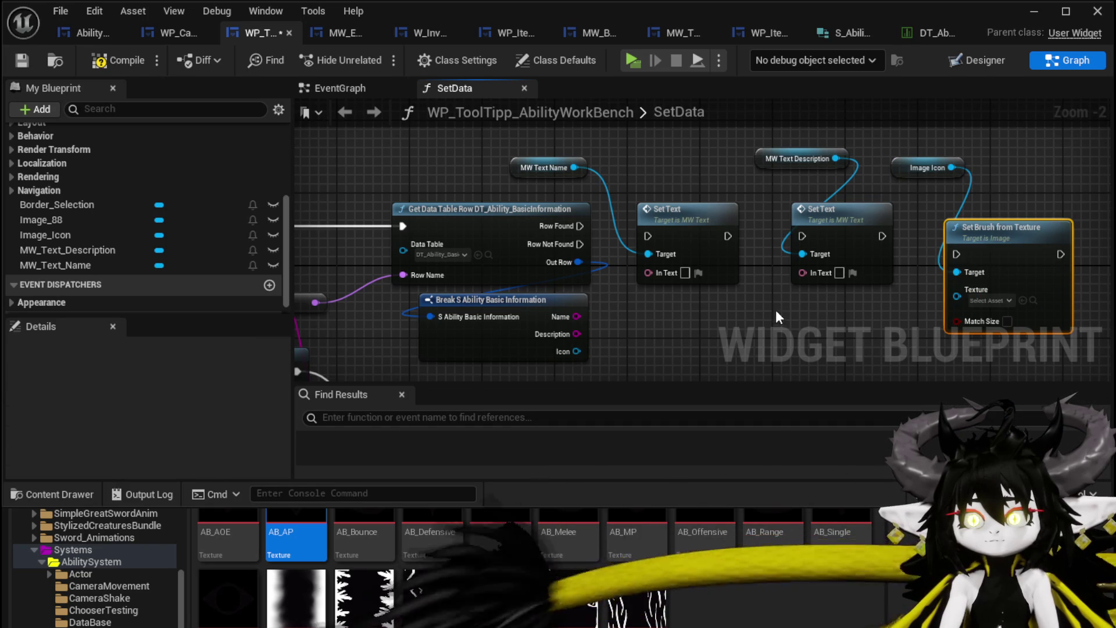
- Chain the name, description and icon setters' exec pins in sequence
{"action": "mouse_move", "coordinate": [548, 170]}
{"action": "left_mouse_down"}
{"action": "mouse_move", "coordinate": [640, 155]}
{"action": "mouse_move", "coordinate": [685, 163]}
{"action": "left_mouse_up"}
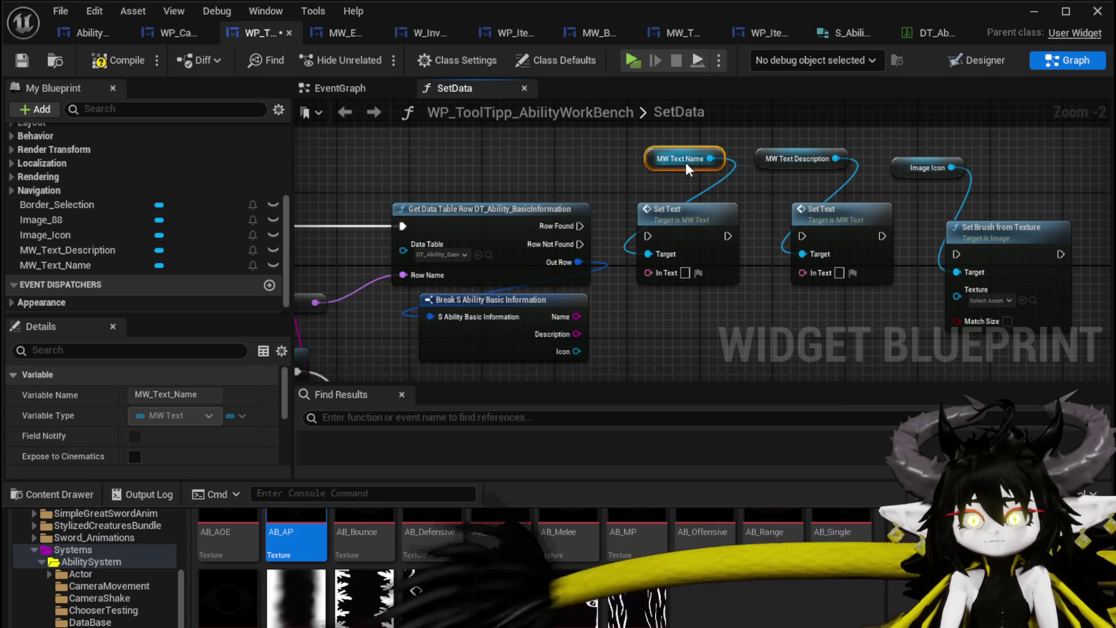
{"action": "left_click_drag", "start_coordinate": [604, 113], "coordinate": [1009, 247]}
{"action": "right_click", "coordinate": [1009, 247]}
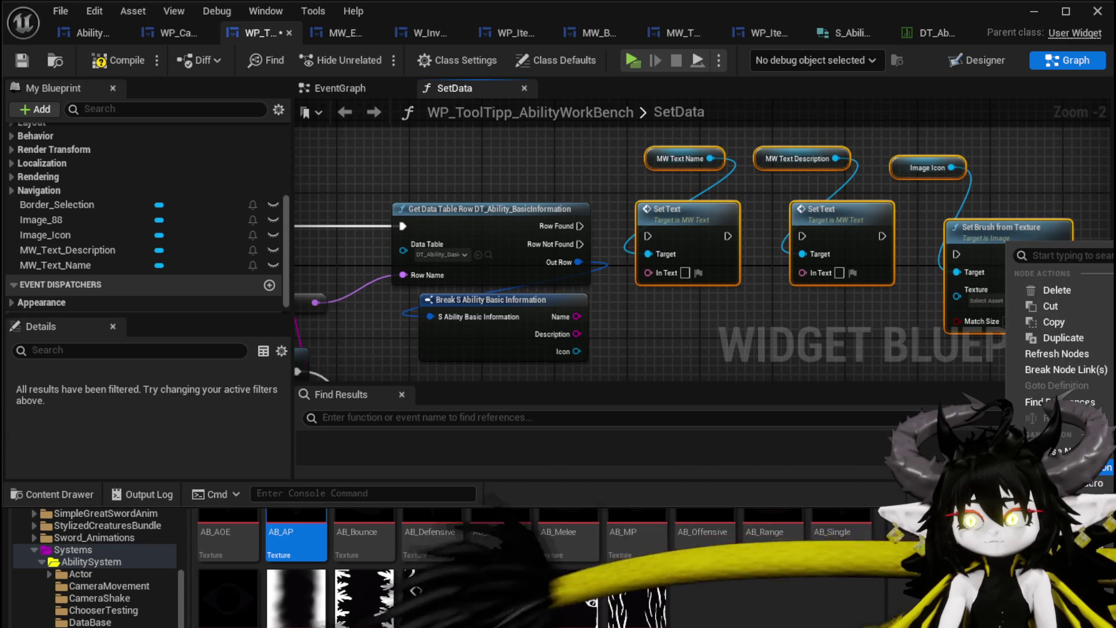
{"action": "left_click", "coordinate": [930, 340]}
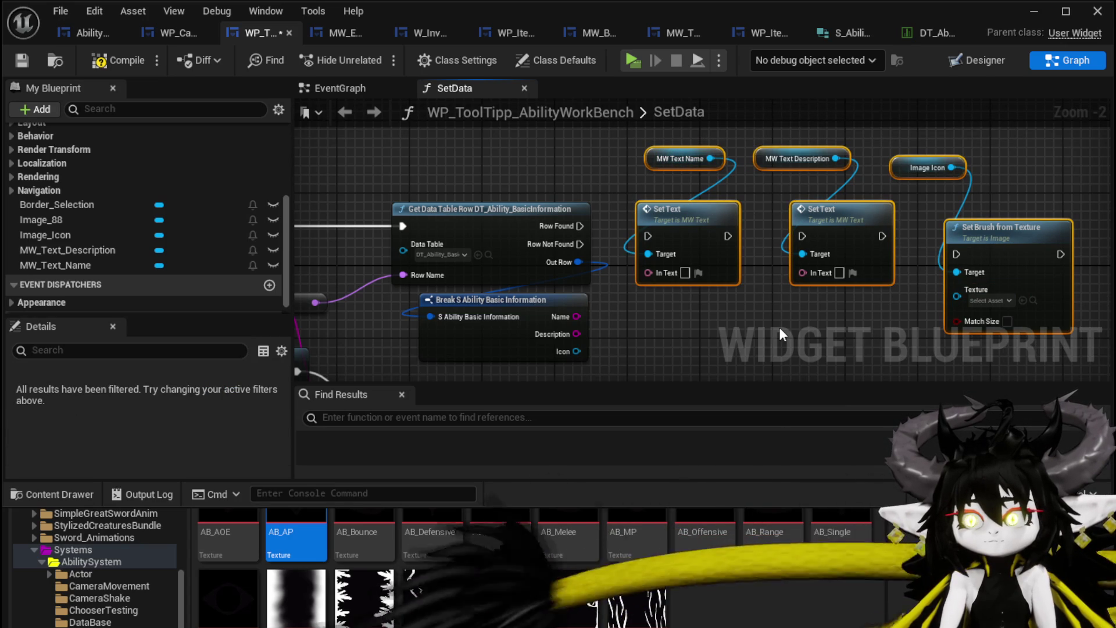
{"action": "mouse_move", "coordinate": [728, 236]}
{"action": "left_mouse_down"}
{"action": "mouse_move", "coordinate": [742, 247]}
{"action": "mouse_move", "coordinate": [803, 236]}
{"action": "left_mouse_up"}
{"action": "mouse_move", "coordinate": [882, 236]}
{"action": "left_mouse_down"}
{"action": "mouse_move", "coordinate": [957, 254]}
{"action": "mouse_move", "coordinate": [977, 233]}
{"action": "left_mouse_up"}
{"action": "left_click_drag", "start_coordinate": [683, 334], "coordinate": [956, 138]}
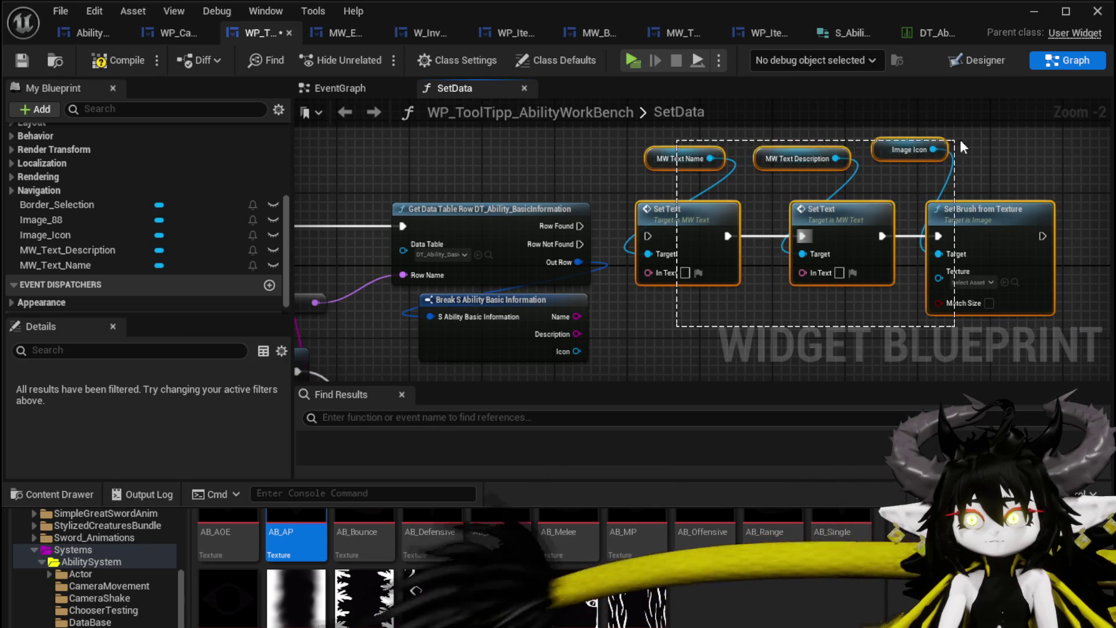
- Collapse the selected setter nodes into a new function named SetInformation
{"action": "right_click", "coordinate": [1011, 206]}
{"action": "left_click", "coordinate": [1047, 434]}
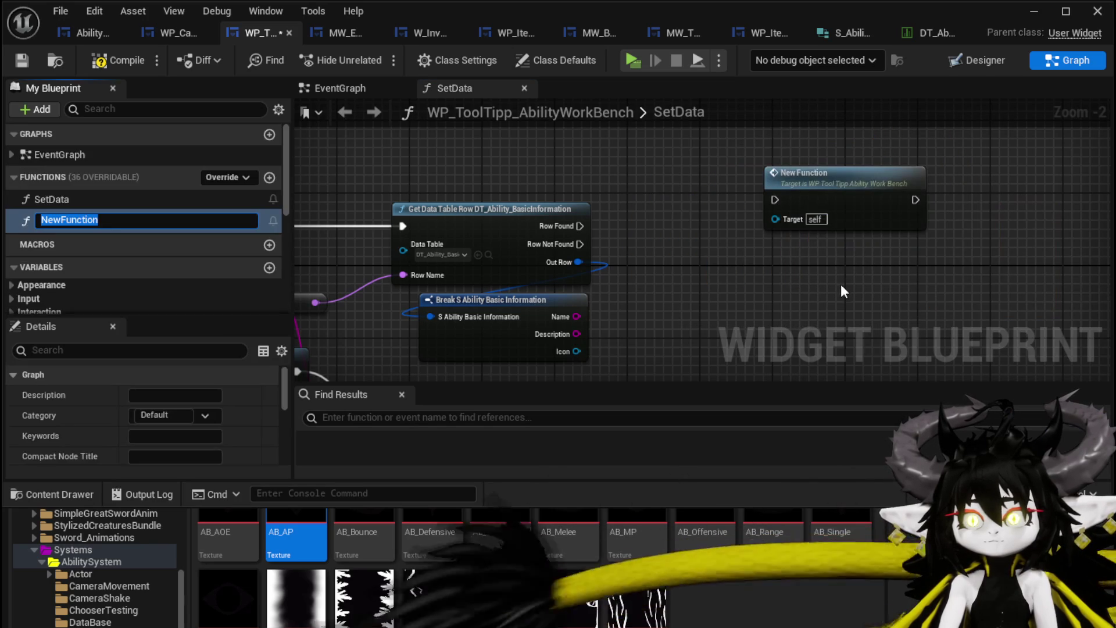
{"action": "type", "text": "SetI"}
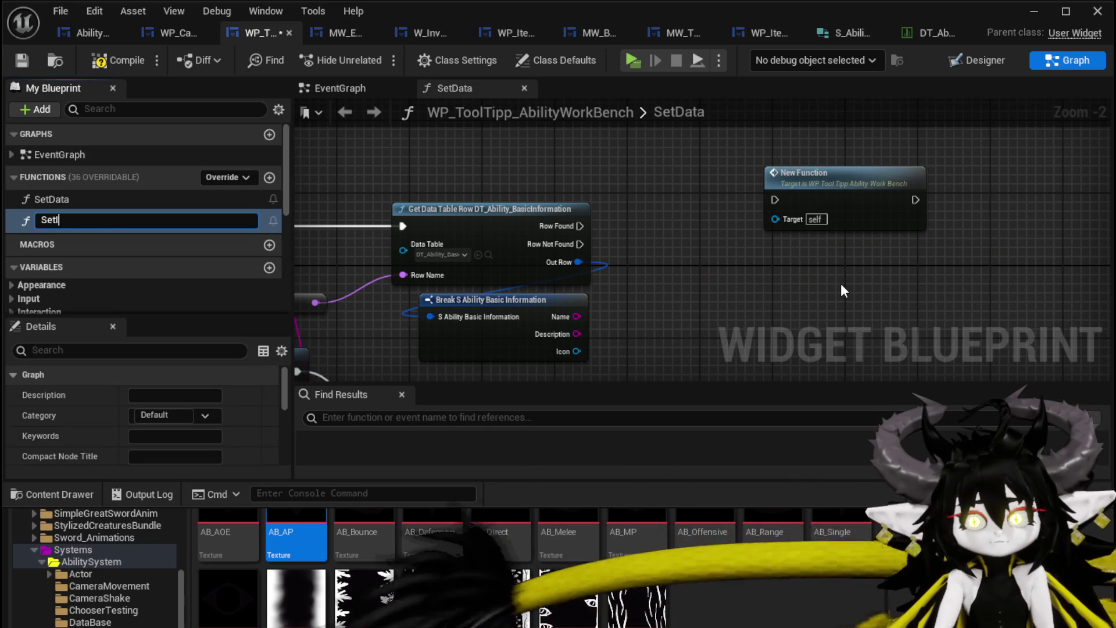
{"action": "type", "text": "nformation"}
{"action": "key", "text": "Return"}
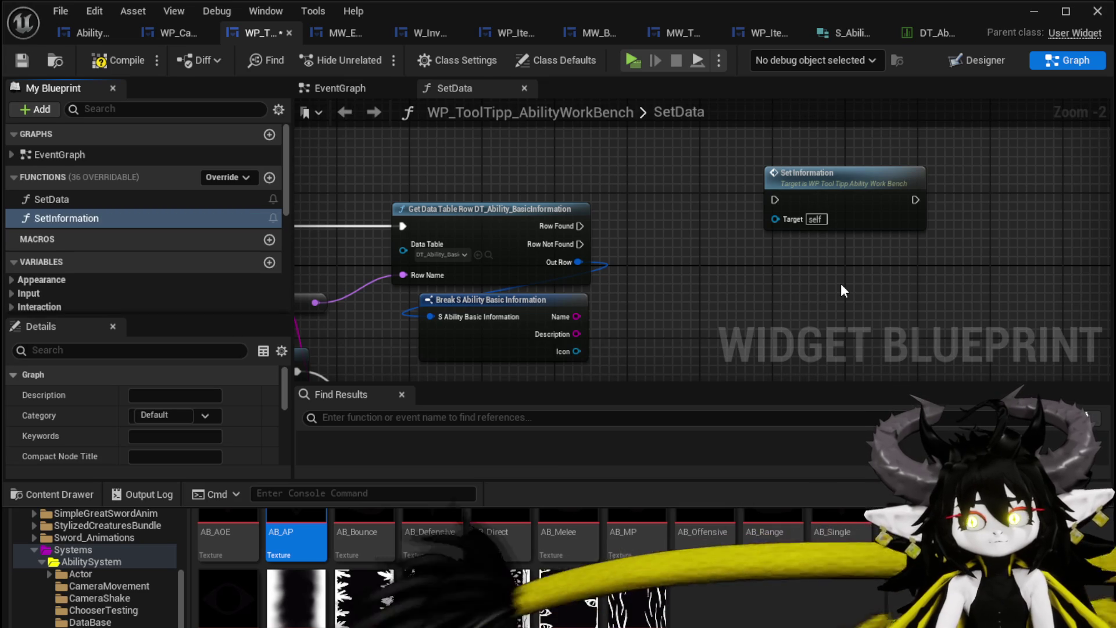
- Inside SetInformation, wire the setters' text pins to the entry node as function inputs
{"action": "double_click", "coordinate": [843, 204]}
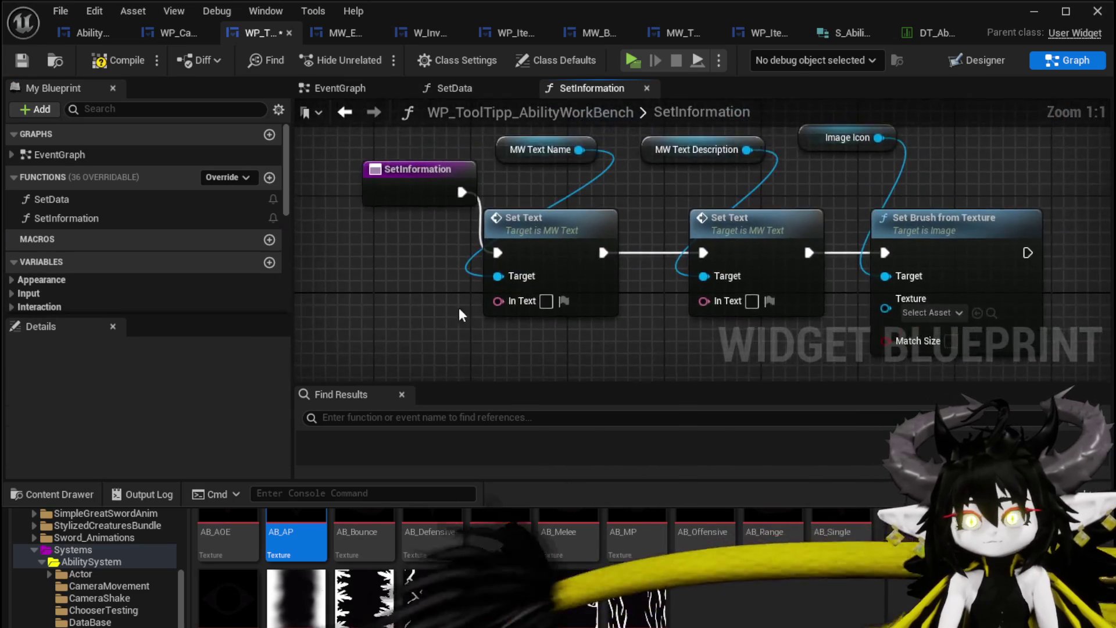
{"action": "left_click_drag", "start_coordinate": [418, 224], "coordinate": [418, 224]}
{"action": "mouse_move", "coordinate": [552, 186]}
{"action": "left_mouse_down"}
{"action": "mouse_move", "coordinate": [428, 235]}
{"action": "mouse_move", "coordinate": [426, 246]}
{"action": "left_mouse_up"}
{"action": "mouse_move", "coordinate": [642, 285]}
{"action": "left_mouse_down"}
{"action": "mouse_move", "coordinate": [599, 295]}
{"action": "mouse_move", "coordinate": [411, 231]}
{"action": "left_mouse_up"}
{"action": "left_click_drag", "start_coordinate": [848, 285], "coordinate": [455, 233]}
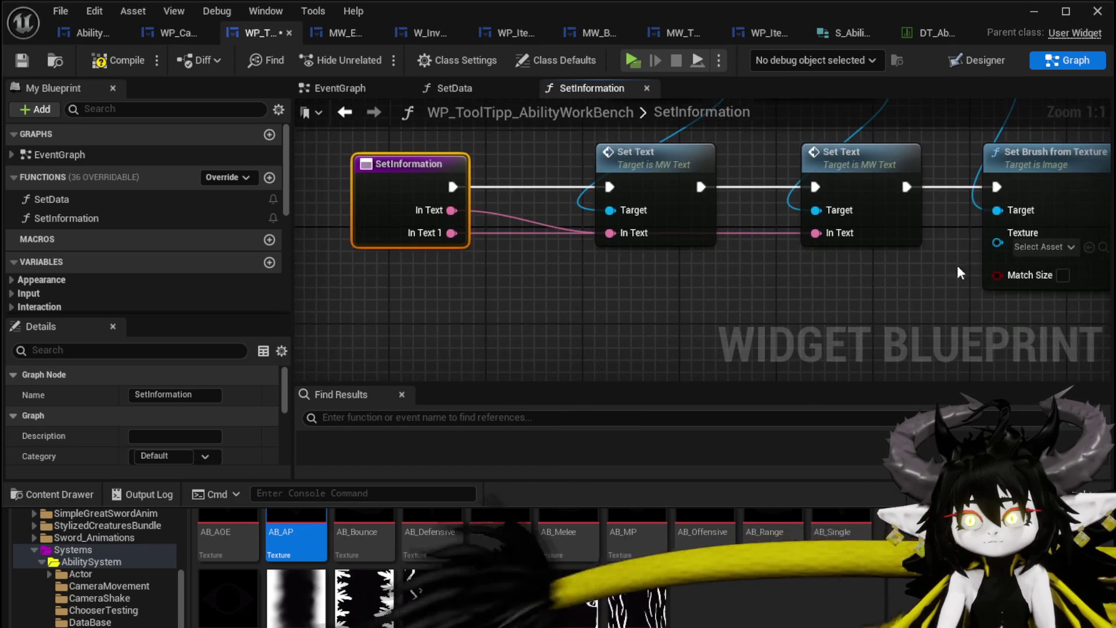
{"action": "left_click_drag", "start_coordinate": [998, 243], "coordinate": [397, 166]}
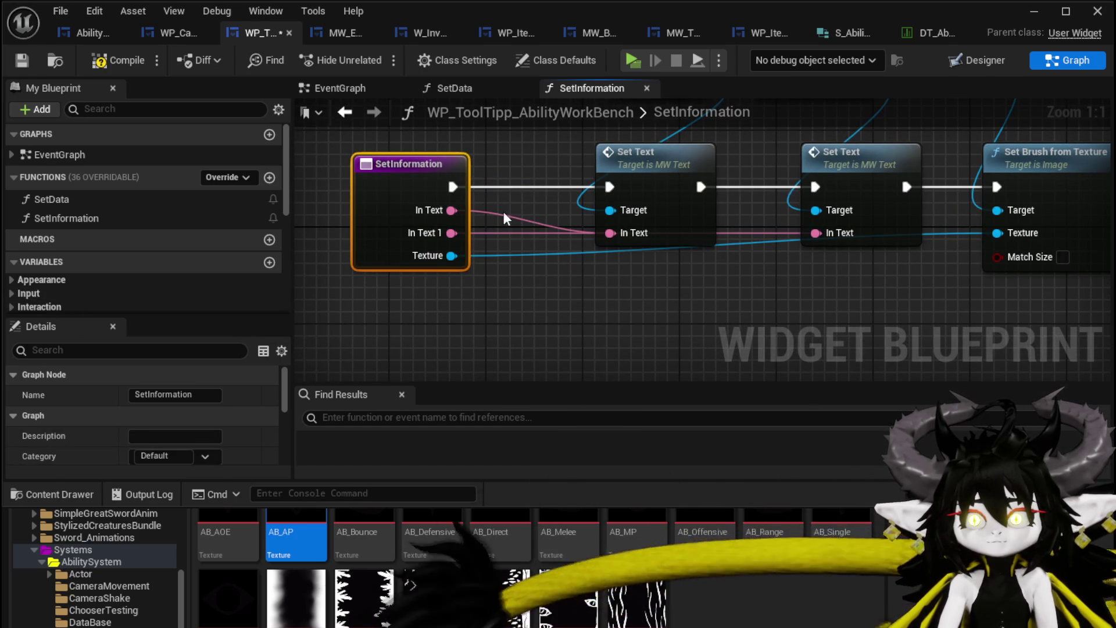
{"action": "left_click_drag", "start_coordinate": [659, 174], "coordinate": [659, 151]}
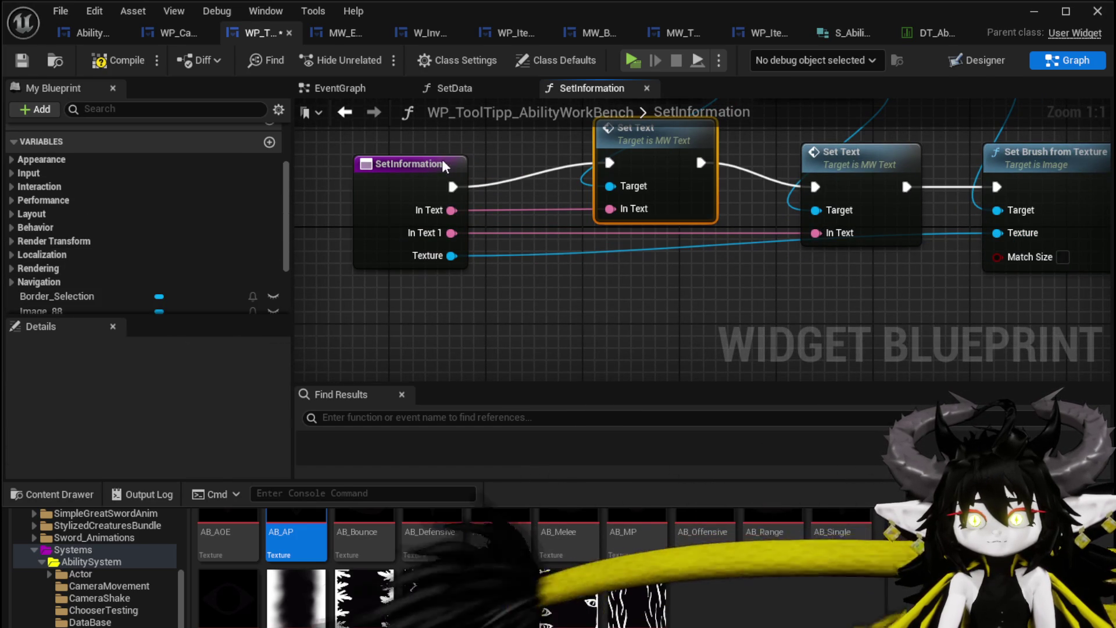
- Rename the function inputs to Name, Description and Icon, then compile
{"action": "left_click", "coordinate": [443, 161]}
{"action": "scroll", "coordinate": [110, 269], "scroll_direction": "down", "scroll_amount": 2}
{"action": "scroll", "coordinate": [187, 428], "scroll_direction": "down", "scroll_amount": 3}
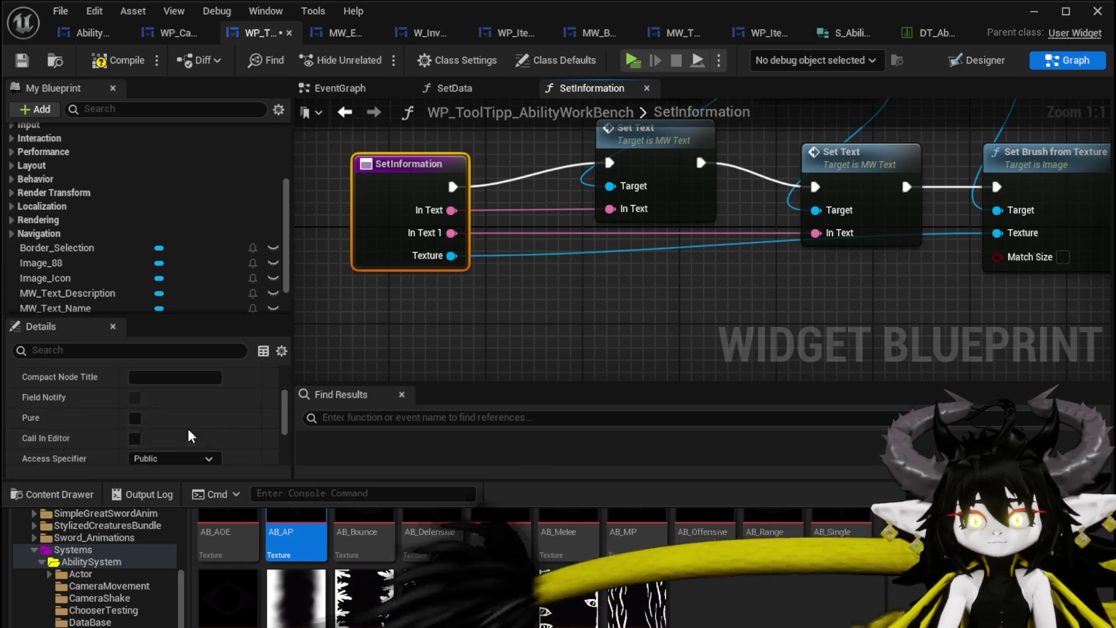
{"action": "left_click", "coordinate": [58, 398]}
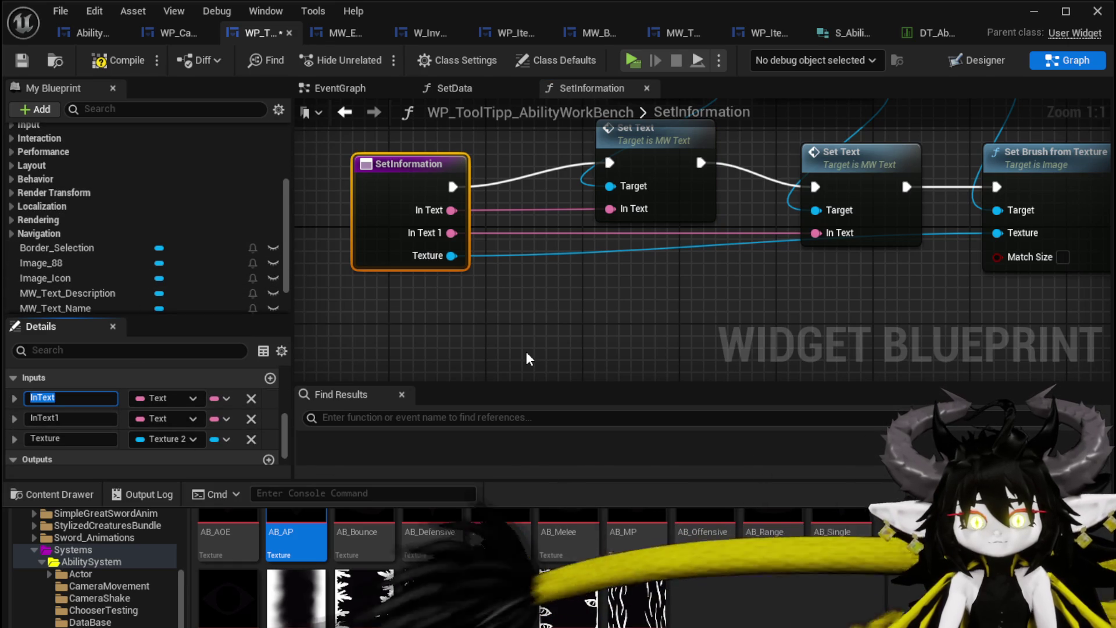
{"action": "type", "text": "Name"}
{"action": "key", "text": "Return"}
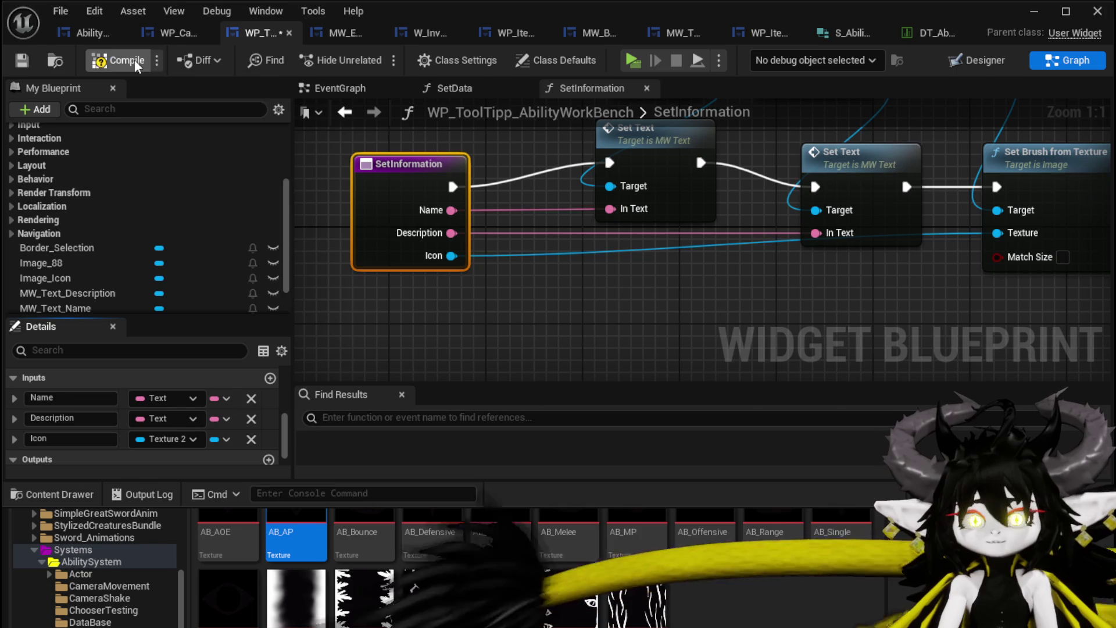
{"action": "left_click", "coordinate": [21, 64]}
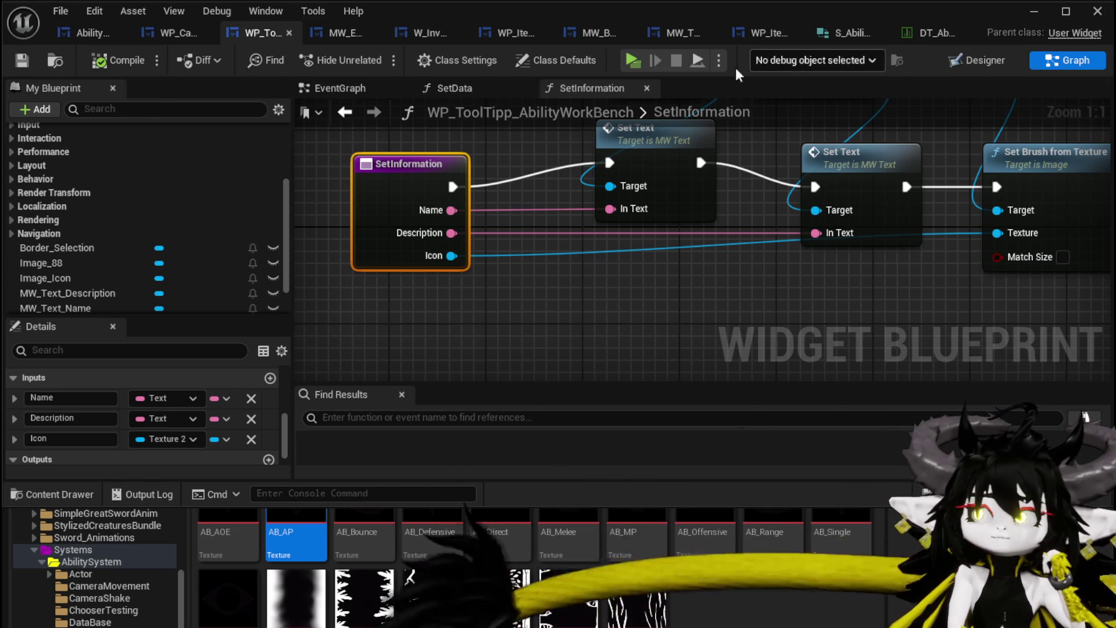
- Call Set Information on Row Found, passing the row's Name, Description (via To Text) and Icon
{"action": "left_click", "coordinate": [345, 112]}
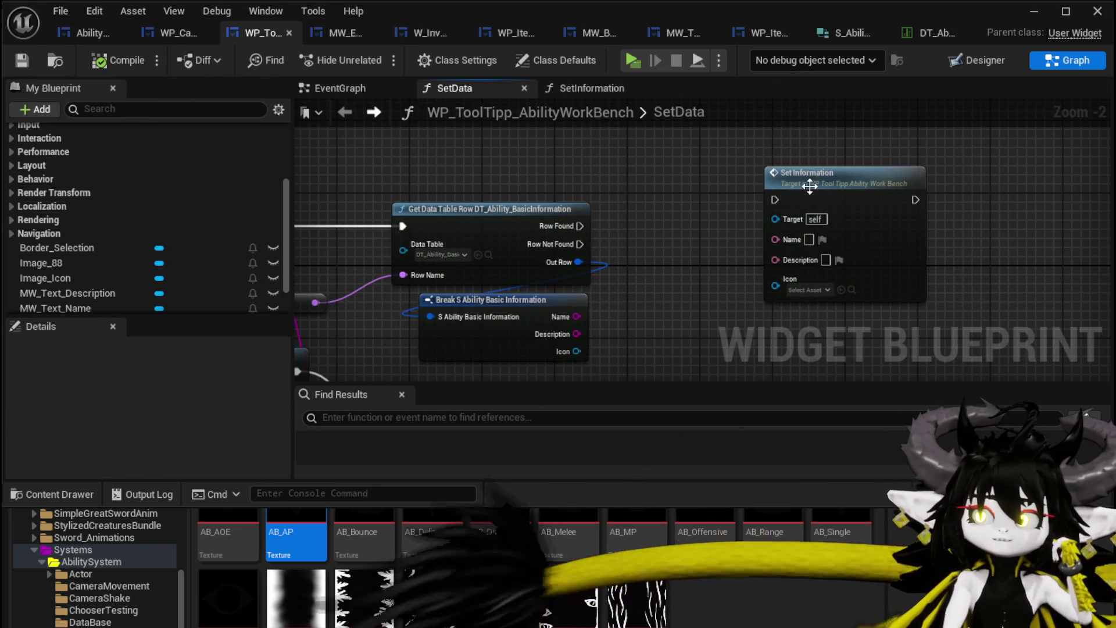
{"action": "left_click_drag", "start_coordinate": [808, 186], "coordinate": [753, 240]}
{"action": "mouse_move", "coordinate": [656, 242]}
{"action": "left_mouse_down"}
{"action": "mouse_move", "coordinate": [733, 253]}
{"action": "mouse_move", "coordinate": [788, 233]}
{"action": "mouse_move", "coordinate": [786, 215]}
{"action": "left_mouse_up"}
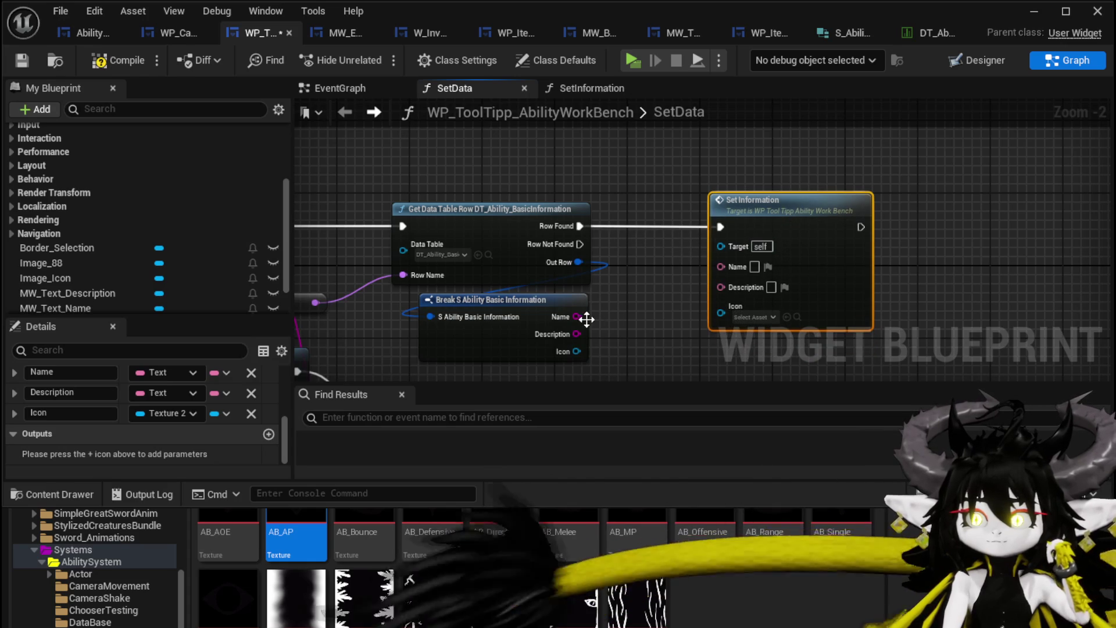
{"action": "left_click_drag", "start_coordinate": [576, 316], "coordinate": [664, 284]}
{"action": "left_click_drag", "start_coordinate": [733, 266], "coordinate": [733, 266]}
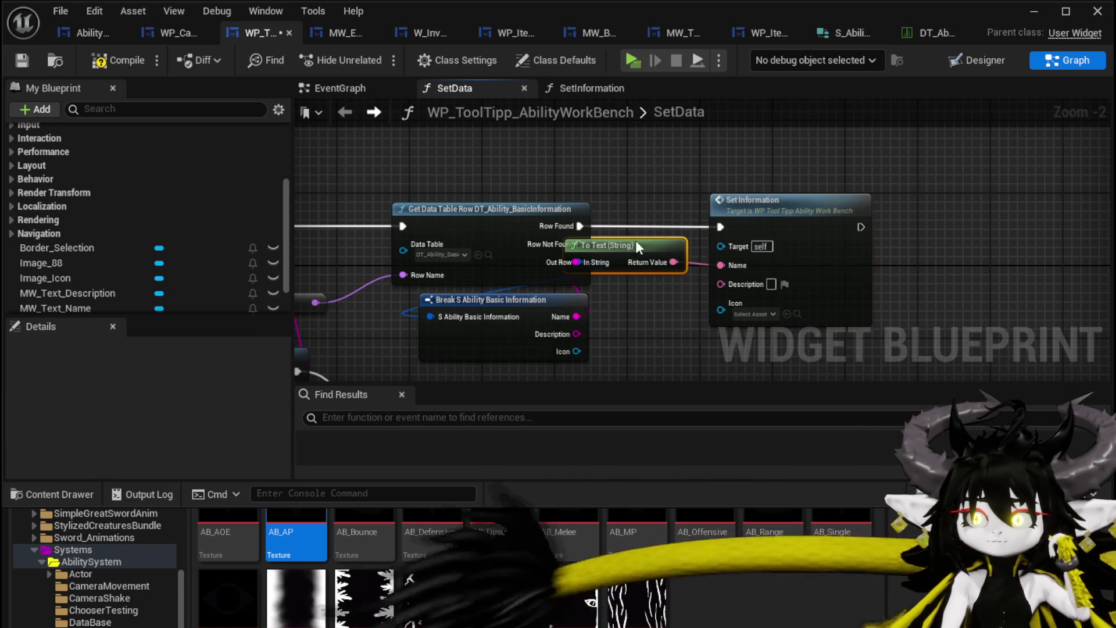
{"action": "left_click_drag", "start_coordinate": [634, 256], "coordinate": [643, 165]}
{"action": "left_click_drag", "start_coordinate": [649, 303], "coordinate": [720, 283]}
{"action": "left_click_drag", "start_coordinate": [631, 246], "coordinate": [654, 158]}
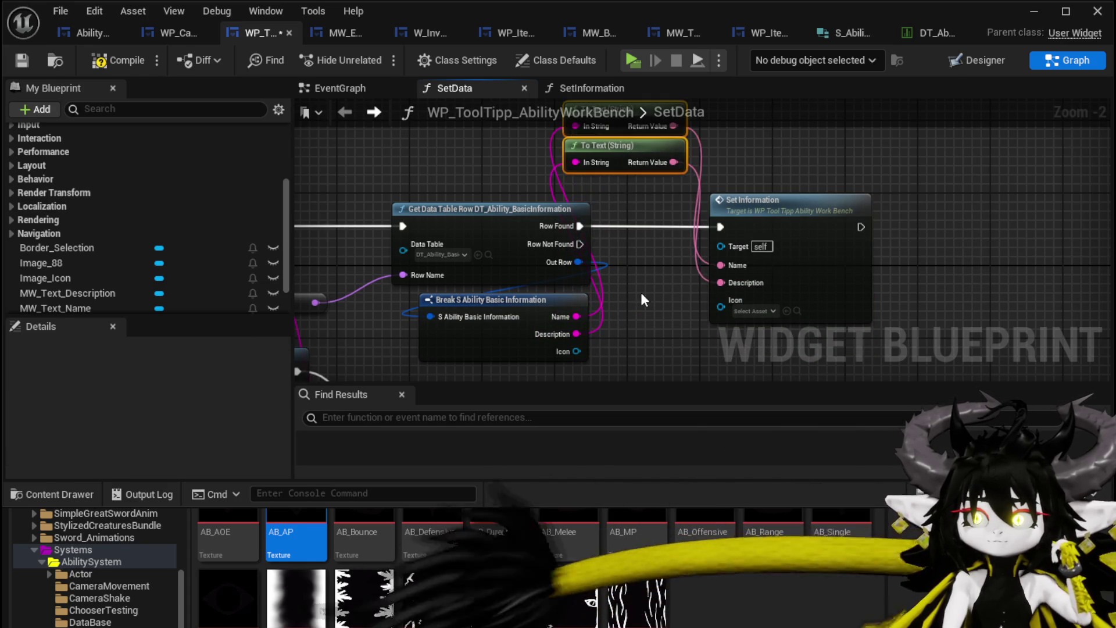
{"action": "left_click_drag", "start_coordinate": [570, 351], "coordinate": [737, 301]}
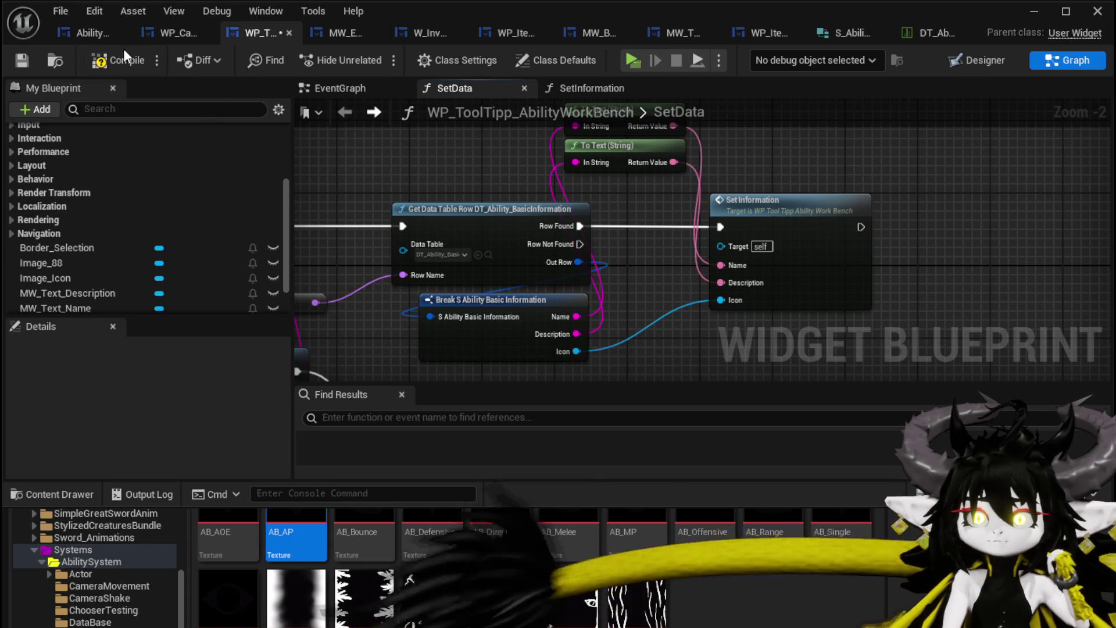
- Save the widget blueprint and start a play-in-editor test
{"action": "left_click", "coordinate": [26, 67]}
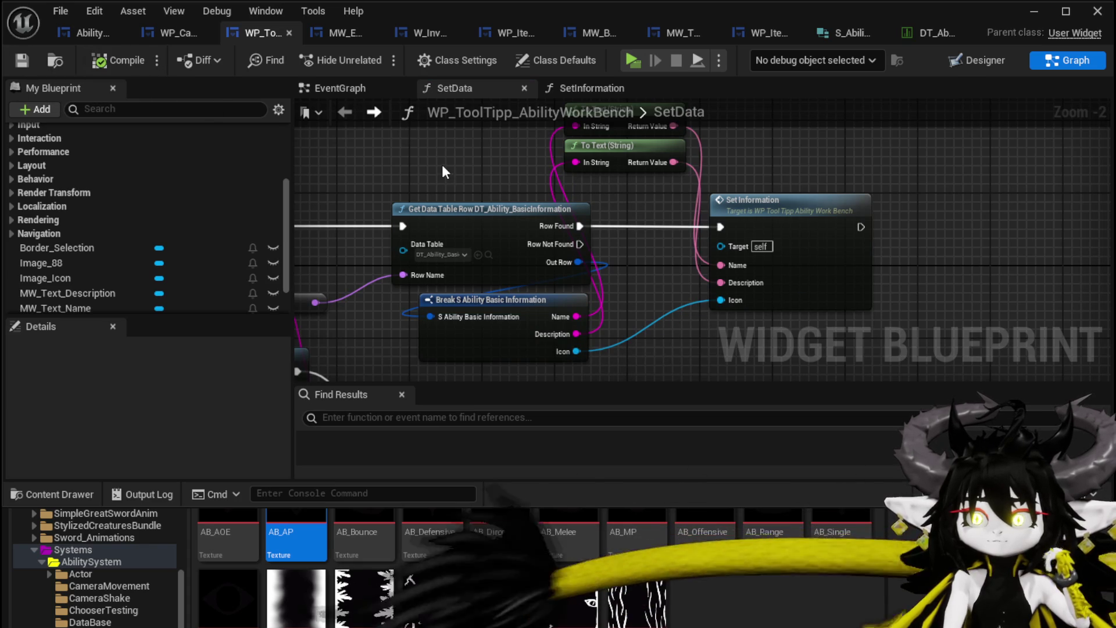
{"action": "left_click", "coordinate": [1034, 11]}
{"action": "left_click", "coordinate": [416, 53]}
- Load the Magic|ChuraMagicSummon|001 ability at the workbench in play mode
{"action": "key", "text": "w"}
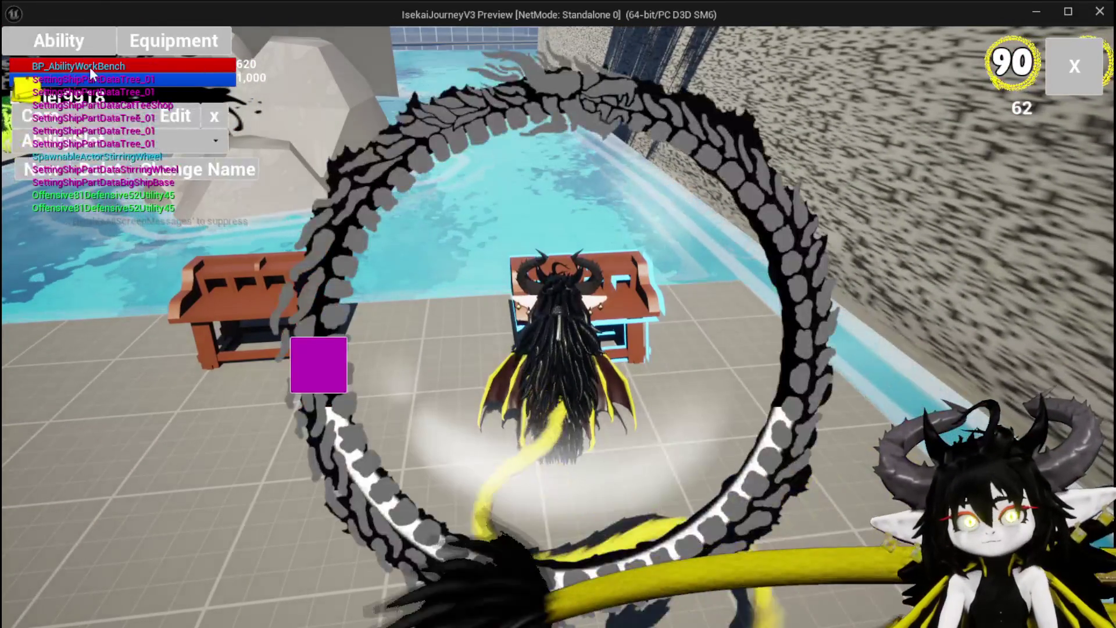
{"action": "left_click", "coordinate": [114, 142]}
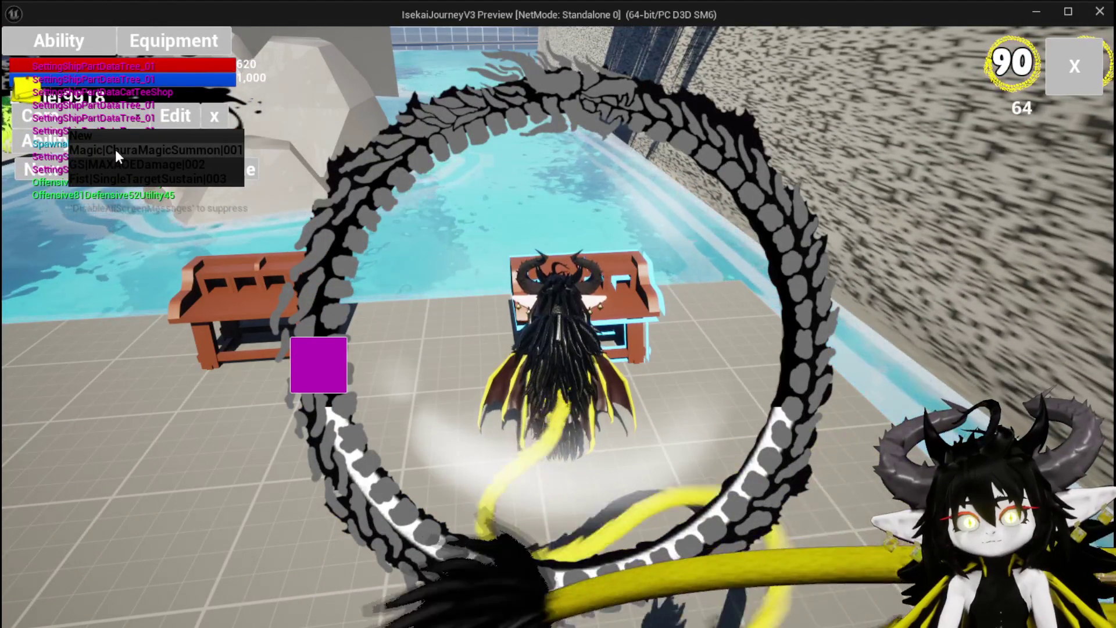
{"action": "left_click", "coordinate": [115, 149]}
{"action": "left_click", "coordinate": [140, 147]}
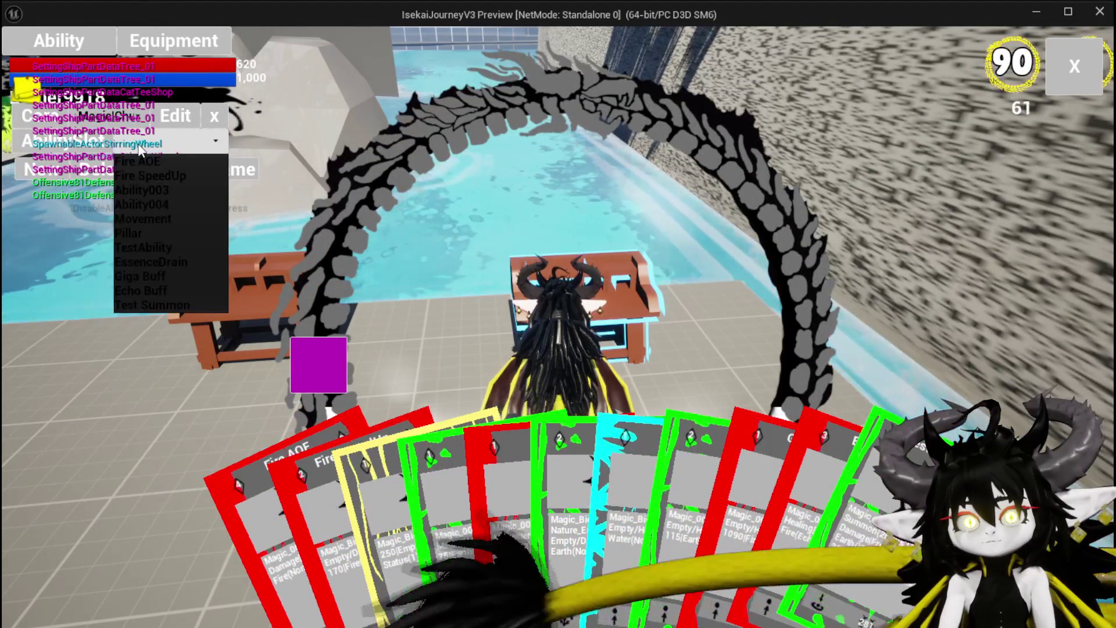
- Check the Water_Splash card's Ability Points tooltip, then stop play and save all
{"action": "left_click", "coordinate": [625, 454]}
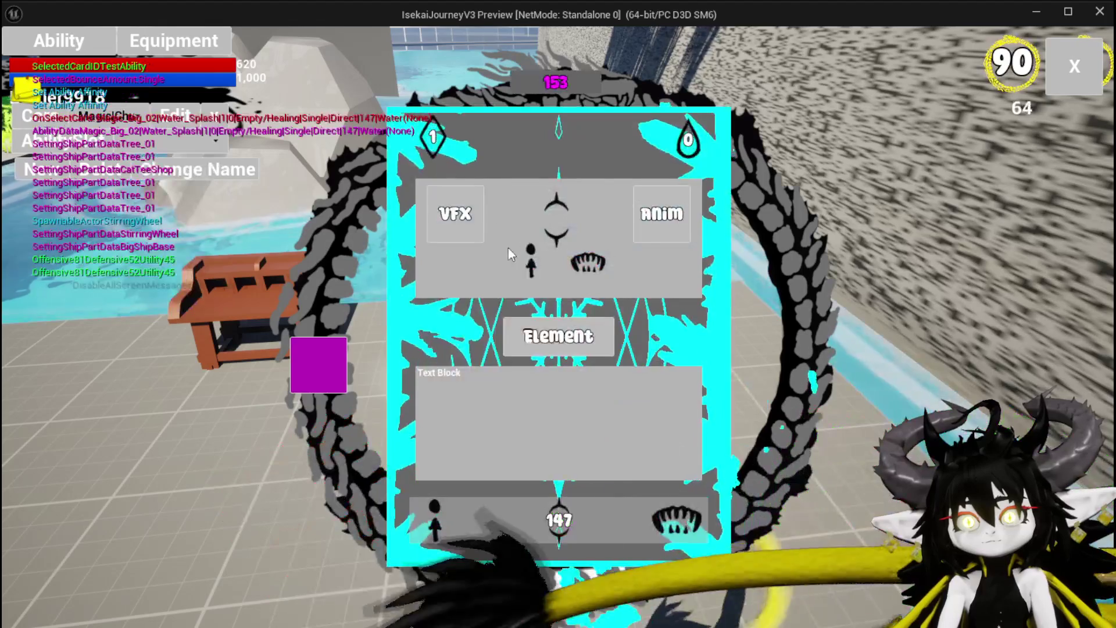
{"action": "mouse_move", "coordinate": [447, 137]}
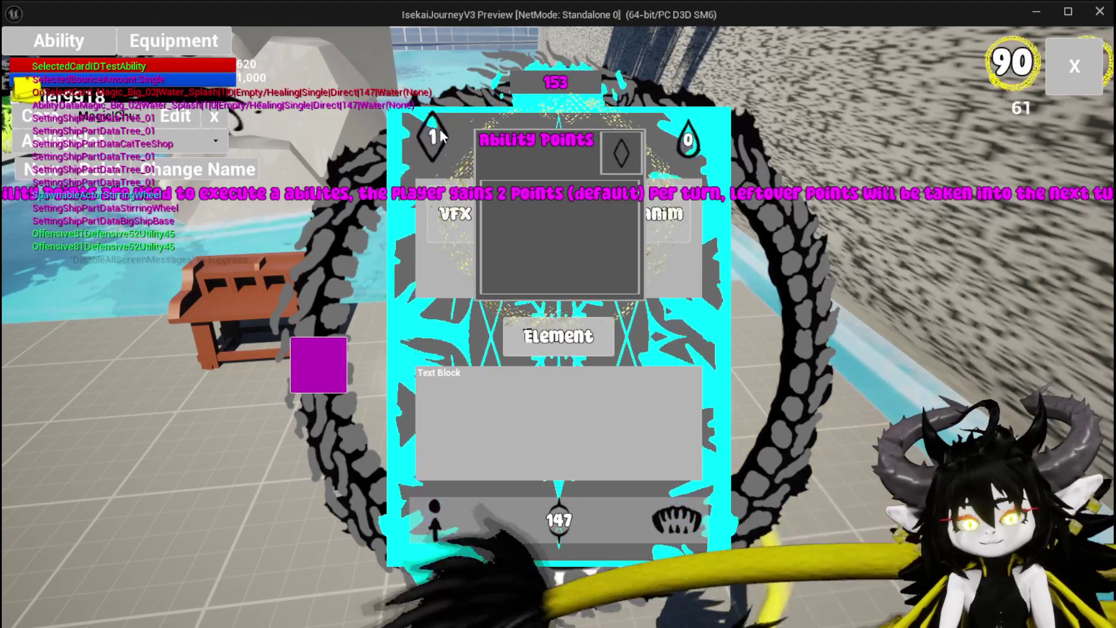
{"action": "key", "text": "Escape"}
{"action": "left_click", "coordinate": [24, 59]}
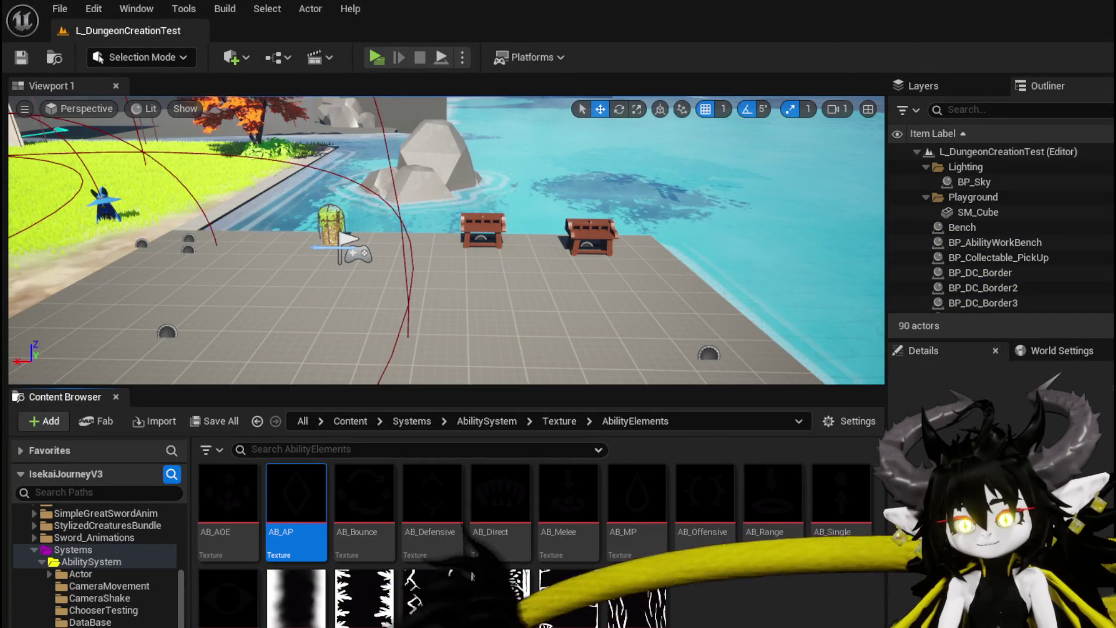
- Set MW_Text_Name's Color And Opacity green channel to 1 so it shows white
{"action": "key", "text": "alt+Tab"}
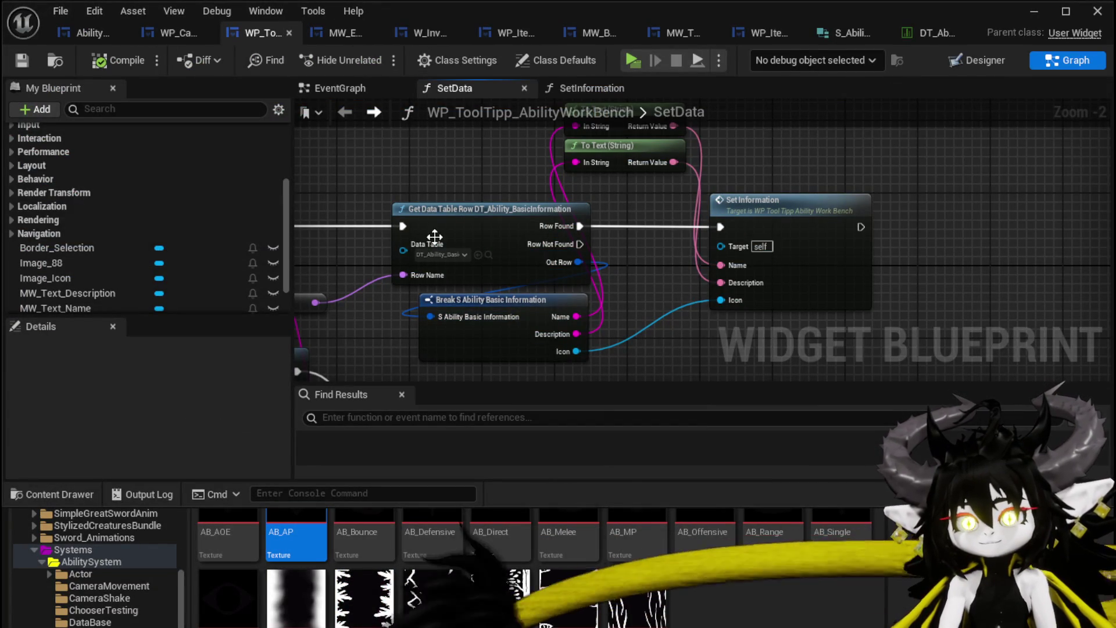
{"action": "left_click", "coordinate": [1003, 58]}
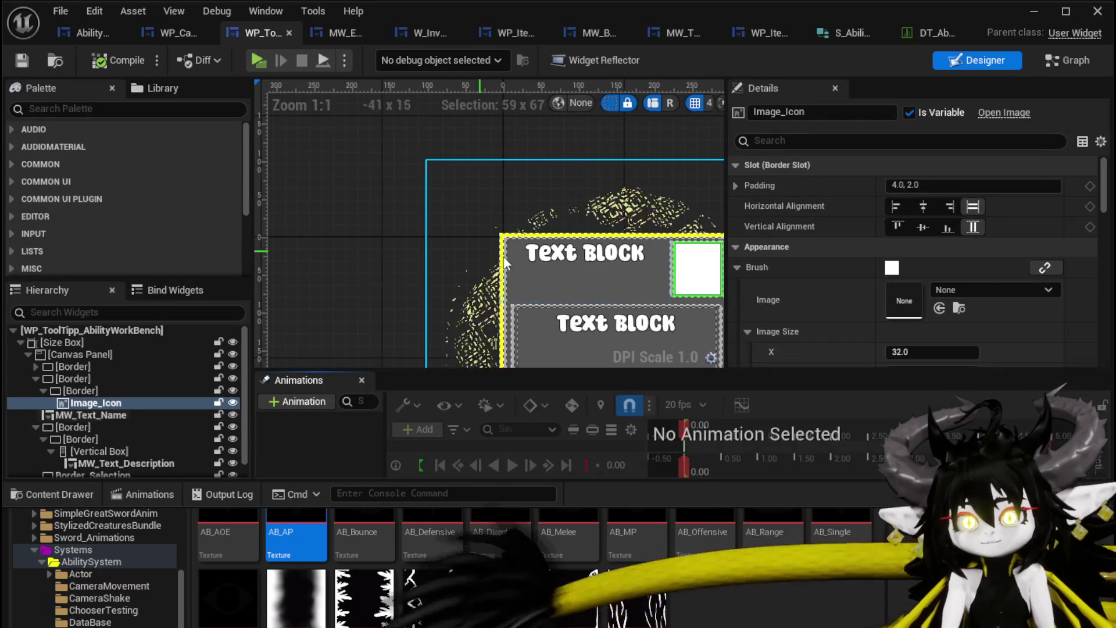
{"action": "left_click", "coordinate": [578, 253]}
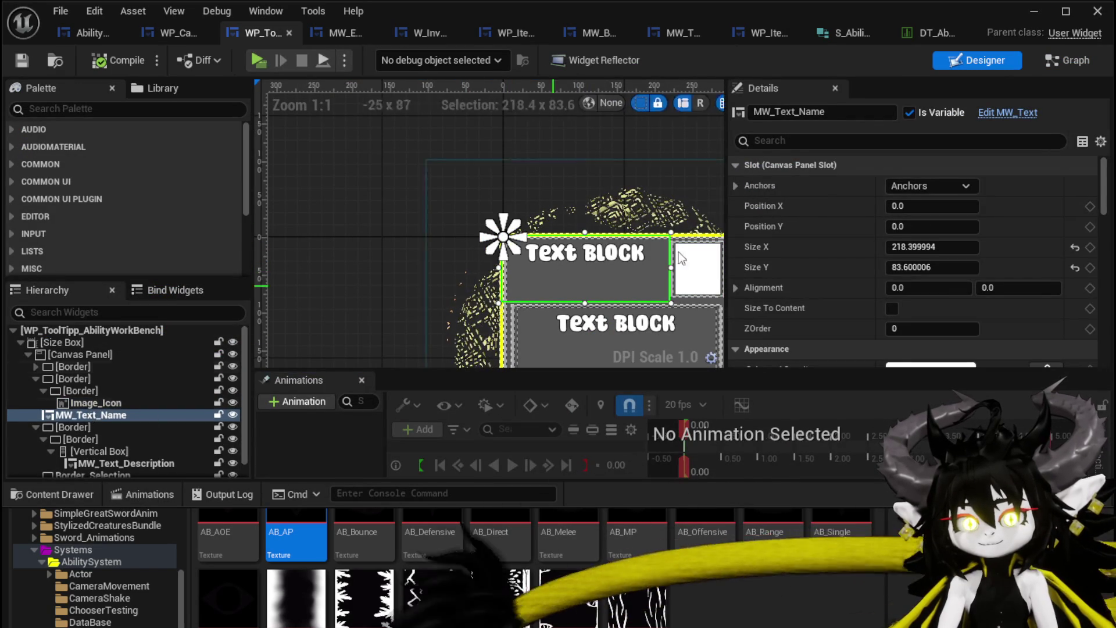
{"action": "scroll", "coordinate": [868, 200], "scroll_direction": "down", "scroll_amount": 5}
{"action": "scroll", "coordinate": [868, 200], "scroll_direction": "down", "scroll_amount": 1}
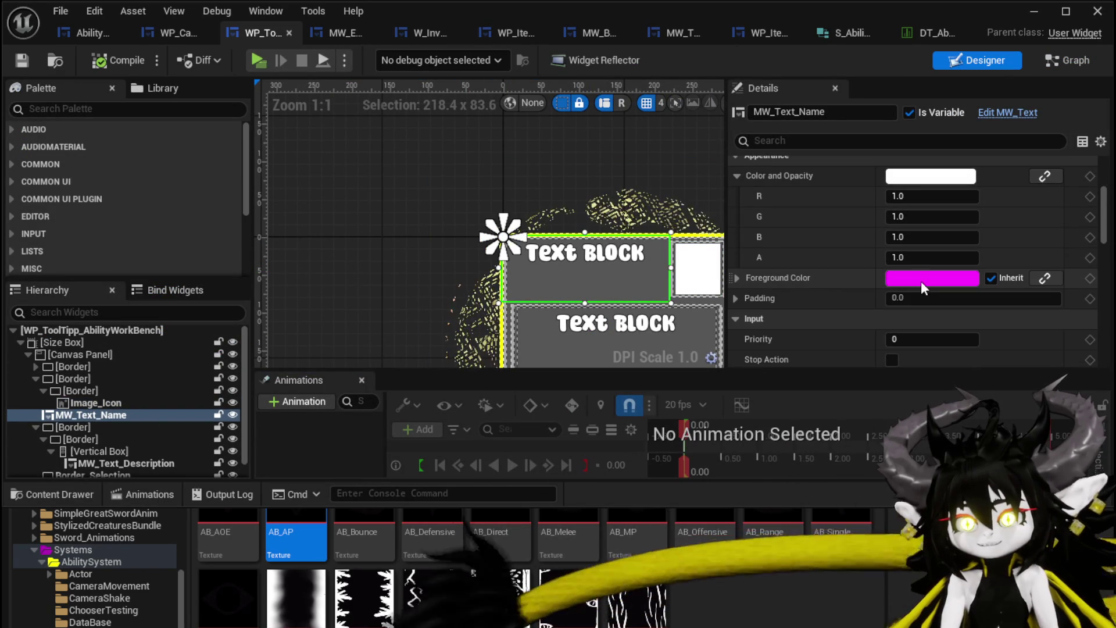
{"action": "scroll", "coordinate": [883, 265], "scroll_direction": "down", "scroll_amount": 10}
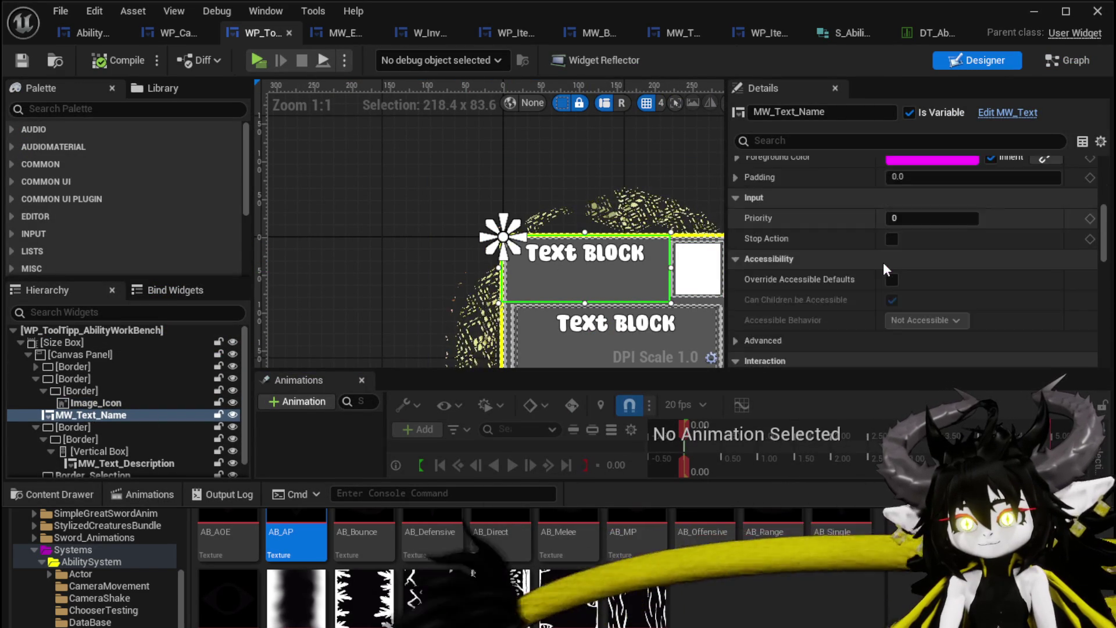
{"action": "scroll", "coordinate": [884, 260], "scroll_direction": "down", "scroll_amount": 6}
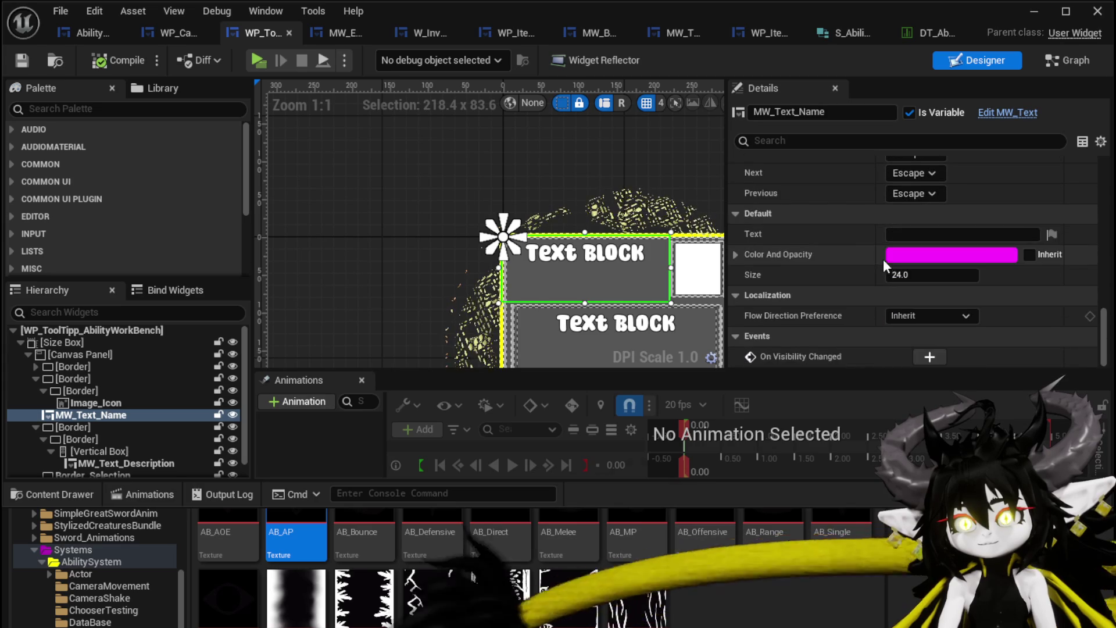
{"action": "left_click", "coordinate": [736, 254]}
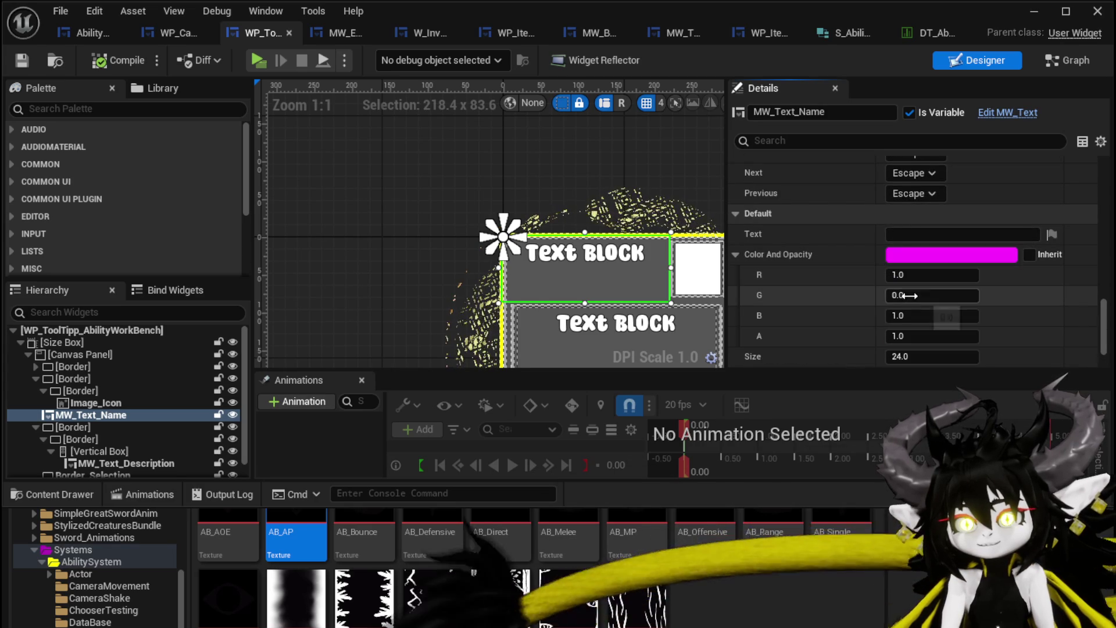
{"action": "left_click", "coordinate": [930, 296]}
{"action": "type", "text": "1"}
{"action": "key", "text": "Return"}
- Make MW_Text_Description white the same way, then compile and save the widget
{"action": "left_click", "coordinate": [609, 328]}
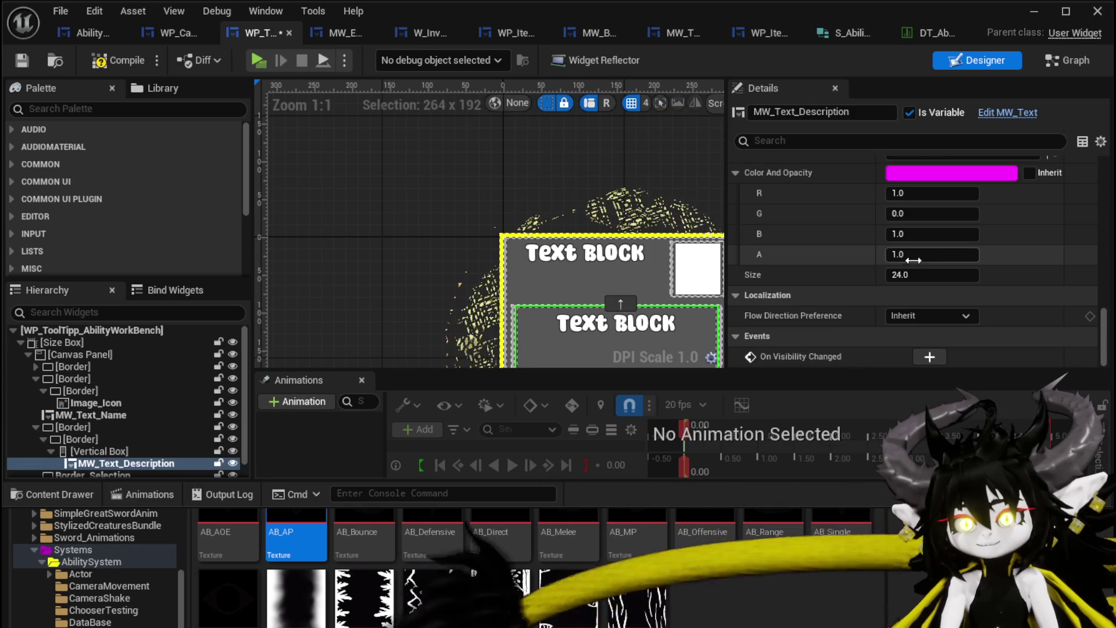
{"action": "left_click", "coordinate": [917, 215]}
{"action": "type", "text": "1"}
{"action": "key", "text": "Return"}
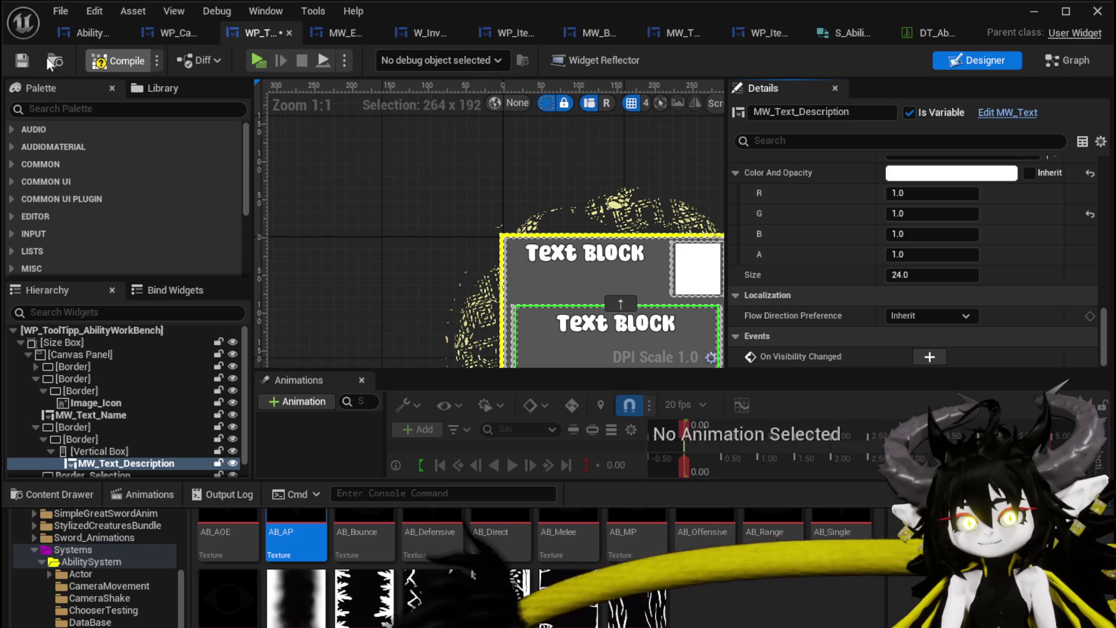
{"action": "left_click", "coordinate": [26, 55]}
{"action": "key", "text": "Home"}
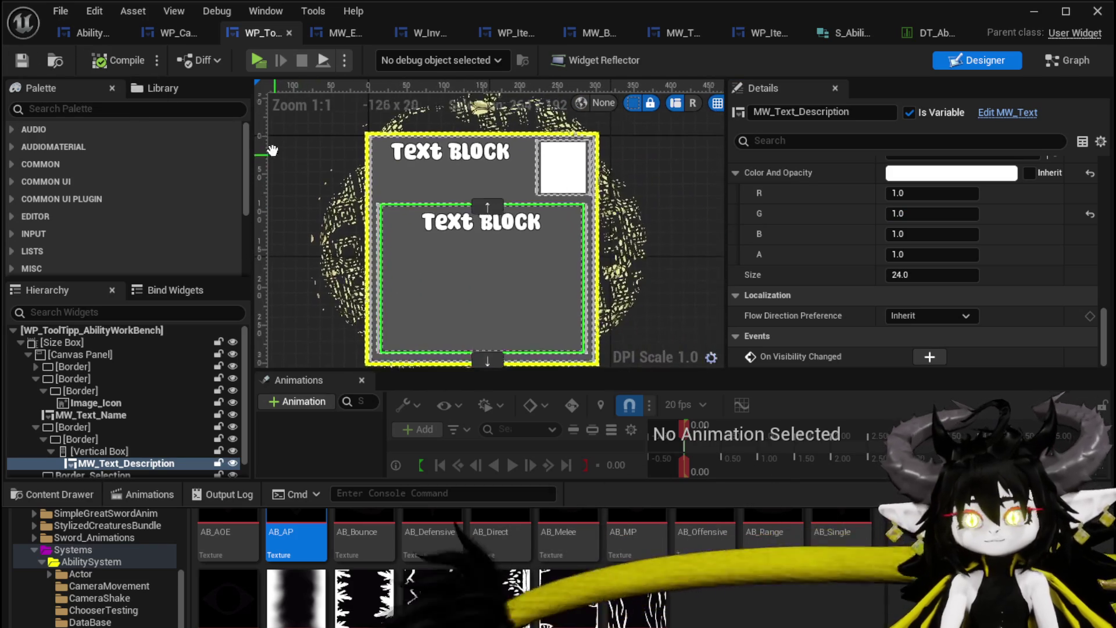
- Enable Auto Wrap Text in the MW_Text widget and save it
{"action": "scroll", "coordinate": [917, 304], "scroll_direction": "up", "scroll_amount": 3}
{"action": "scroll", "coordinate": [876, 292], "scroll_direction": "up", "scroll_amount": 3}
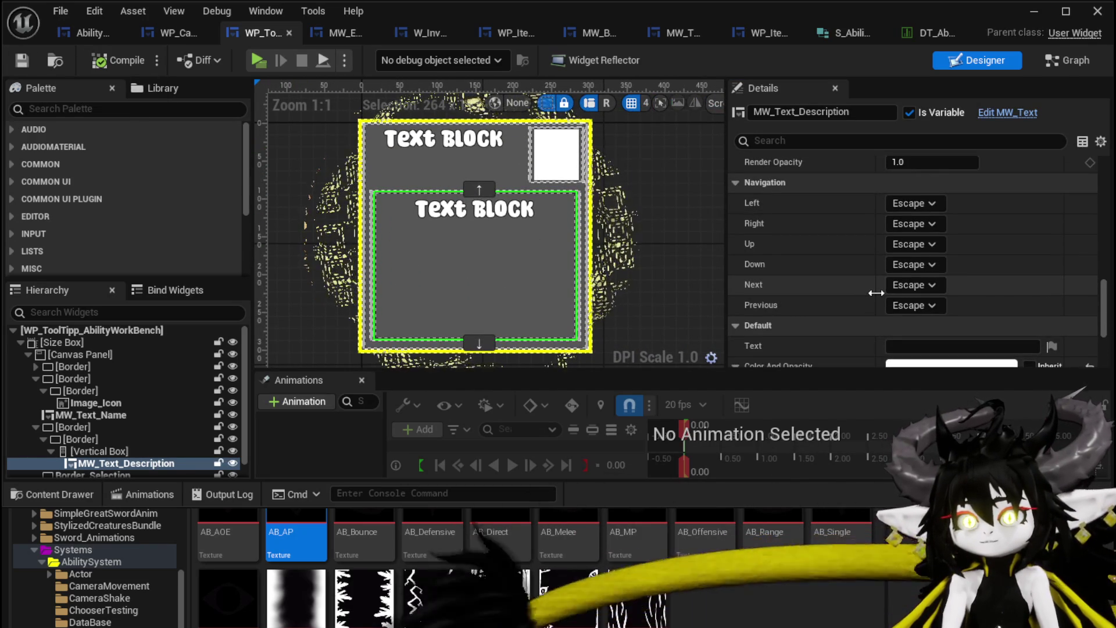
{"action": "scroll", "coordinate": [876, 293], "scroll_direction": "up", "scroll_amount": 3}
{"action": "scroll", "coordinate": [876, 293], "scroll_direction": "up", "scroll_amount": 3}
{"action": "scroll", "coordinate": [876, 292], "scroll_direction": "up", "scroll_amount": 3}
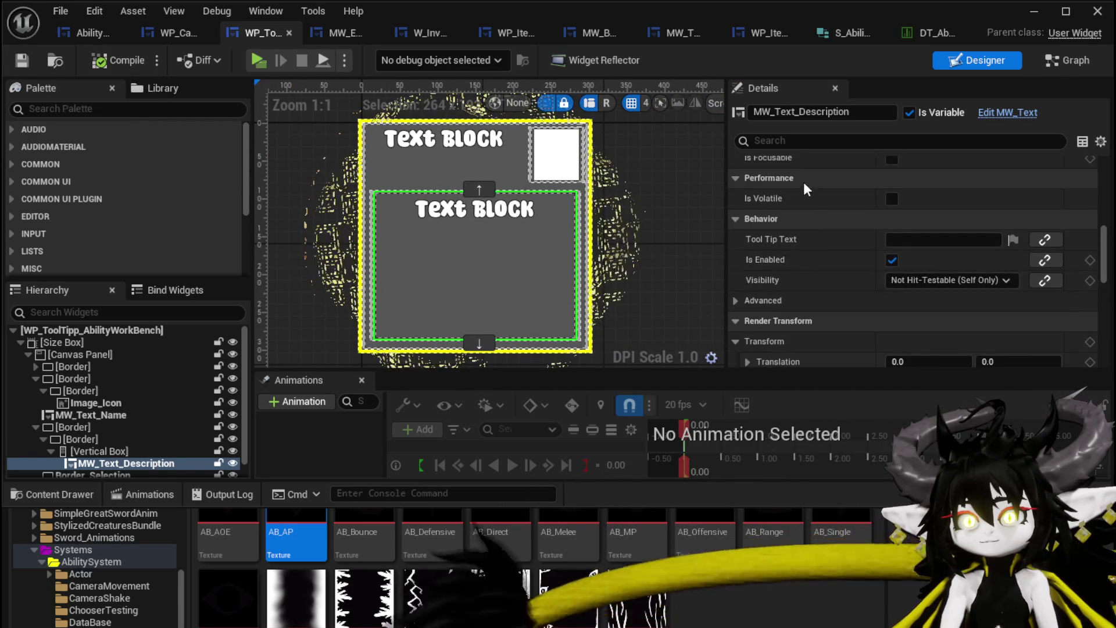
{"action": "left_click", "coordinate": [790, 140]}
{"action": "type", "text": "Wr"}
{"action": "key", "text": "BackSpace"}
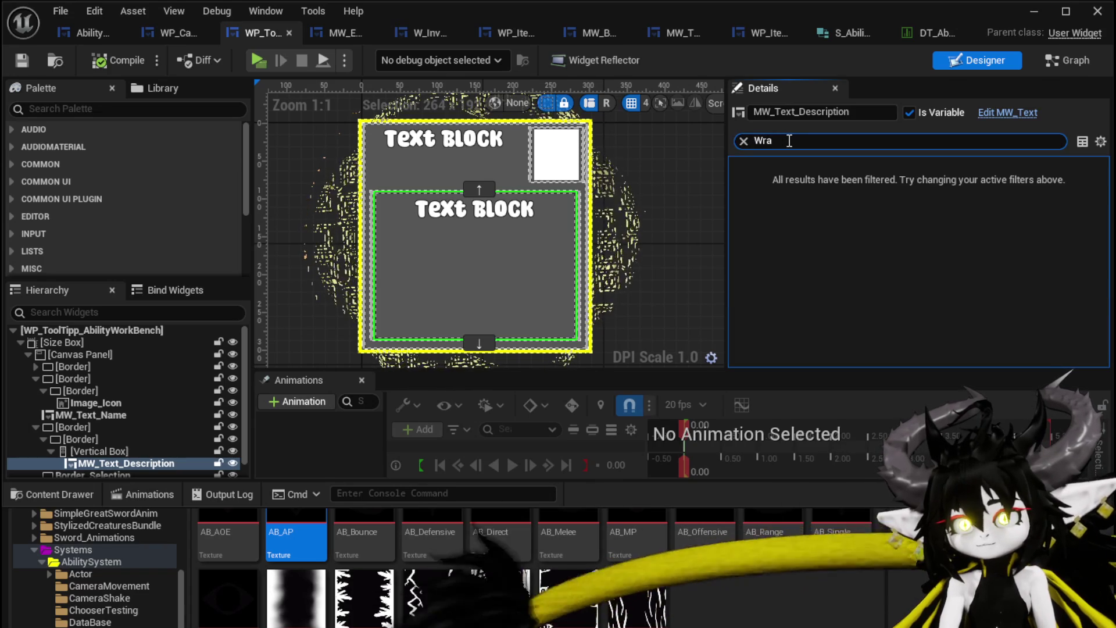
{"action": "key", "text": "BackSpace"}
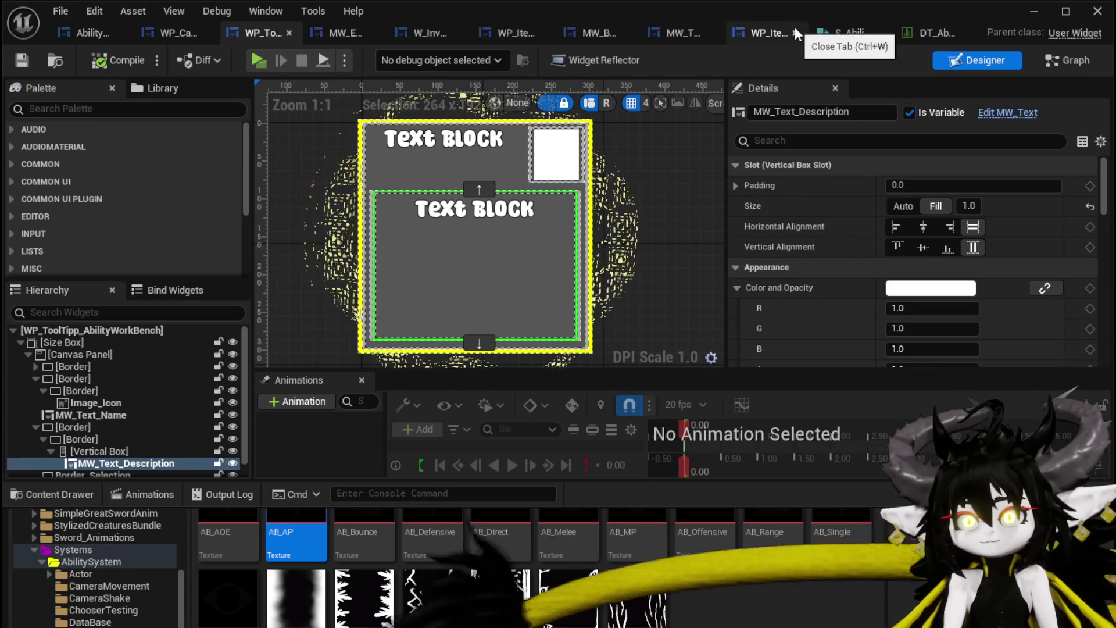
{"action": "left_click", "coordinate": [682, 38]}
{"action": "type", "text": "Wr"}
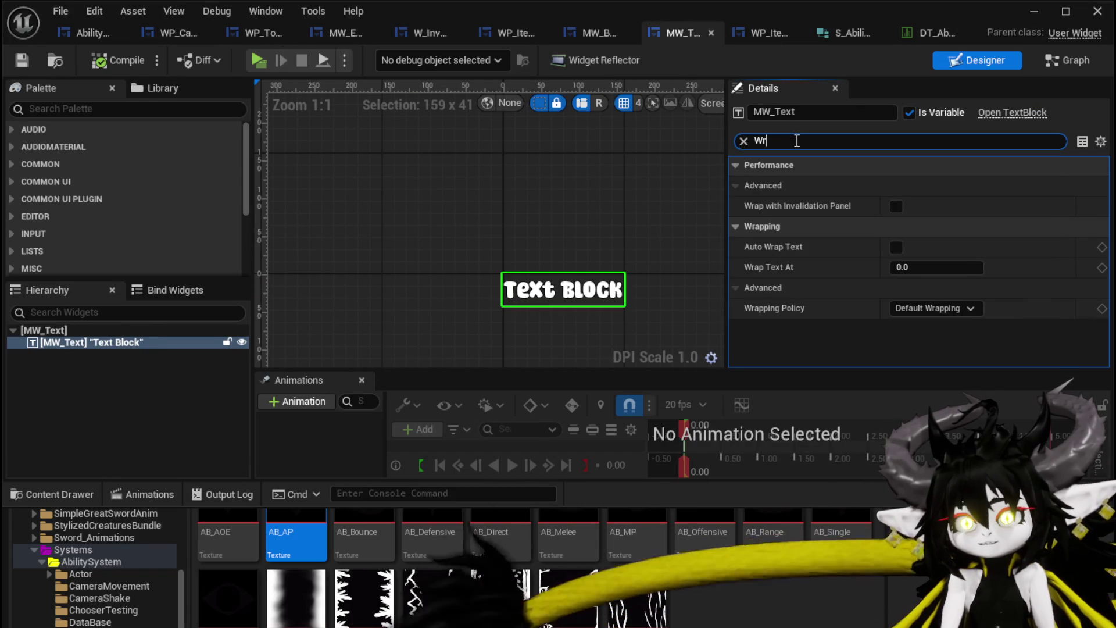
{"action": "left_click", "coordinate": [896, 247]}
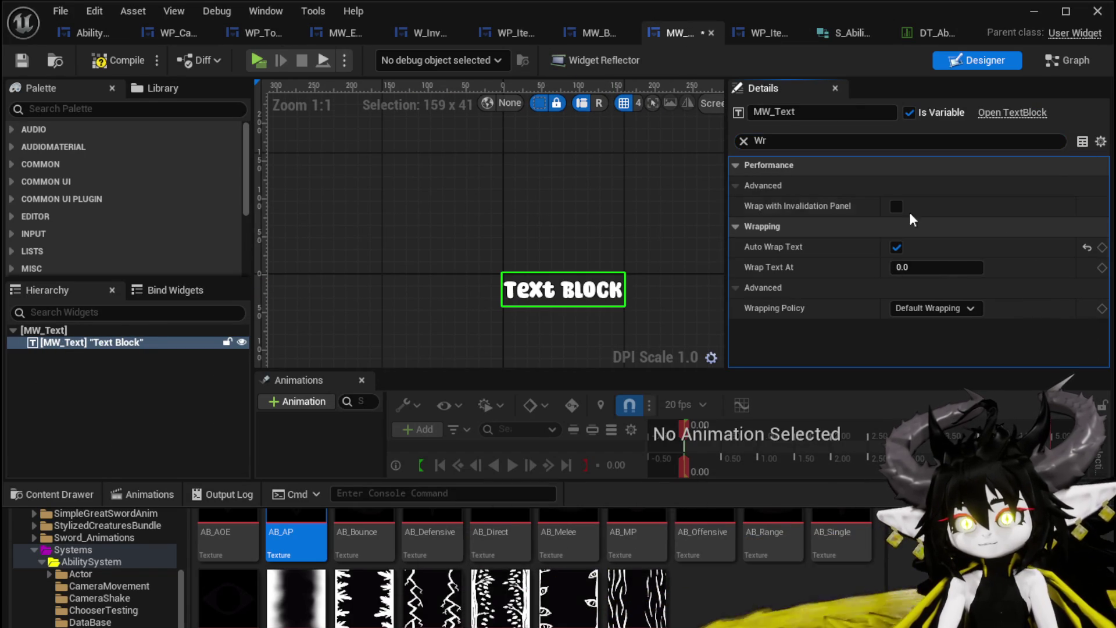
{"action": "left_click", "coordinate": [19, 63]}
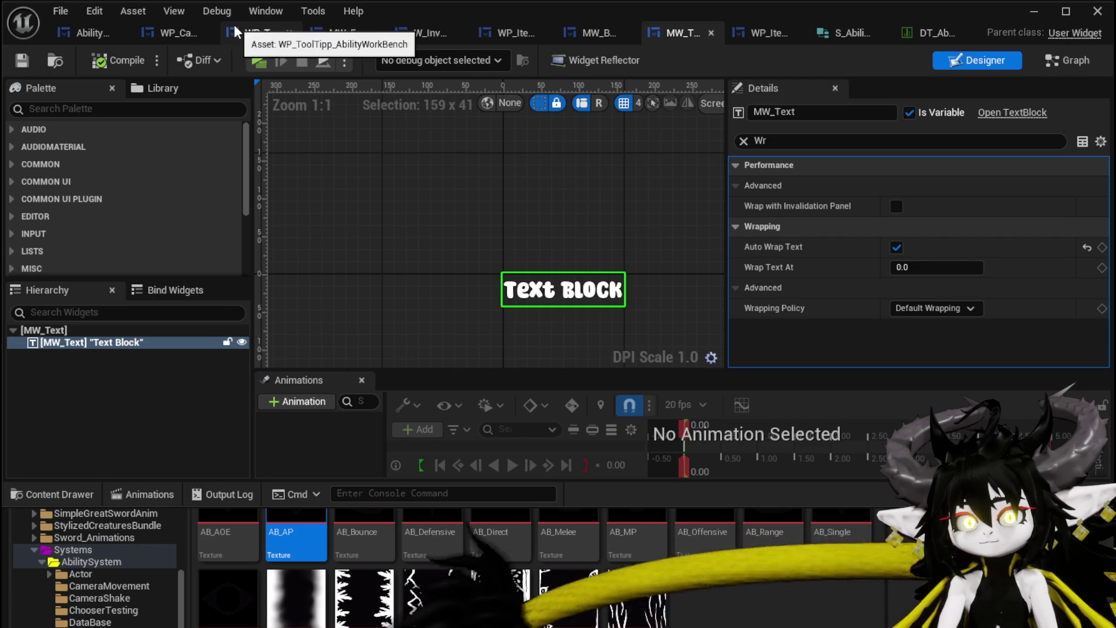
- Set MW_Text_Description's font size to 12, compile, and close the blueprint editor
{"action": "left_click", "coordinate": [252, 40]}
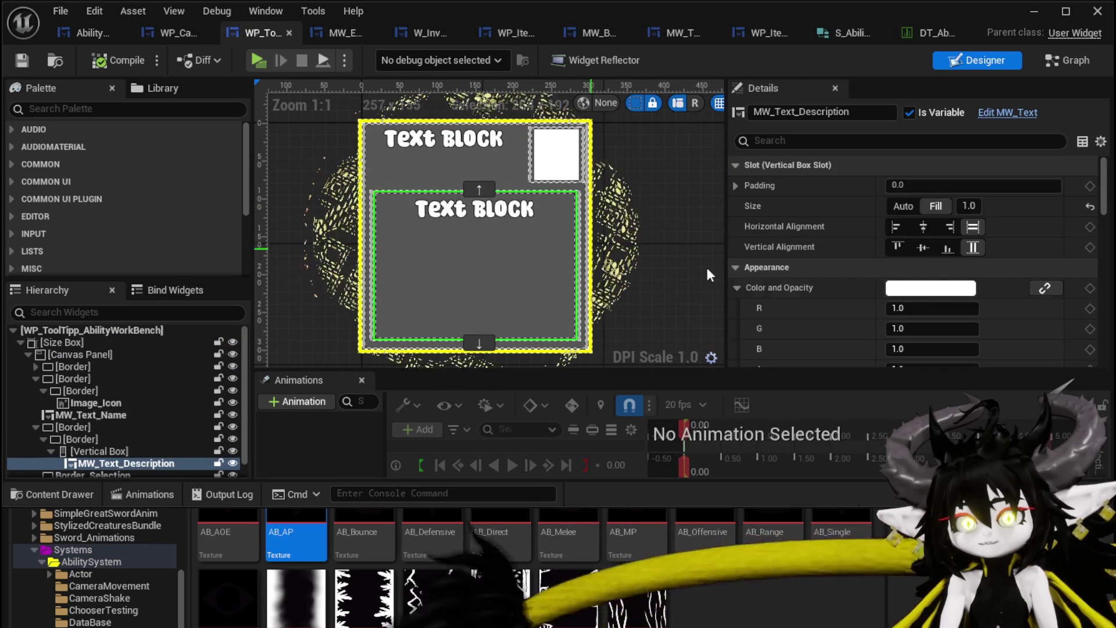
{"action": "scroll", "coordinate": [867, 229], "scroll_direction": "down", "scroll_amount": 10}
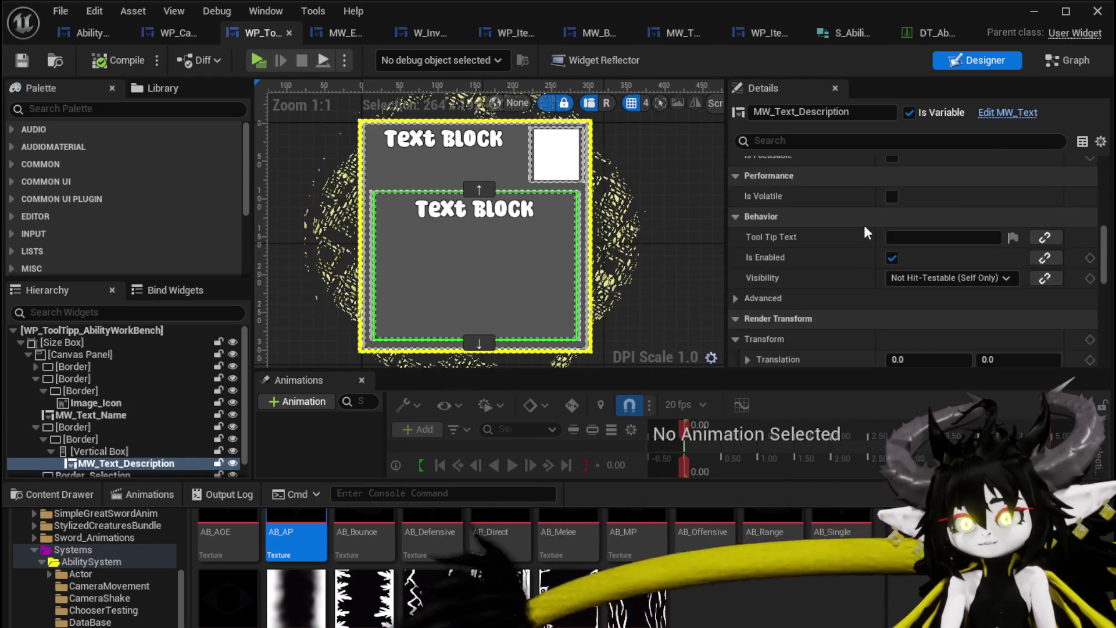
{"action": "scroll", "coordinate": [865, 231], "scroll_direction": "down", "scroll_amount": 10}
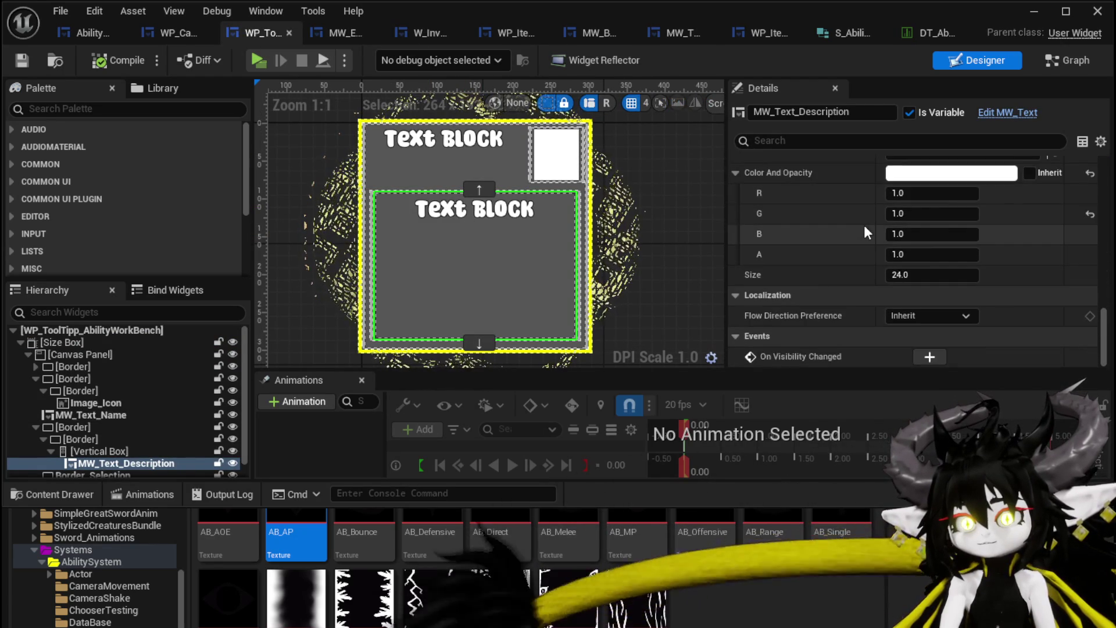
{"action": "left_click", "coordinate": [959, 276]}
{"action": "type", "text": "12"}
{"action": "key", "text": "Return"}
{"action": "left_click", "coordinate": [107, 61]}
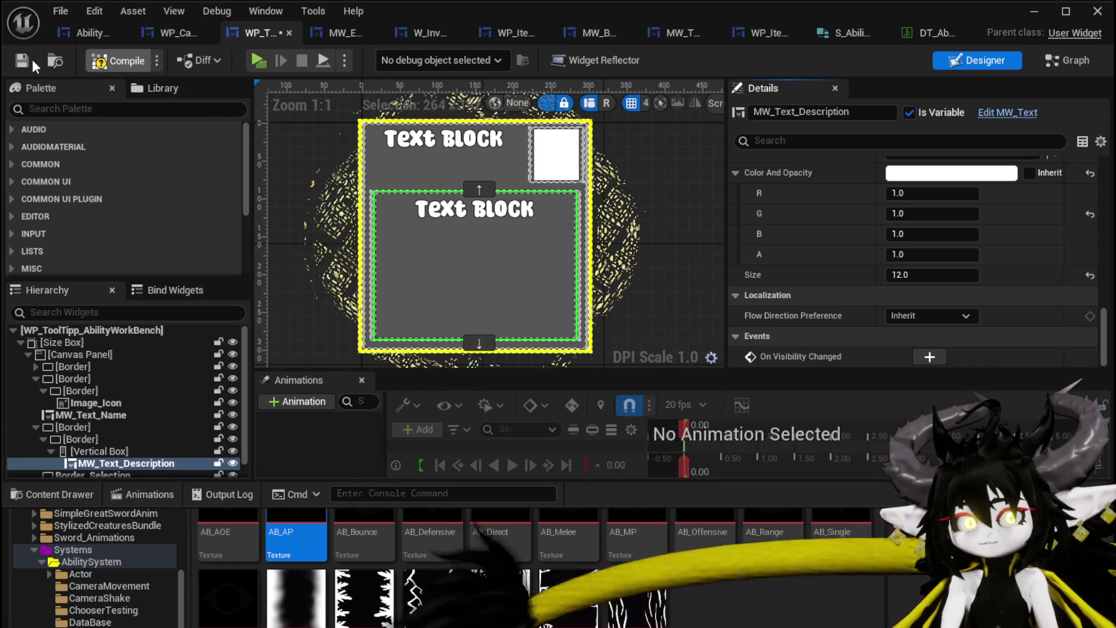
{"action": "left_click", "coordinate": [1035, 11]}
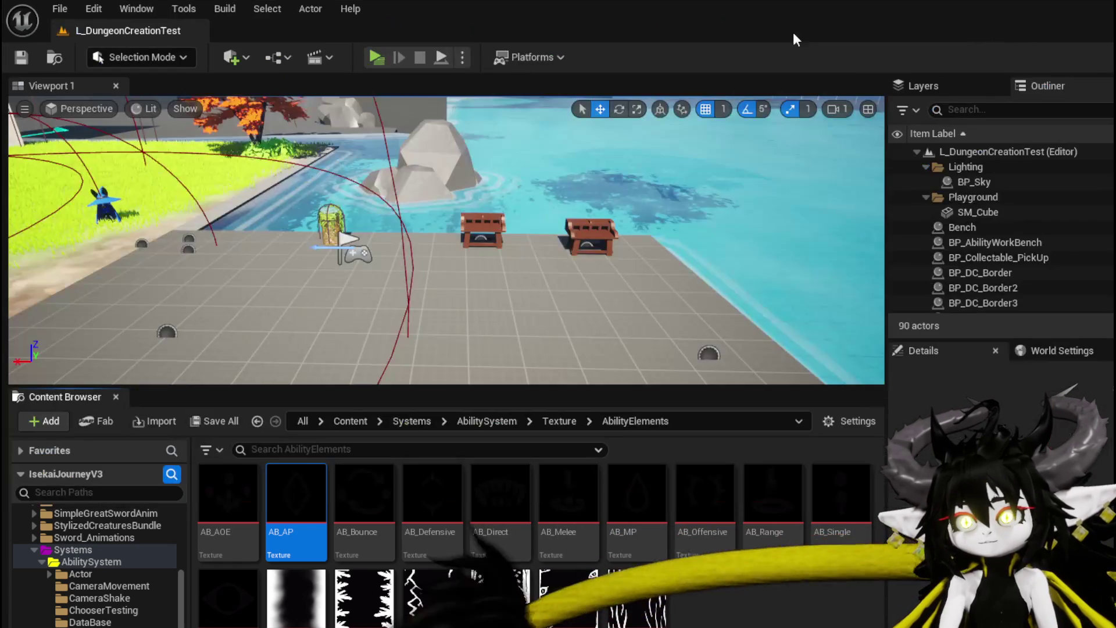
- Play the level, load a saved ability at the workbench, and view the Pillar card's tooltip
{"action": "left_click", "coordinate": [376, 57]}
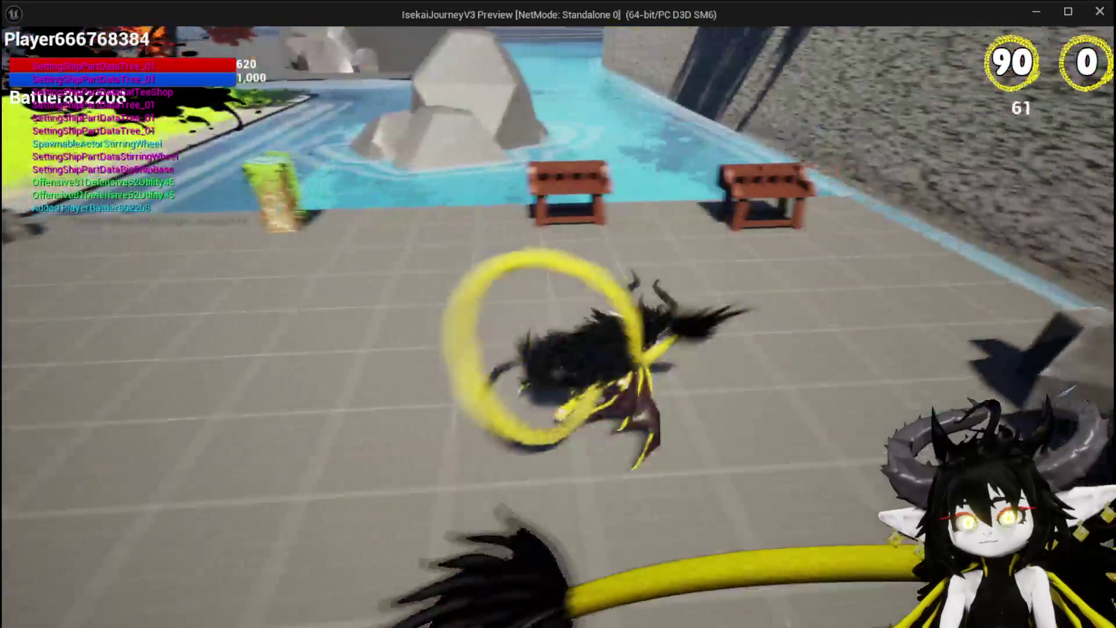
{"action": "key", "text": "e"}
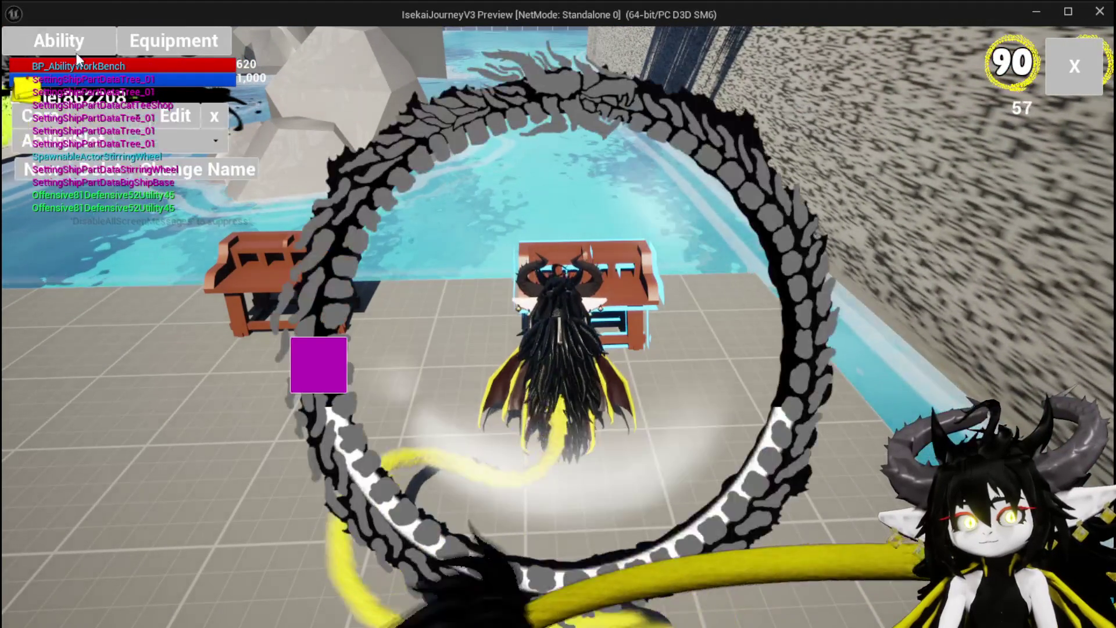
{"action": "left_click", "coordinate": [121, 143]}
{"action": "left_click", "coordinate": [121, 150]}
{"action": "left_click", "coordinate": [559, 427]}
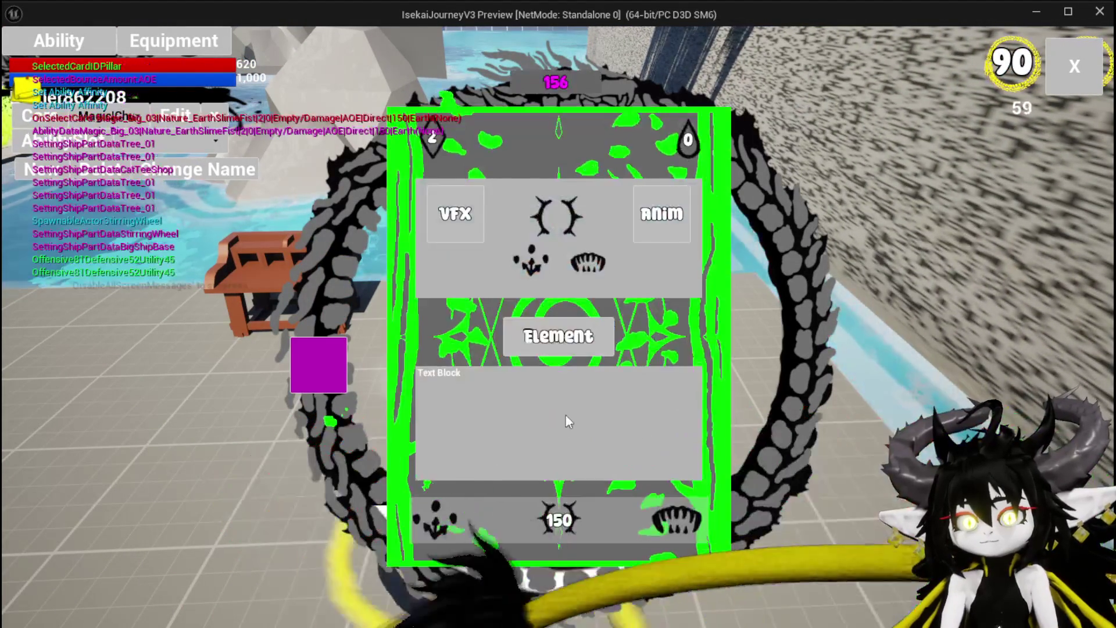
{"action": "mouse_move", "coordinate": [461, 159]}
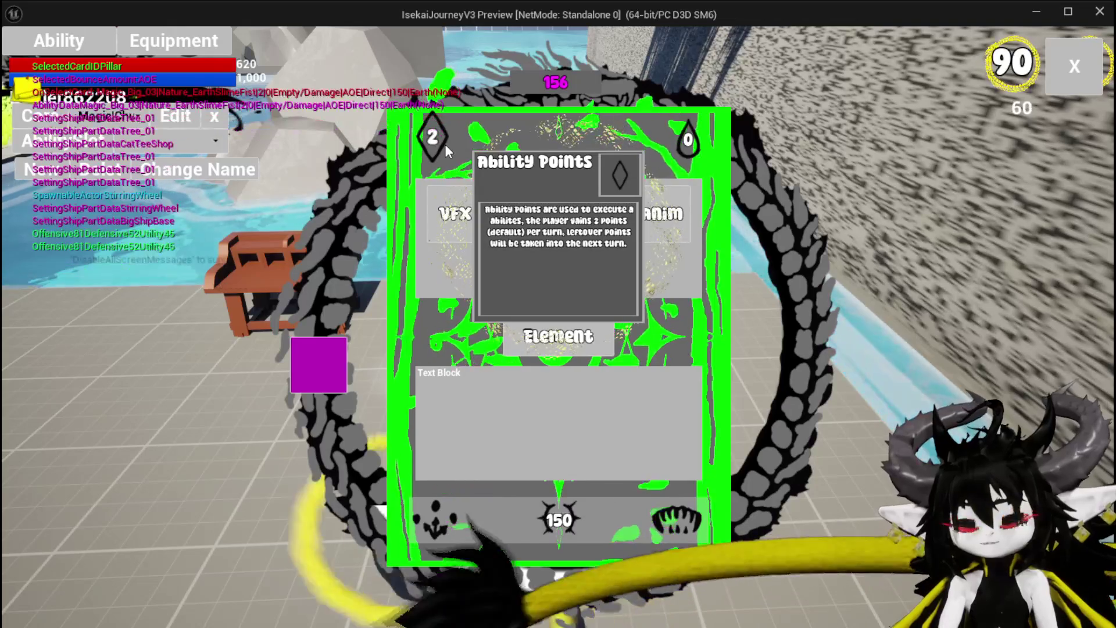
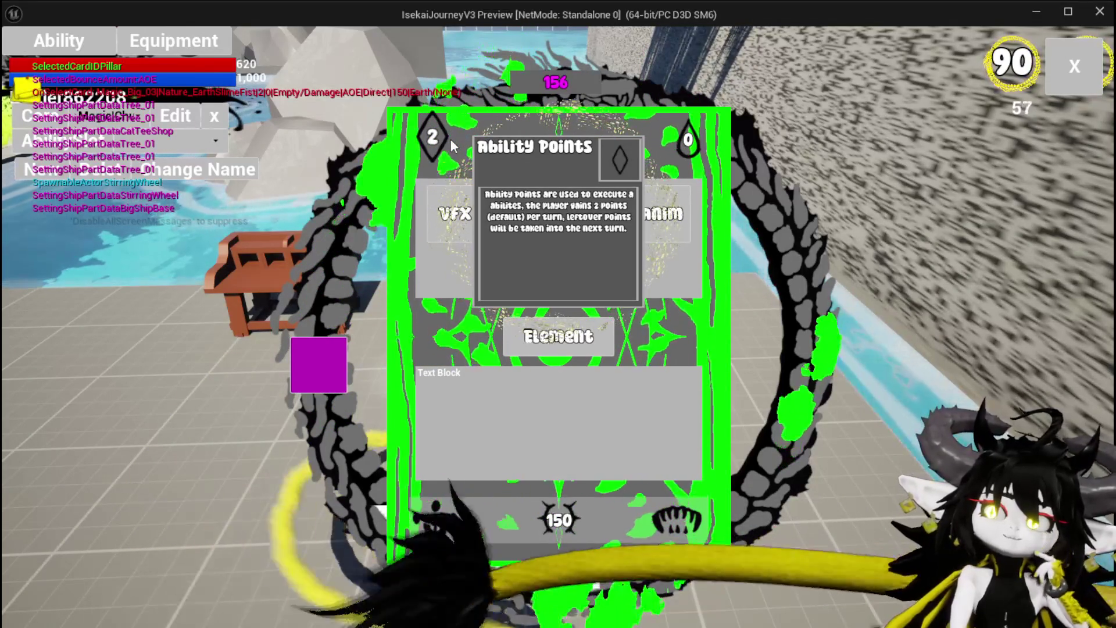
- Stop the game preview and return to the ability information data table
{"action": "key", "text": "Escape"}
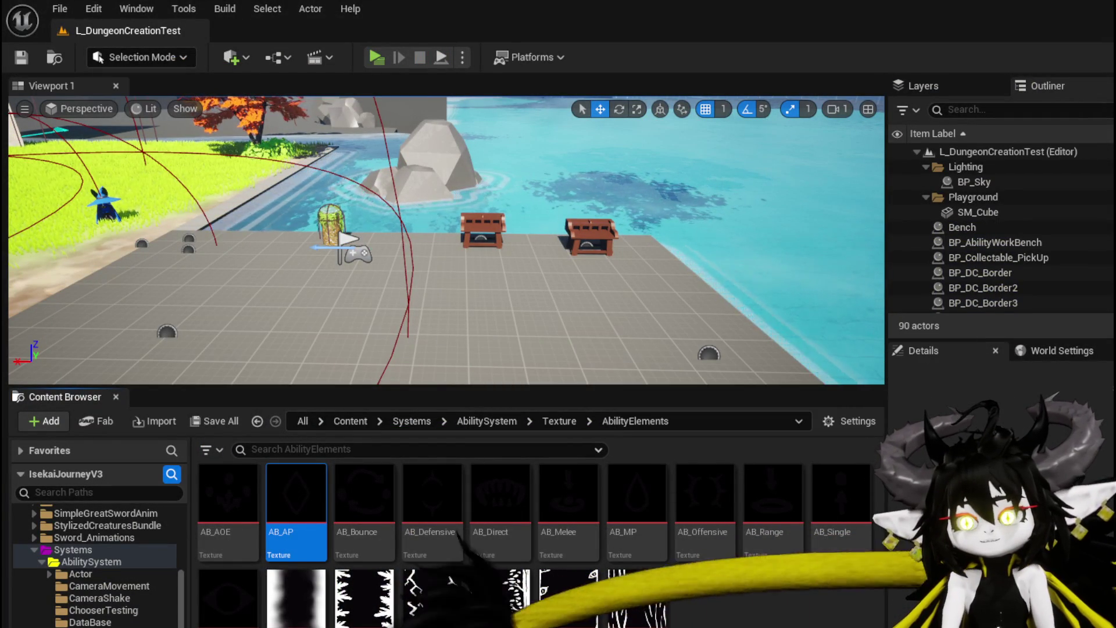
{"action": "key", "text": "alt+Tab"}
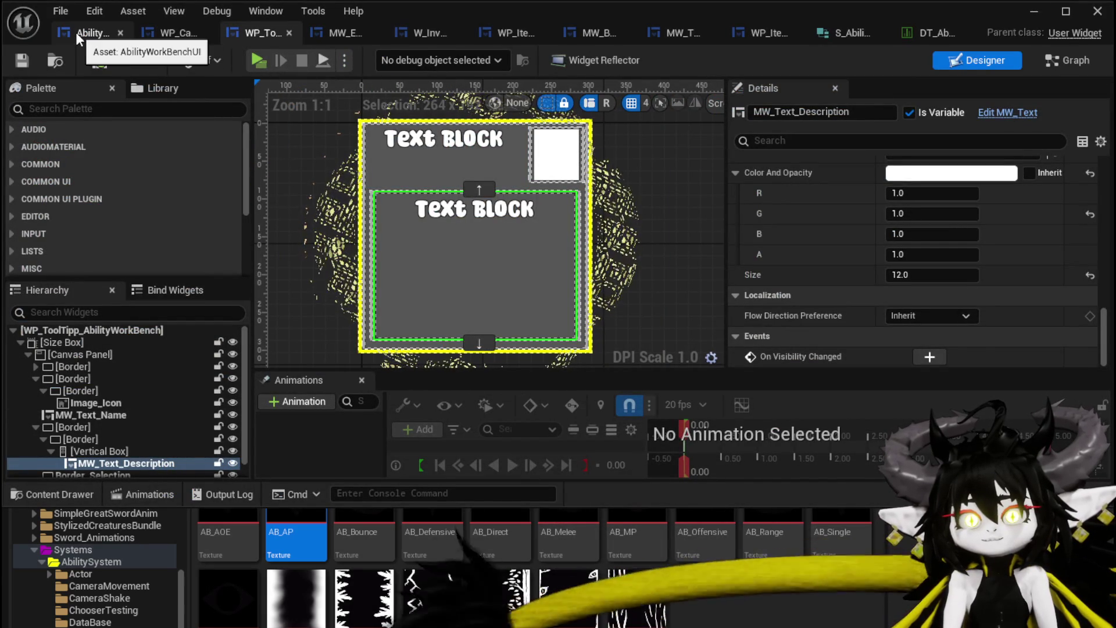
{"action": "left_click", "coordinate": [930, 33]}
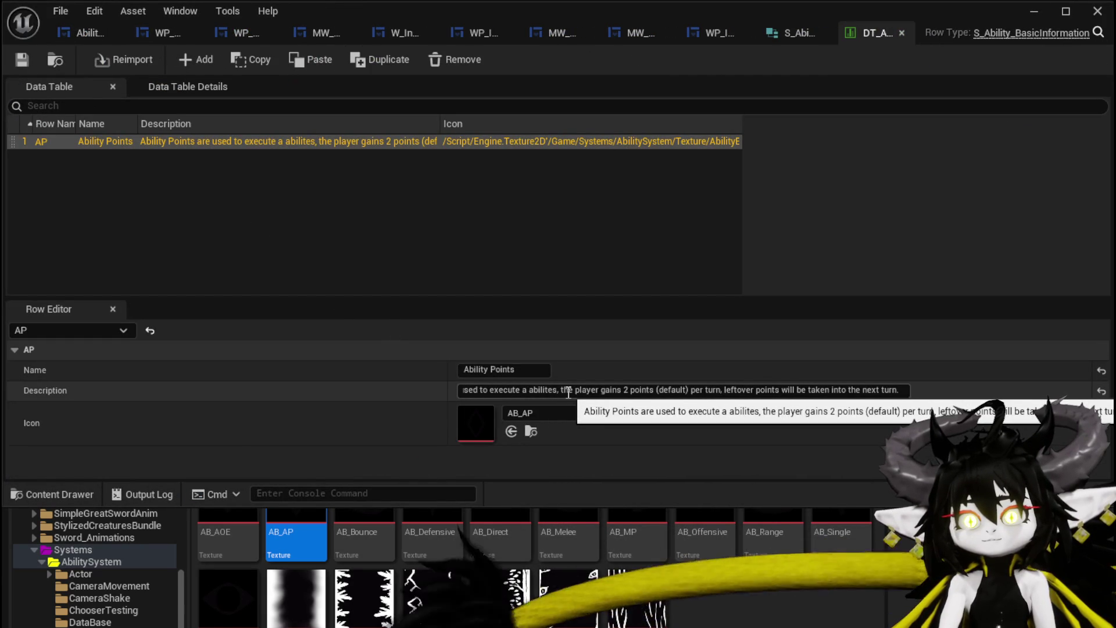
- Reword the AP description to start 'Set the amount of needed' and read 'for using the ability'
{"action": "left_click_drag", "start_coordinate": [462, 390], "coordinate": [426, 409]}
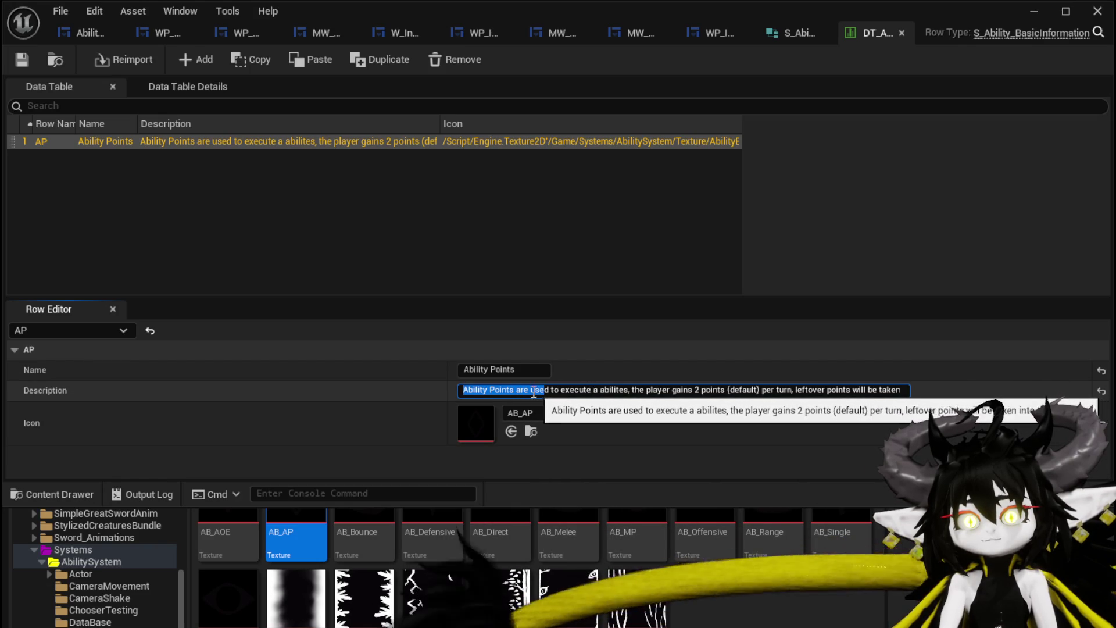
{"action": "double_click", "coordinate": [537, 390]}
{"action": "type", "text": "needed"}
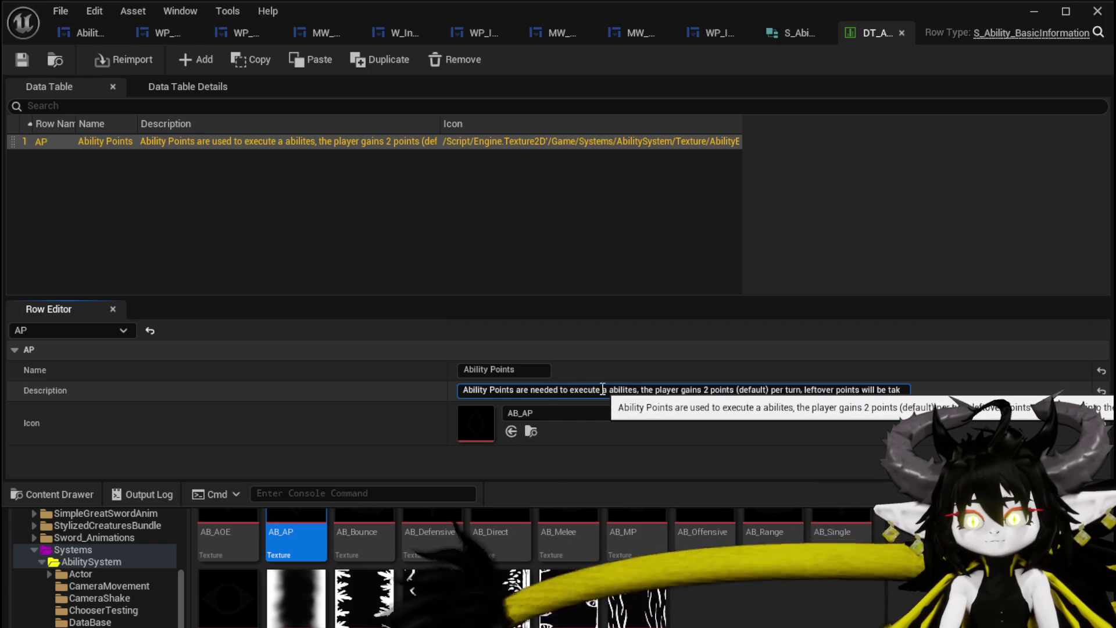
{"action": "type", "text": "the"}
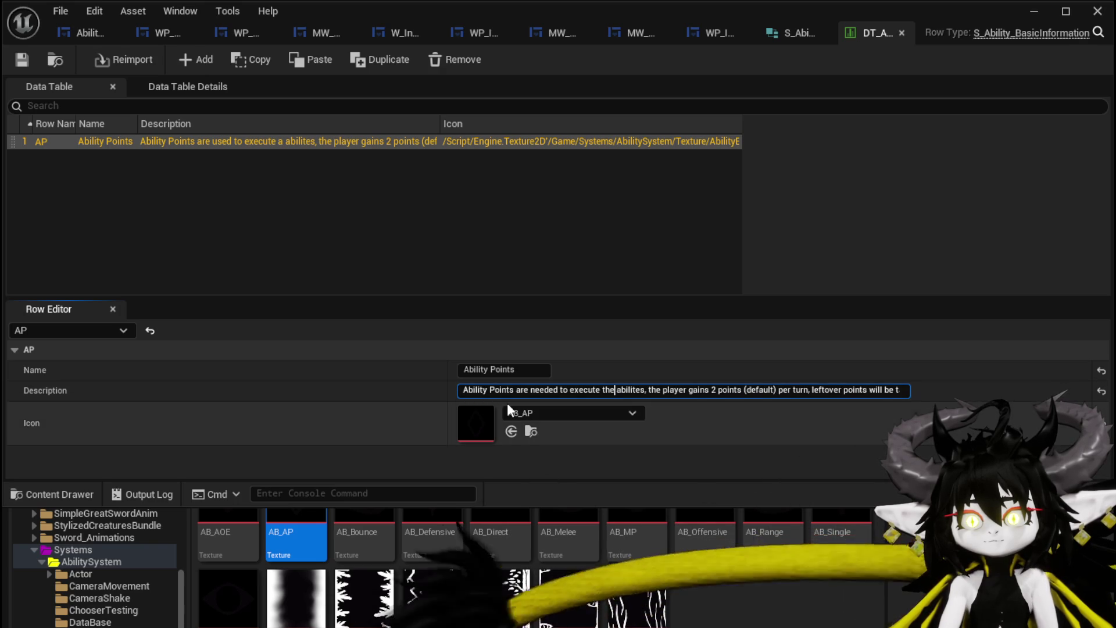
{"action": "left_click", "coordinate": [465, 391]}
{"action": "type", "text": "Set the"}
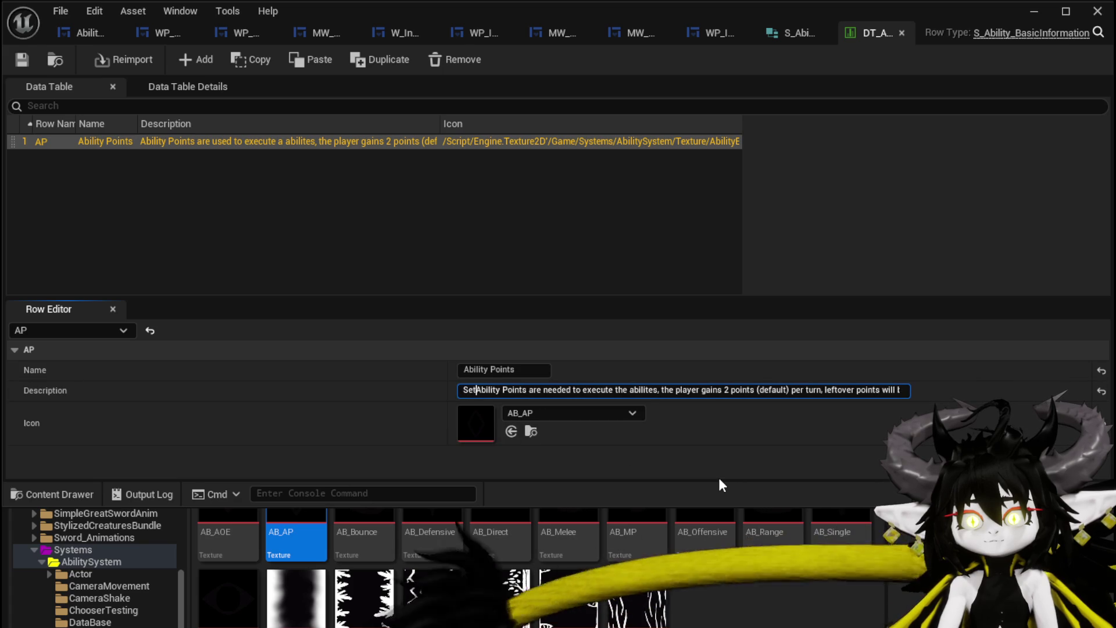
{"action": "type", "text": " amount of "}
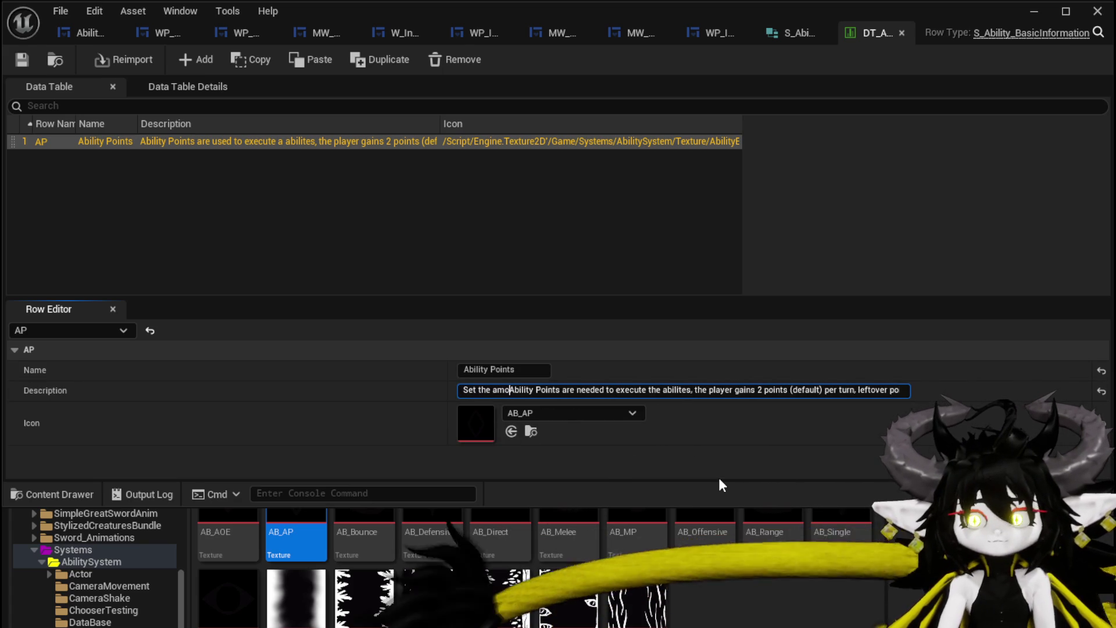
{"action": "type", "text": "needed"}
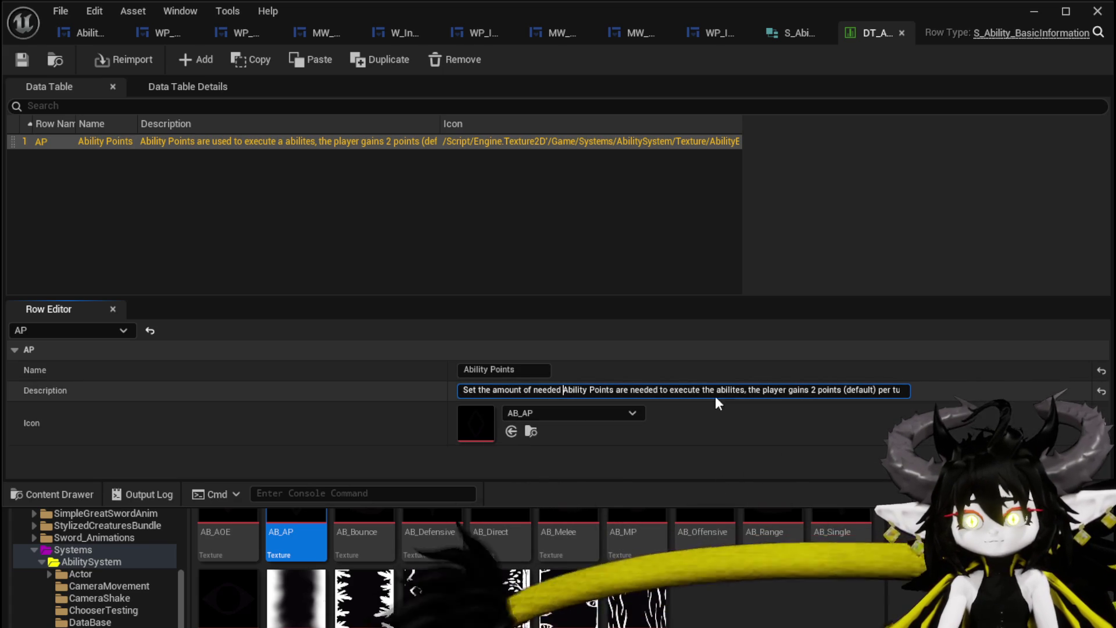
{"action": "double_click", "coordinate": [617, 390]}
{"action": "left_click_drag", "start_coordinate": [615, 391], "coordinate": [745, 390]}
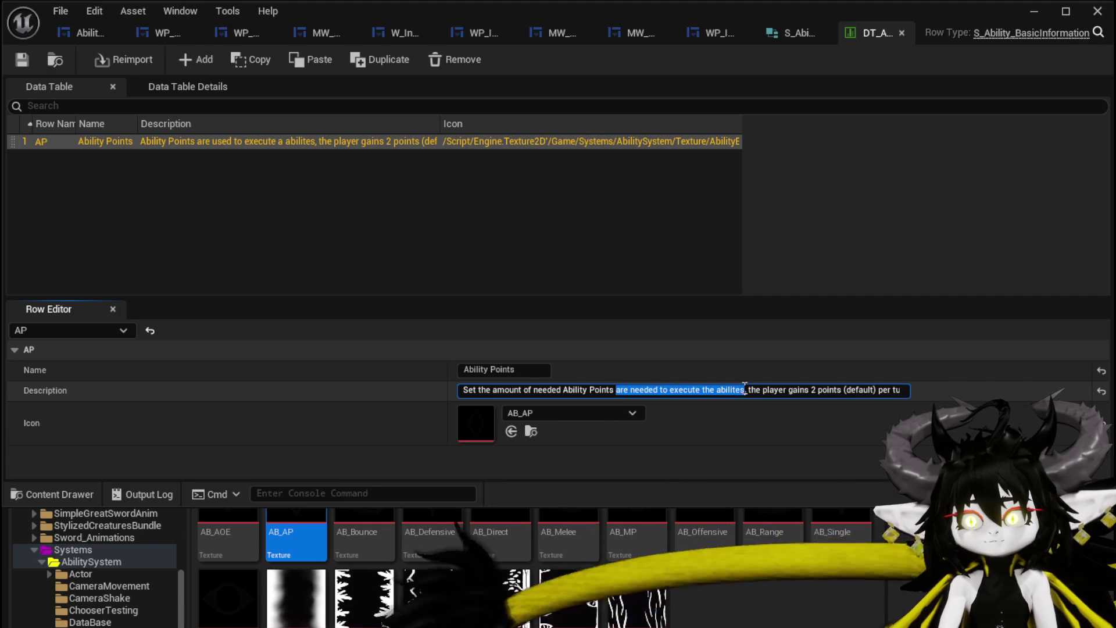
{"action": "type", "text": "for u"}
{"action": "type", "text": "sing the abi"}
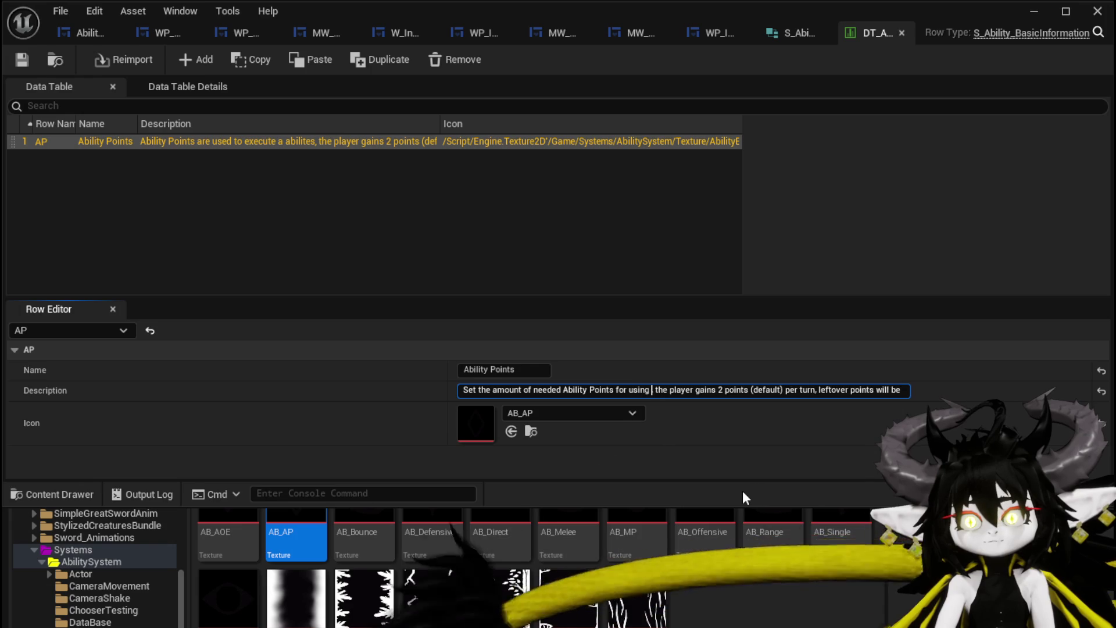
{"action": "type", "text": "lity,"}
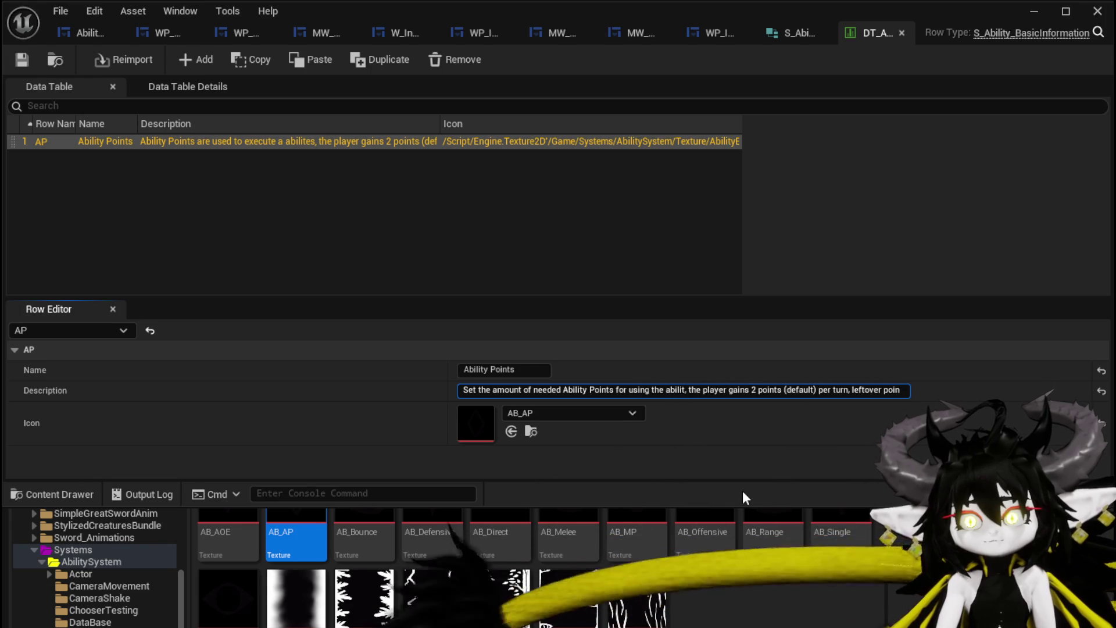
- End that sentence with a period, capitalise the following 'The', and commit the description
{"action": "key", "text": "BackSpace"}
{"action": "type", "text": "y"}
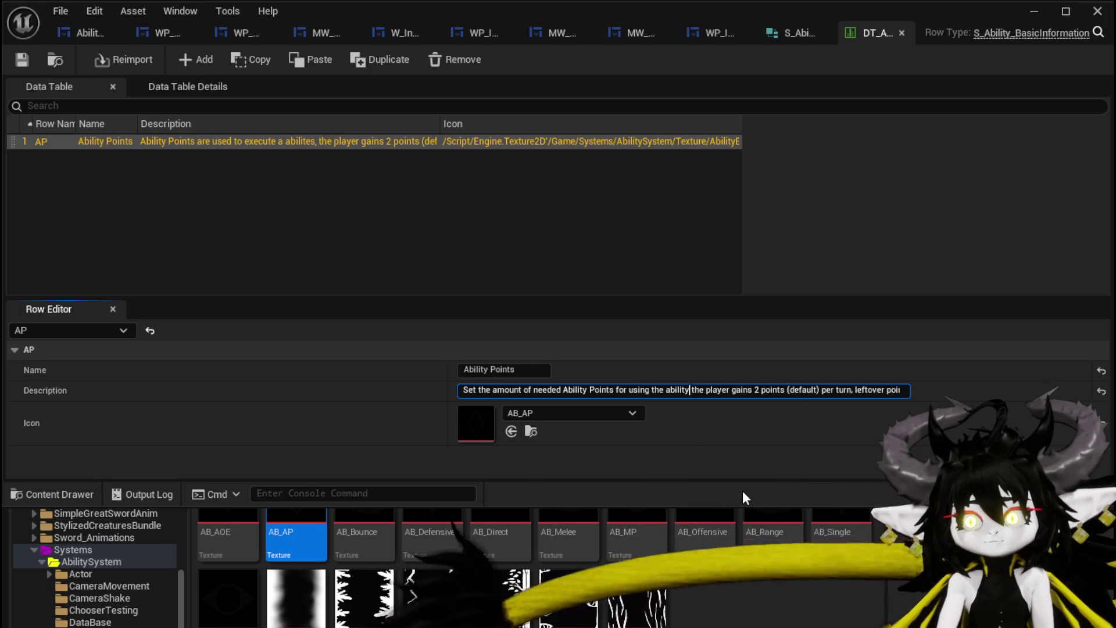
{"action": "type", "text": "."}
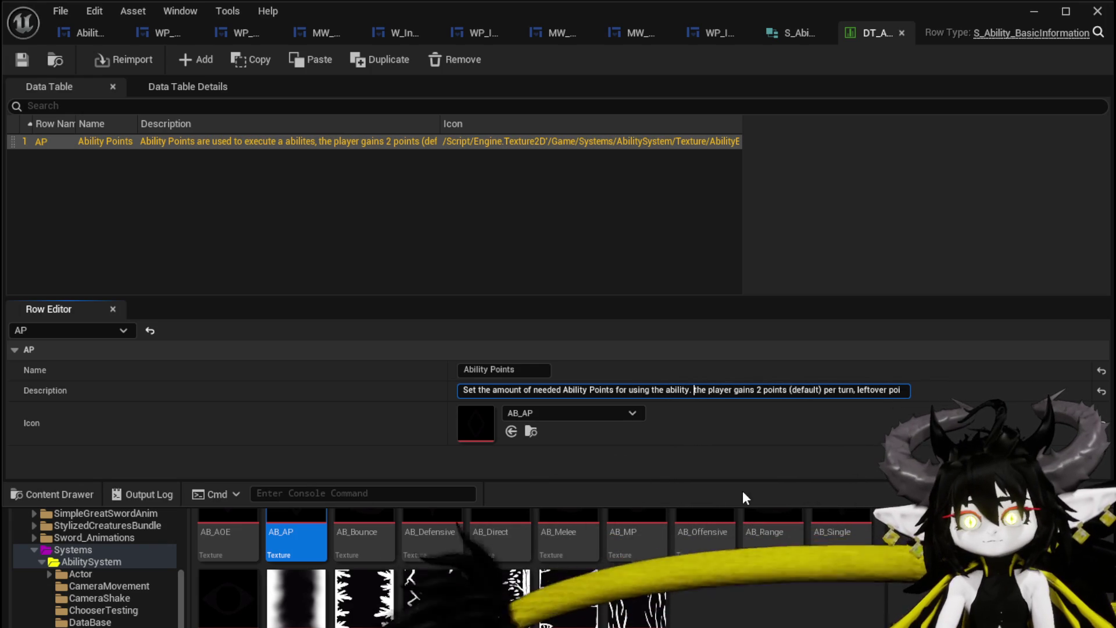
{"action": "key", "text": "Right"}
{"action": "key", "text": "Delete"}
{"action": "type", "text": "T"}
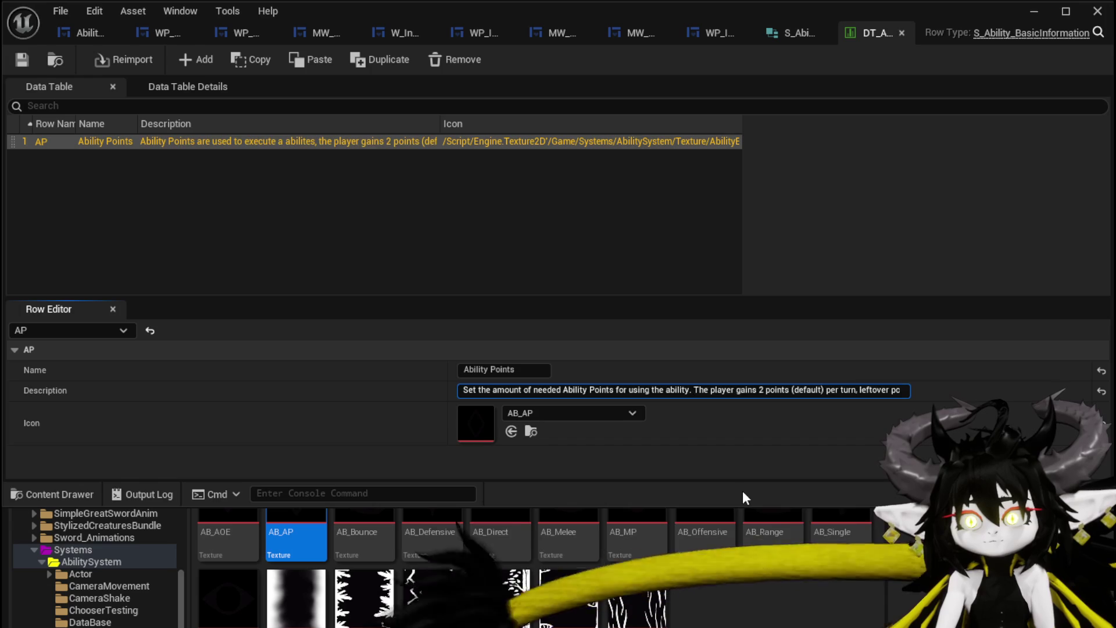
{"action": "key", "text": "Return"}
- Review the AP description, save the data table, and add a new row
{"action": "left_click_drag", "start_coordinate": [516, 388], "coordinate": [398, 393]}
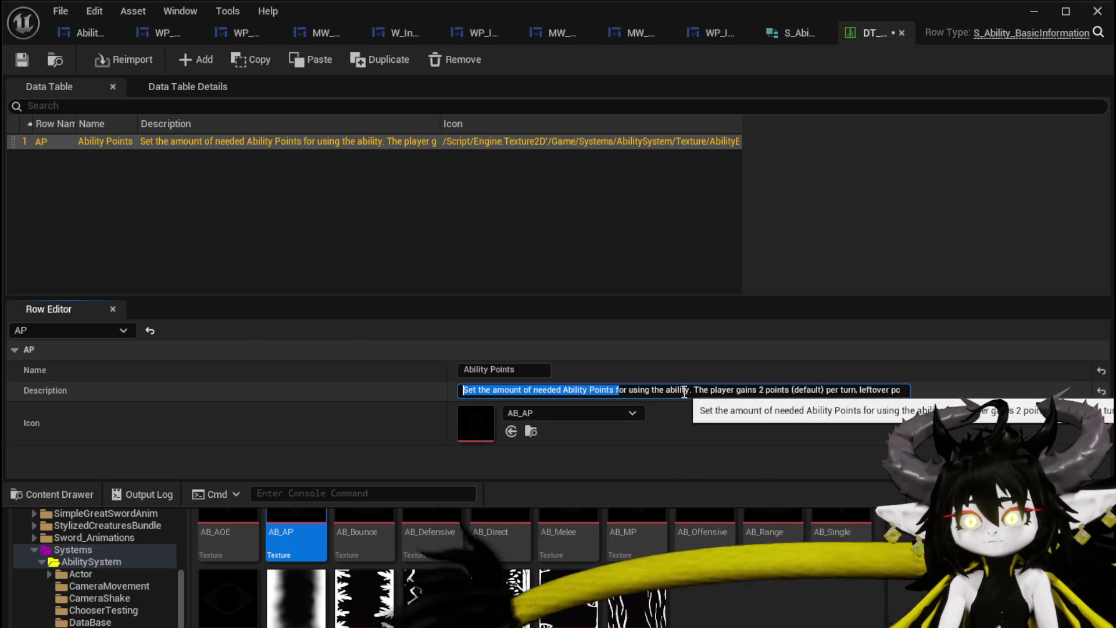
{"action": "left_click", "coordinate": [704, 390]}
{"action": "key", "text": "ctrl+a"}
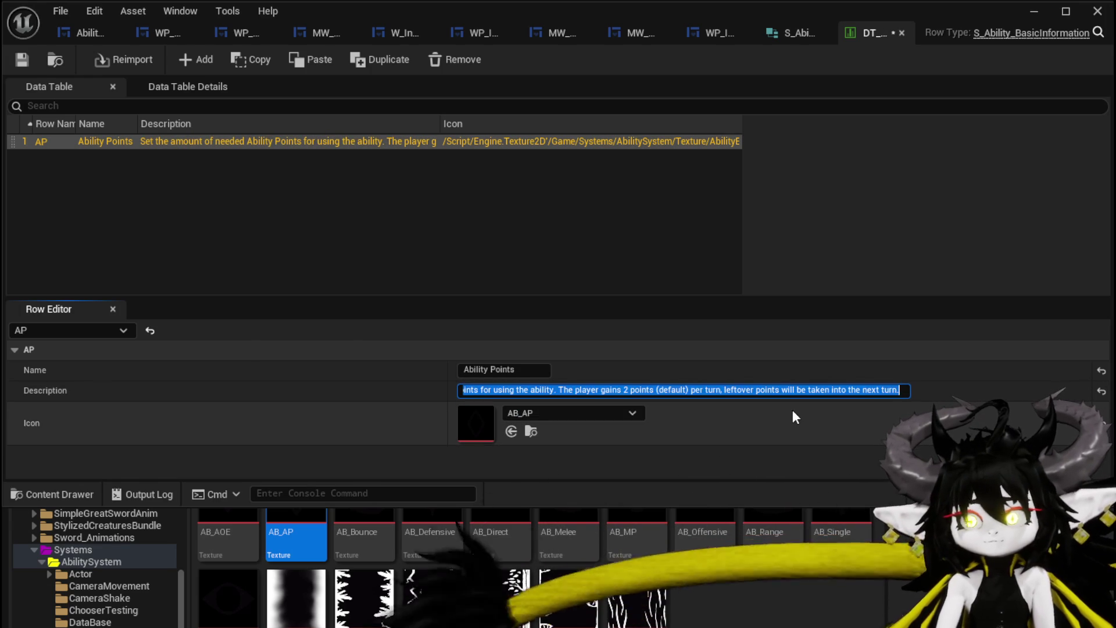
{"action": "left_click_drag", "start_coordinate": [702, 390], "coordinate": [256, 381]}
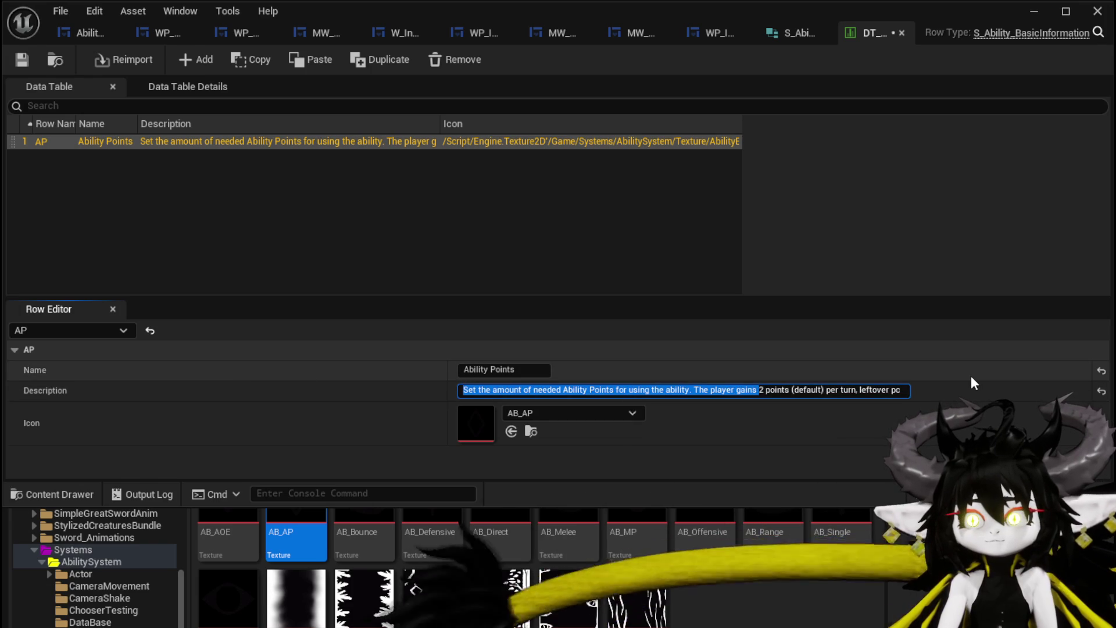
{"action": "left_click_drag", "start_coordinate": [797, 390], "coordinate": [1057, 403]}
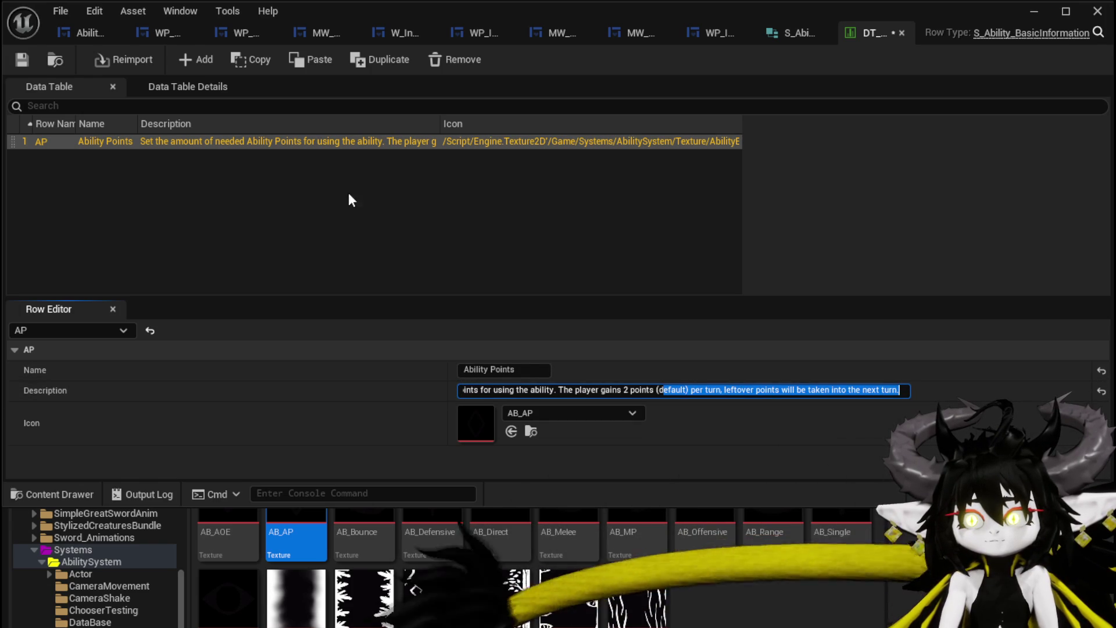
{"action": "left_click", "coordinate": [324, 276]}
{"action": "key", "text": "ctrl+s"}
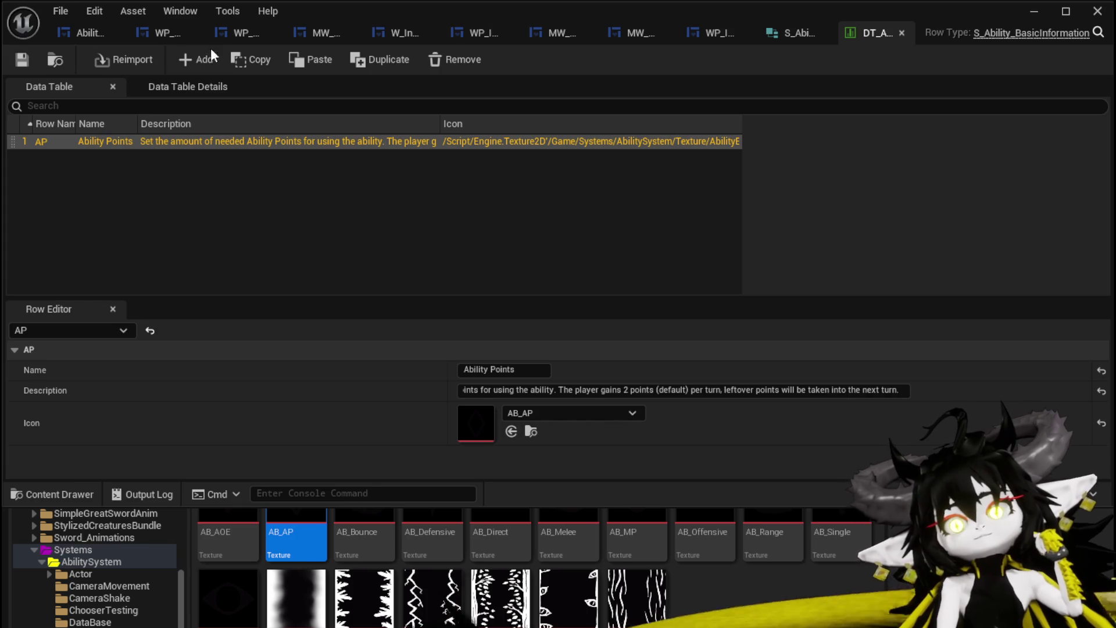
{"action": "left_click", "coordinate": [203, 61]}
- Name the new row MP and save the data table
{"action": "double_click", "coordinate": [45, 159]}
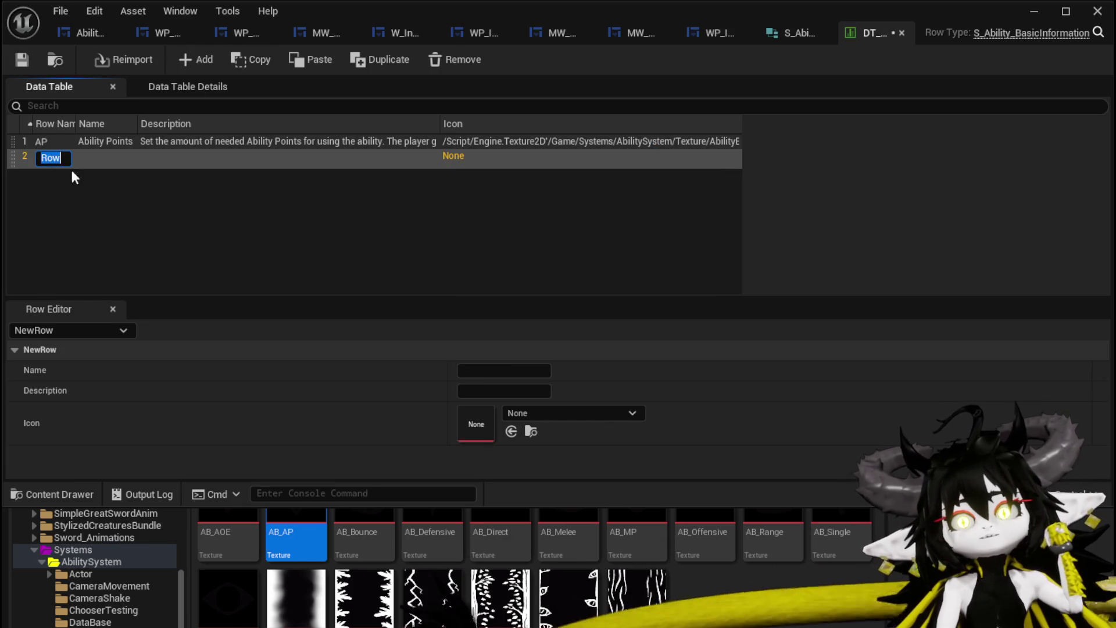
{"action": "type", "text": "MP"}
{"action": "key", "text": "Return"}
{"action": "left_click", "coordinate": [22, 59]}
- Give the MP row the display name Mana Points
{"action": "left_click", "coordinate": [478, 370]}
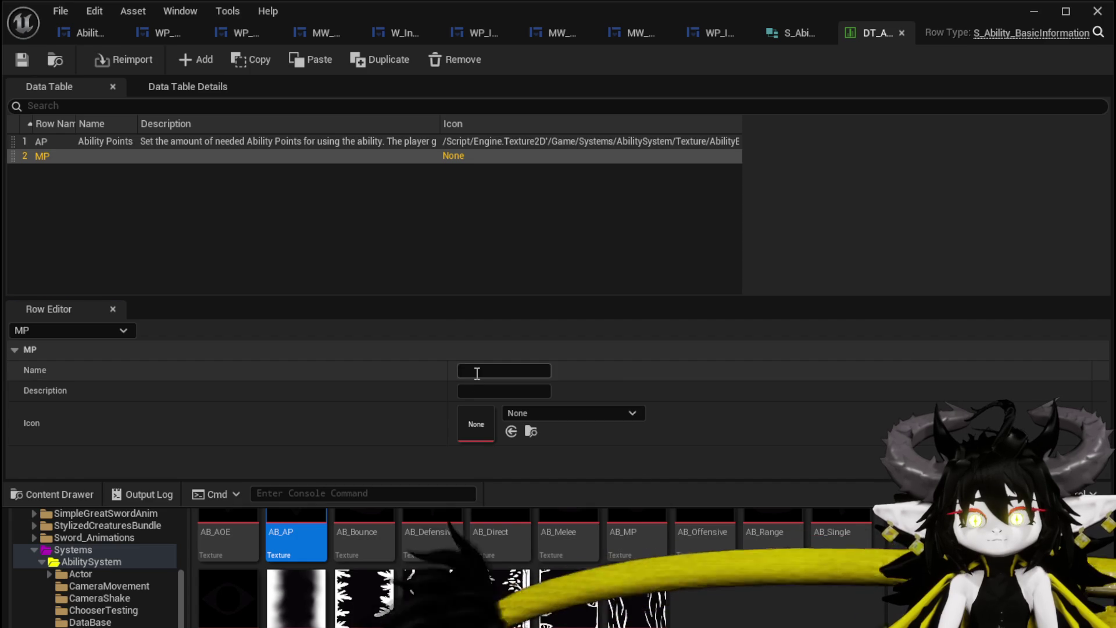
{"action": "type", "text": "Mana Points"}
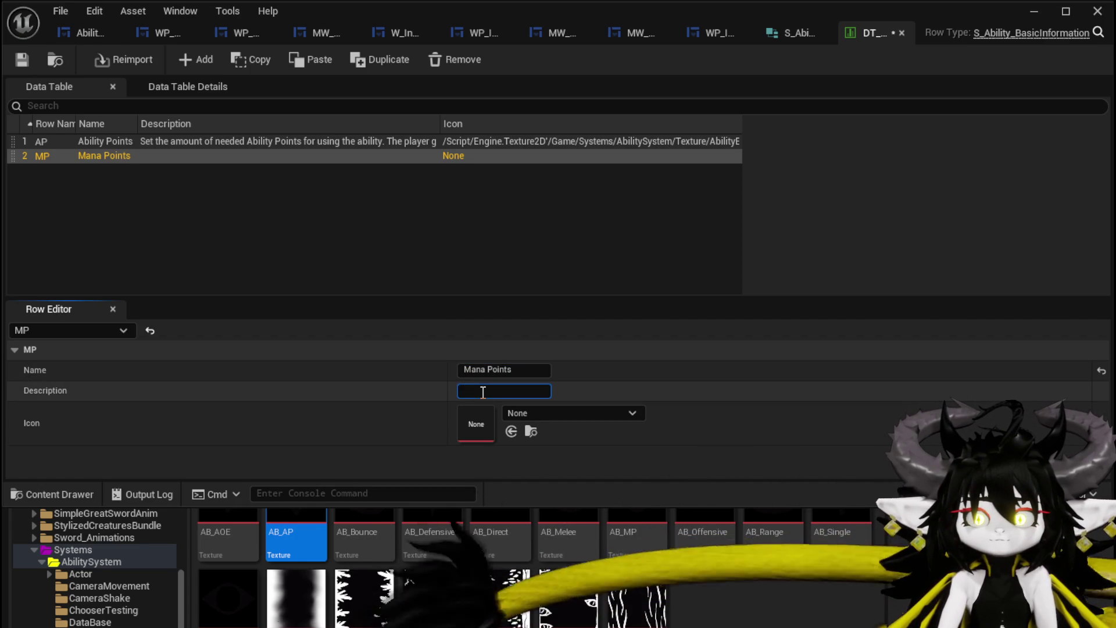
{"action": "type", "text": "Set th"}
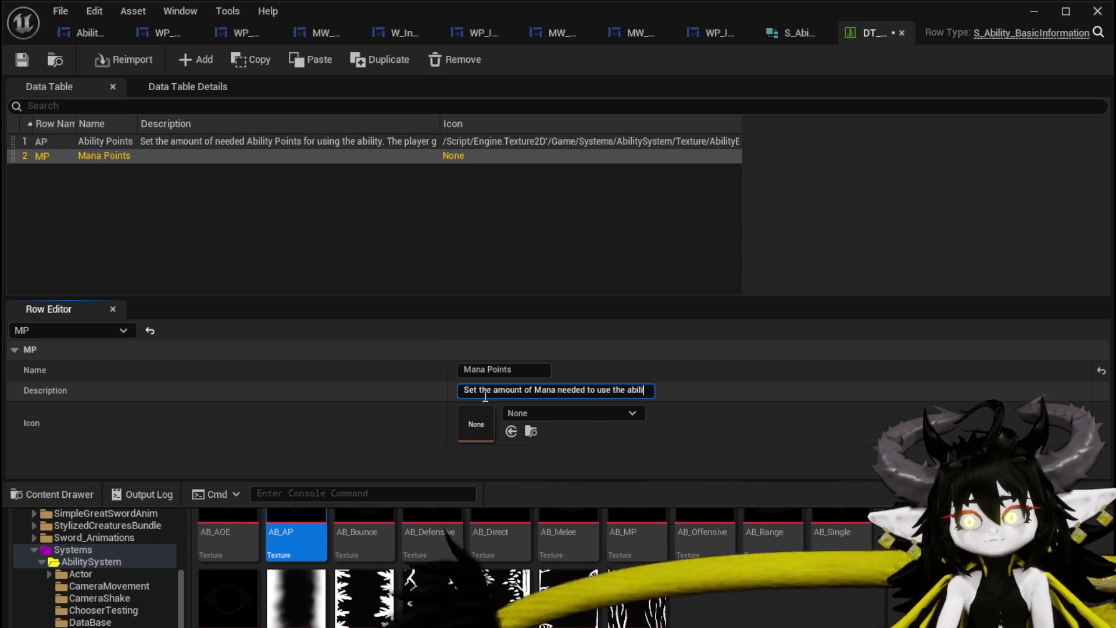
{"action": "left_click", "coordinate": [233, 169]}
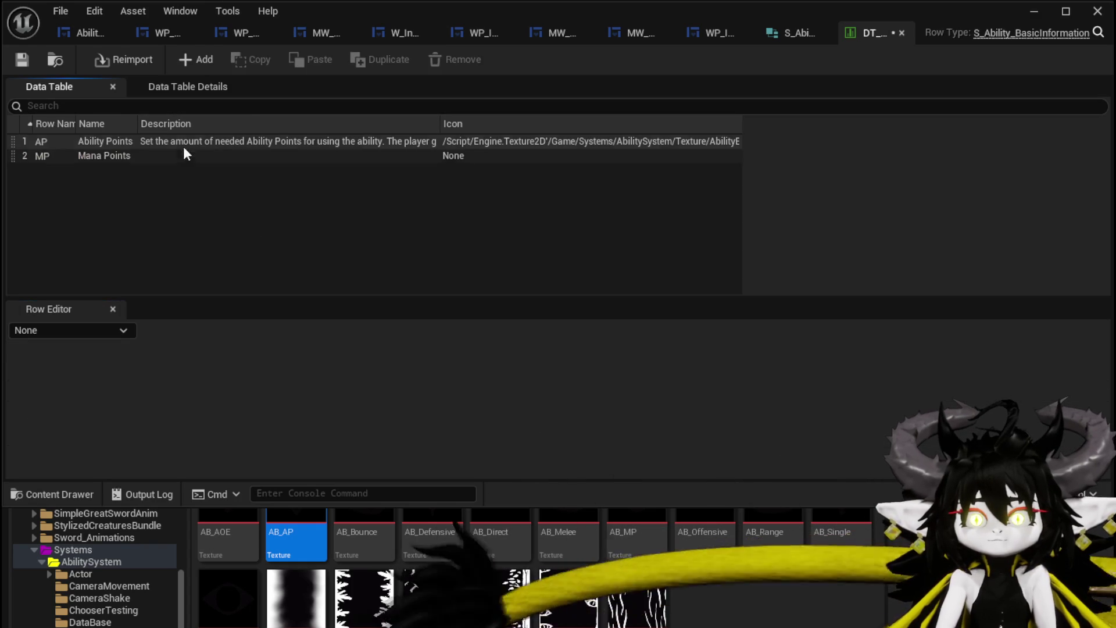
{"action": "left_click", "coordinate": [134, 161]}
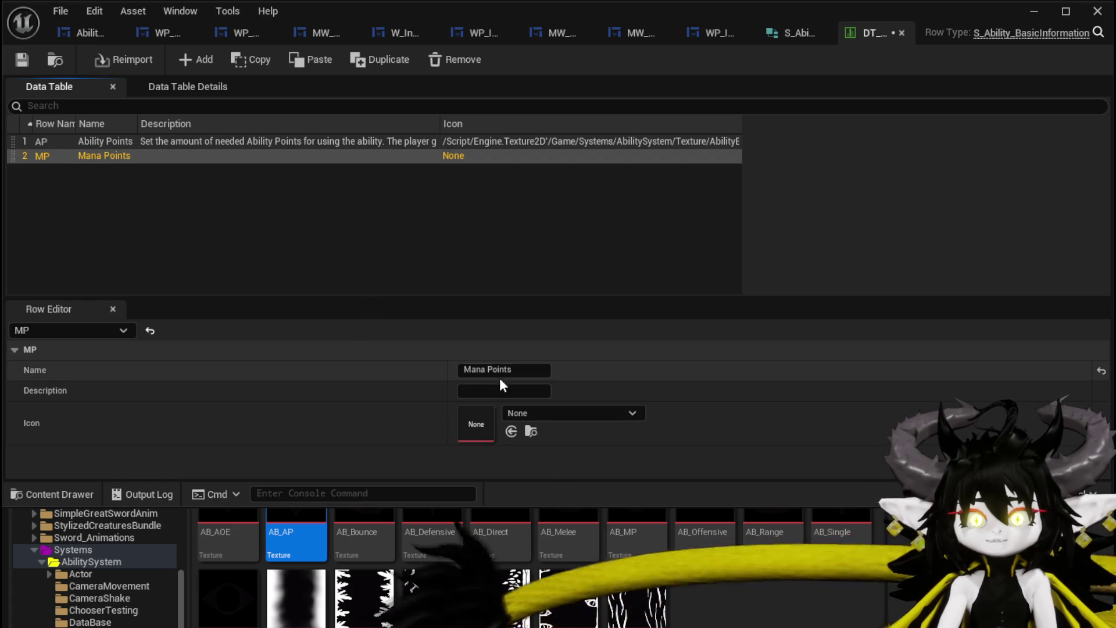
- Describe MP as 'Set the amount of mana needed to use the ability.' and save
{"action": "left_click", "coordinate": [482, 391]}
{"action": "type", "text": "t"}
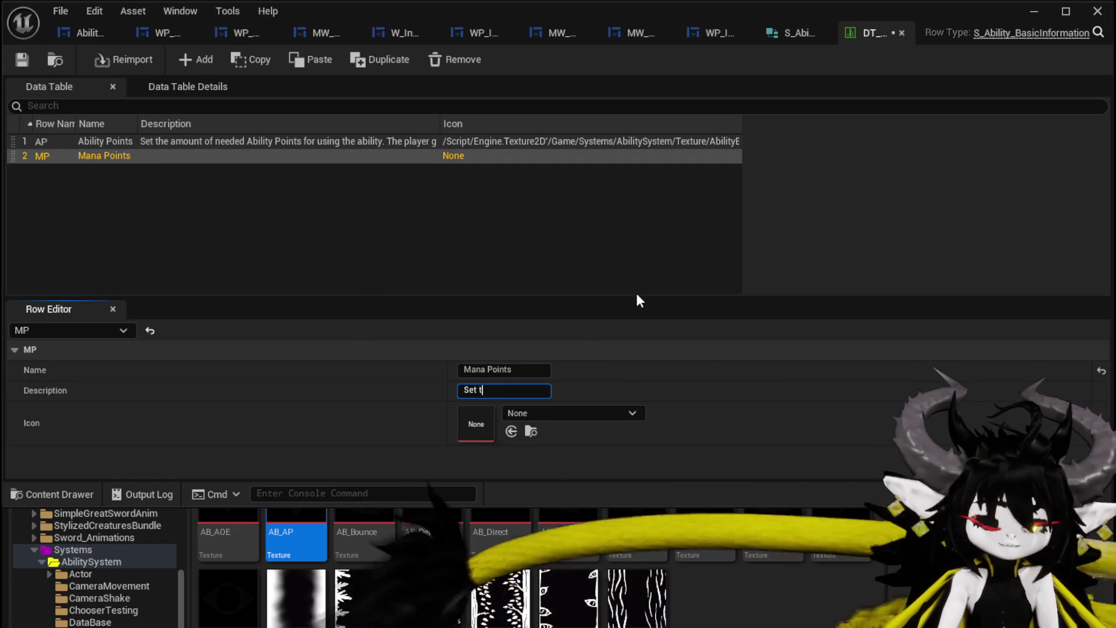
{"action": "type", "text": "he amount of M"}
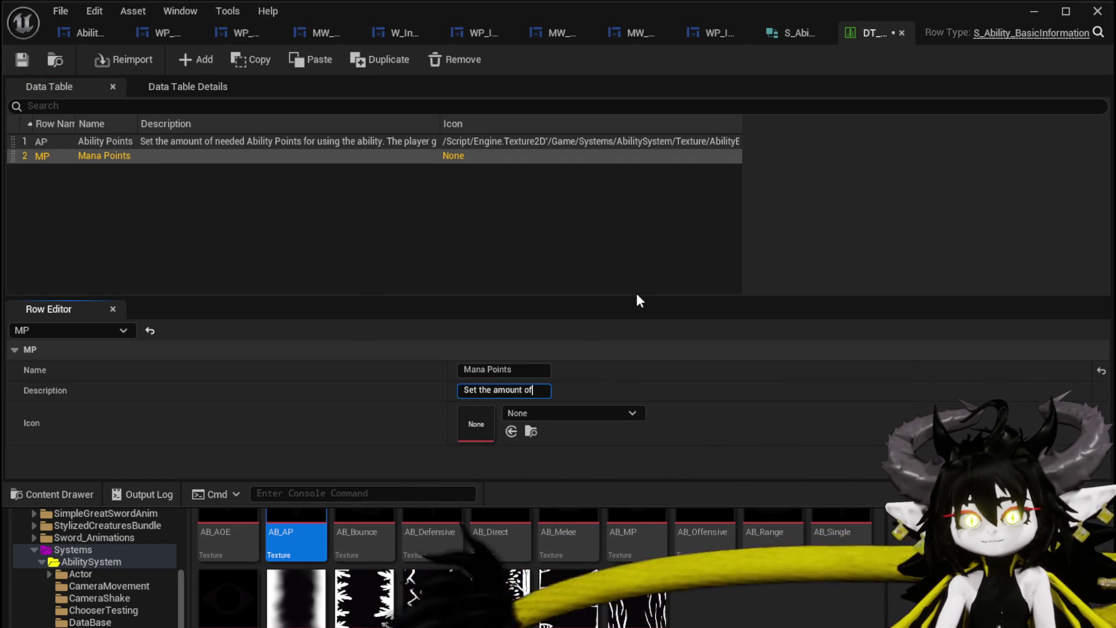
{"action": "key", "text": "BackSpace"}
{"action": "type", "text": "m"}
{"action": "type", "text": "ana need"}
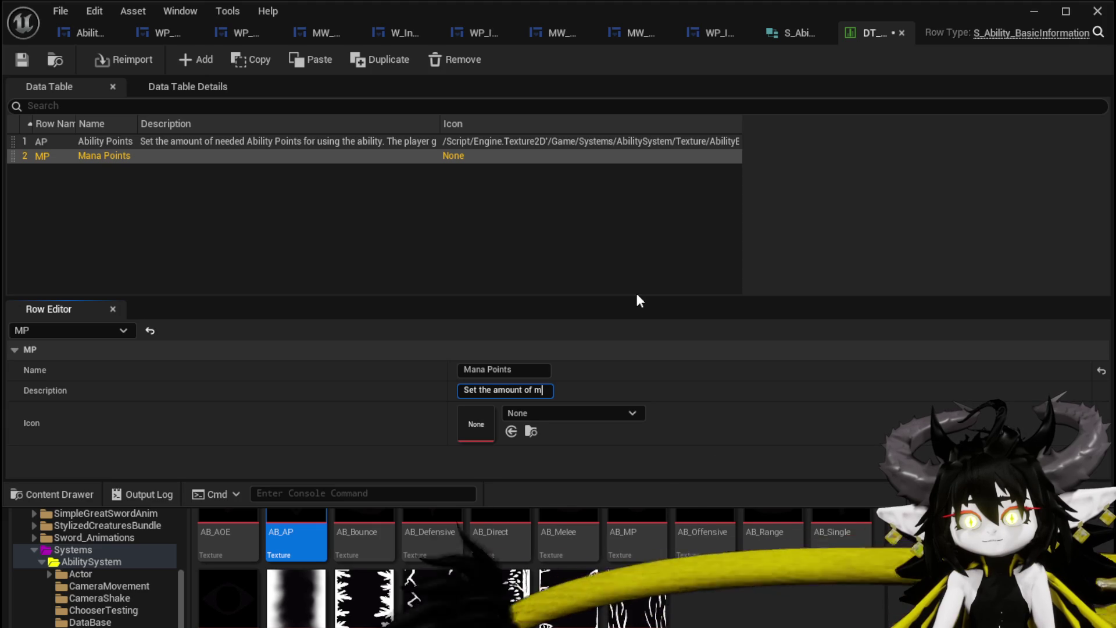
{"action": "type", "text": "ed f"}
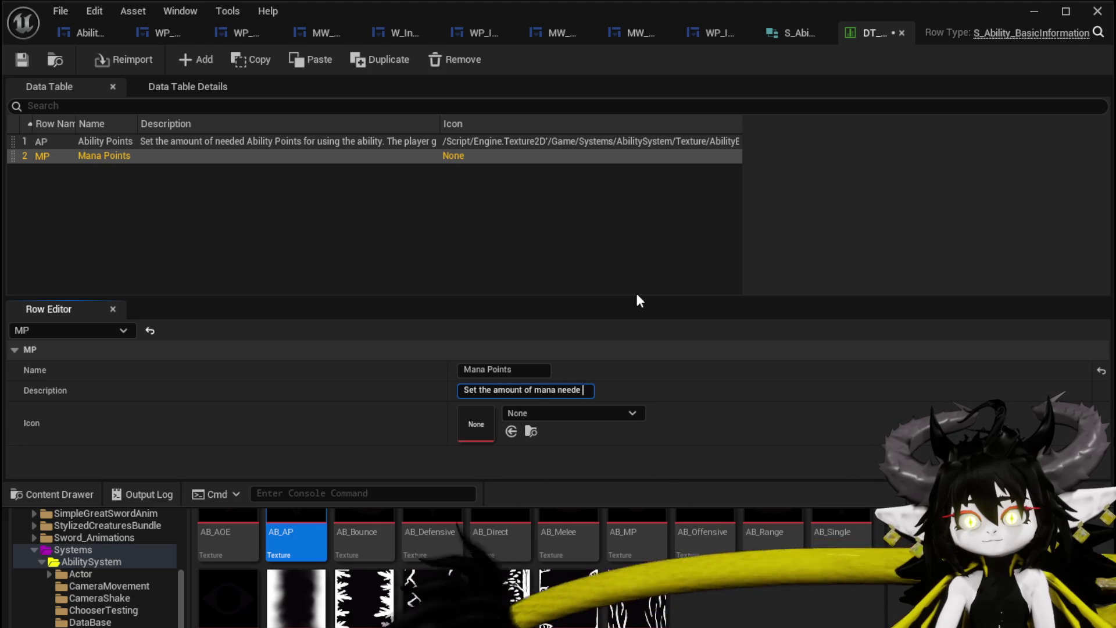
{"action": "key", "text": "BackSpace"}
{"action": "type", "text": "to use the abili"}
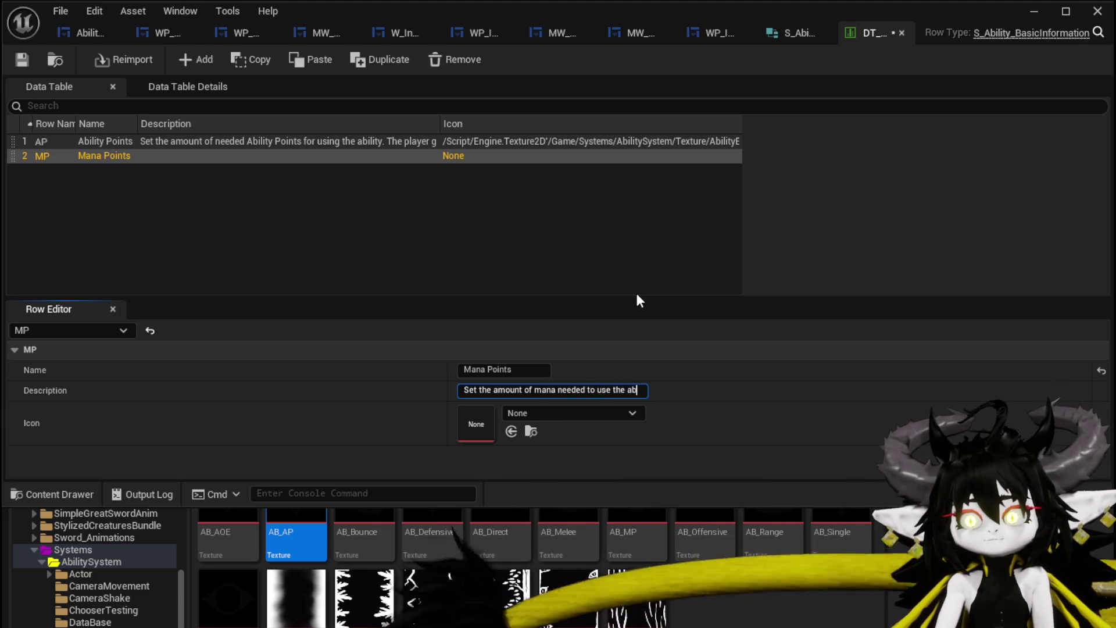
{"action": "type", "text": "ty"}
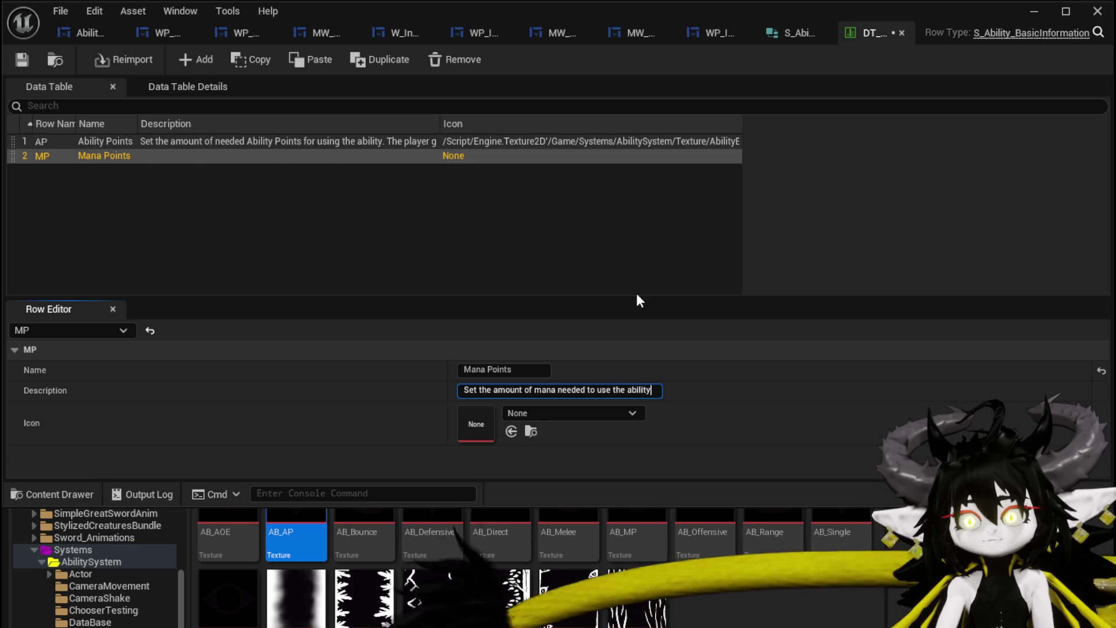
{"action": "key", "text": "Return"}
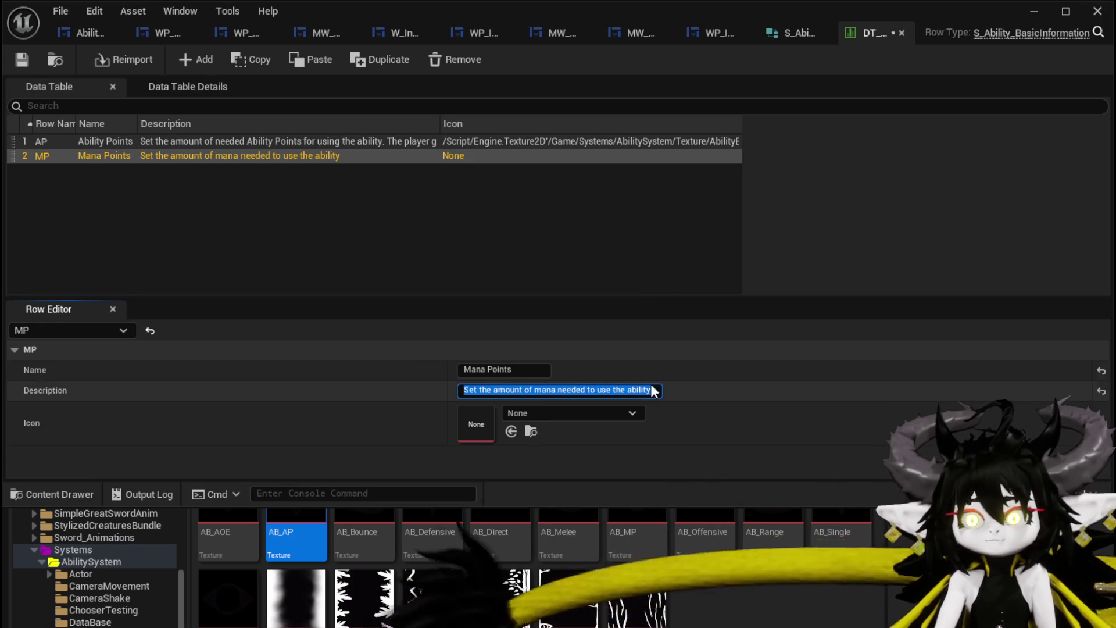
{"action": "left_click", "coordinate": [652, 390]}
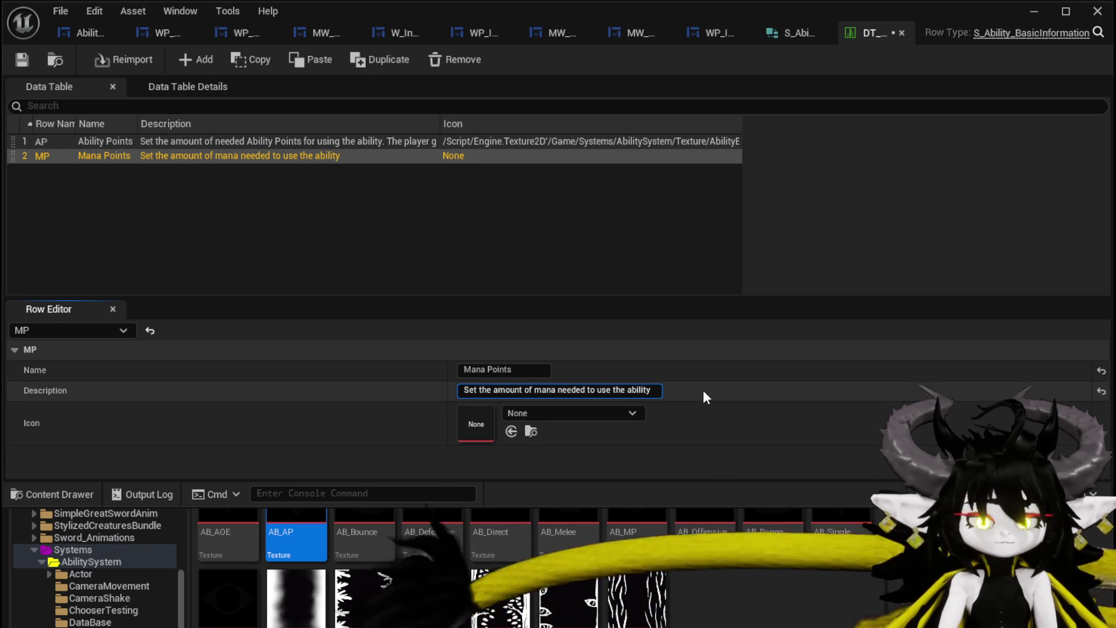
{"action": "type", "text": "."}
{"action": "key", "text": "Return"}
{"action": "left_click", "coordinate": [33, 57]}
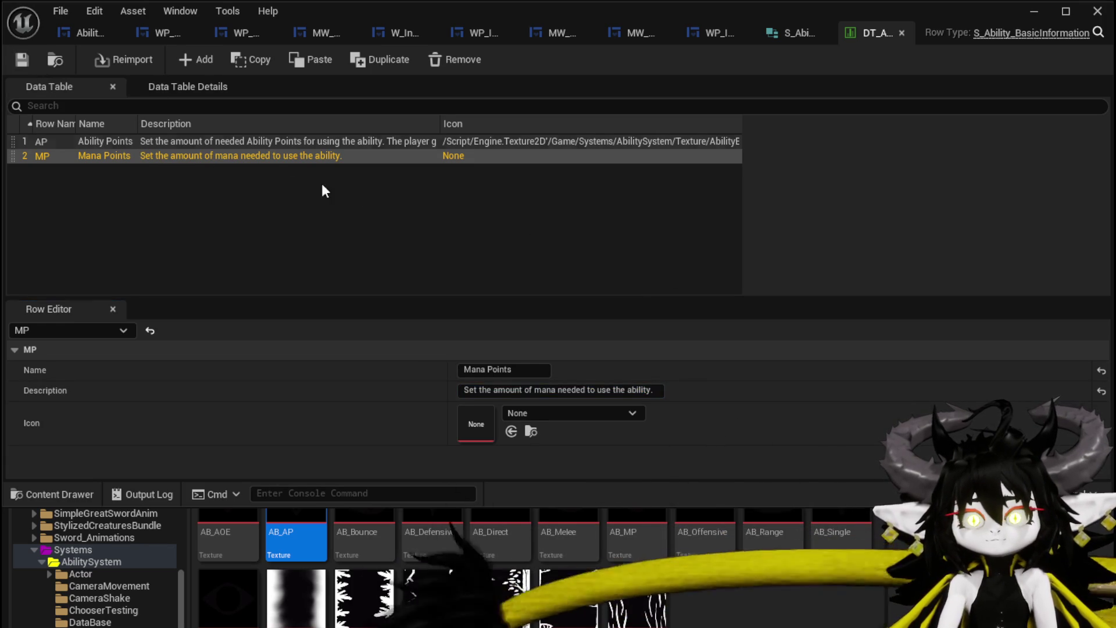
- In the AP description, drop 'needed' and lowercase it to 'ability points'
{"action": "left_click", "coordinate": [252, 142]}
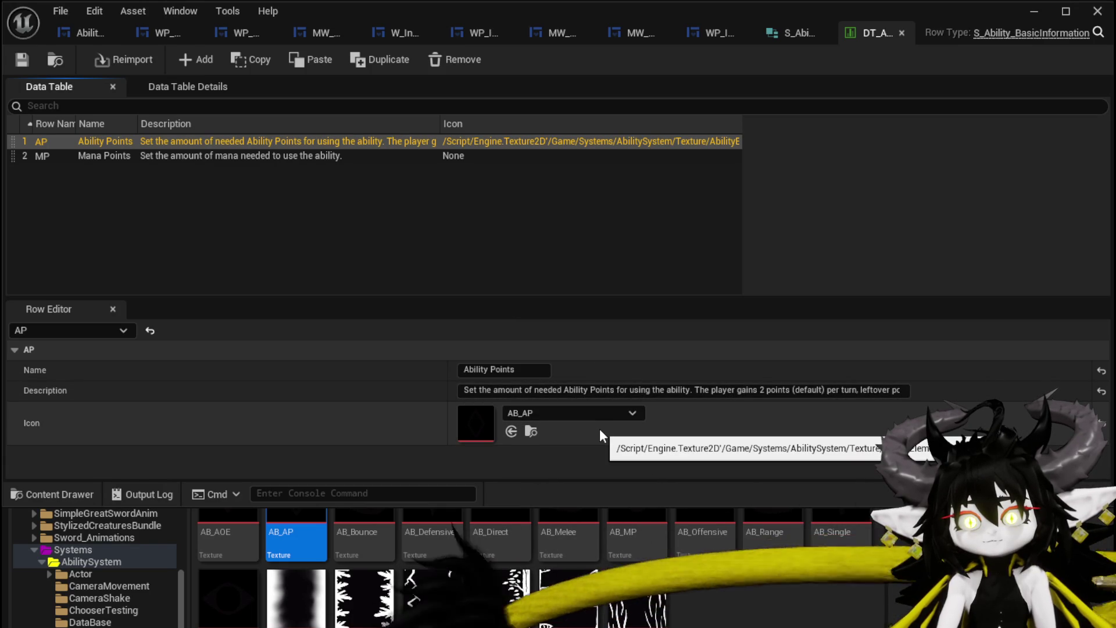
{"action": "double_click", "coordinate": [542, 390]}
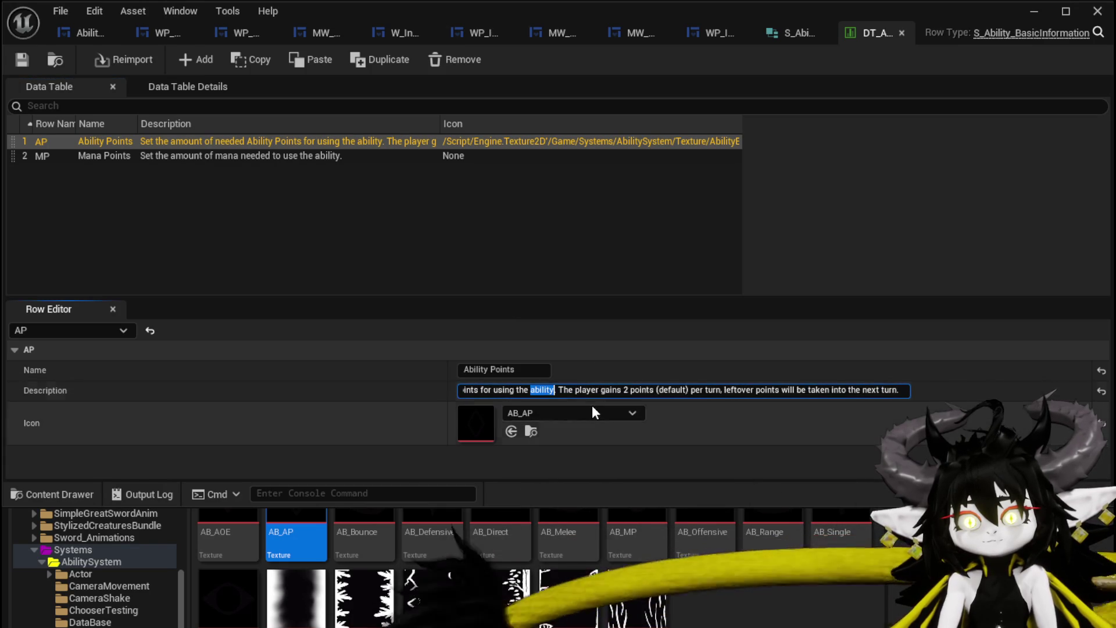
{"action": "double_click", "coordinate": [551, 390]}
{"action": "key", "text": "BackSpace"}
{"action": "key", "text": "BackSpace"}
{"action": "key", "text": "BackSpace"}
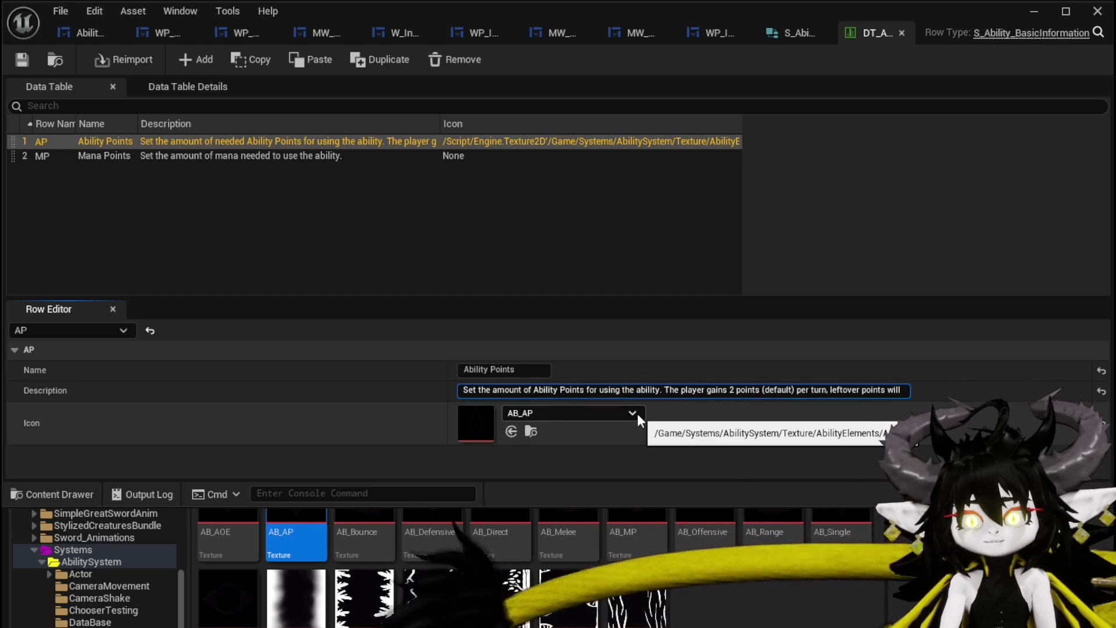
{"action": "key", "text": "BackSpace"}
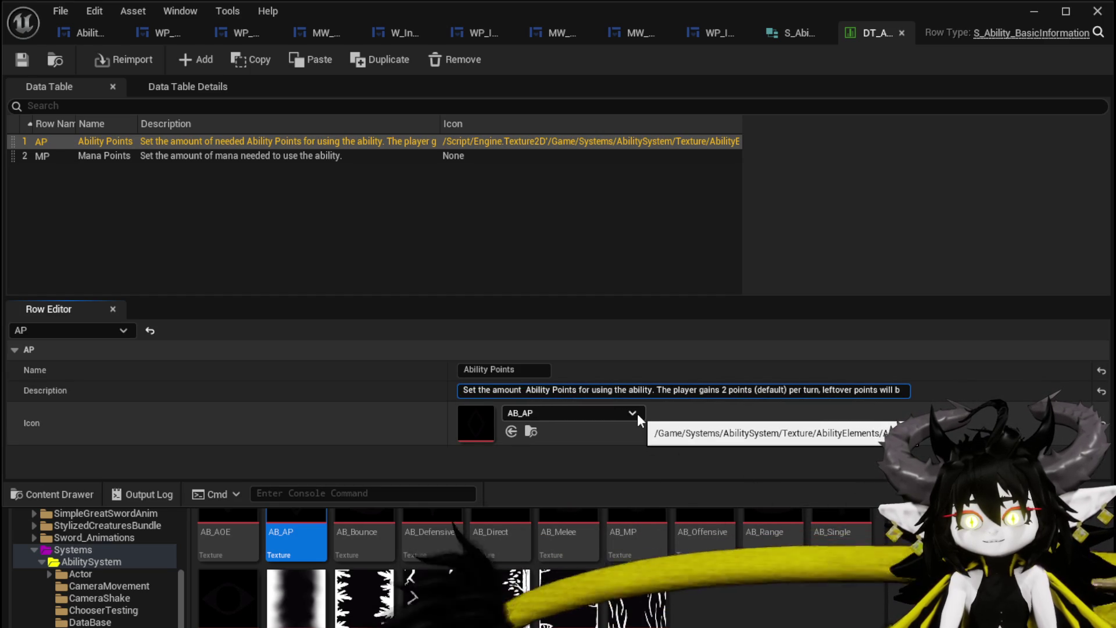
{"action": "key", "text": "Delete"}
{"action": "type", "text": "a"}
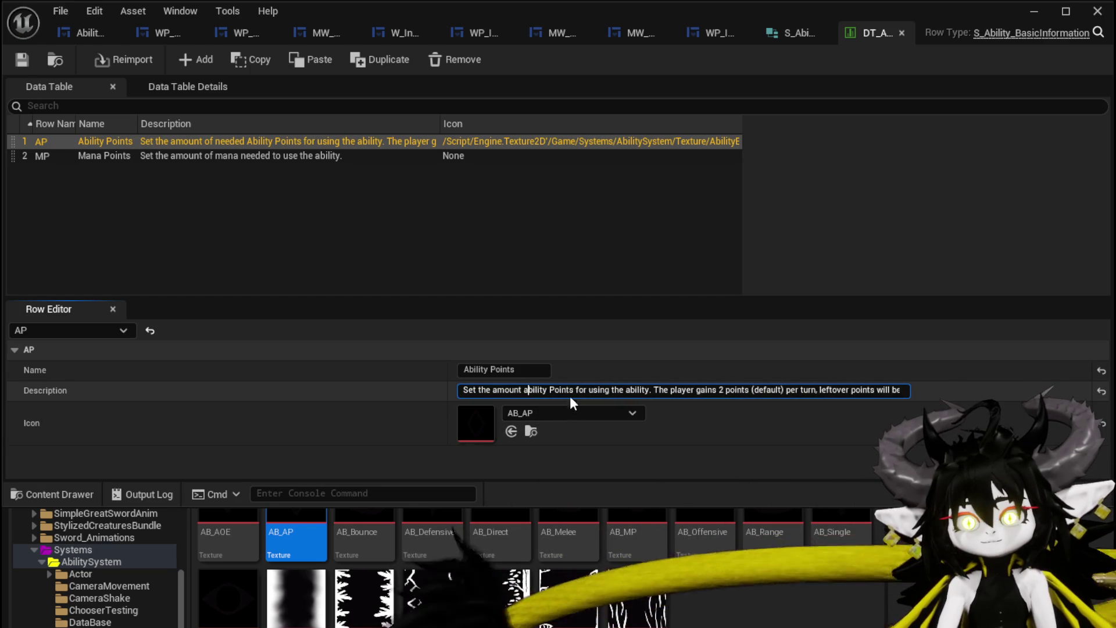
{"action": "left_click", "coordinate": [551, 390]}
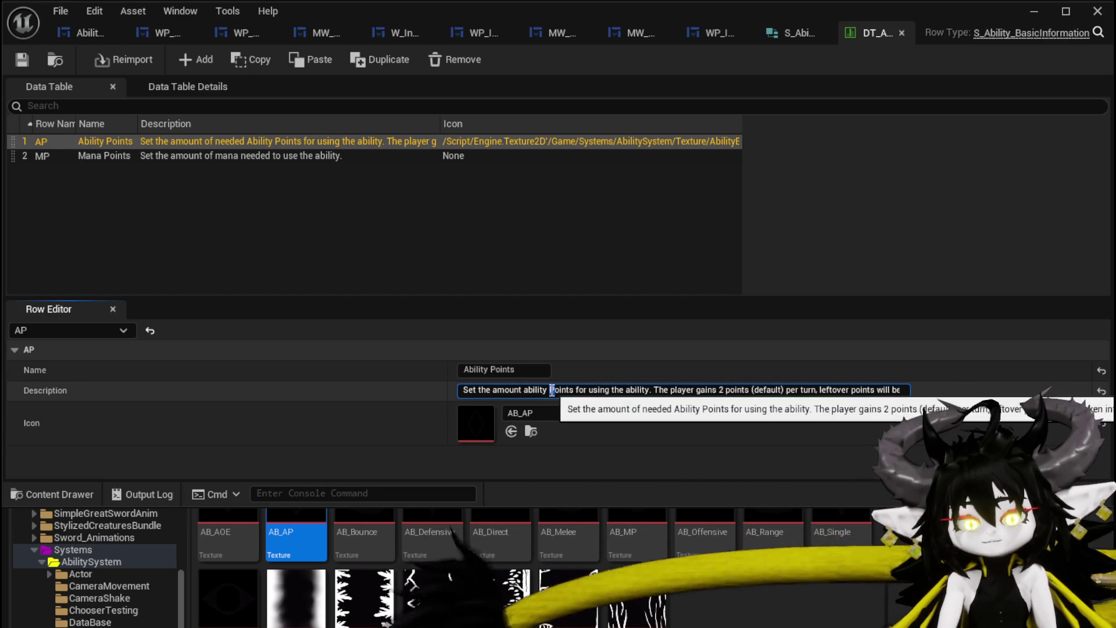
{"action": "key", "text": "Delete"}
{"action": "type", "text": "p"}
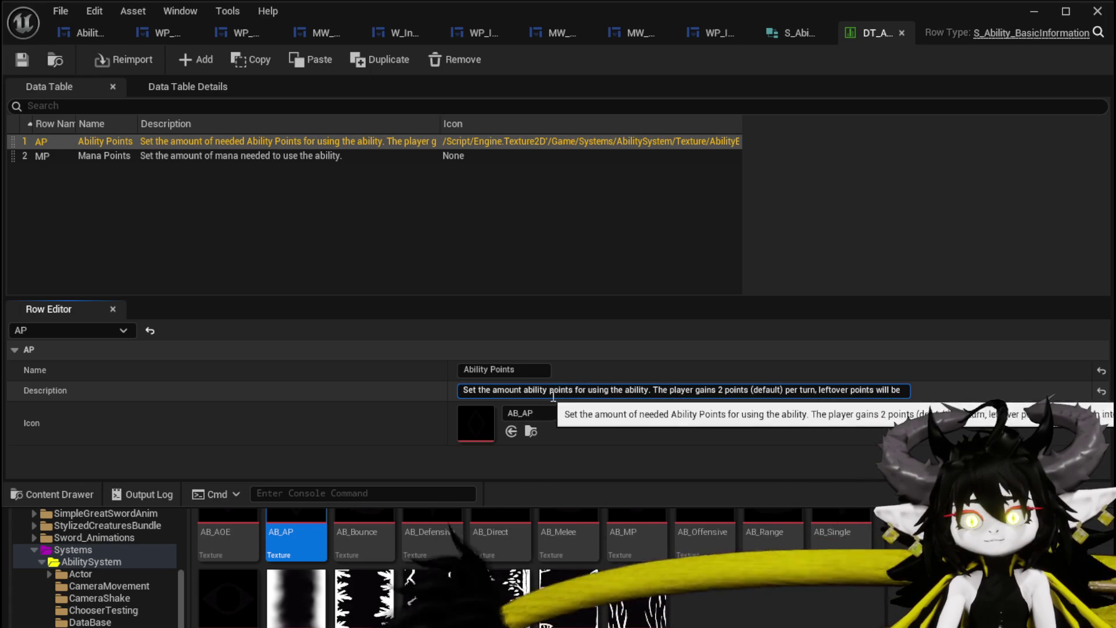
- Replace 'for using' with 'needed to use' and commit the AP description
{"action": "double_click", "coordinate": [580, 390]}
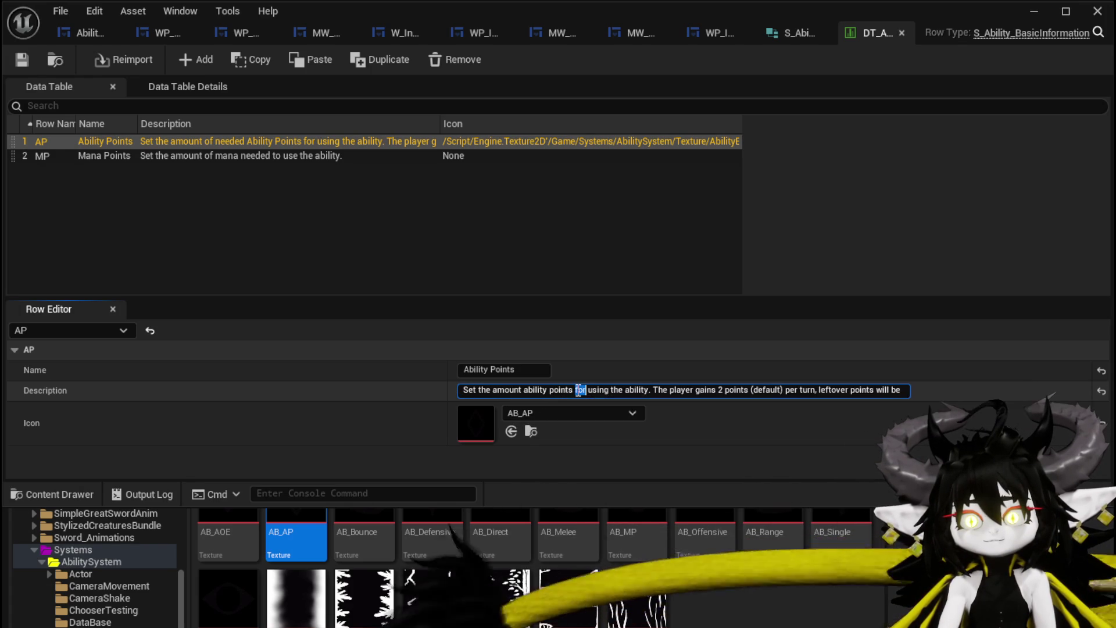
{"action": "type", "text": "needed"}
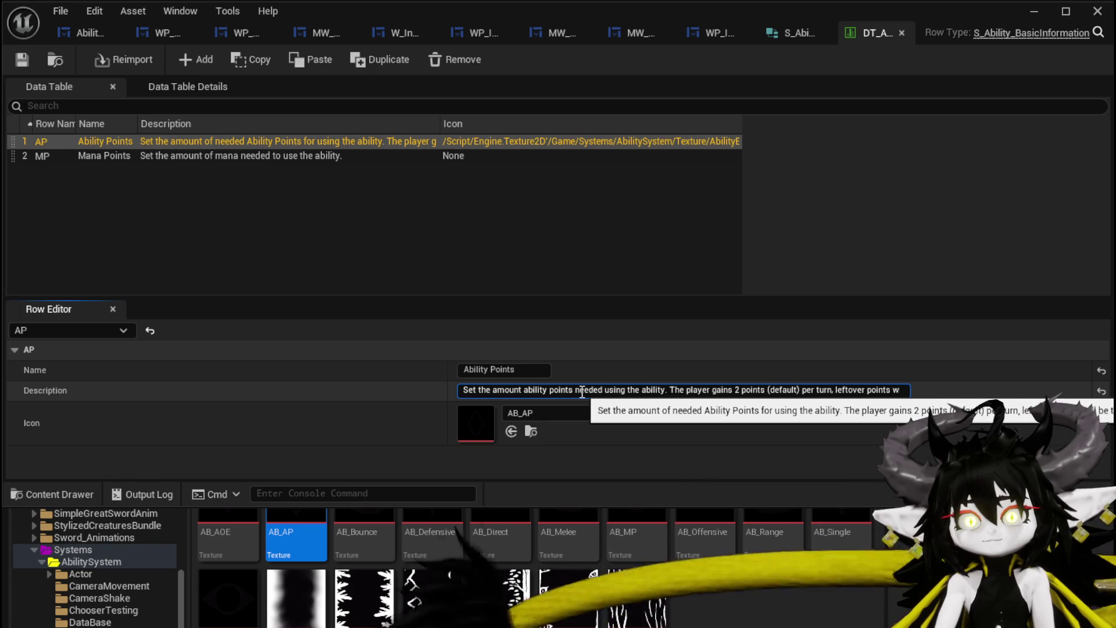
{"action": "type", "text": " to use"}
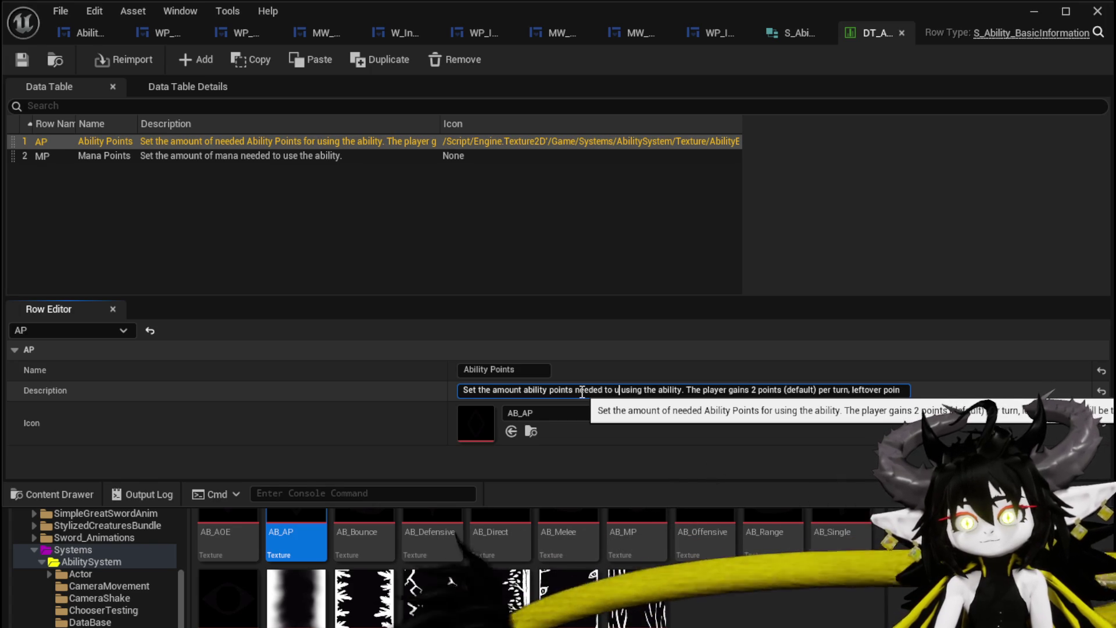
{"action": "key", "text": "Delete"}
{"action": "key", "text": "Delete"}
{"action": "key", "text": "Delete"}
{"action": "key", "text": "Return"}
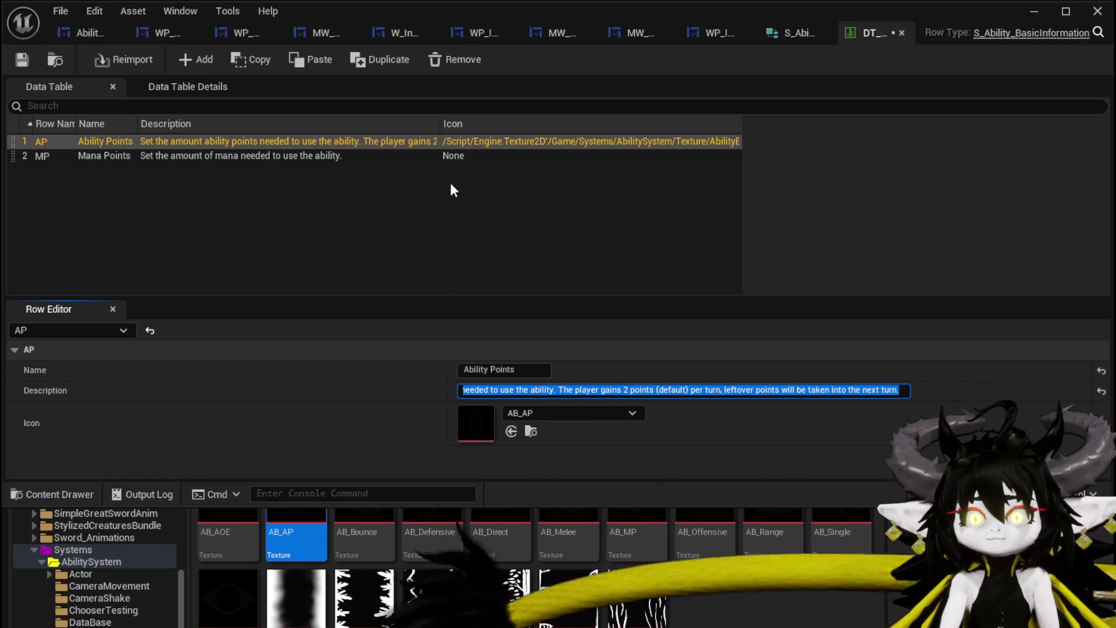
{"action": "left_click", "coordinate": [261, 156]}
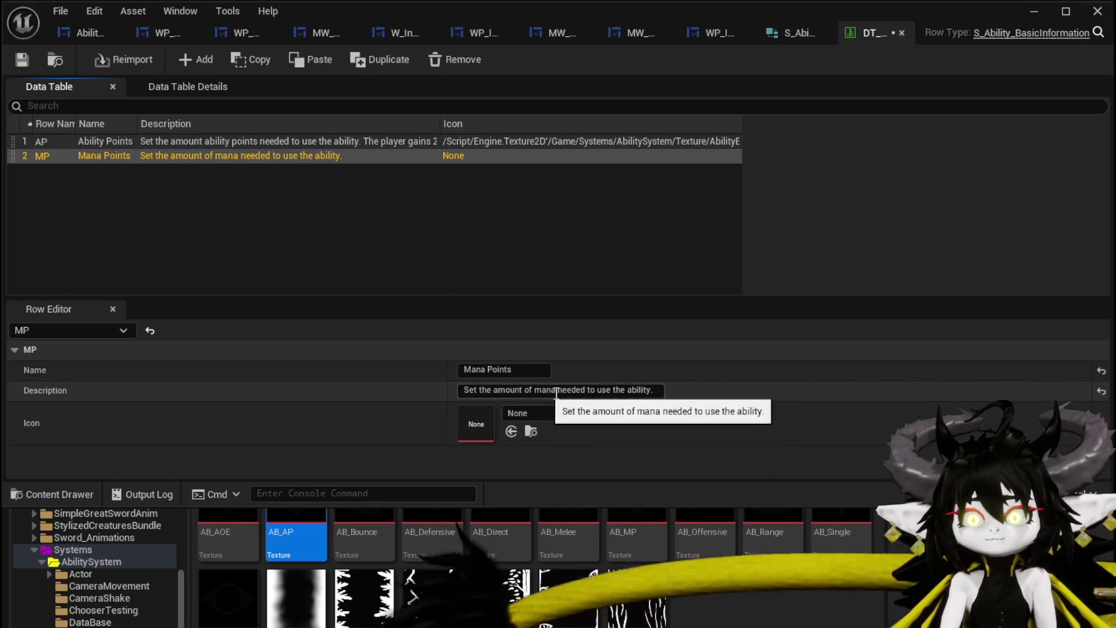
- Change the MP description to say 'mana points' and save
{"action": "mouse_move", "coordinate": [556, 390]}
{"action": "left_mouse_down"}
{"action": "mouse_move", "coordinate": [464, 389]}
{"action": "mouse_move", "coordinate": [534, 390]}
{"action": "left_mouse_up"}
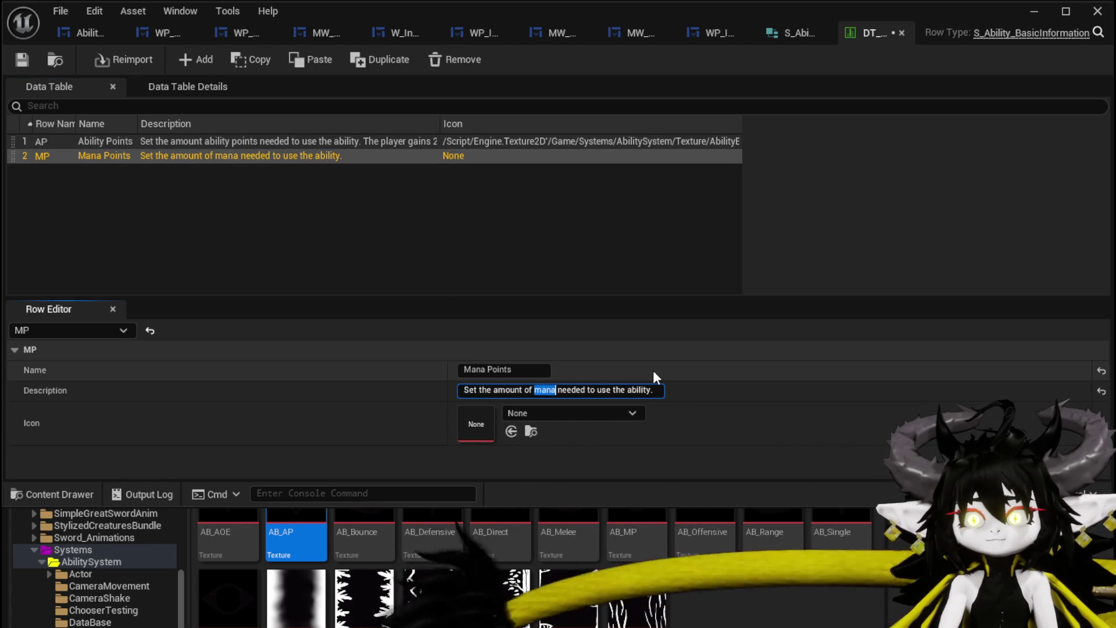
{"action": "key", "text": "Right"}
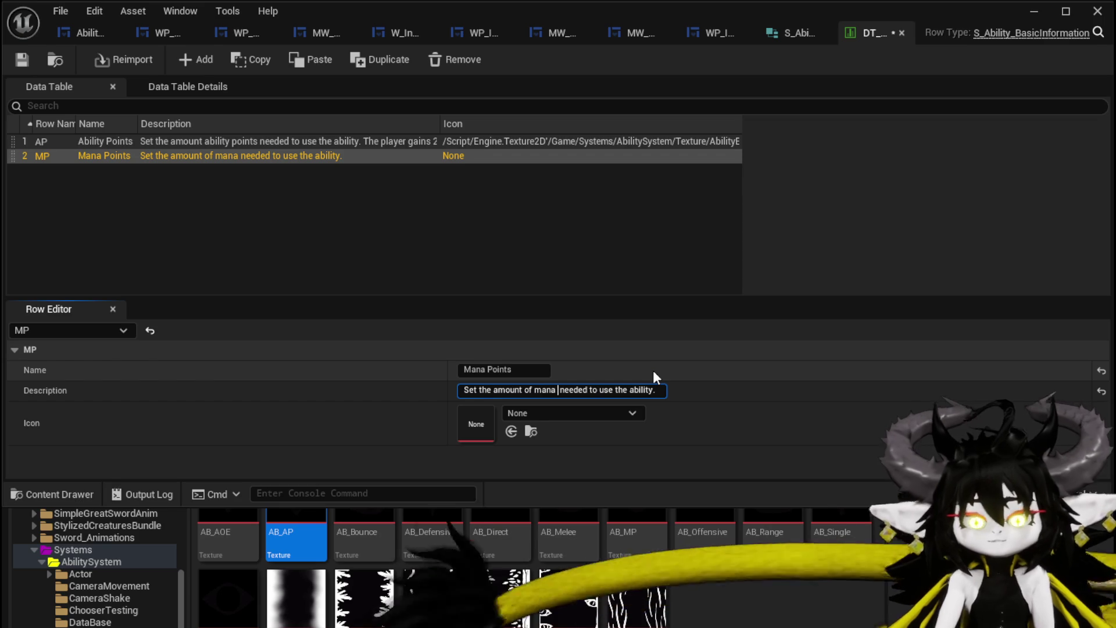
{"action": "type", "text": "points"}
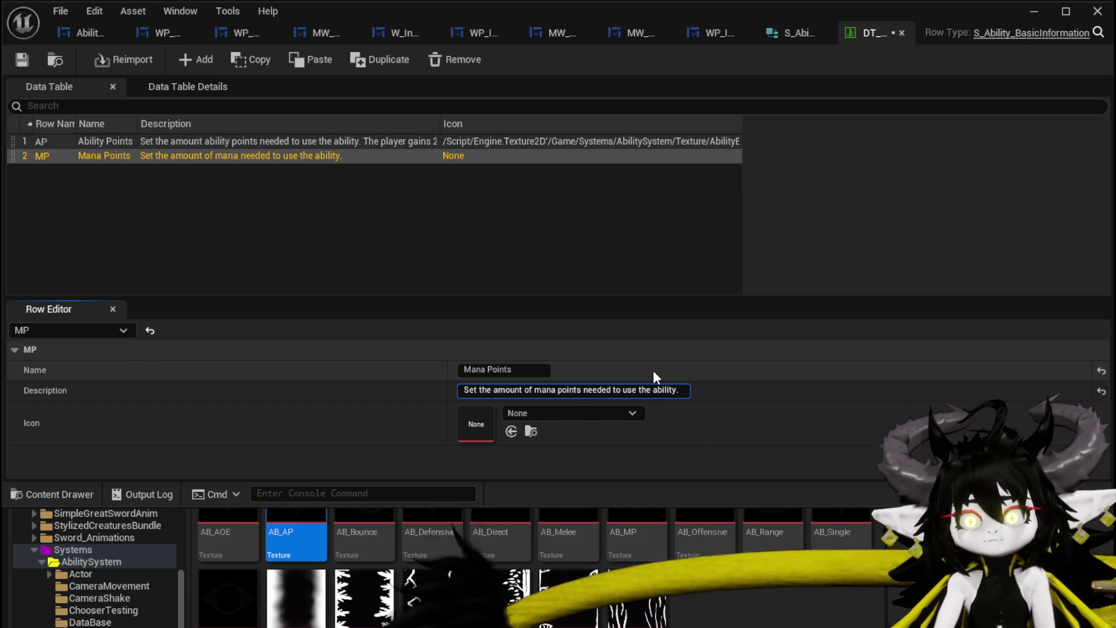
{"action": "key", "text": "Return"}
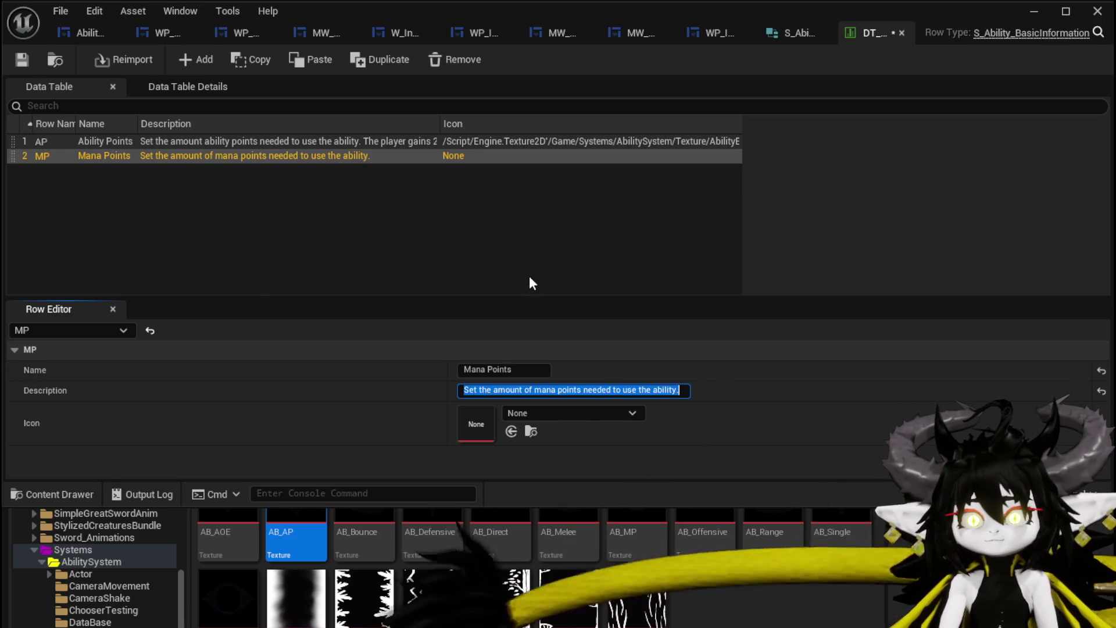
{"action": "left_click", "coordinate": [18, 60]}
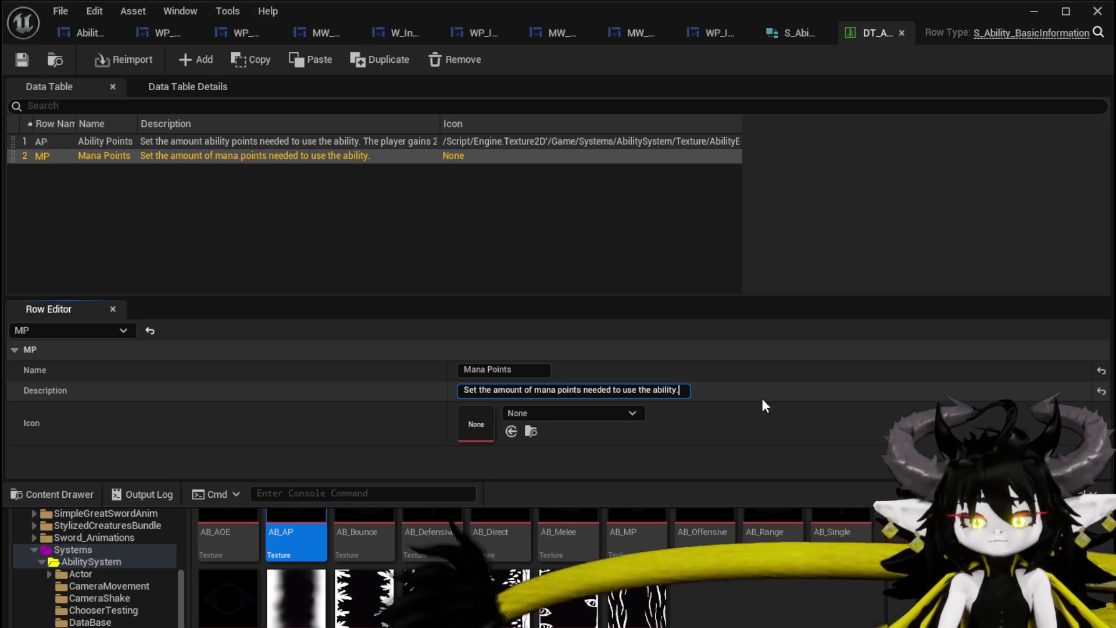
- Append 'Mana can only be regained with consumables or resting', save, and assign icon AB_MP
{"action": "type", "text": "Mana can o"}
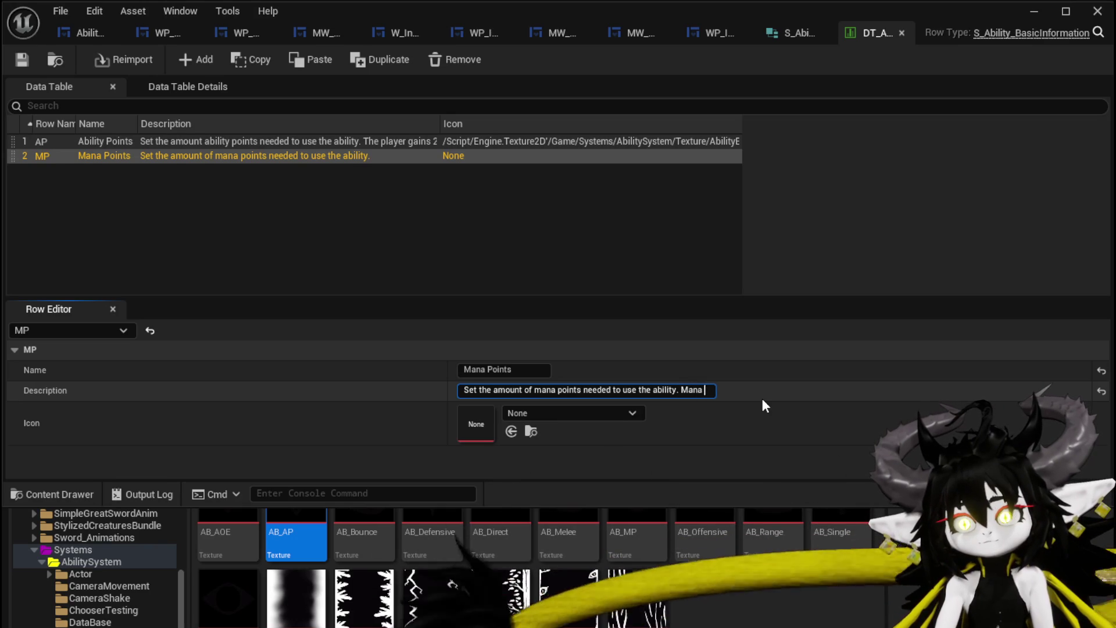
{"action": "type", "text": "nly be regai"}
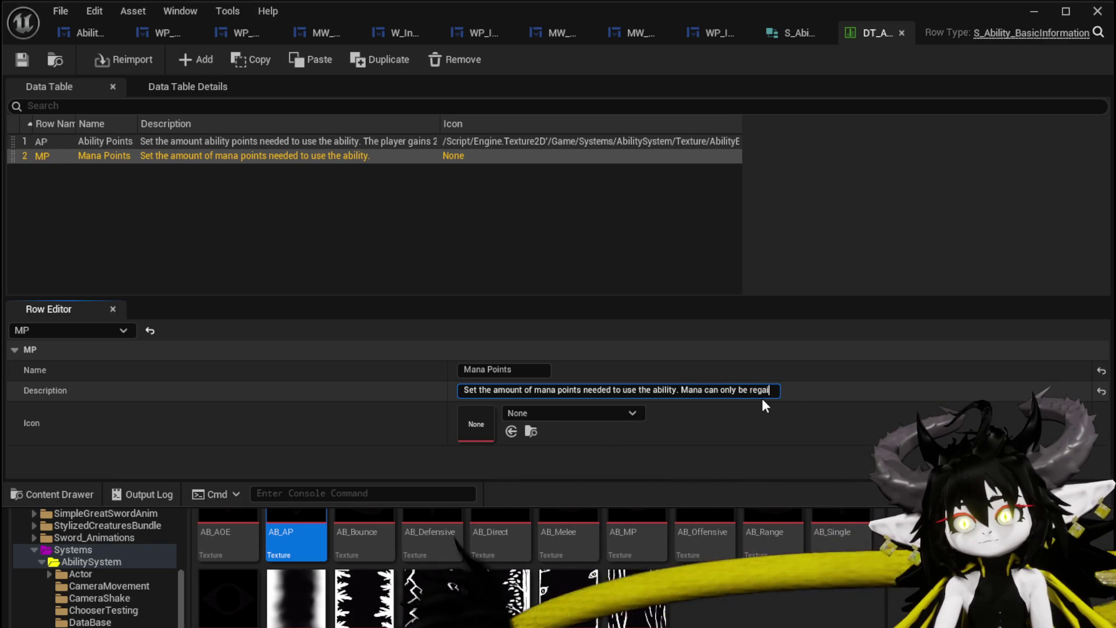
{"action": "type", "text": "ned b"}
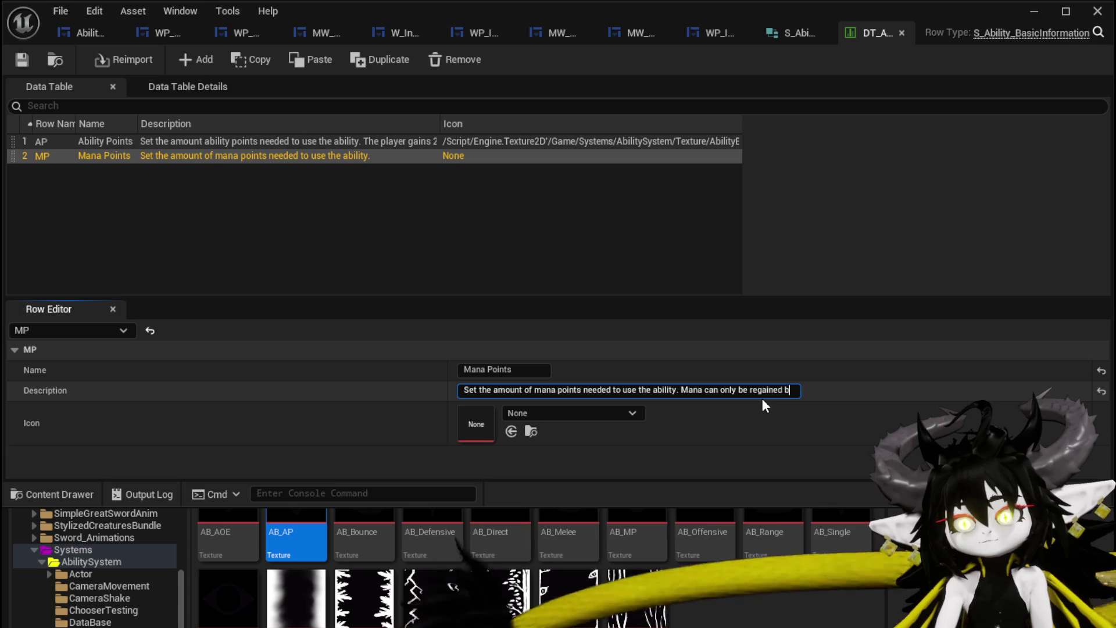
{"action": "key", "text": "BackSpace"}
{"action": "type", "text": "with "}
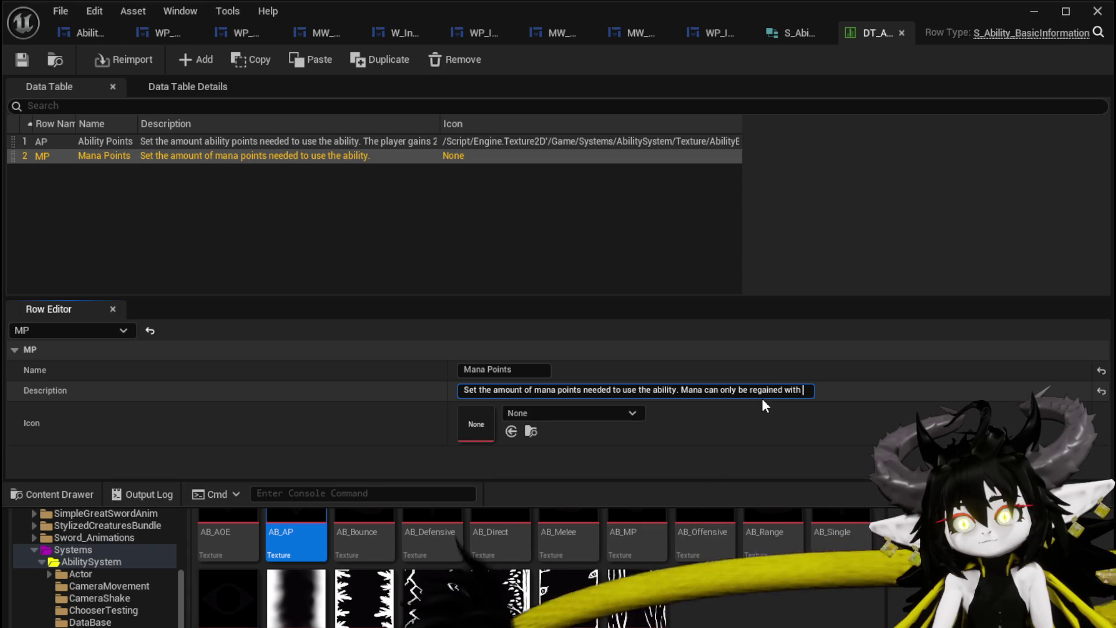
{"action": "type", "text": "consumab"}
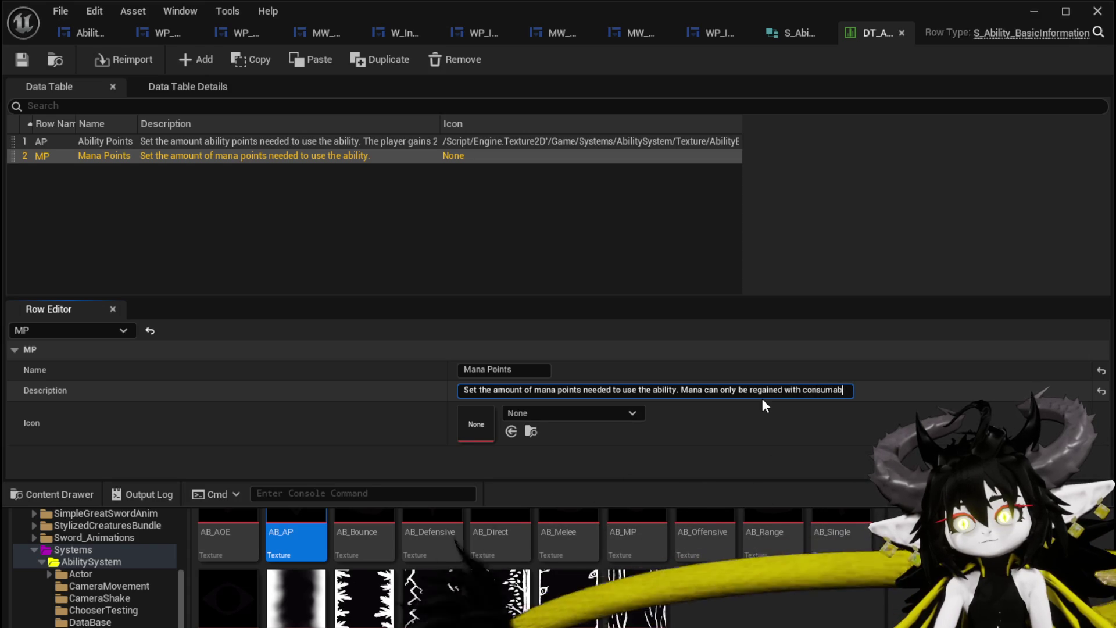
{"action": "type", "text": "les or resting."}
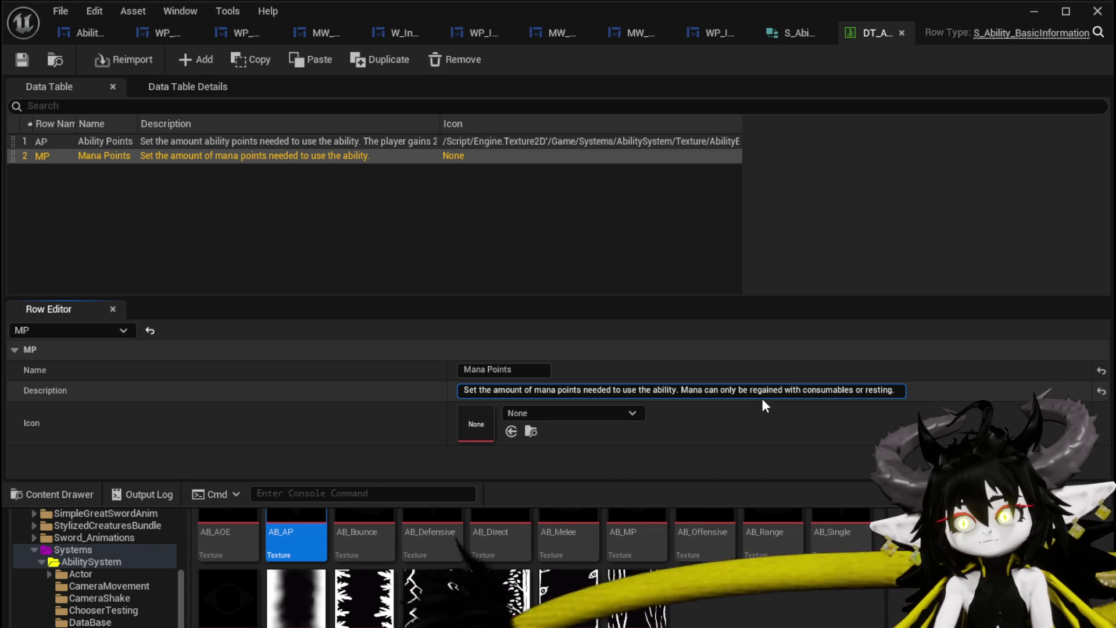
{"action": "key", "text": "Return"}
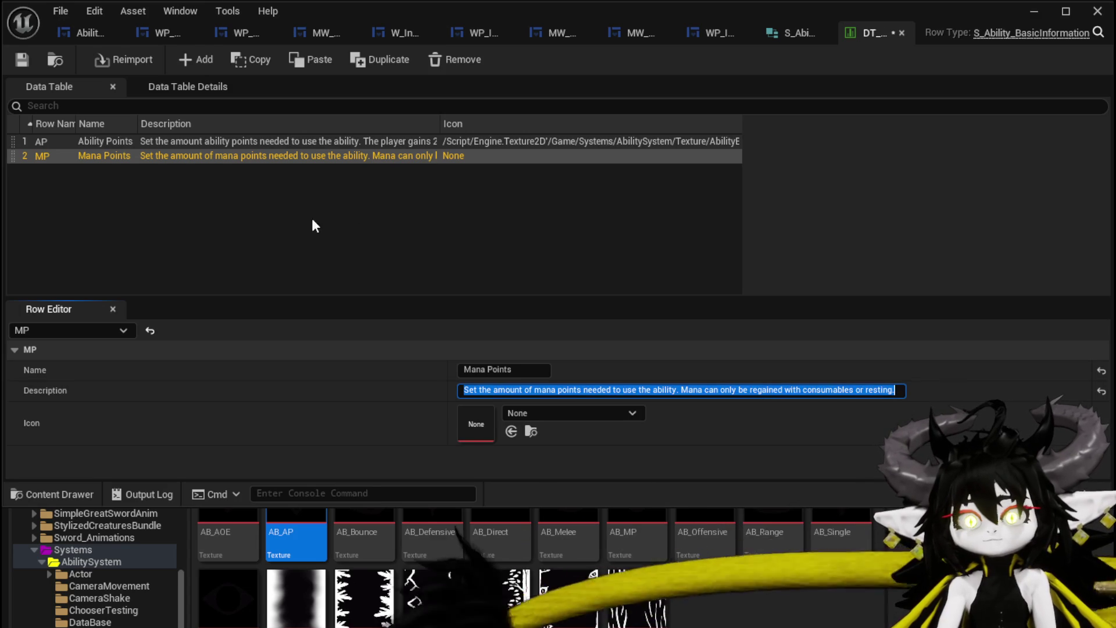
{"action": "left_click", "coordinate": [26, 62]}
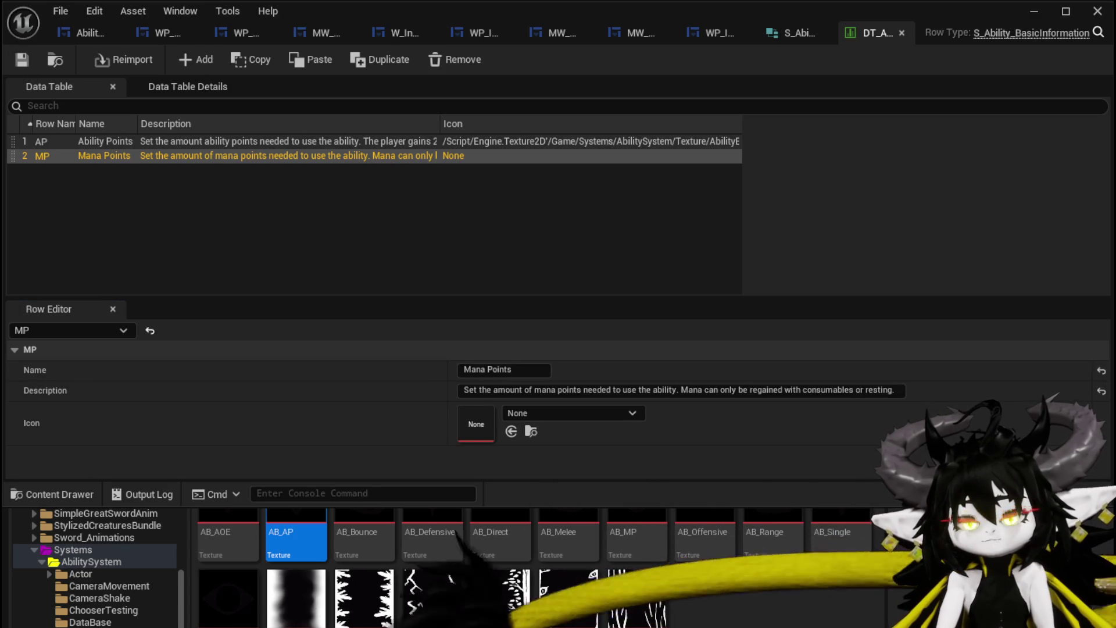
{"action": "left_click_drag", "start_coordinate": [657, 548], "coordinate": [567, 414]}
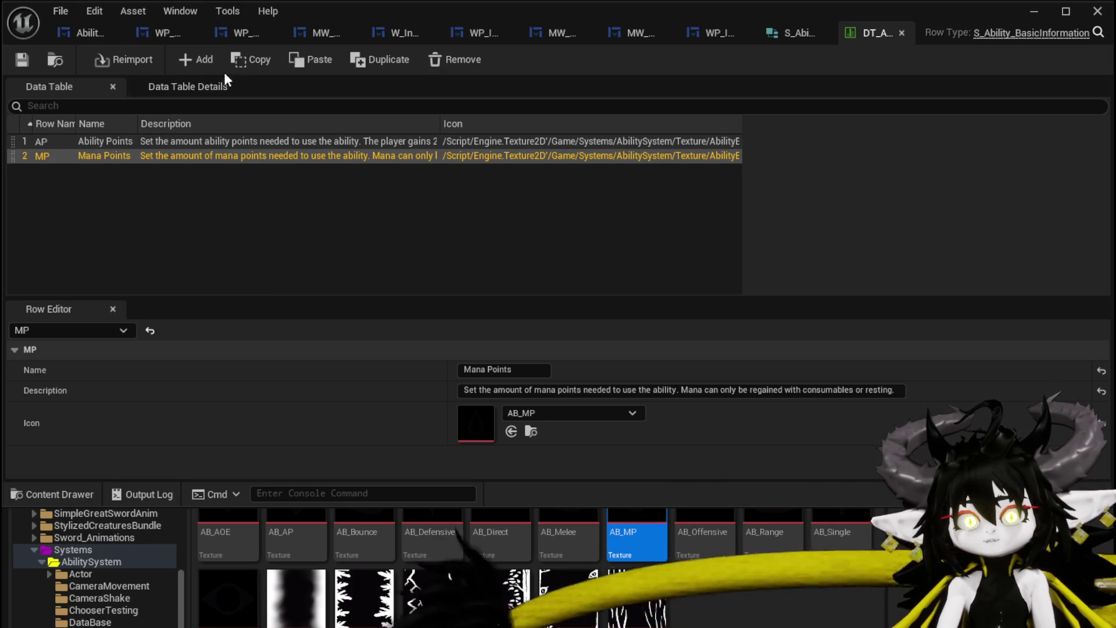
{"action": "left_click", "coordinate": [196, 59]}
- Rename the new row Targeting and give it the AB_AOE icon
{"action": "double_click", "coordinate": [47, 171]}
{"action": "type", "text": "argeting"}
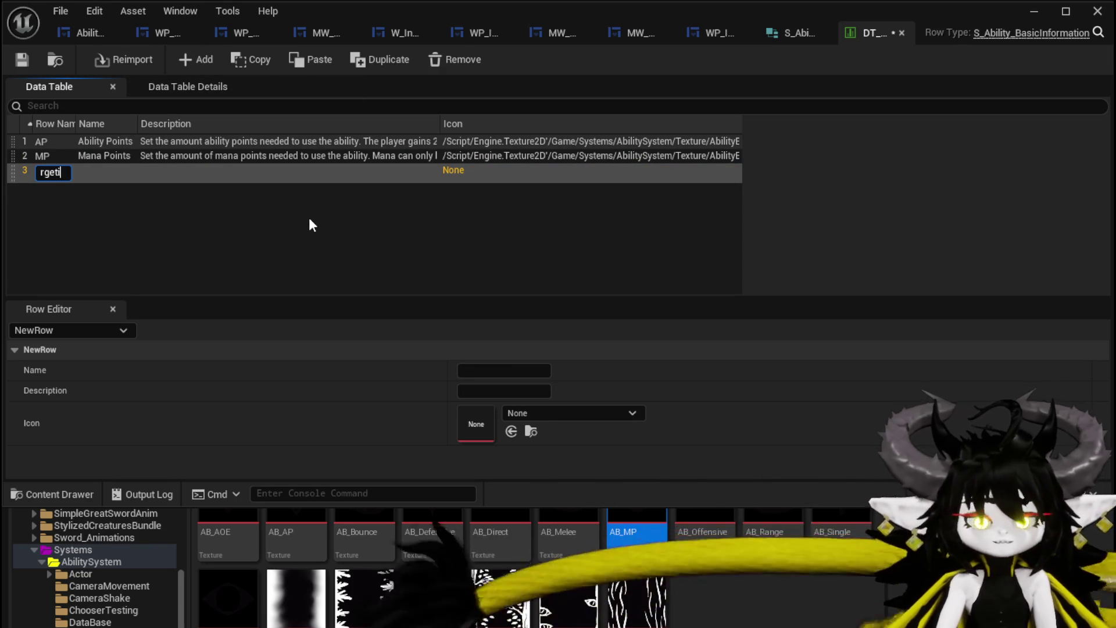
{"action": "key", "text": "Return"}
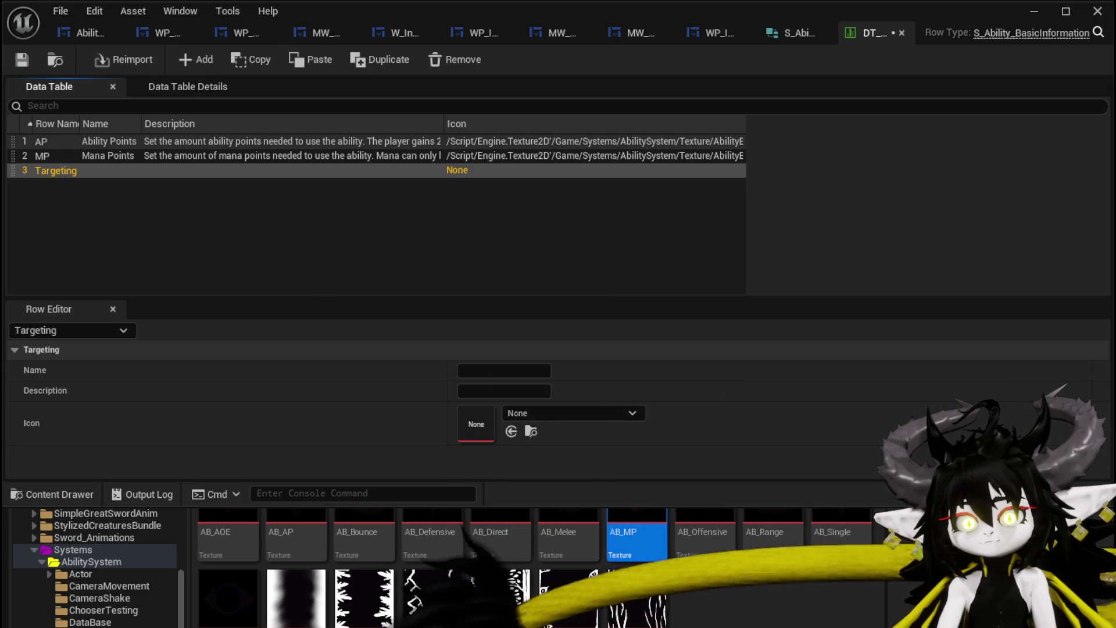
{"action": "mouse_move", "coordinate": [202, 529]}
{"action": "left_click_drag", "start_coordinate": [202, 529], "coordinate": [465, 430]}
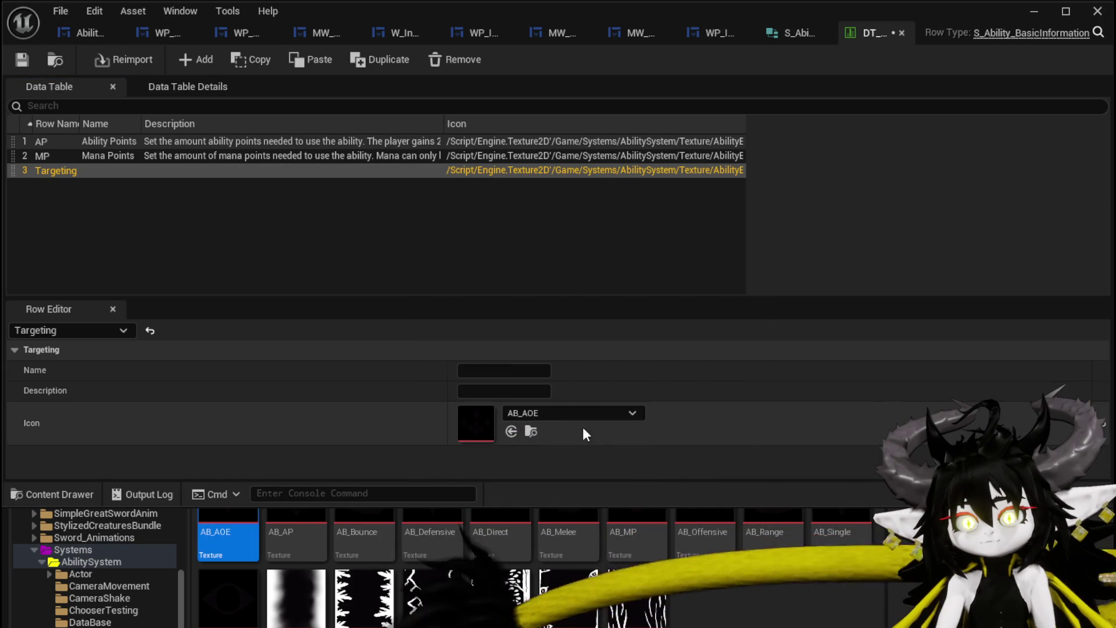
- Set display name Targeting, describe how targeting systems cost different points, then save
{"action": "left_click", "coordinate": [478, 375]}
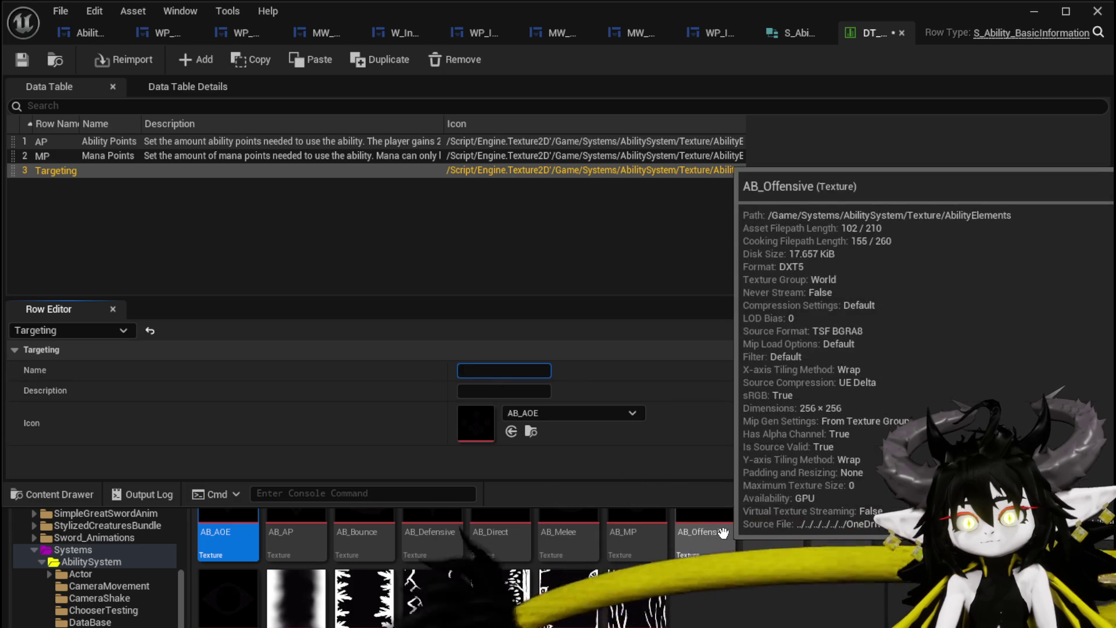
{"action": "type", "text": "Tar"}
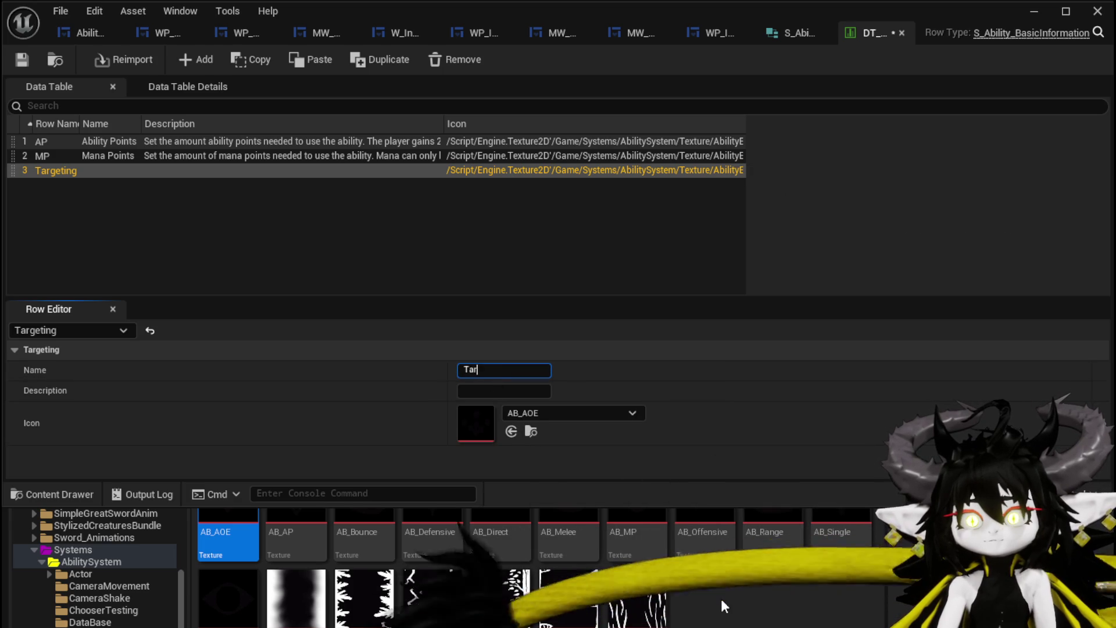
{"action": "type", "text": "geting"}
{"action": "key", "text": "Return"}
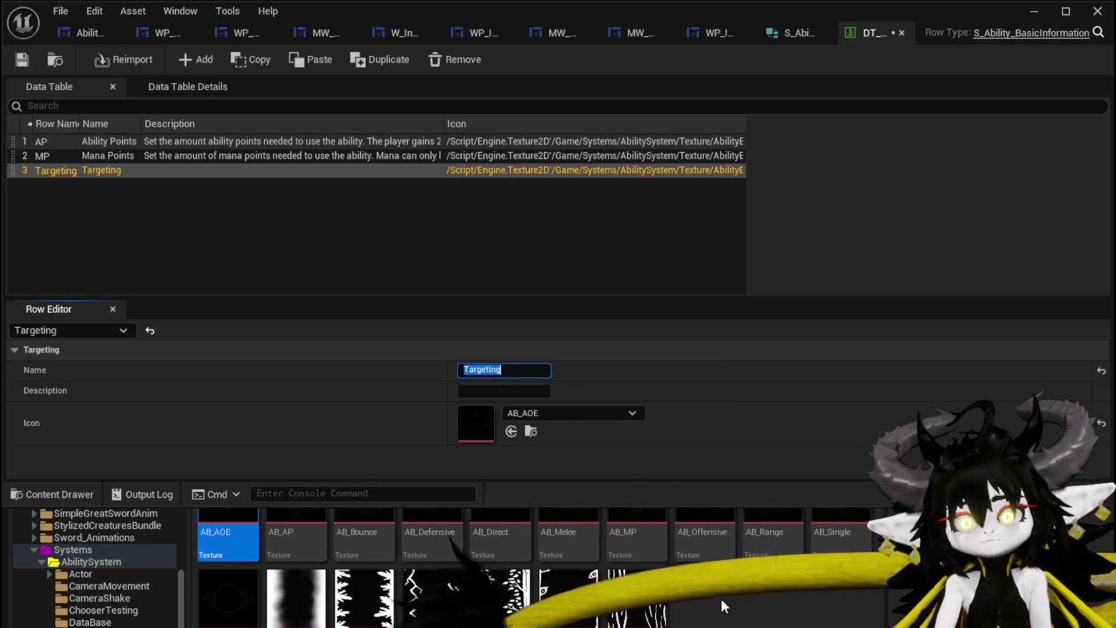
{"action": "left_click", "coordinate": [474, 390]}
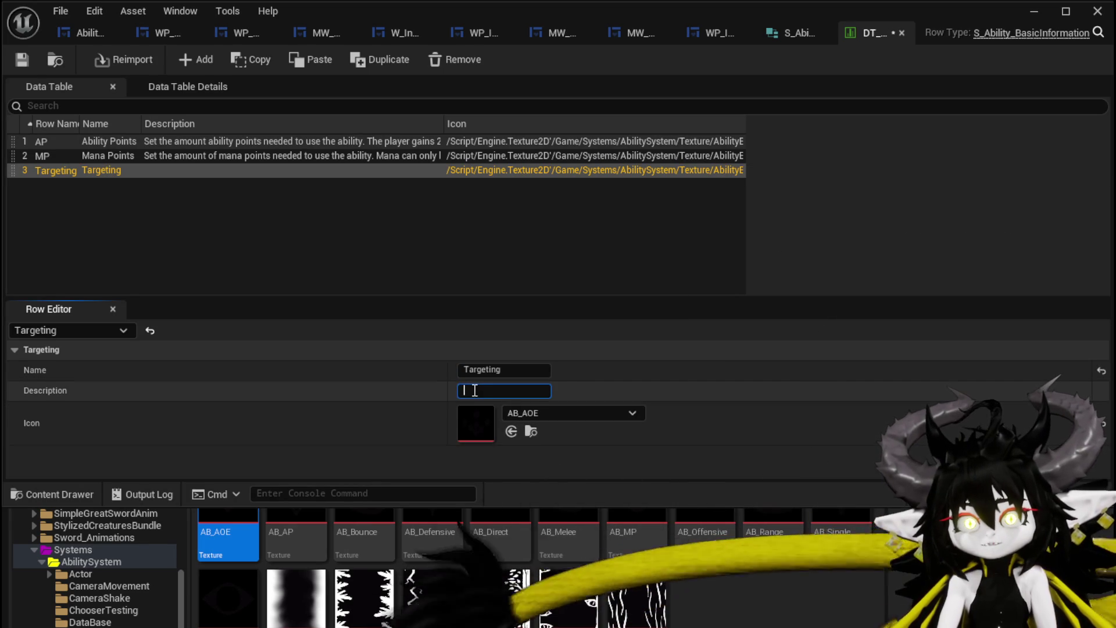
{"action": "type", "text": "Set "}
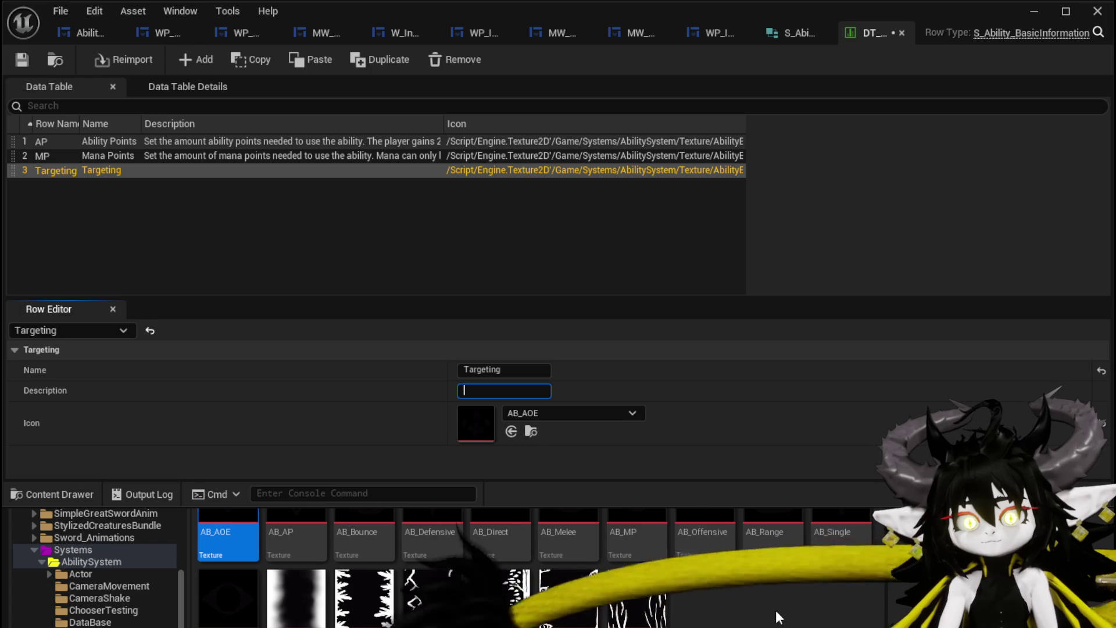
{"action": "type", "text": "the"}
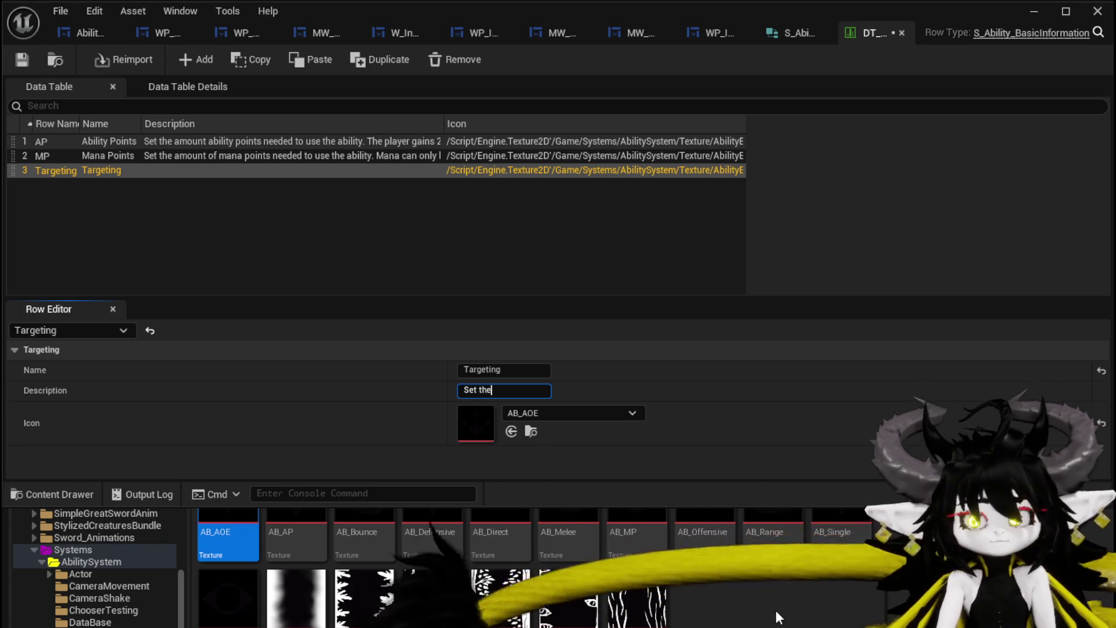
{"action": "type", "text": " way the a"}
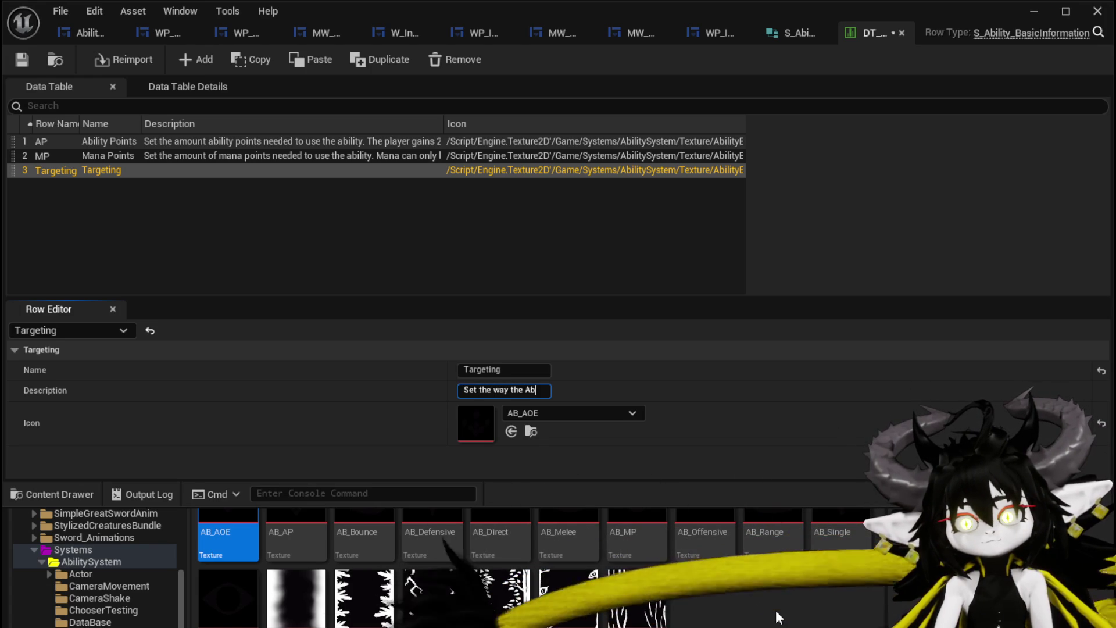
{"action": "type", "text": "bility"}
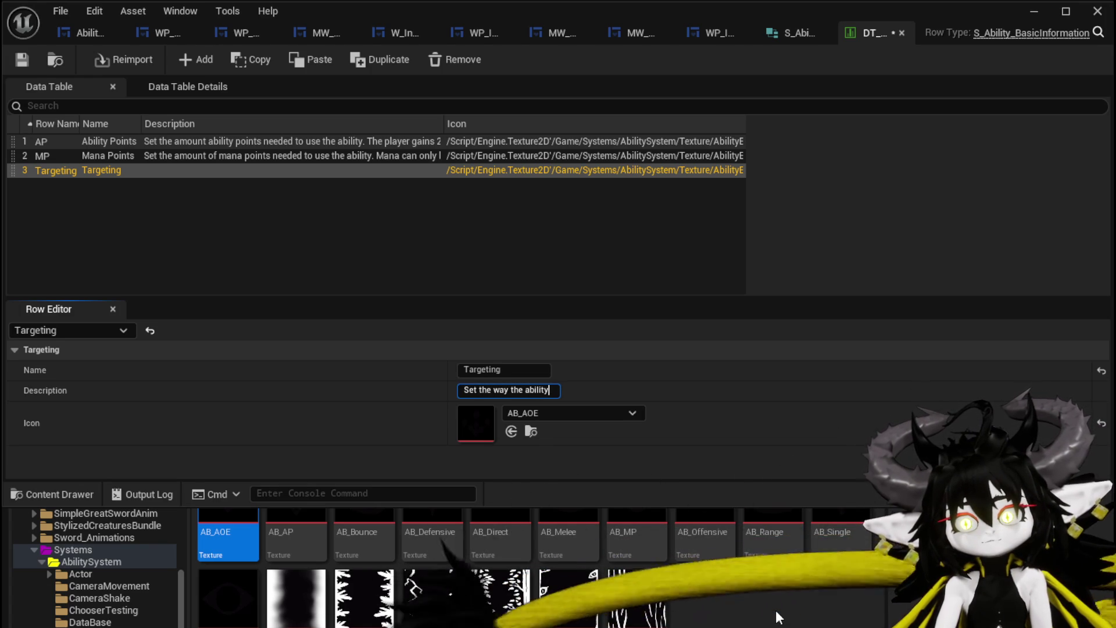
{"action": "type", "text": " targets"}
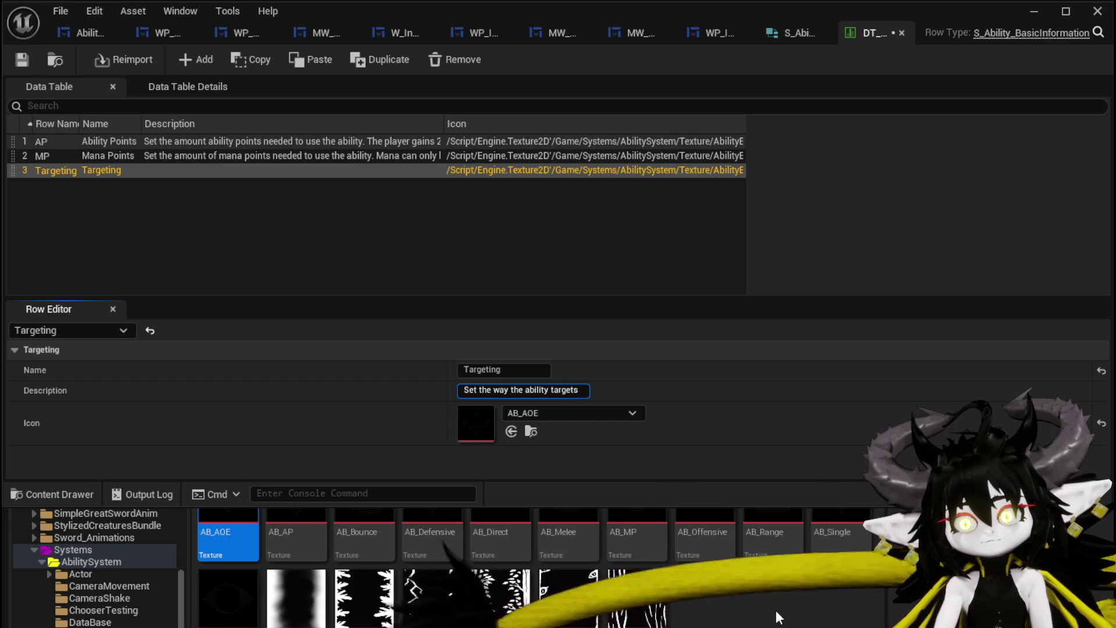
{"action": "type", "text": " en"}
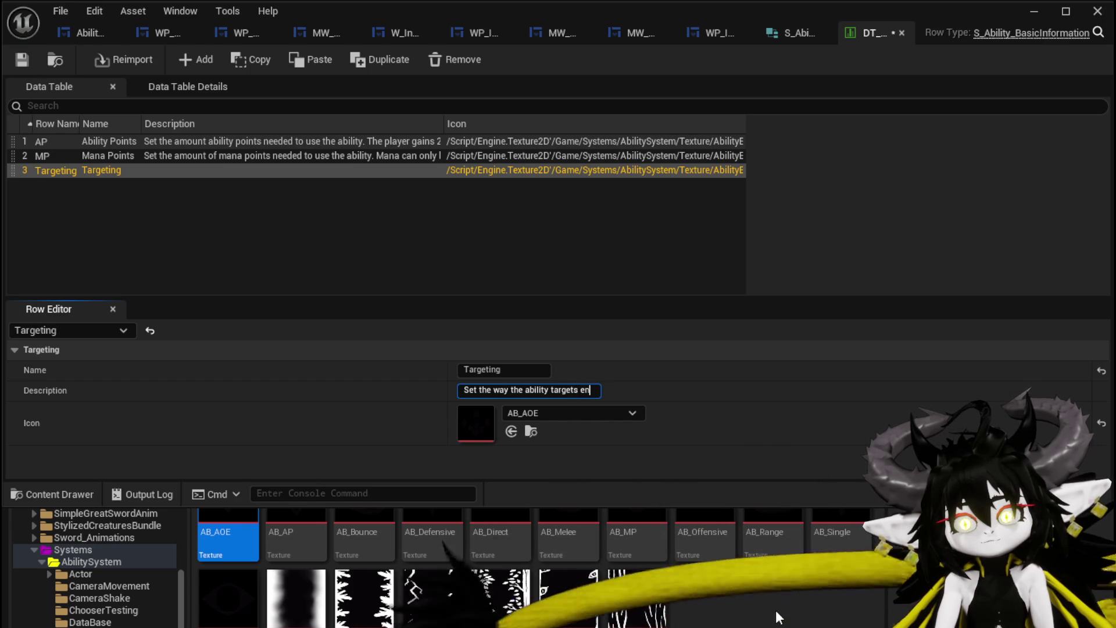
{"action": "type", "text": "emys or play"}
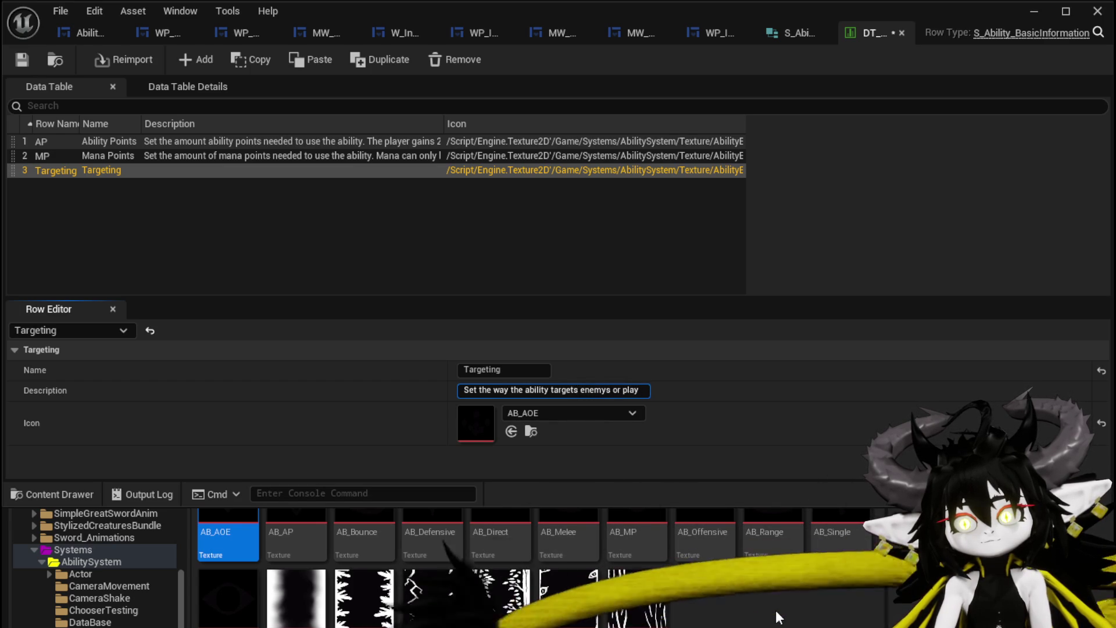
{"action": "type", "text": "er"}
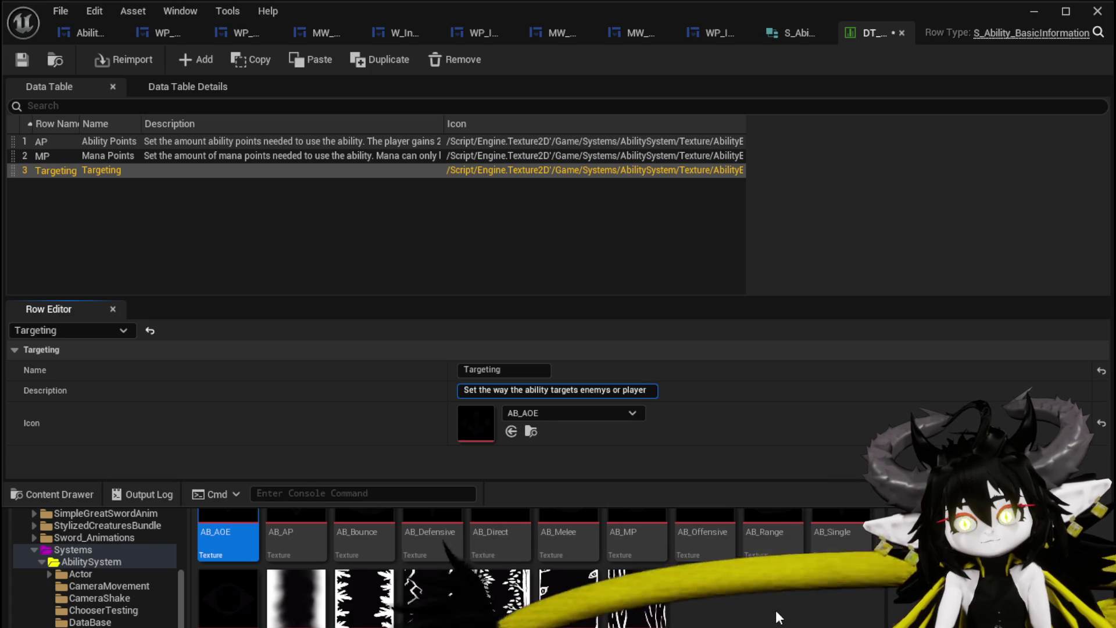
{"action": "type", "text": "s"}
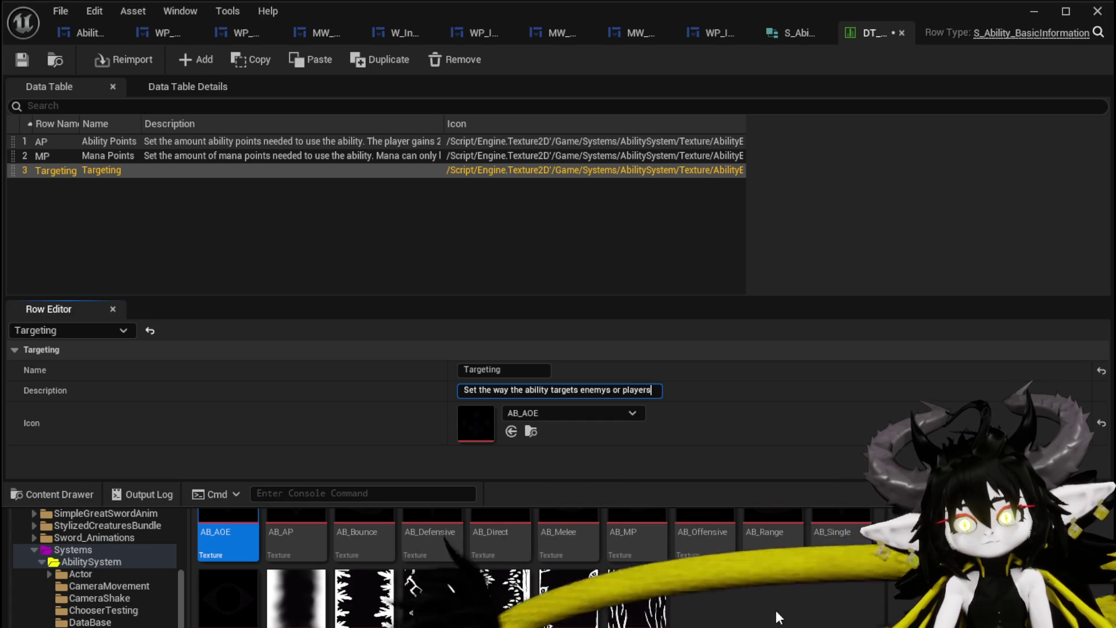
{"action": "type", "text": ". Different "}
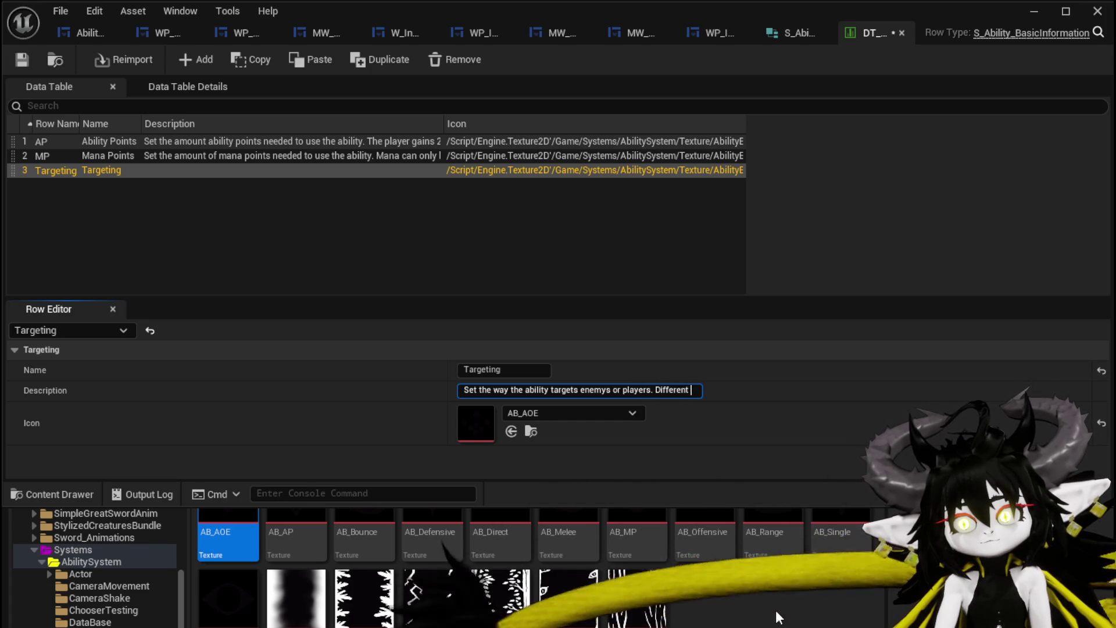
{"action": "type", "text": "targeti"}
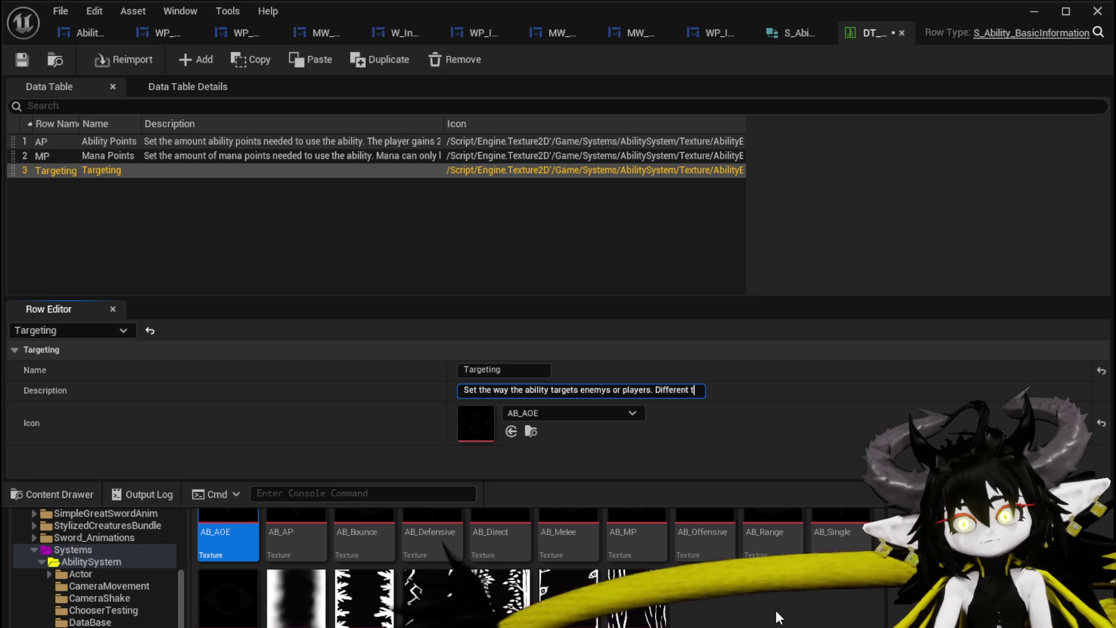
{"action": "type", "text": "ng sy"}
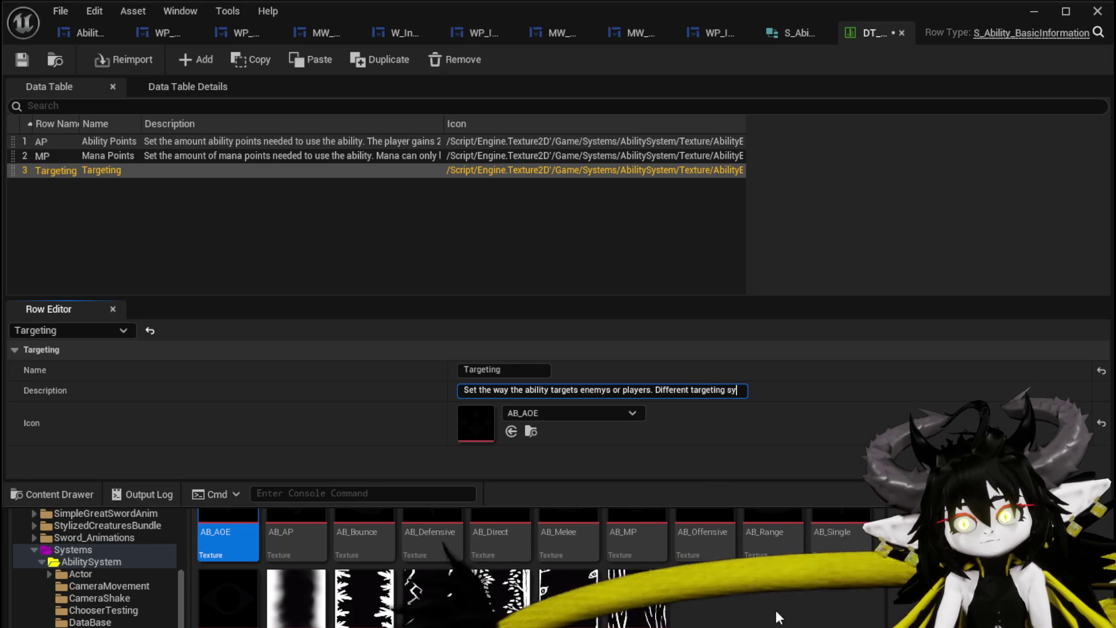
{"action": "type", "text": "stems "}
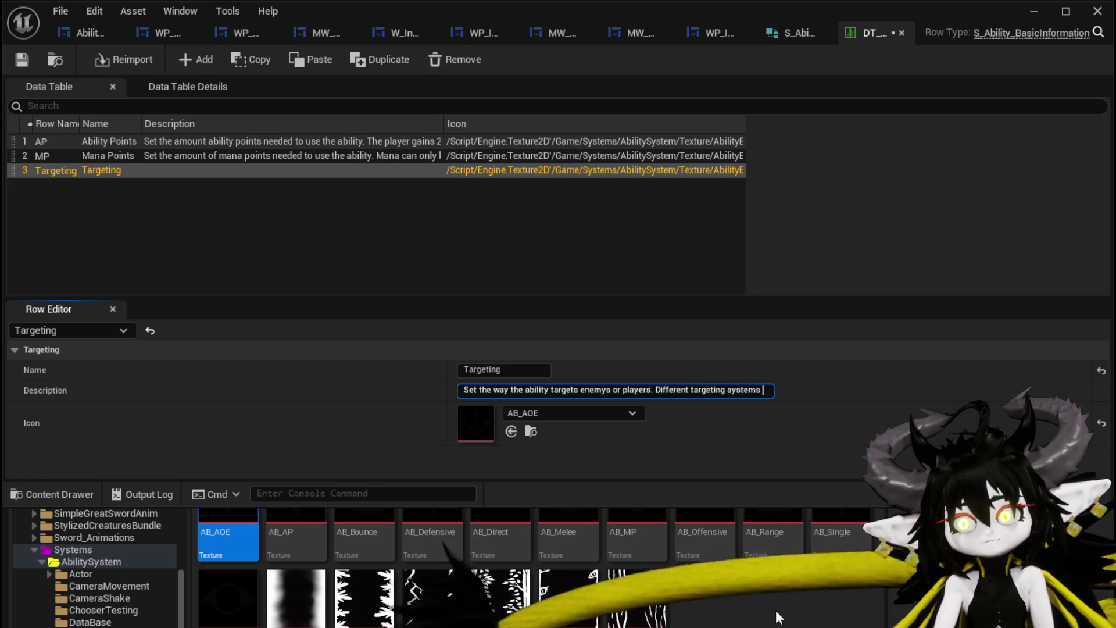
{"action": "type", "text": "cost dif"}
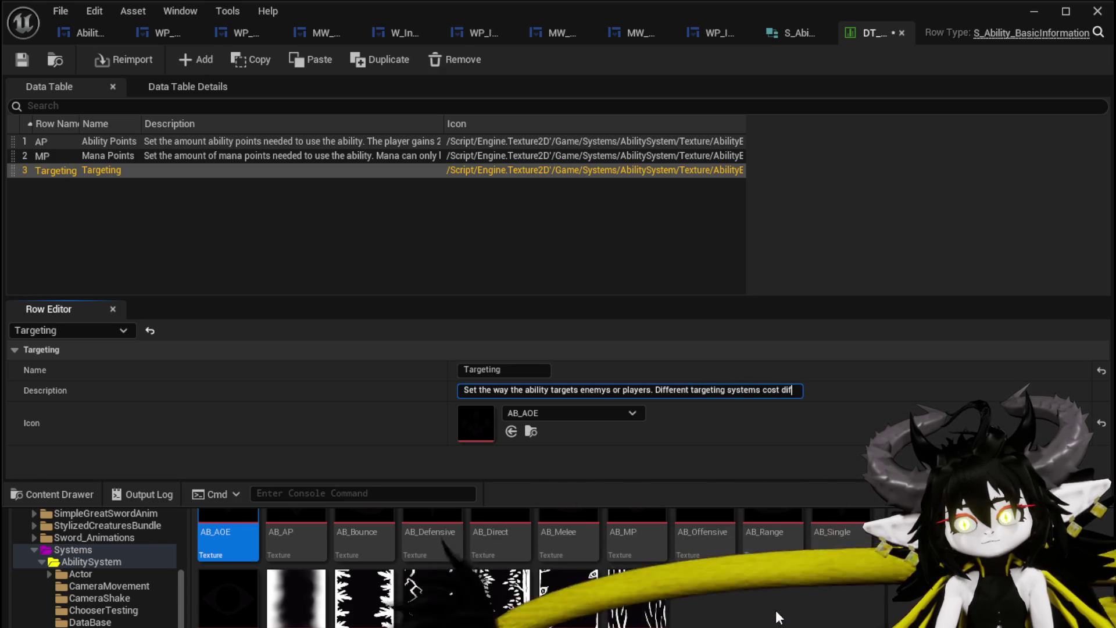
{"action": "type", "text": "ferent amo"}
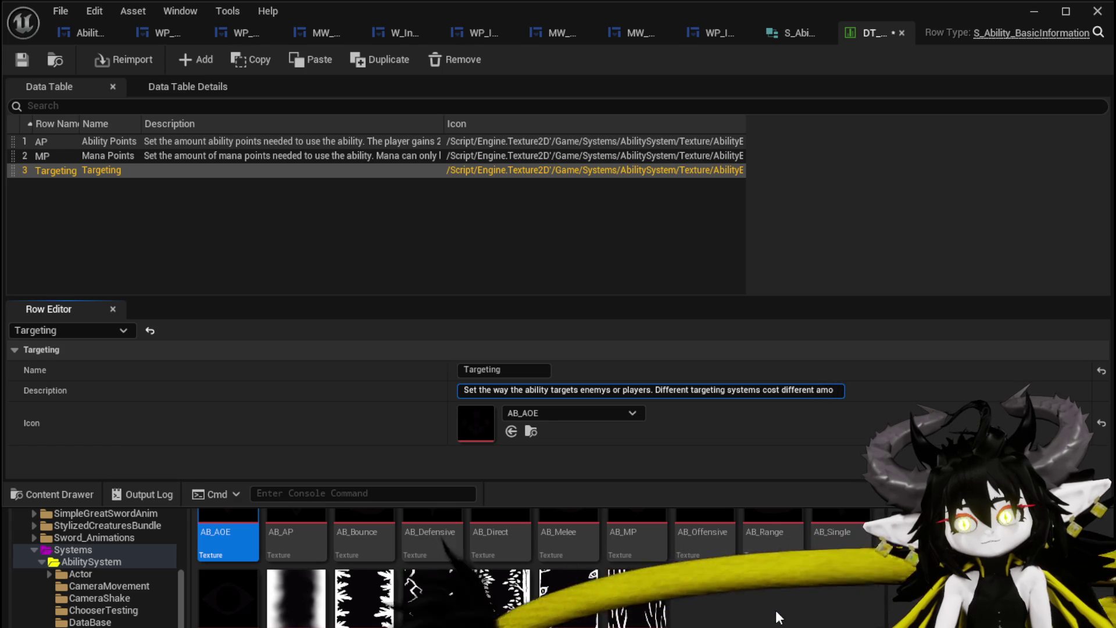
{"action": "type", "text": "unt of p"}
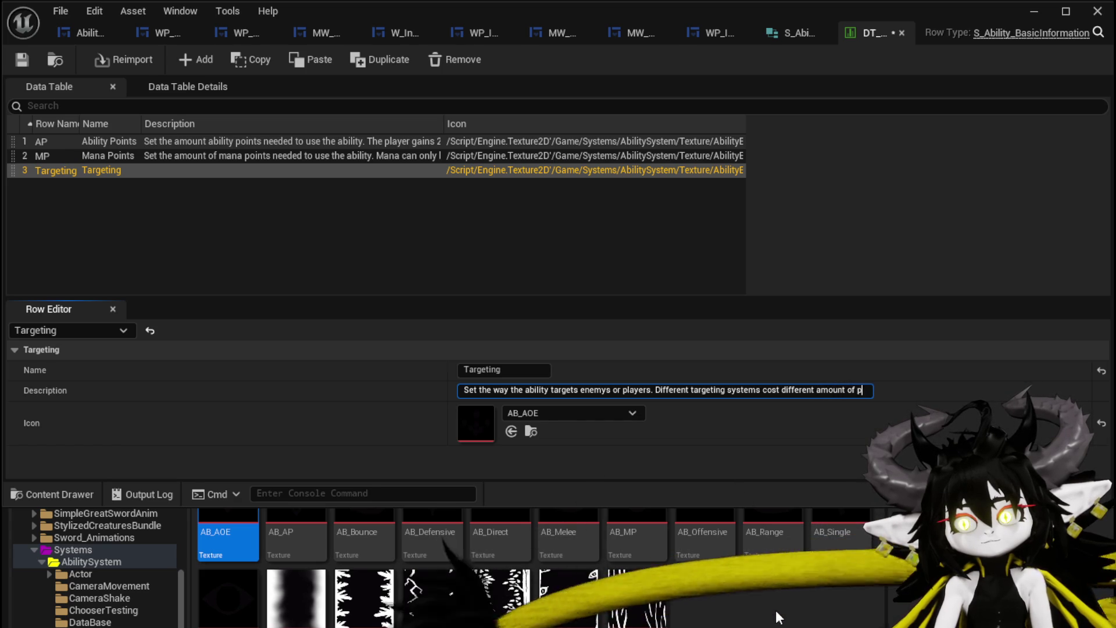
{"action": "type", "text": "oints"}
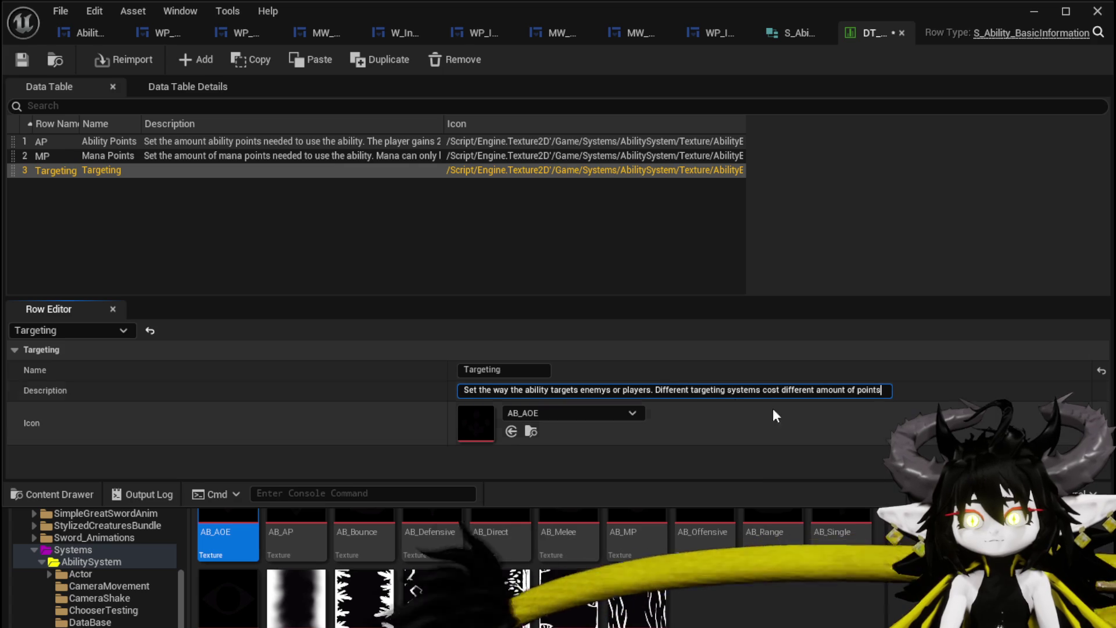
{"action": "type", "text": "."}
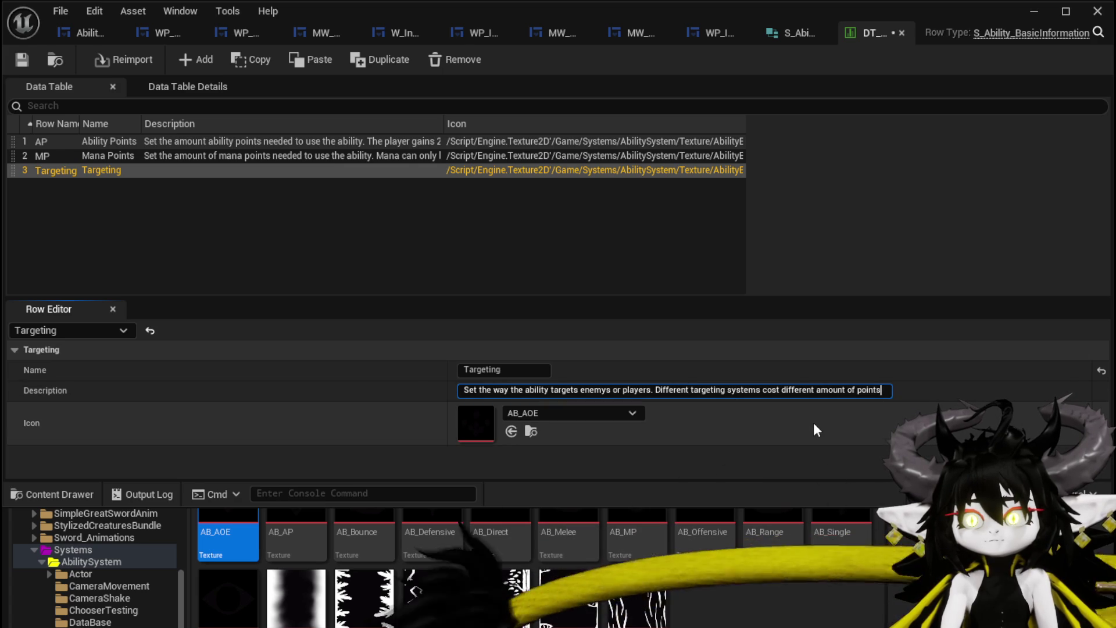
{"action": "key", "text": "Return"}
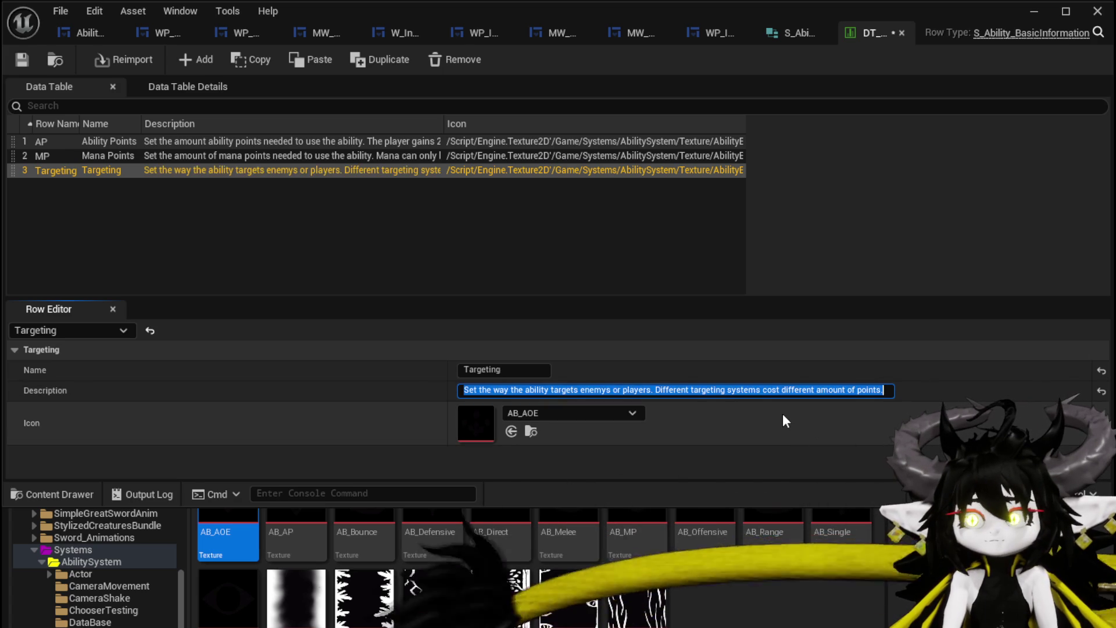
{"action": "key", "text": "ctrl+shift+s"}
{"action": "key", "text": "Return"}
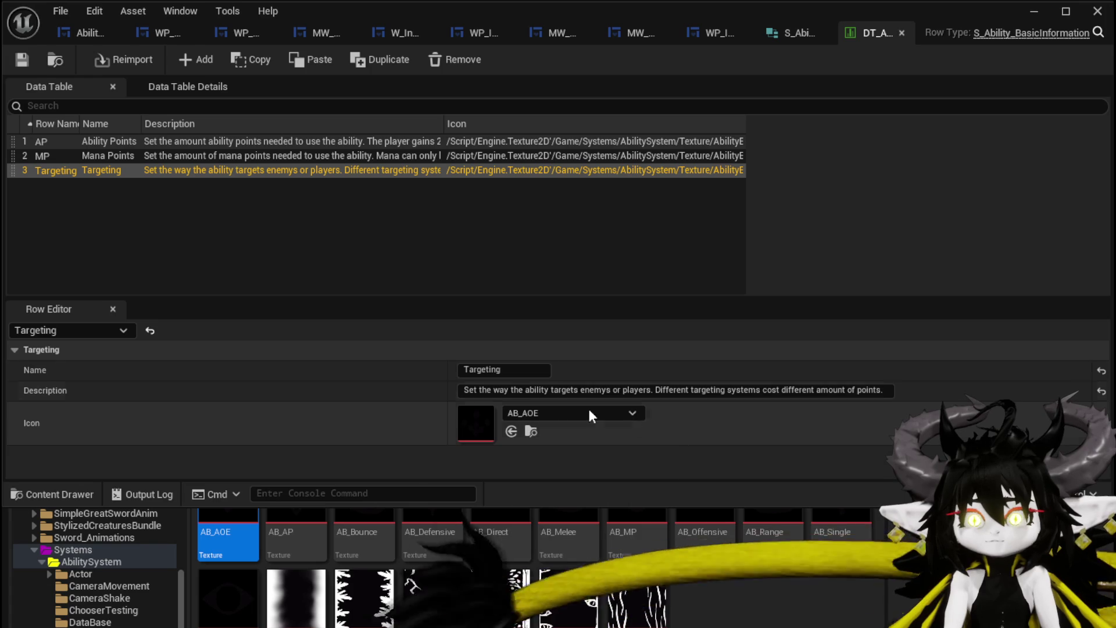
{"action": "left_click", "coordinate": [198, 59]}
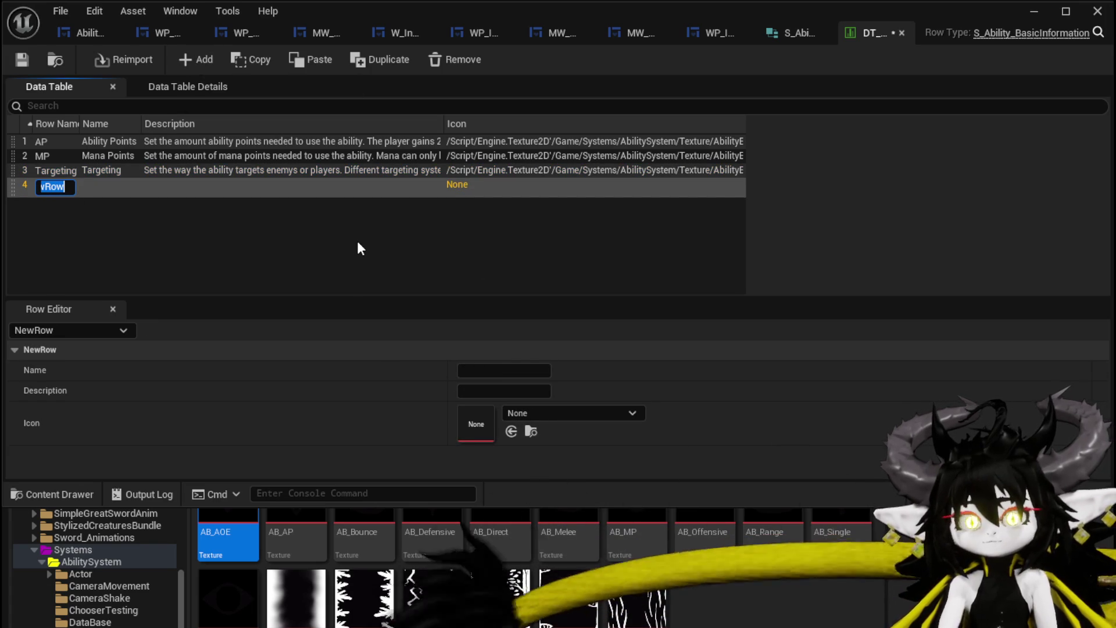
- Name the fourth row Value and assign the AB_Offensive icon
{"action": "type", "text": "Value"}
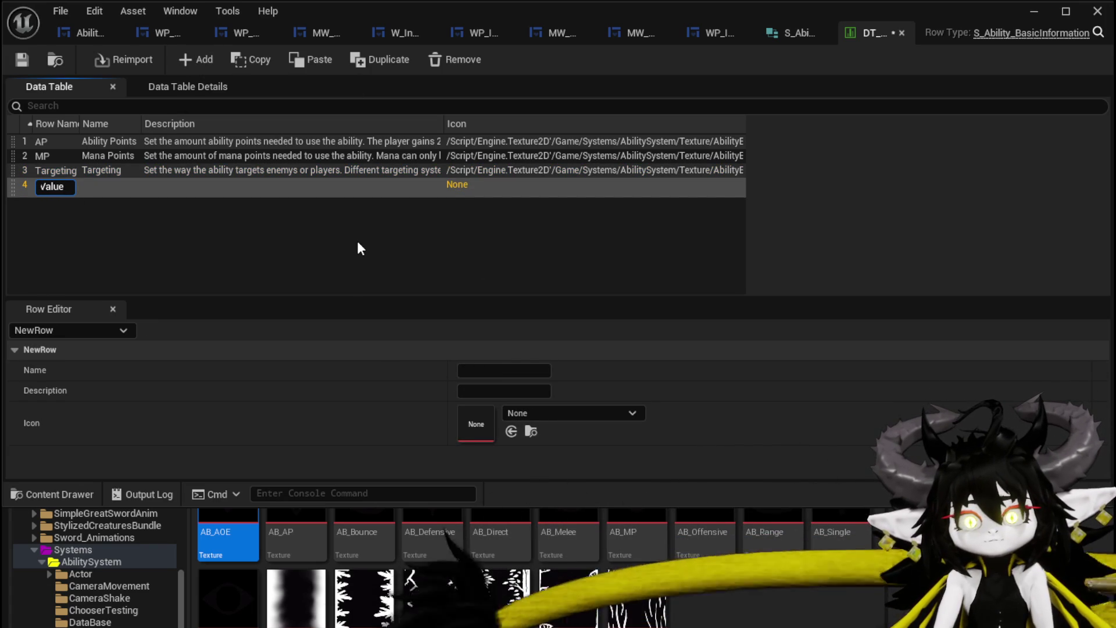
{"action": "key", "text": "Return"}
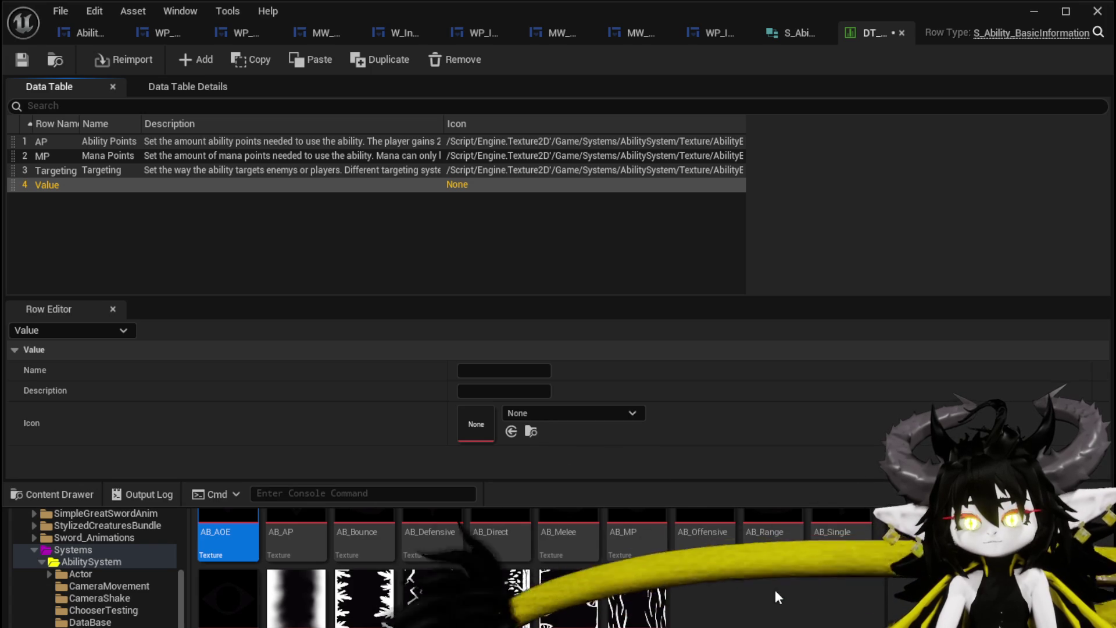
{"action": "mouse_move", "coordinate": [713, 534]}
{"action": "left_click_drag", "start_coordinate": [714, 534], "coordinate": [534, 427]}
- Set the row's display name to Offensive/Defensive/Value
{"action": "left_click", "coordinate": [482, 371]}
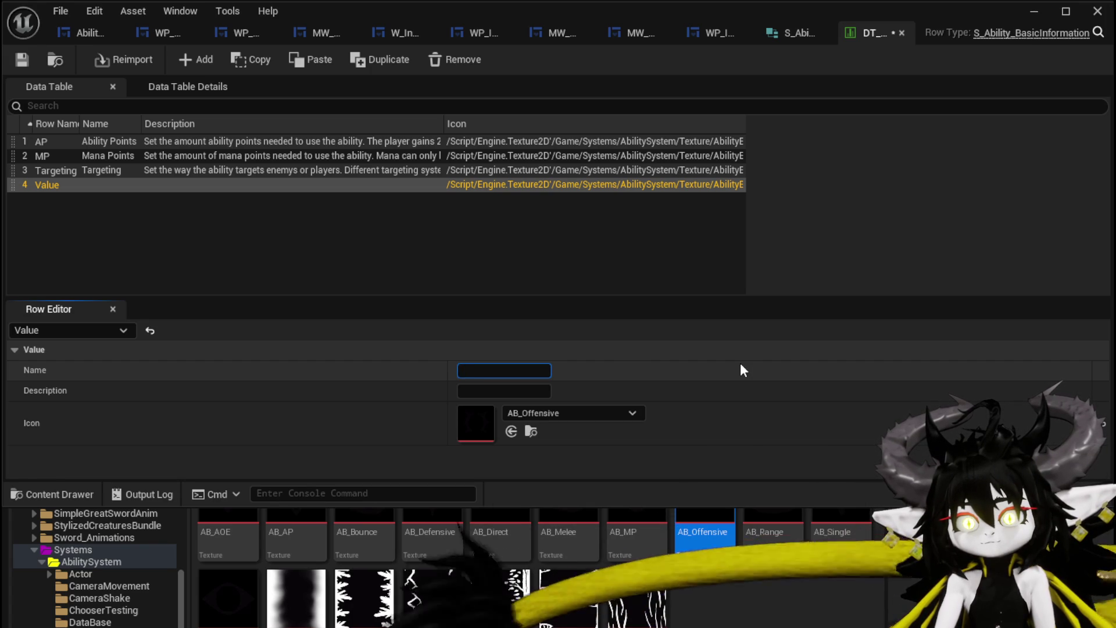
{"action": "type", "text": "0ffens"}
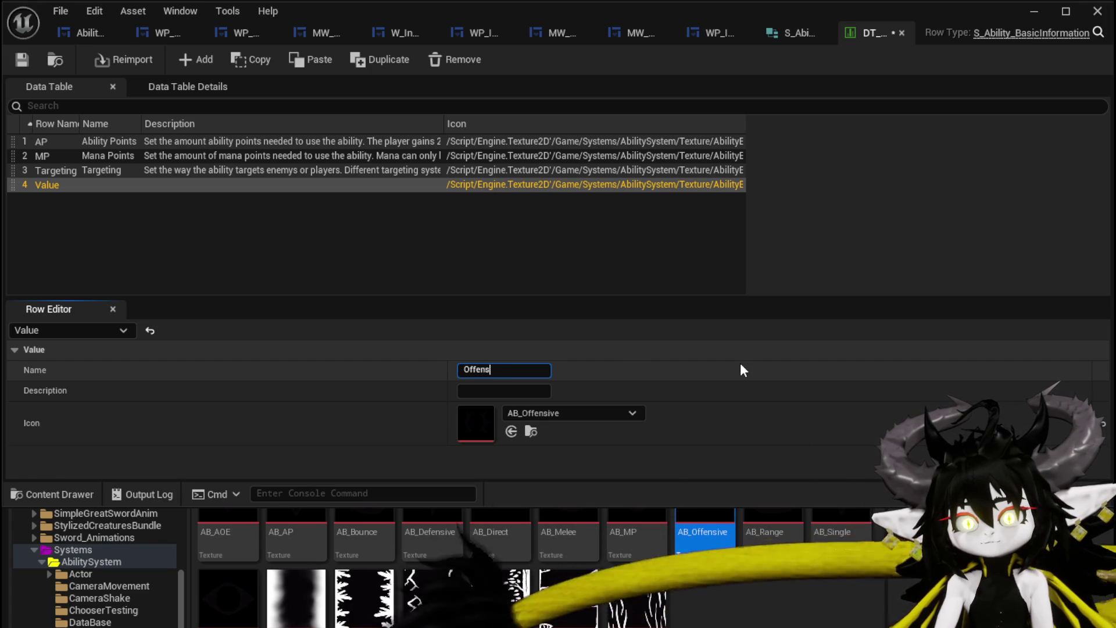
{"action": "type", "text": "iv"}
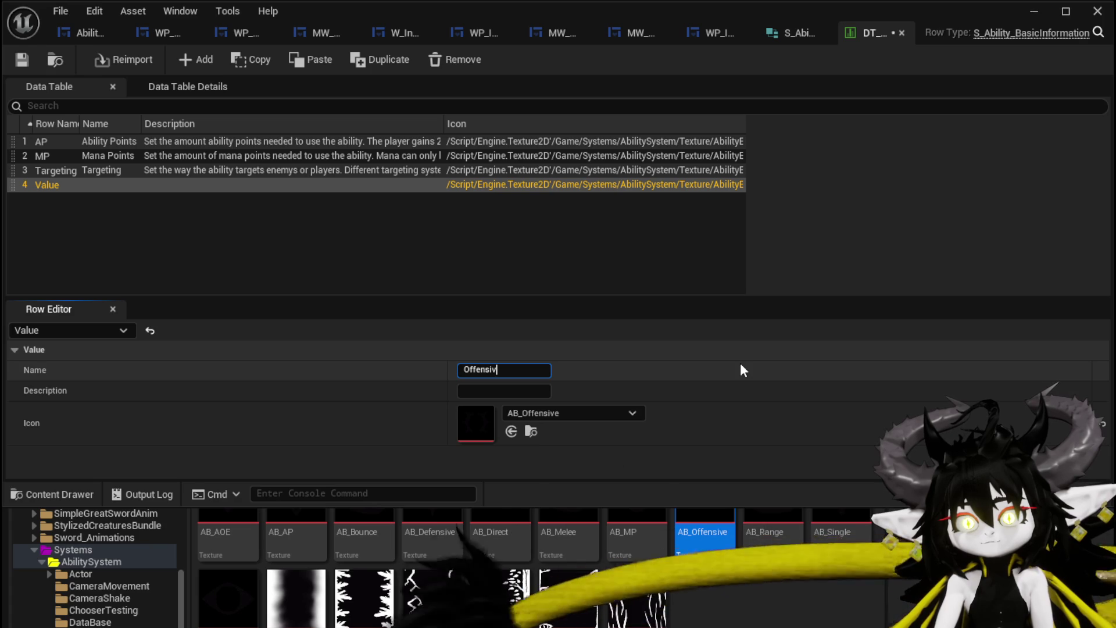
{"action": "key", "text": "BackSpace"}
{"action": "key", "text": "BackSpace"}
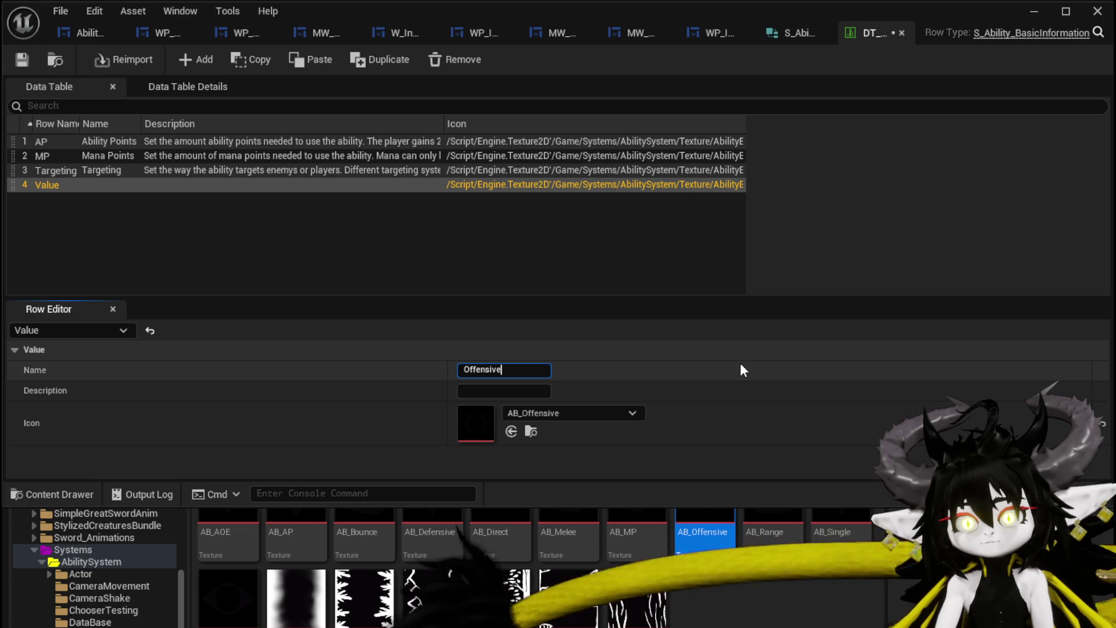
{"action": "type", "text": "/Defen"}
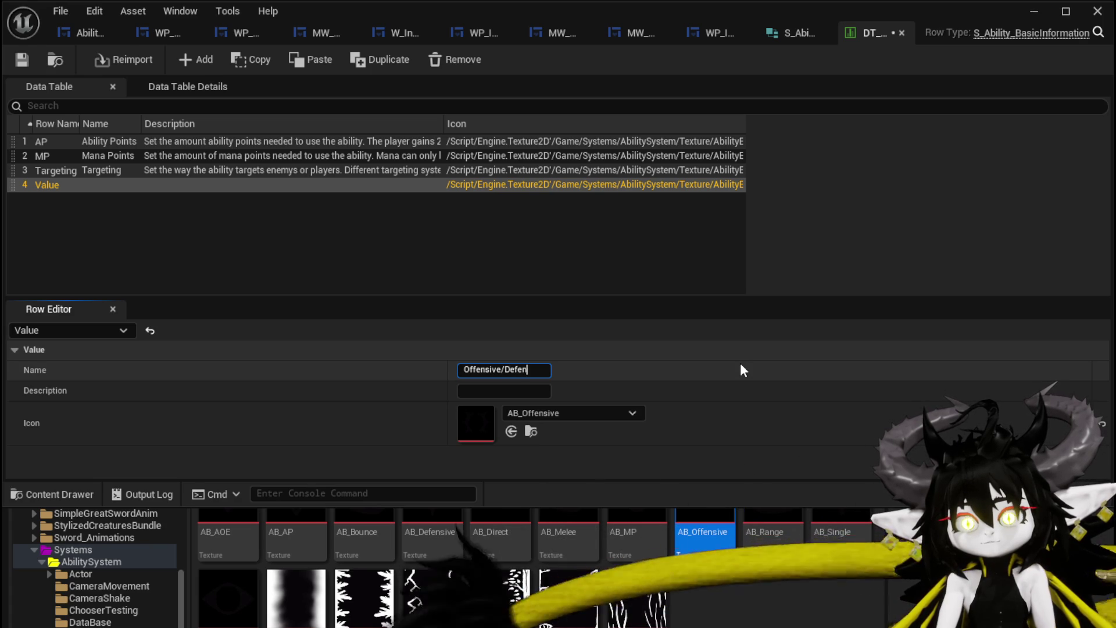
{"action": "type", "text": "sive/Value"}
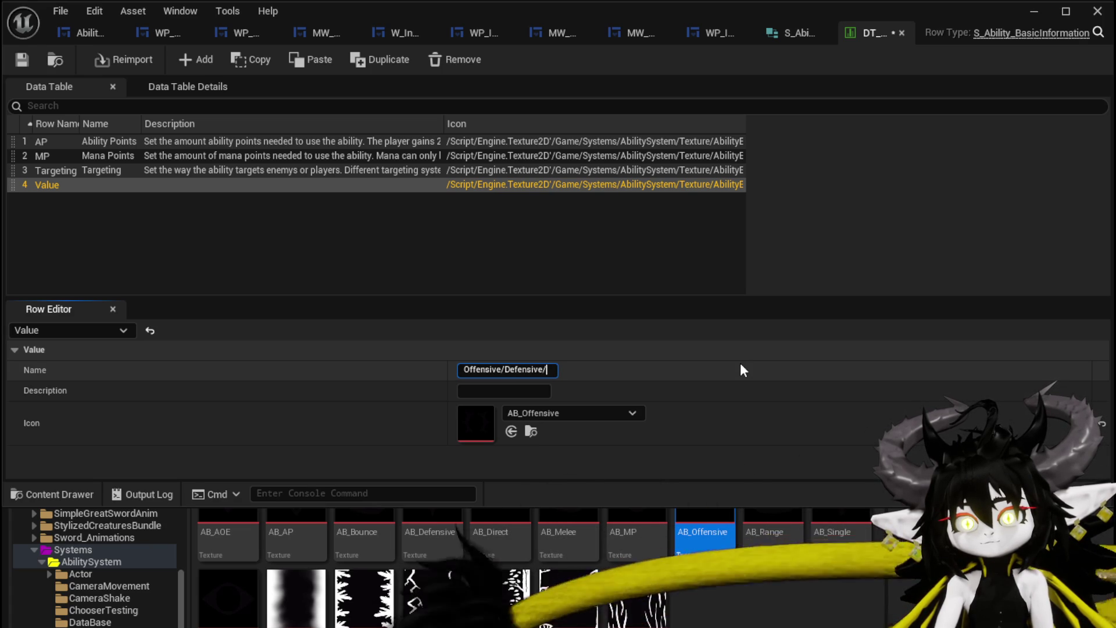
{"action": "key", "text": "Return"}
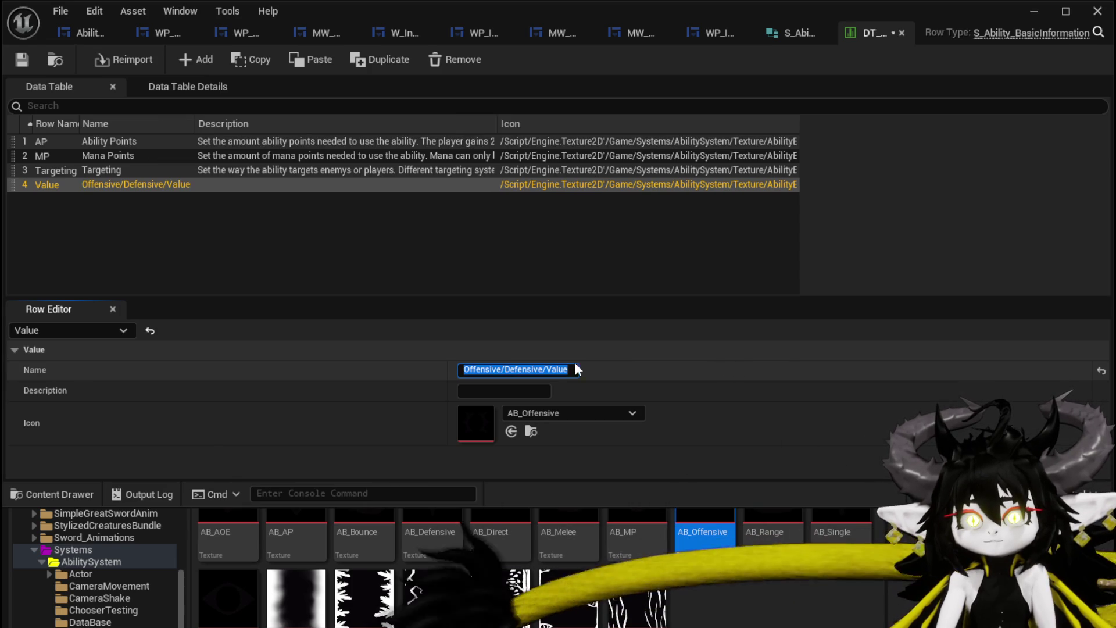
{"action": "left_click", "coordinate": [520, 394]}
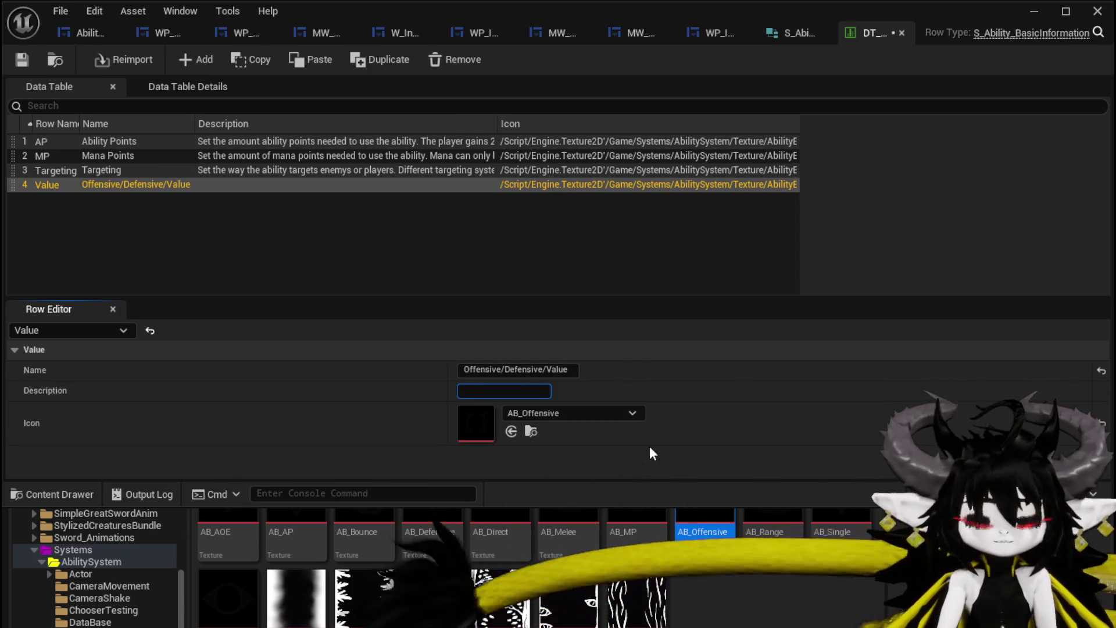
- Describe Value as setting support or harm plus the raw value determining strength, then save
{"action": "type", "text": "Set t"}
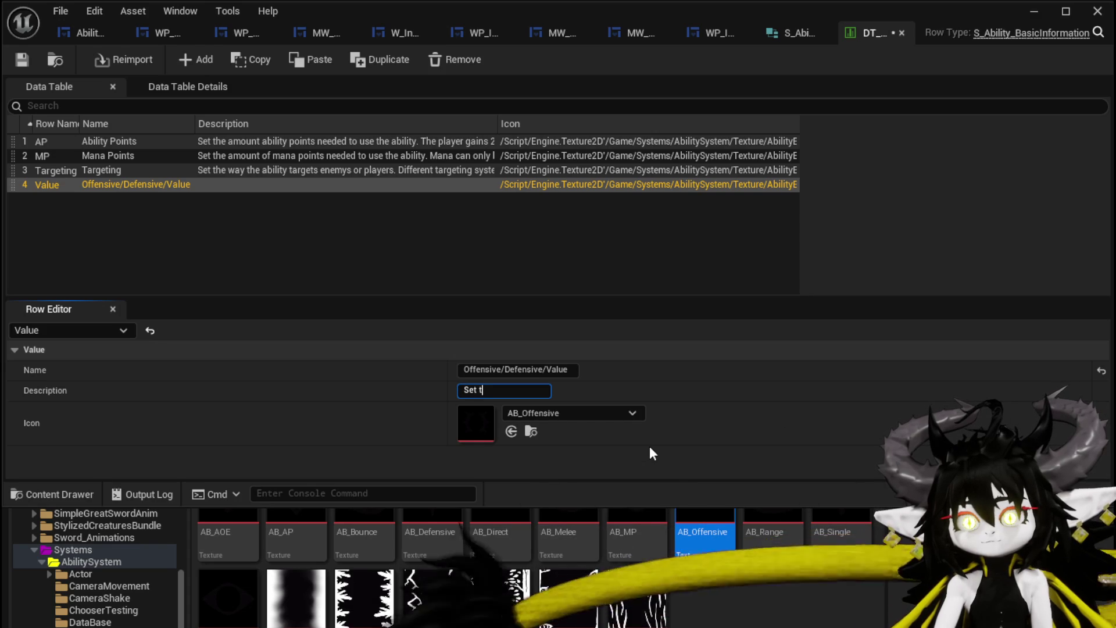
{"action": "key", "text": "BackSpace"}
{"action": "type", "text": "i"}
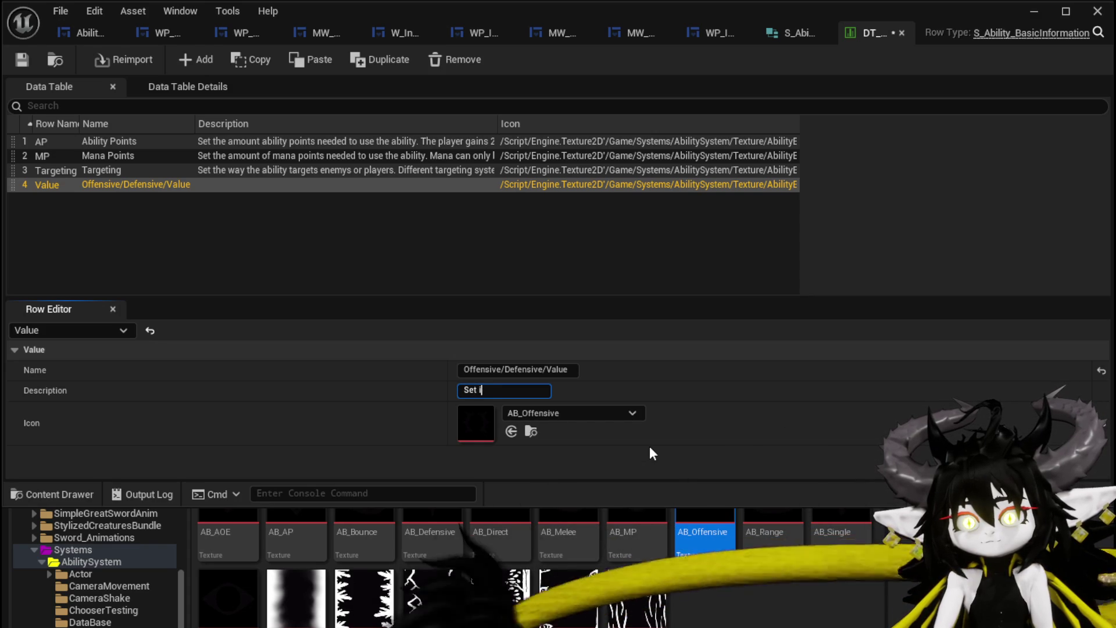
{"action": "type", "text": "f the abil"}
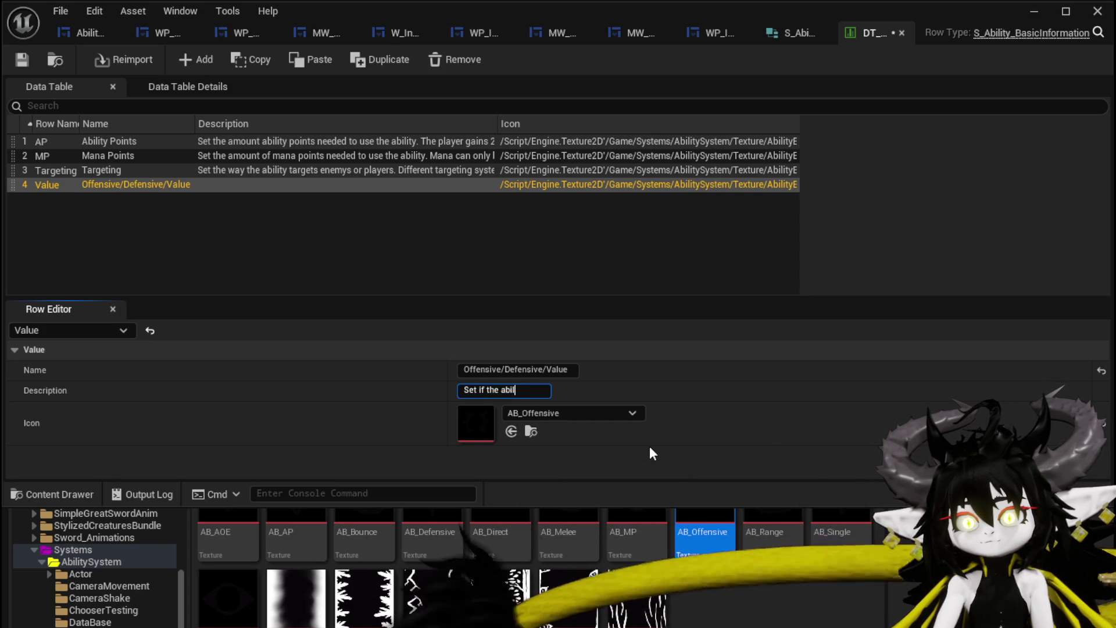
{"action": "type", "text": "ity is supp"}
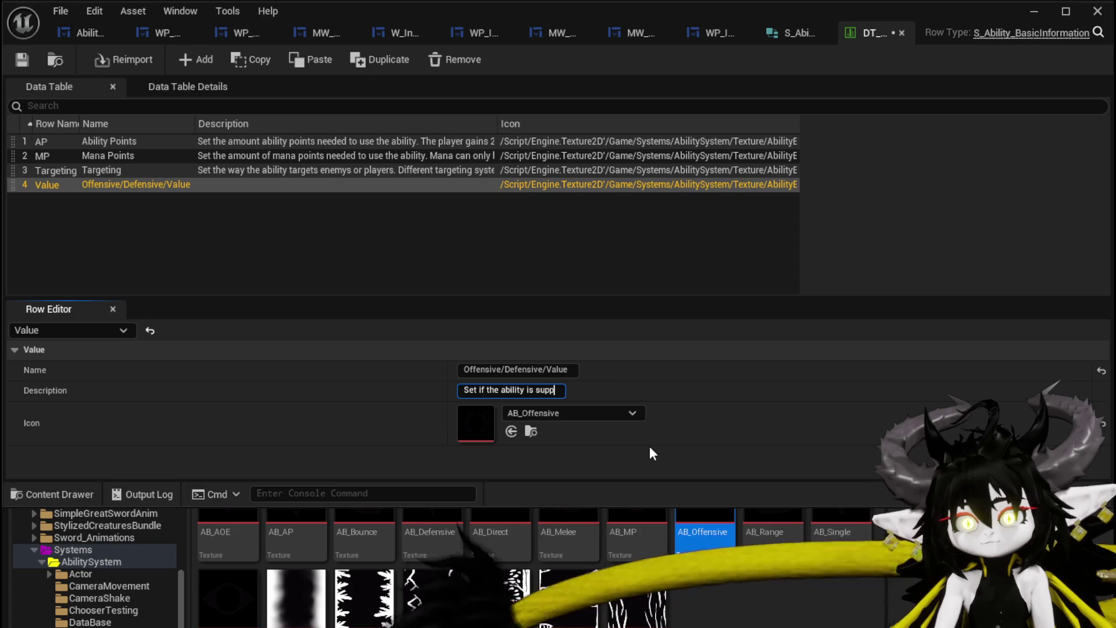
{"action": "type", "text": "osed to su"}
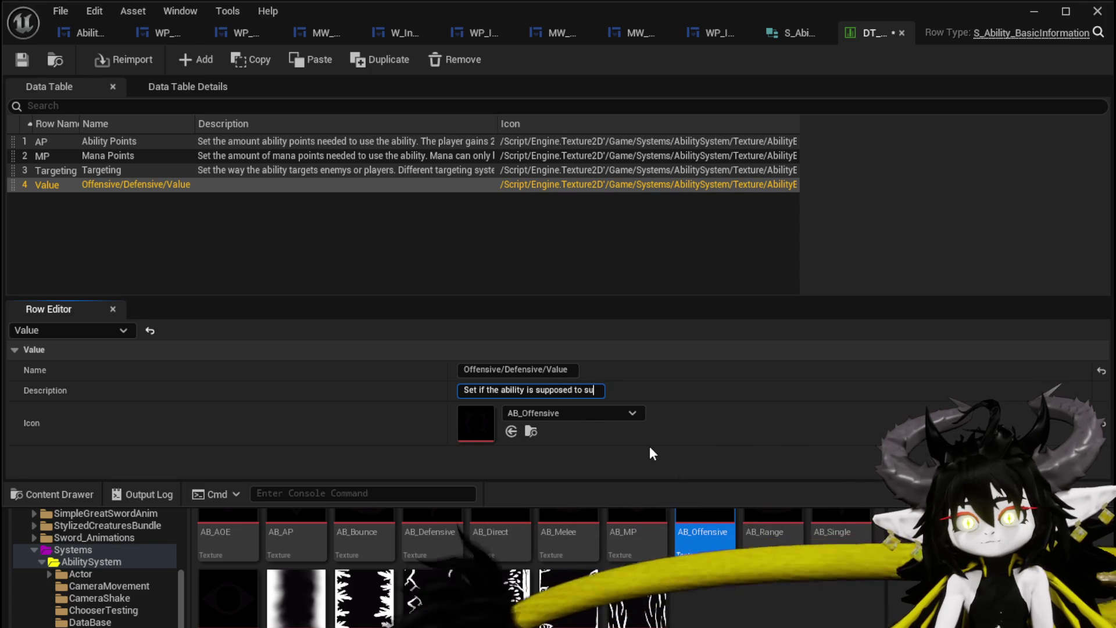
{"action": "type", "text": "pport or harm"}
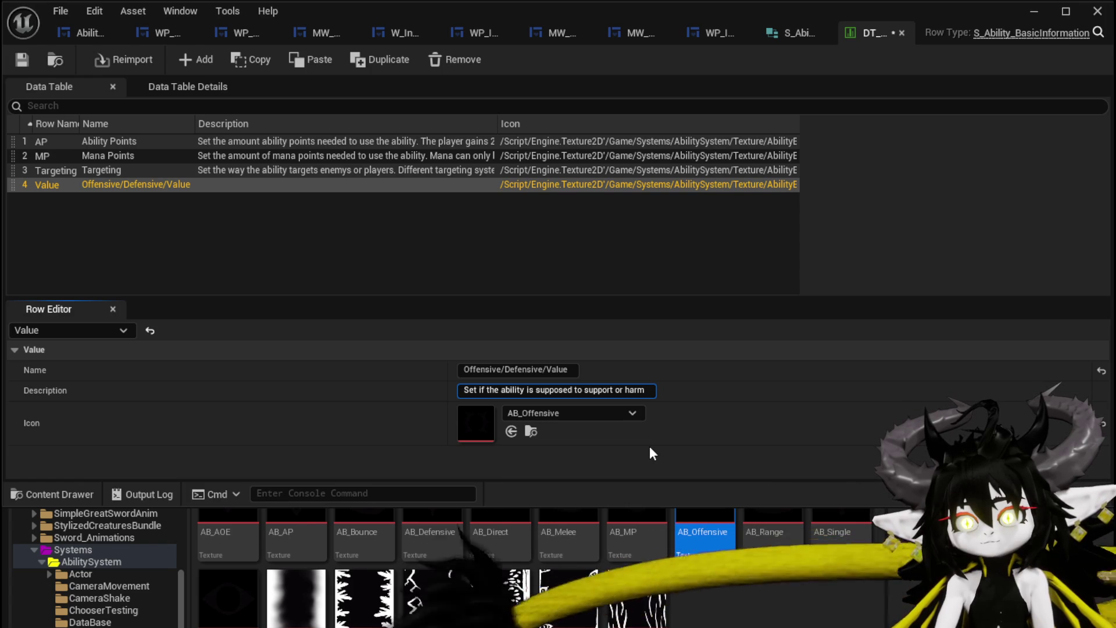
{"action": "type", "text": " aswell as the"}
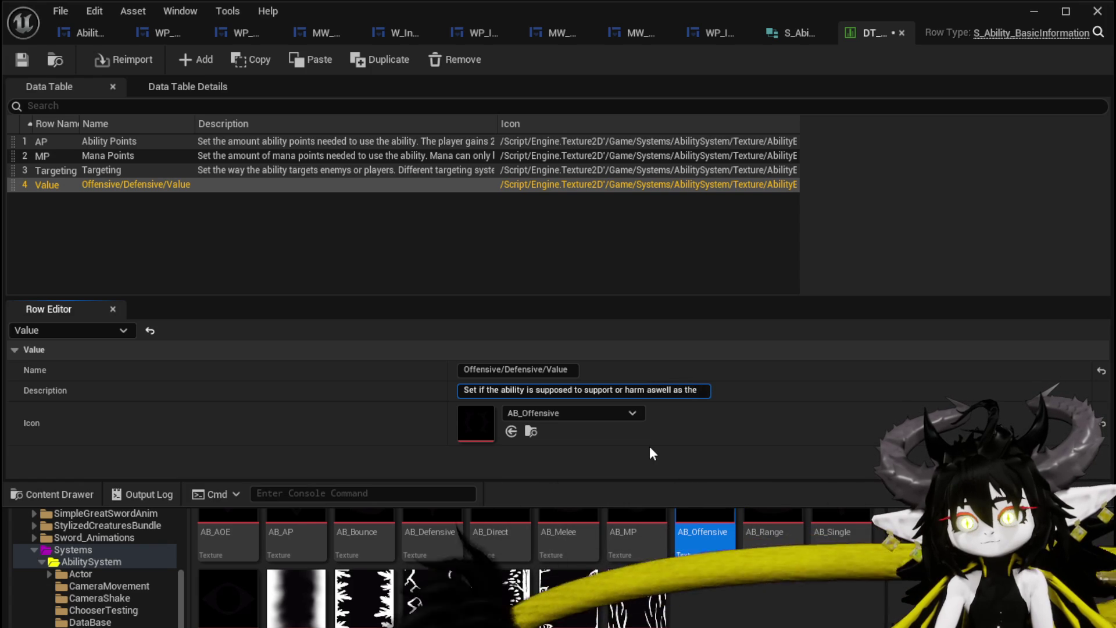
{"action": "type", "text": " raw "}
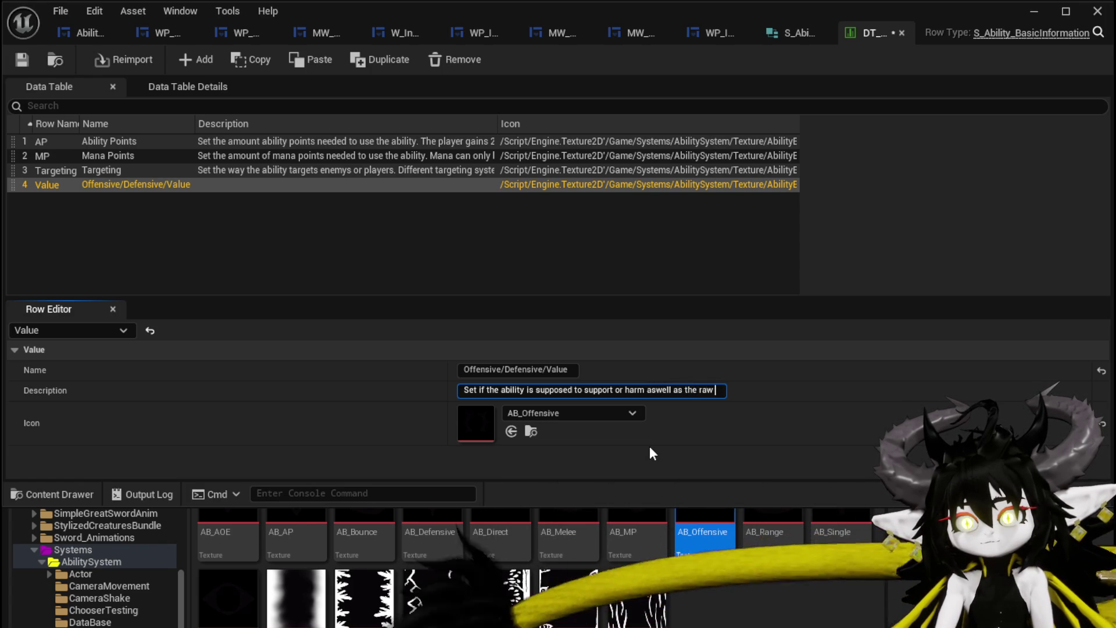
{"action": "type", "text": "Value of "}
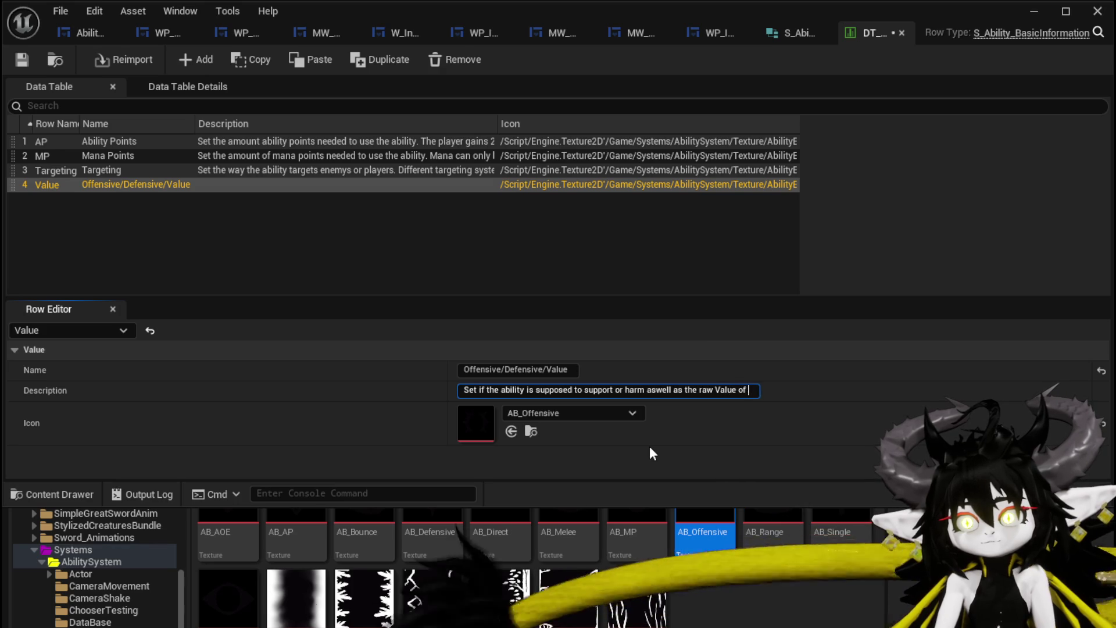
{"action": "type", "text": "the ability"}
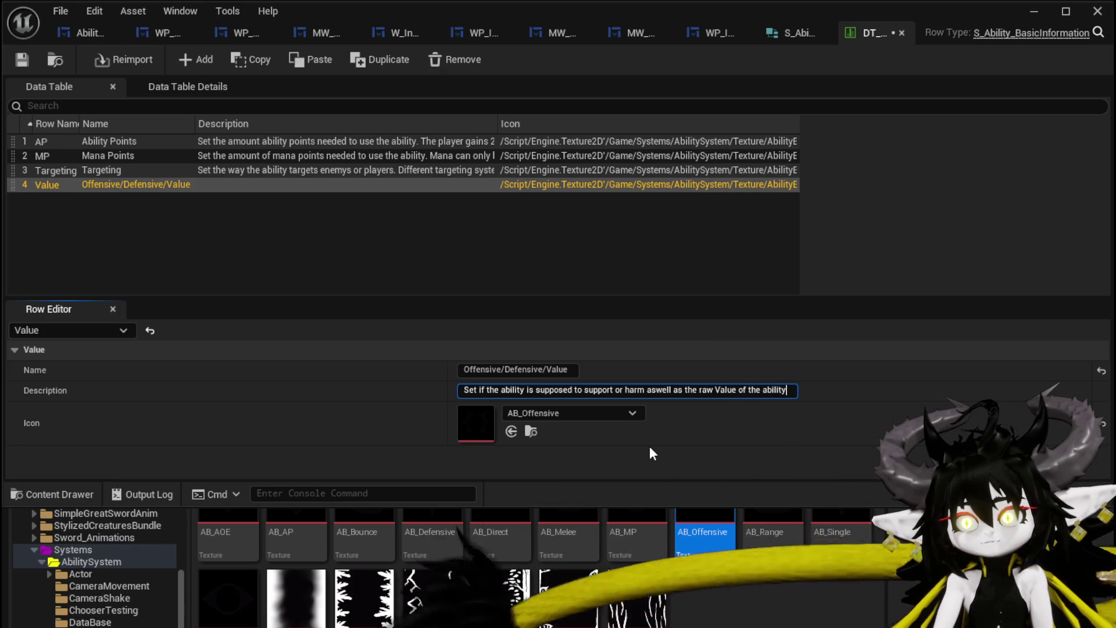
{"action": "key", "text": "BackSpace"}
{"action": "key", "text": "BackSpace"}
{"action": "key", "text": "BackSpace"}
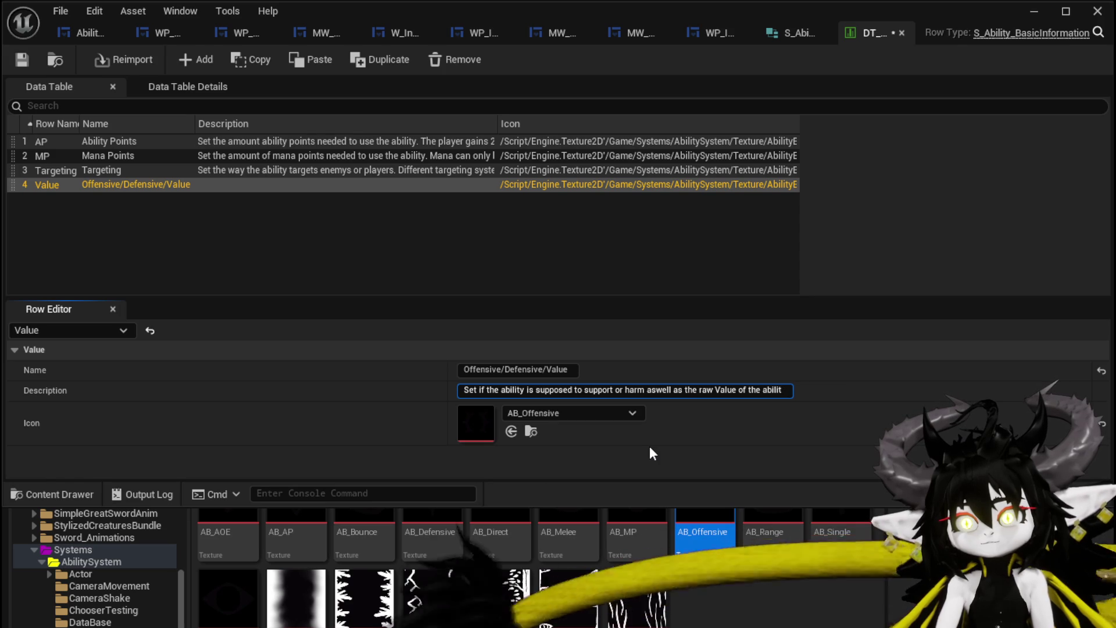
{"action": "key", "text": "BackSpace"}
{"action": "key", "text": "BackSpace"}
{"action": "key", "text": "BackSpace"}
{"action": "type", "text": "determ"}
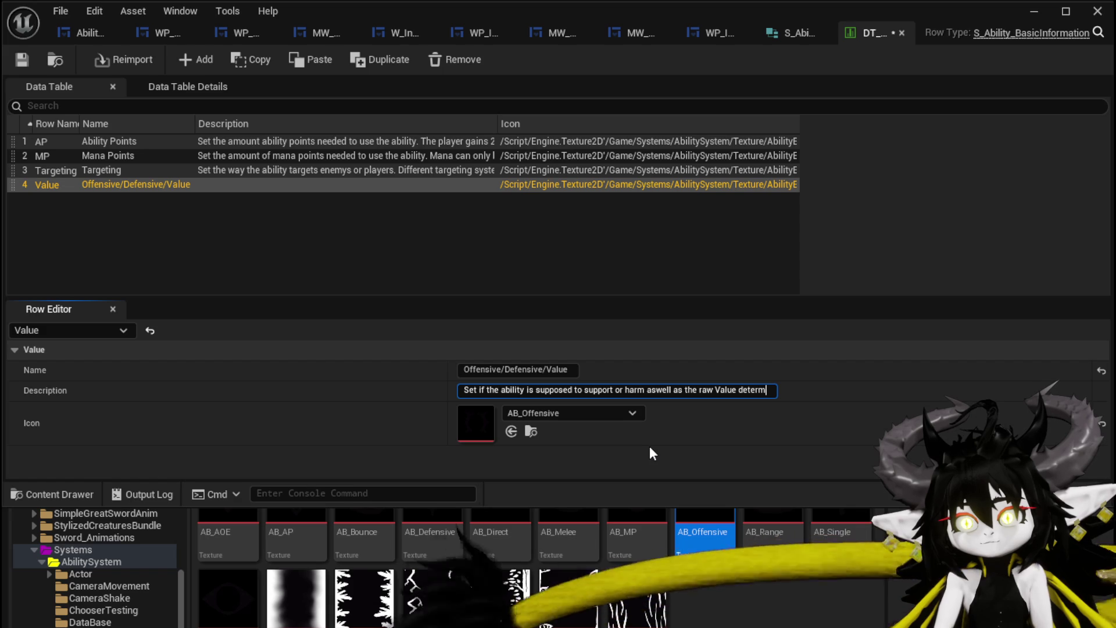
{"action": "key", "text": "BackSpace"}
{"action": "key", "text": "BackSpace"}
{"action": "key", "text": "BackSpace"}
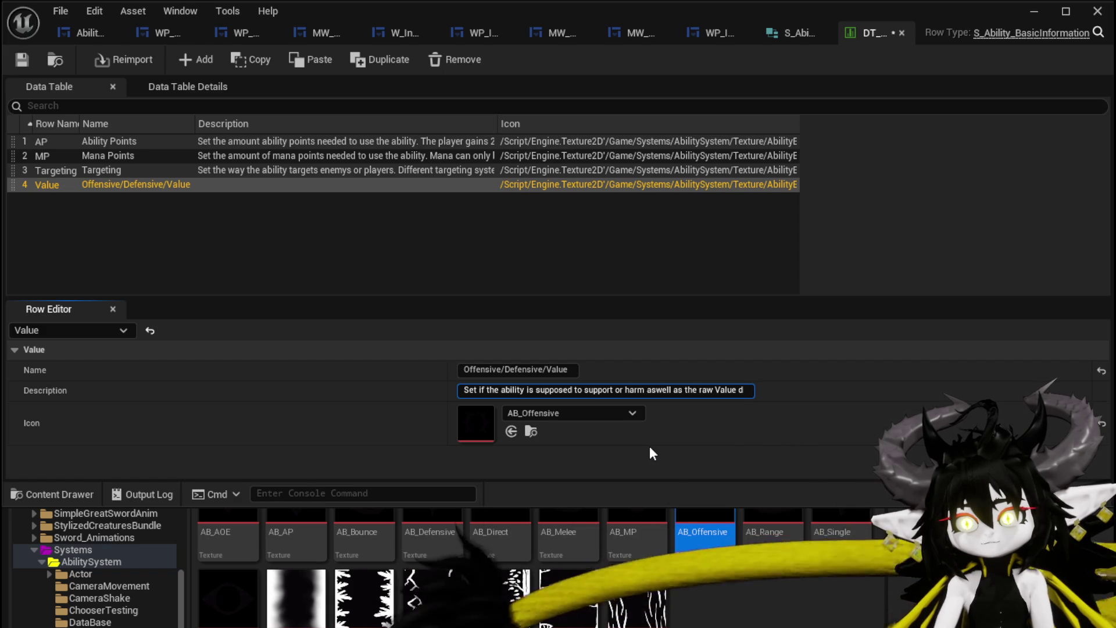
{"action": "type", "text": "eter"}
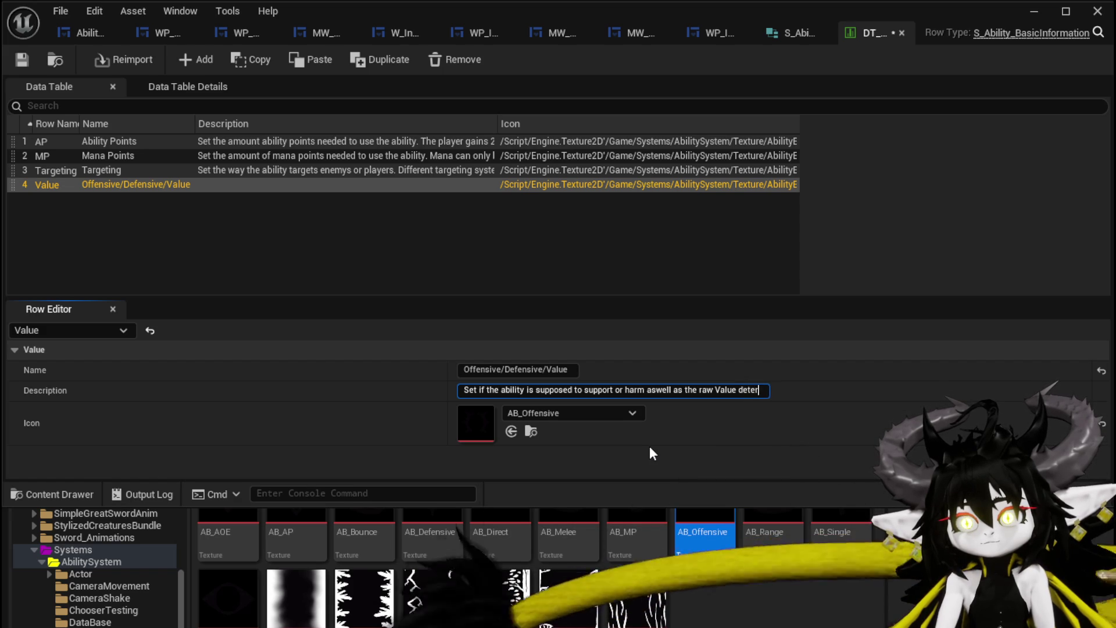
{"action": "type", "text": "maning the strength of "}
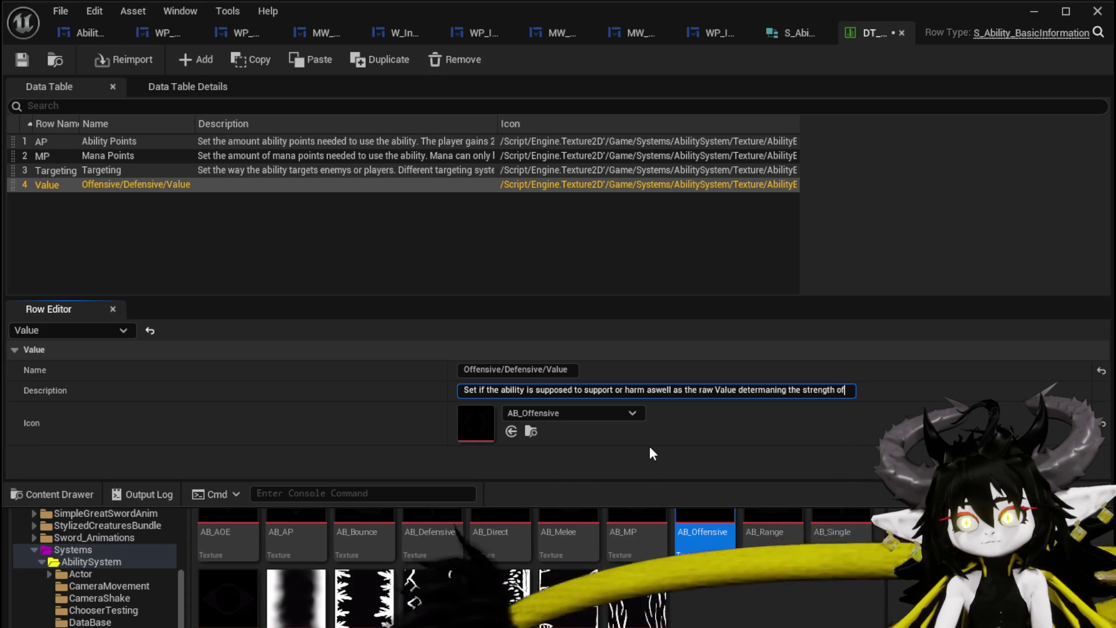
{"action": "type", "text": "the ability."}
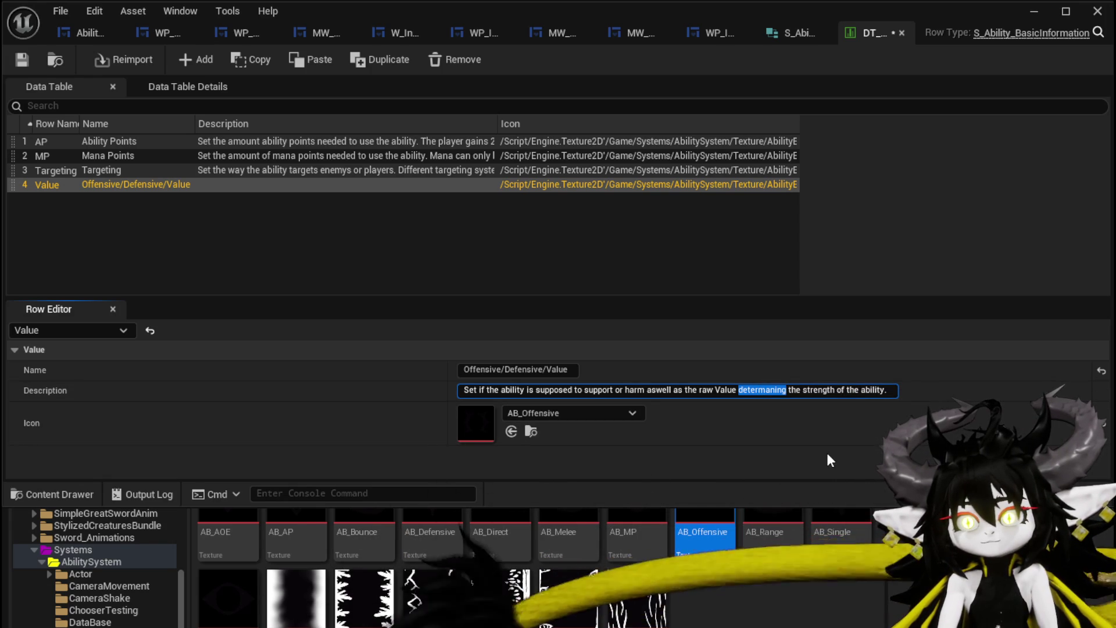
{"action": "type", "text": "setting"}
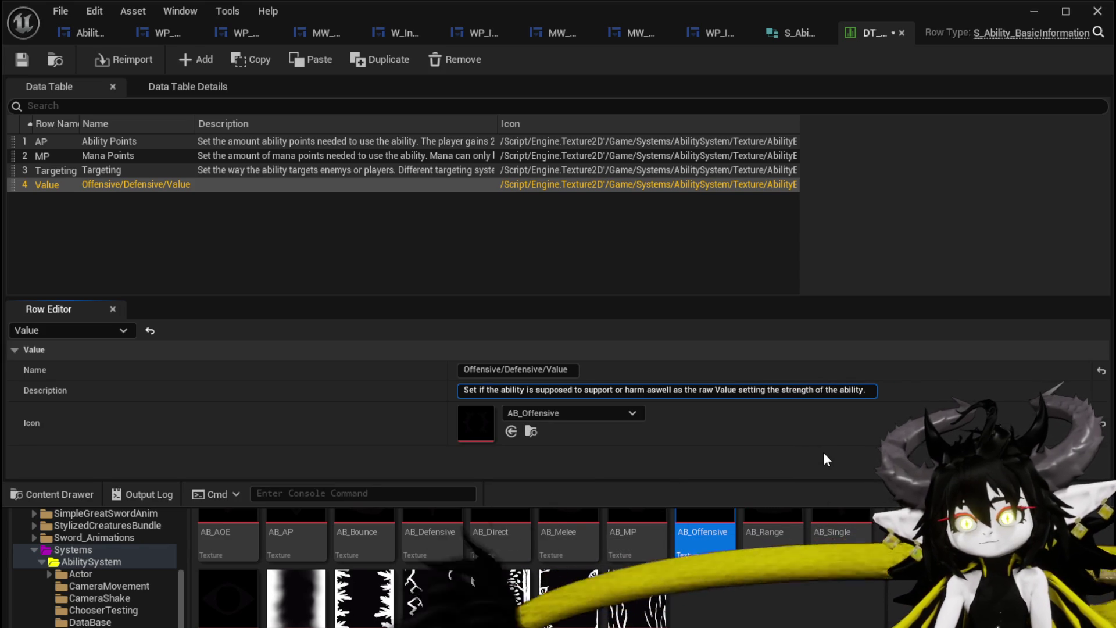
{"action": "key", "text": "ctrl+s"}
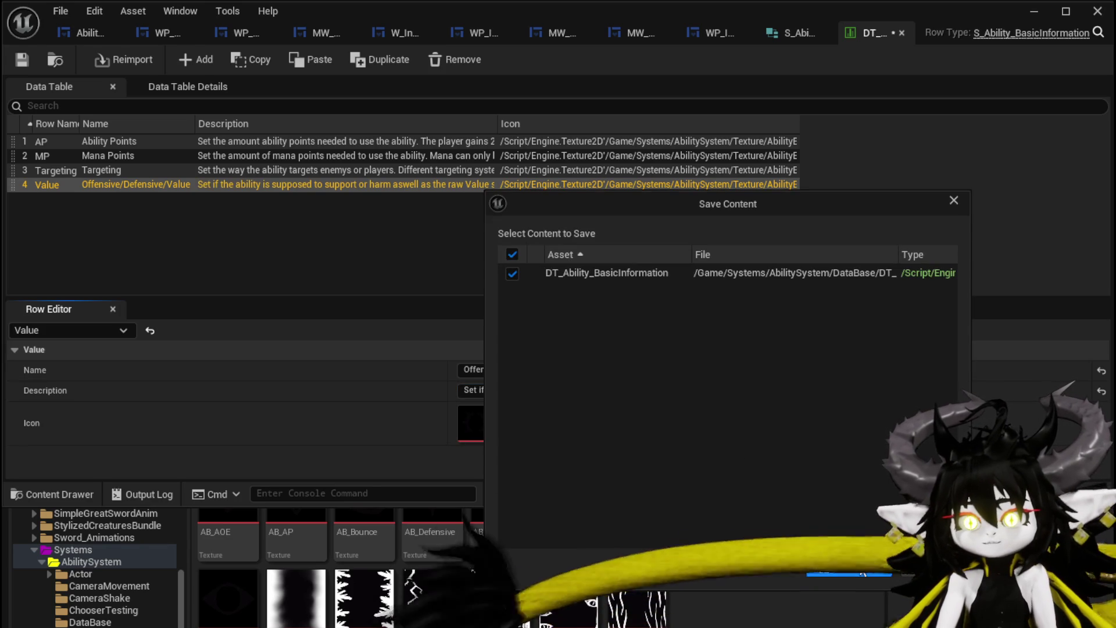
- Confirm saving DT_Ability_BasicInformation and add a fifth row
{"action": "left_click", "coordinate": [888, 480]}
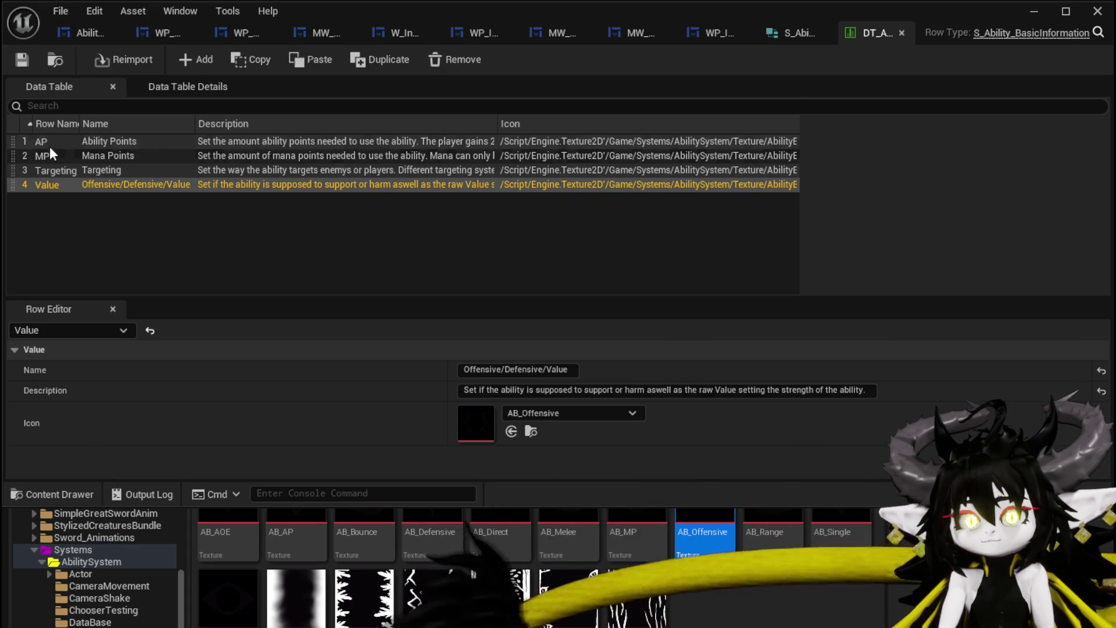
{"action": "left_click", "coordinate": [197, 61]}
- Rename the fifth row Type and enter Type in its Name field
{"action": "left_click", "coordinate": [68, 204]}
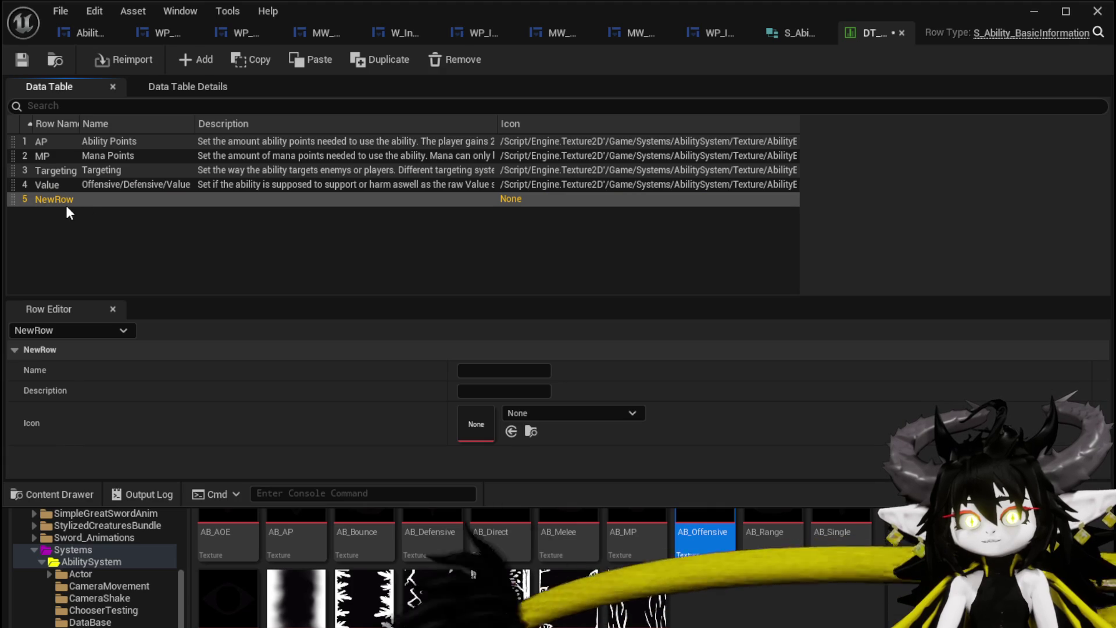
{"action": "double_click", "coordinate": [57, 199]}
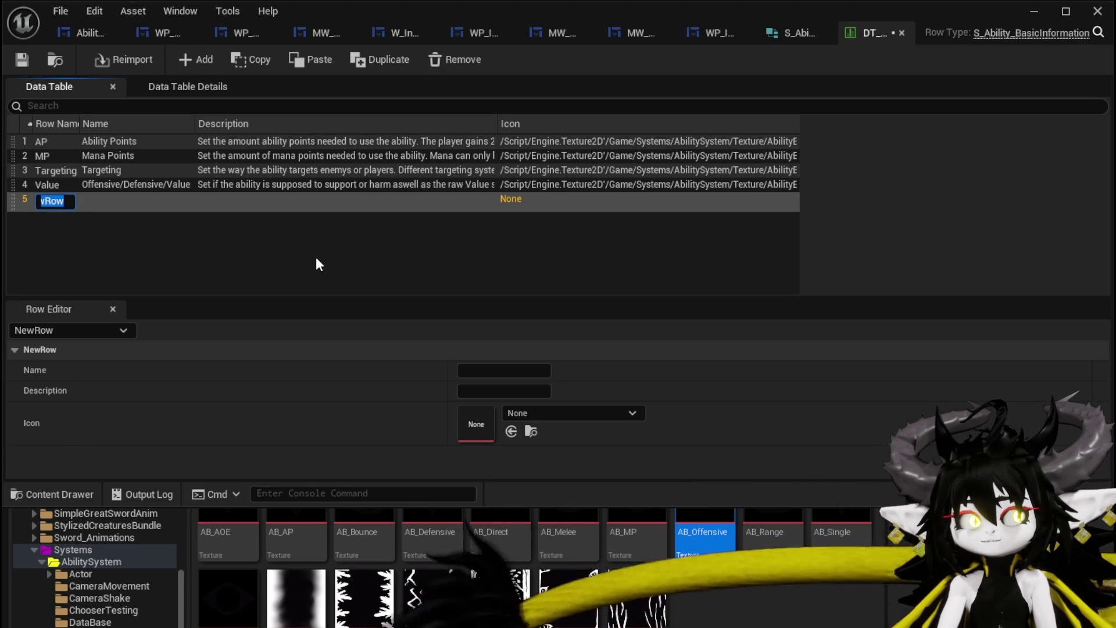
{"action": "type", "text": "Type"}
{"action": "key", "text": "Return"}
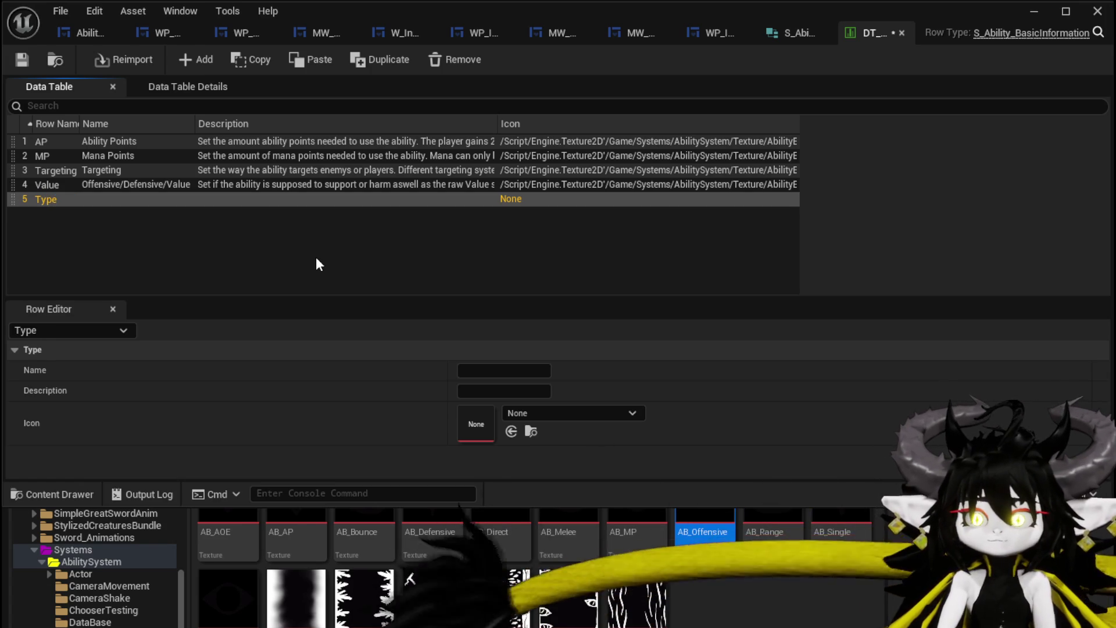
{"action": "left_click", "coordinate": [481, 372]}
{"action": "type", "text": "T"}
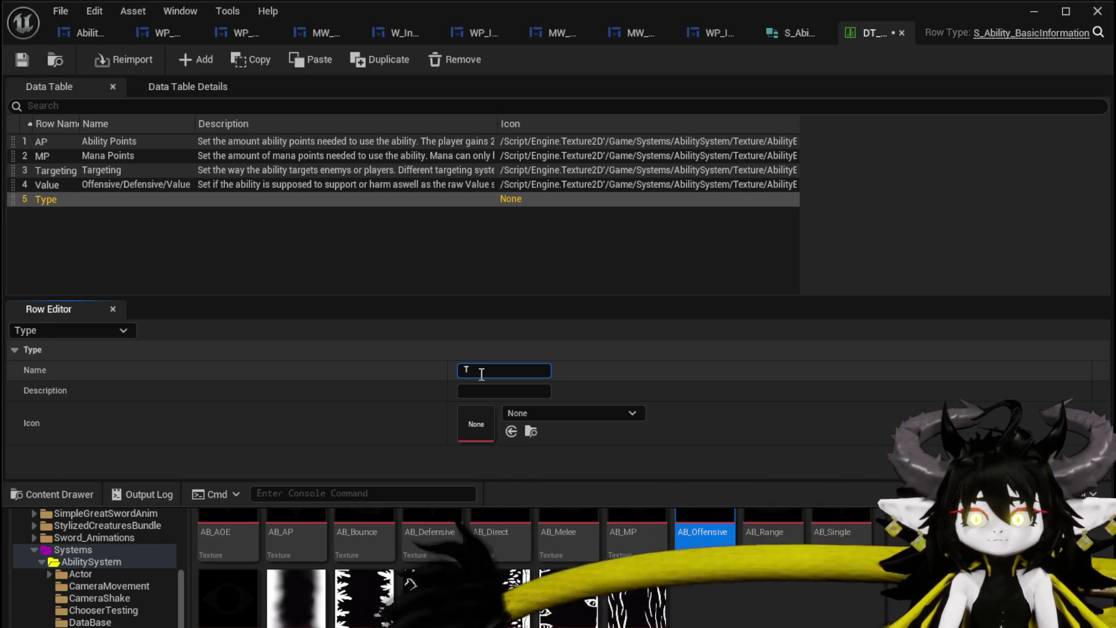
{"action": "type", "text": "Type"}
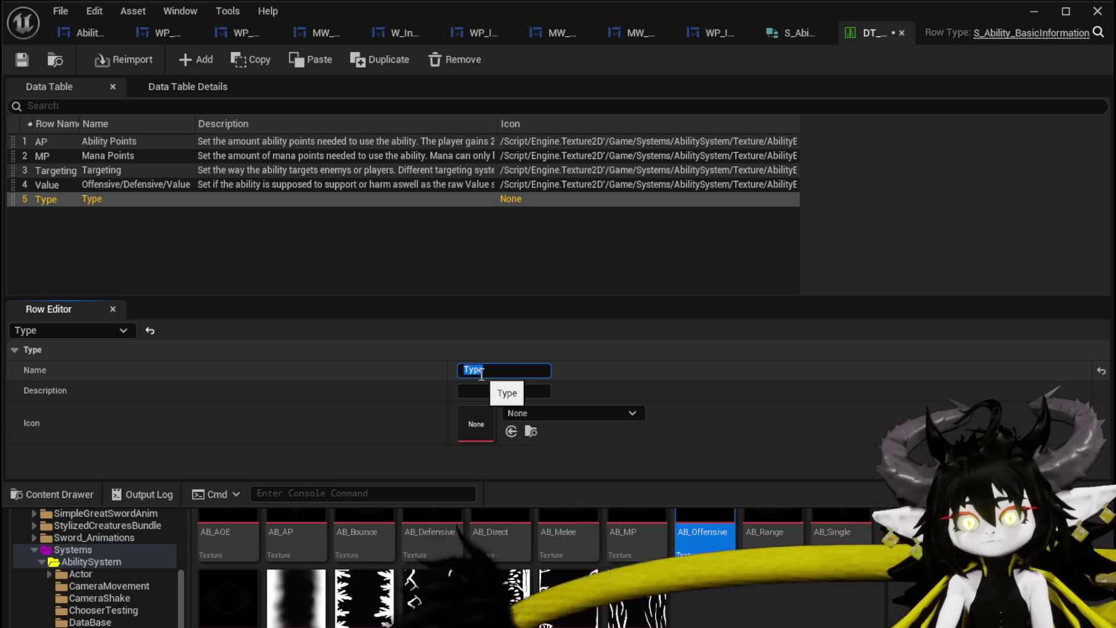
{"action": "key", "text": "Tab"}
- Describe the Type row ('Set the ability Type to change the way how the ability function.'), give it the AB_Status icon, and add a new row
{"action": "type", "text": "Set tj"}
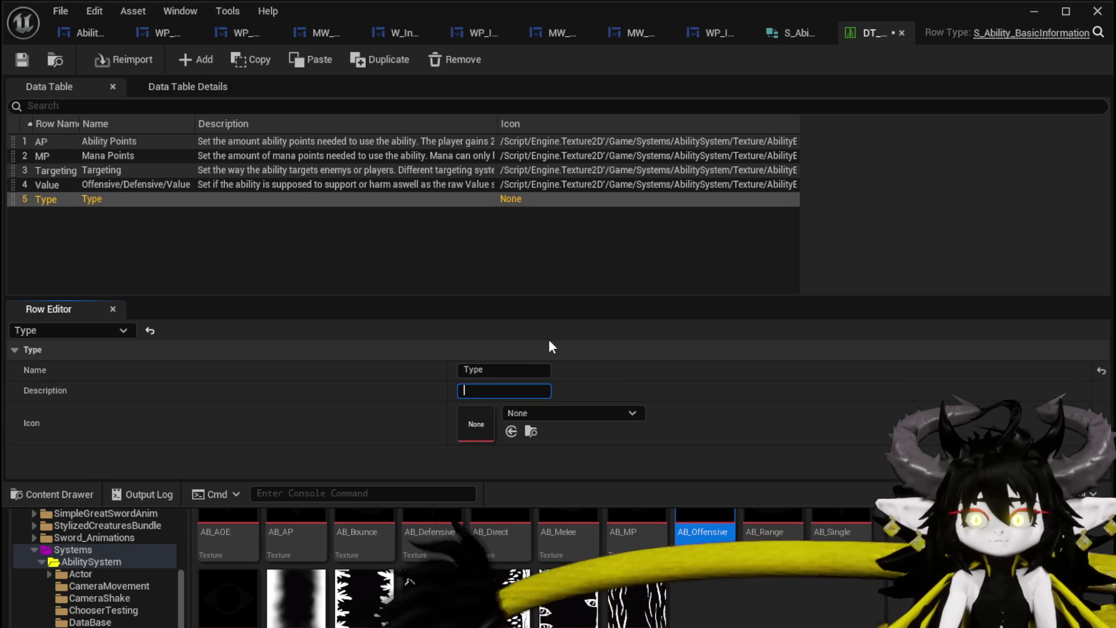
{"action": "key", "text": "BackSpace"}
{"action": "type", "text": "he ability Ty"}
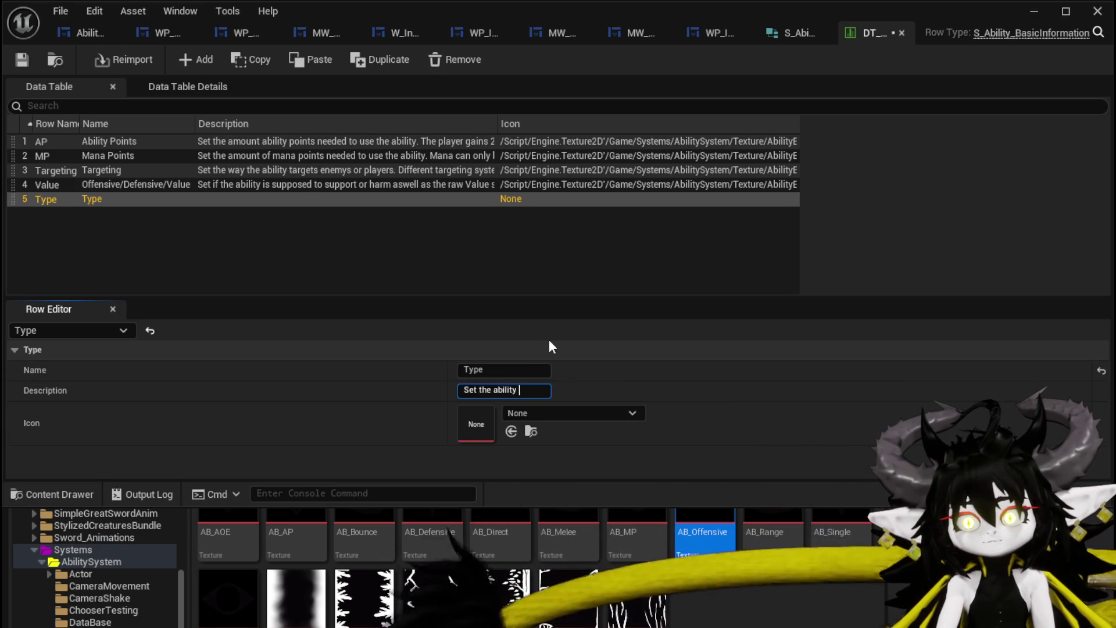
{"action": "type", "text": "pe"}
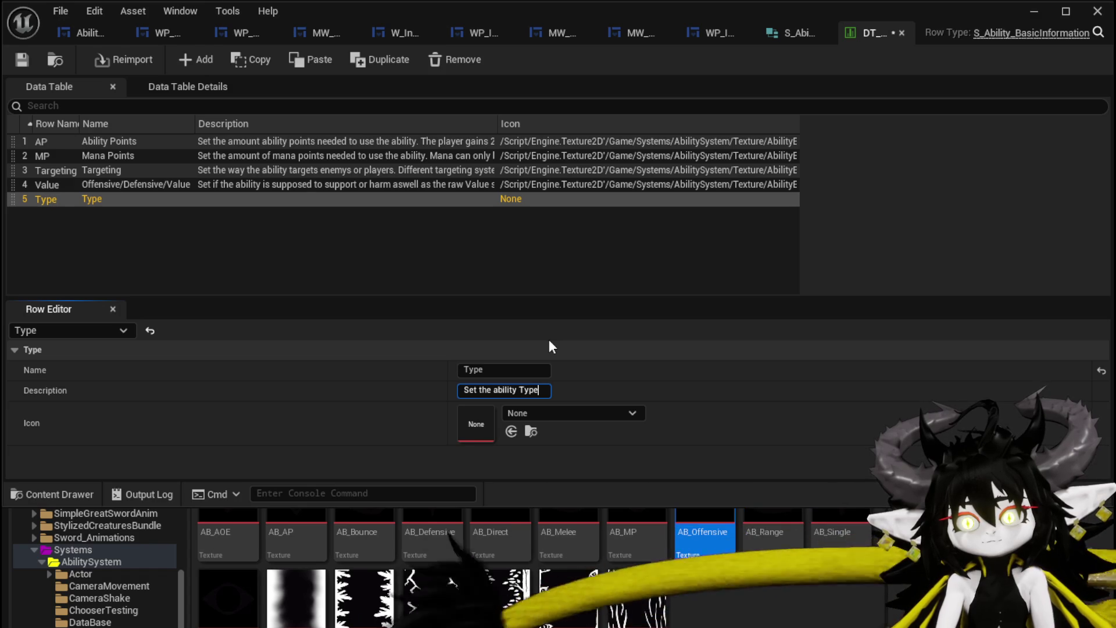
{"action": "type", "text": " to change the way how the ability functio"}
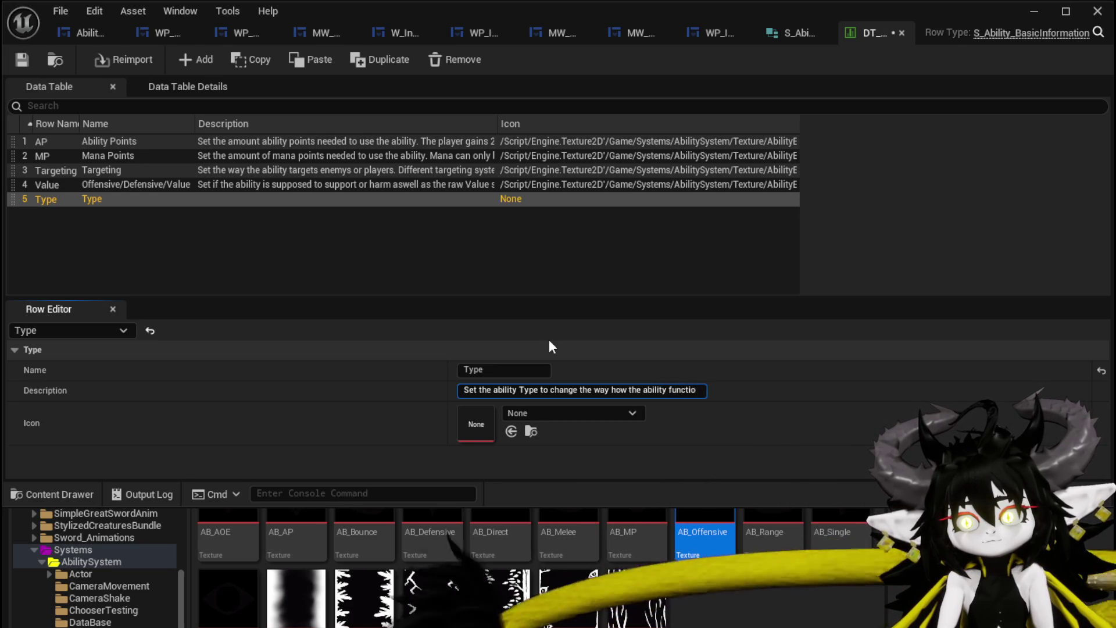
{"action": "type", "text": "n."}
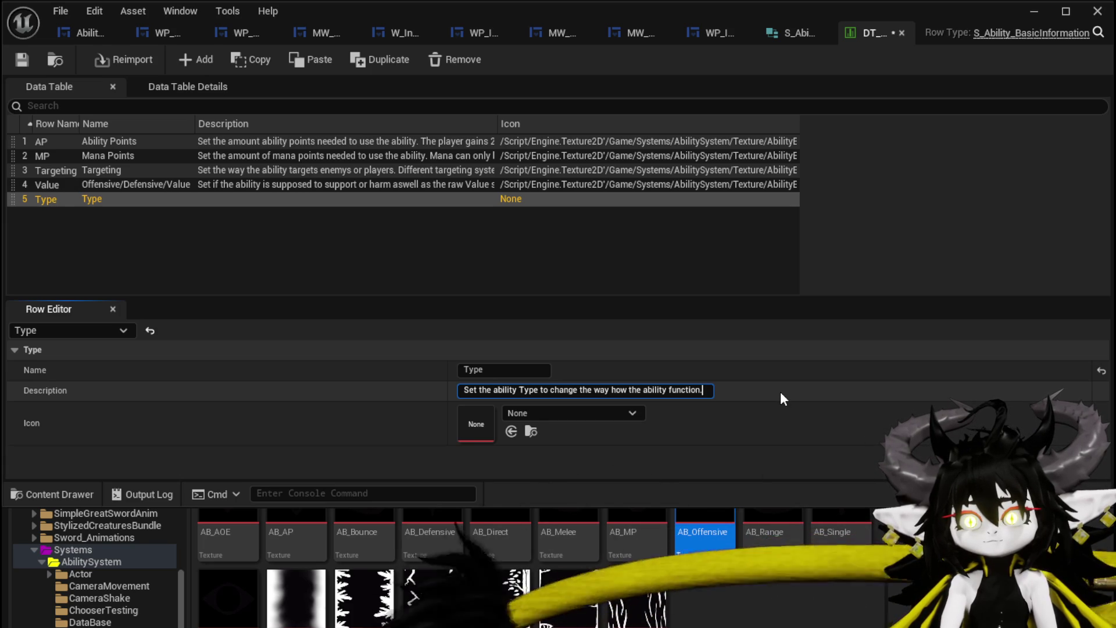
{"action": "key", "text": "Return"}
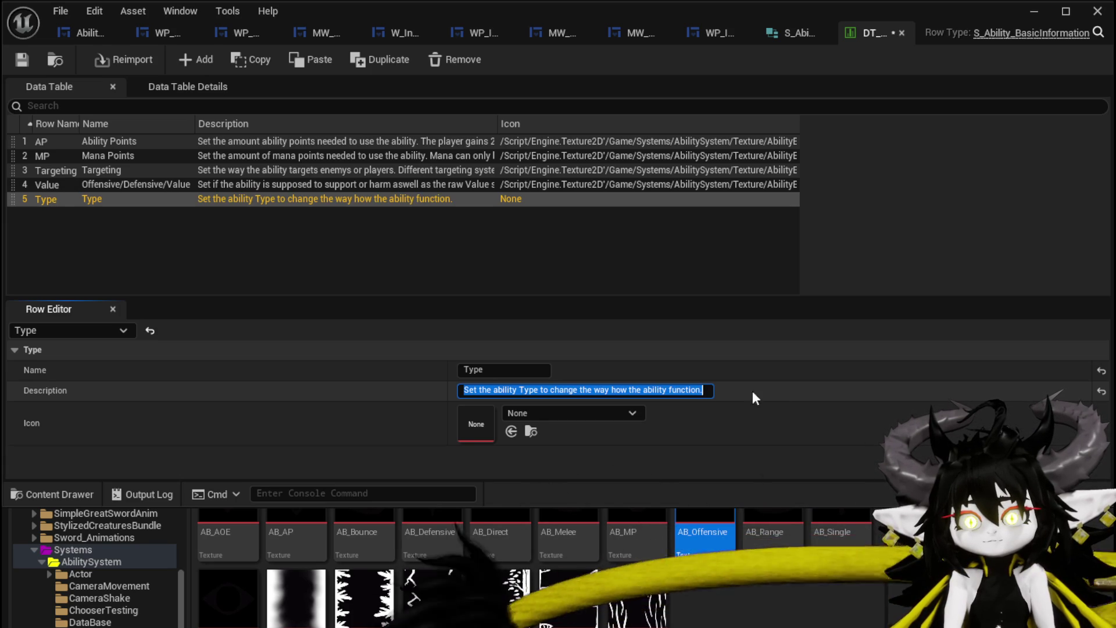
{"action": "mouse_move", "coordinate": [228, 598]}
{"action": "left_mouse_down"}
{"action": "mouse_move", "coordinate": [412, 441]}
{"action": "mouse_move", "coordinate": [517, 431]}
{"action": "left_mouse_up"}
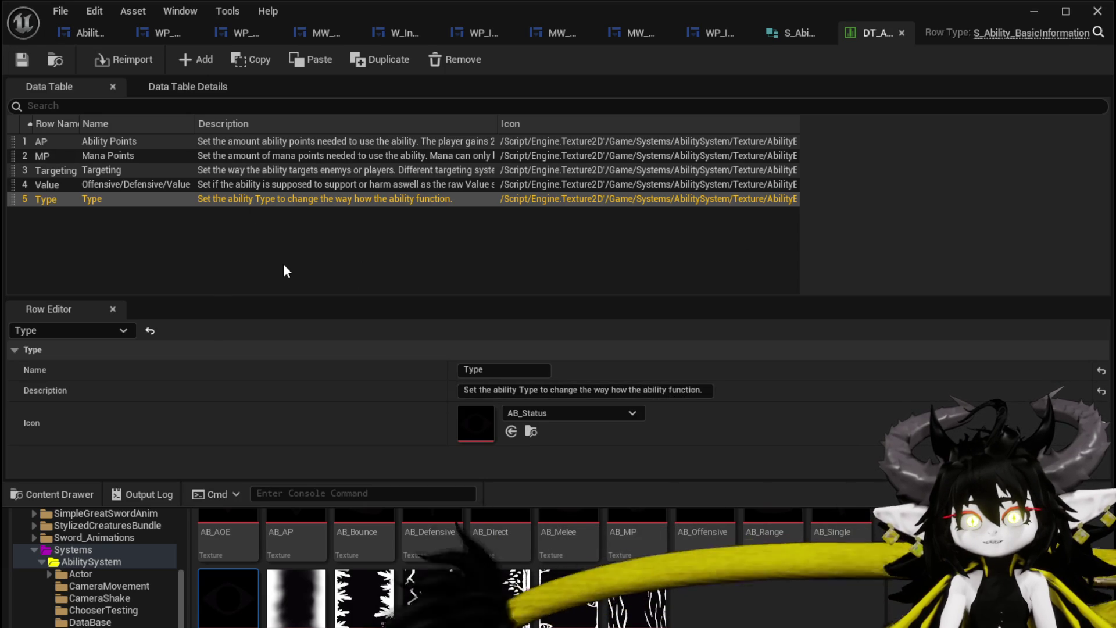
{"action": "left_click", "coordinate": [193, 61]}
- Name the new sixth row Element, both as row name and Name field
{"action": "double_click", "coordinate": [50, 213]}
{"action": "type", "text": "Element"}
{"action": "key", "text": "Return"}
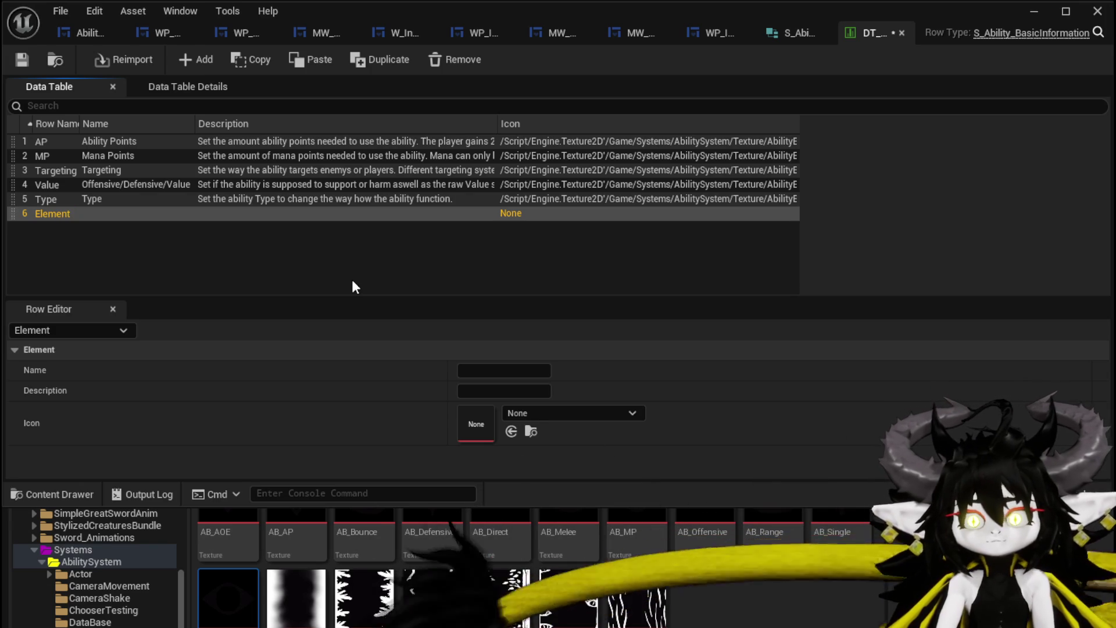
{"action": "type", "text": "Element"}
{"action": "key", "text": "Tab"}
- Describe how each Element scales with player values, noting resistance or weakness is a 10% increase/decrease
{"action": "type", "text": "Set the Abi"}
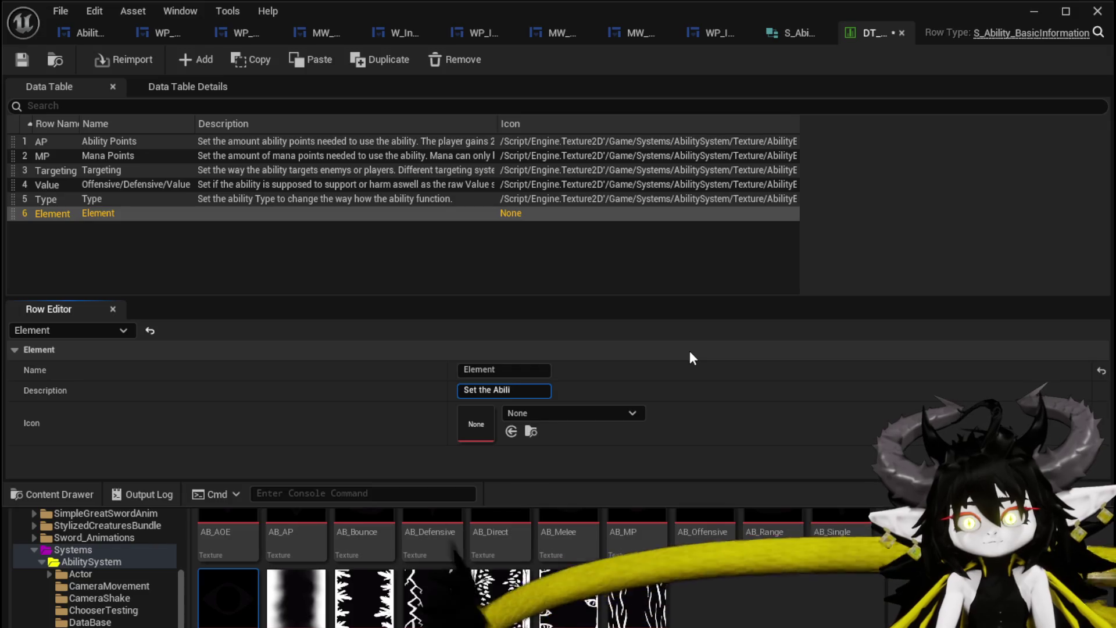
{"action": "type", "text": "b"}
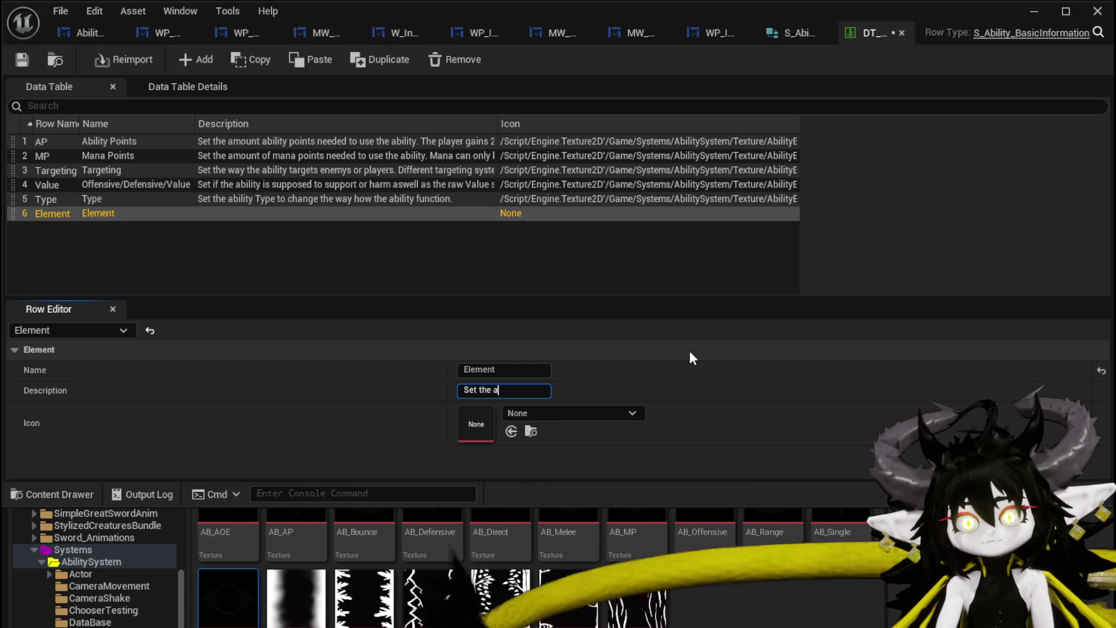
{"action": "type", "text": "ility e"}
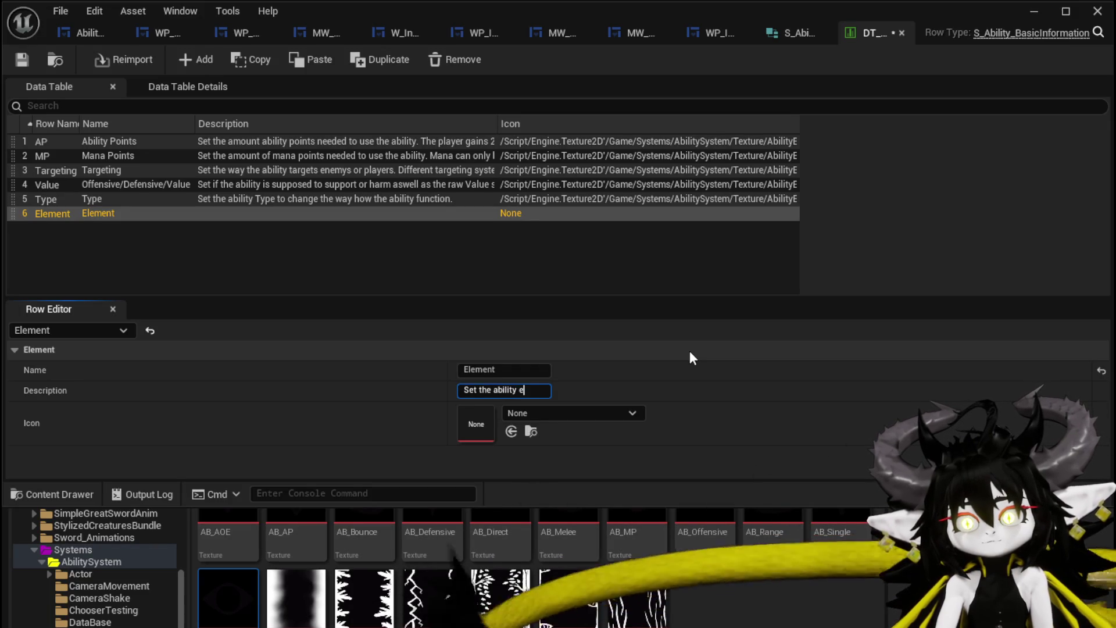
{"action": "type", "text": "lement."}
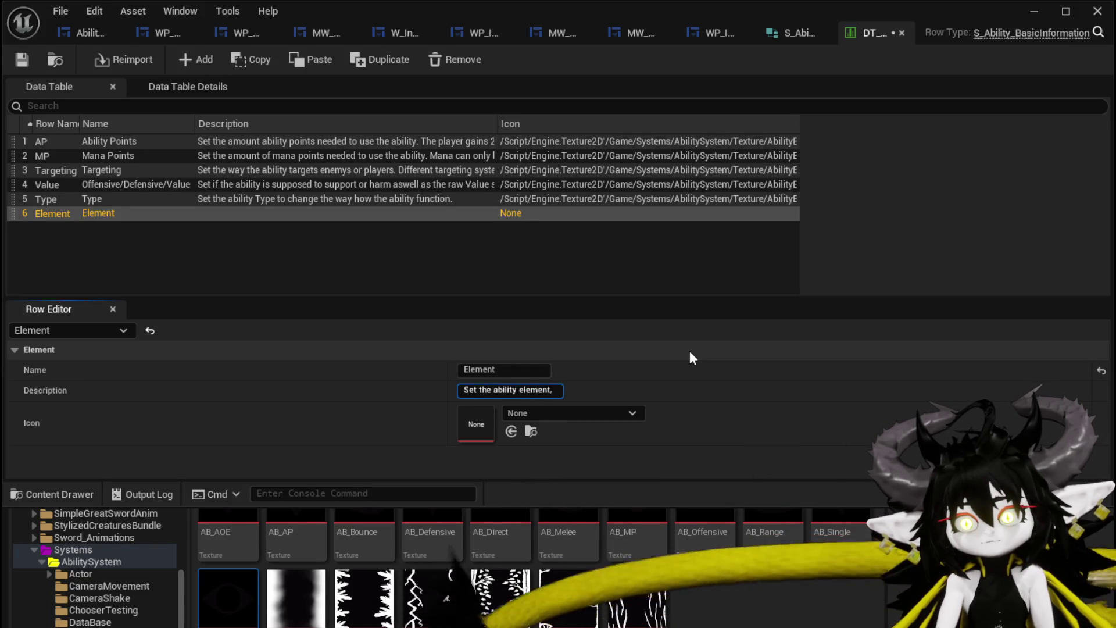
{"action": "type", "text": " The "}
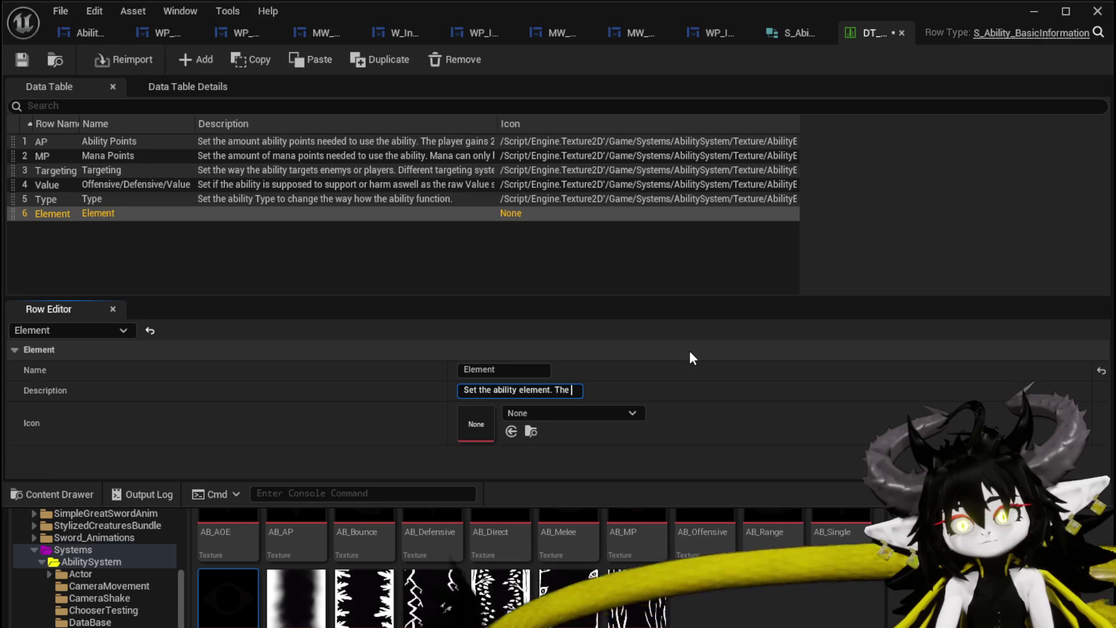
{"action": "type", "text": "E"}
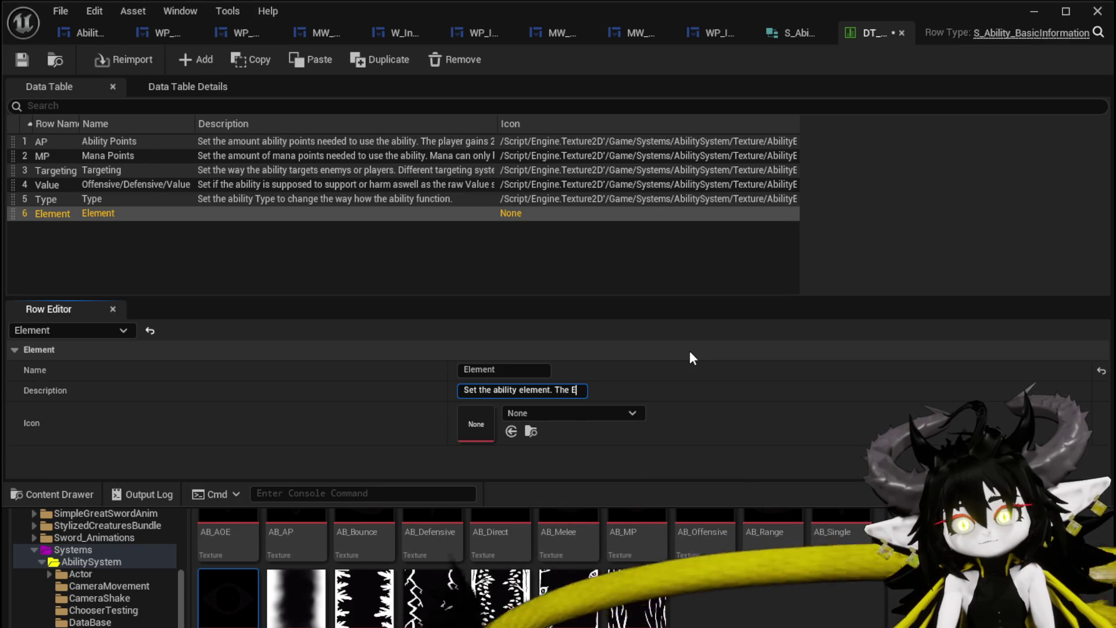
{"action": "type", "text": "lement"}
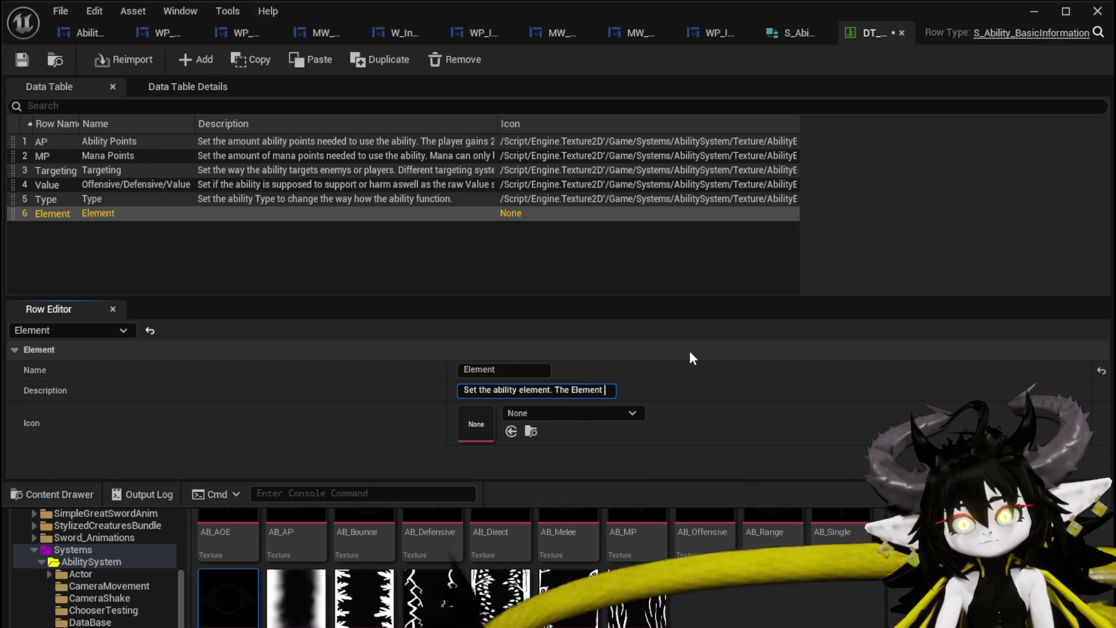
{"action": "key", "text": "BackSpace"}
{"action": "key", "text": "BackSpace"}
{"action": "key", "text": "BackSpace"}
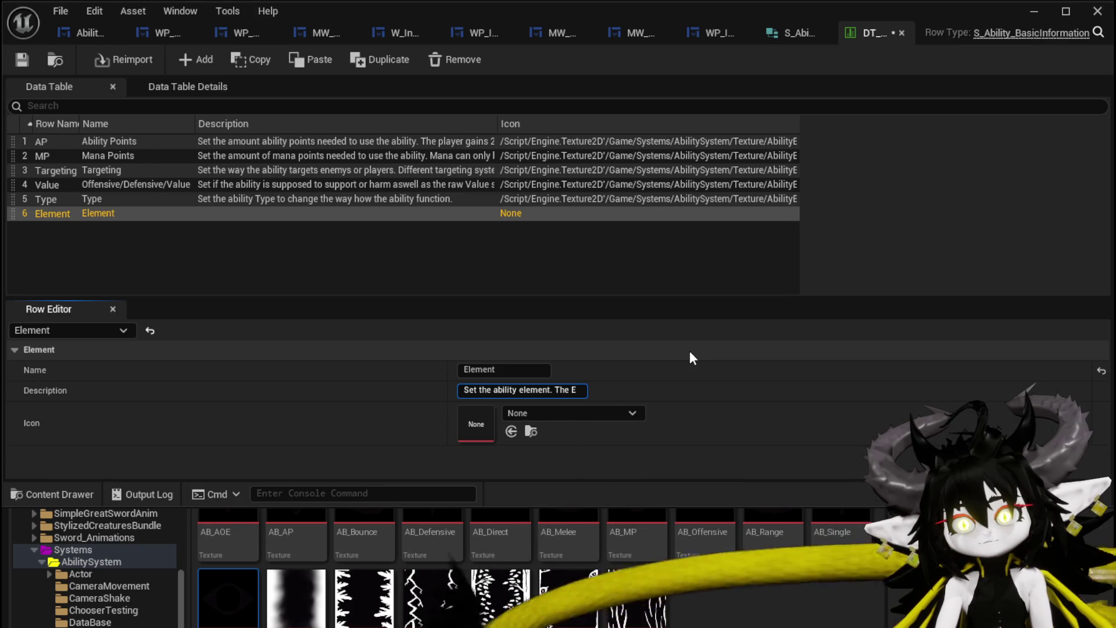
{"action": "key", "text": "BackSpace"}
{"action": "key", "text": "BackSpace"}
{"action": "key", "text": "BackSpace"}
{"action": "type", "text": "Each"}
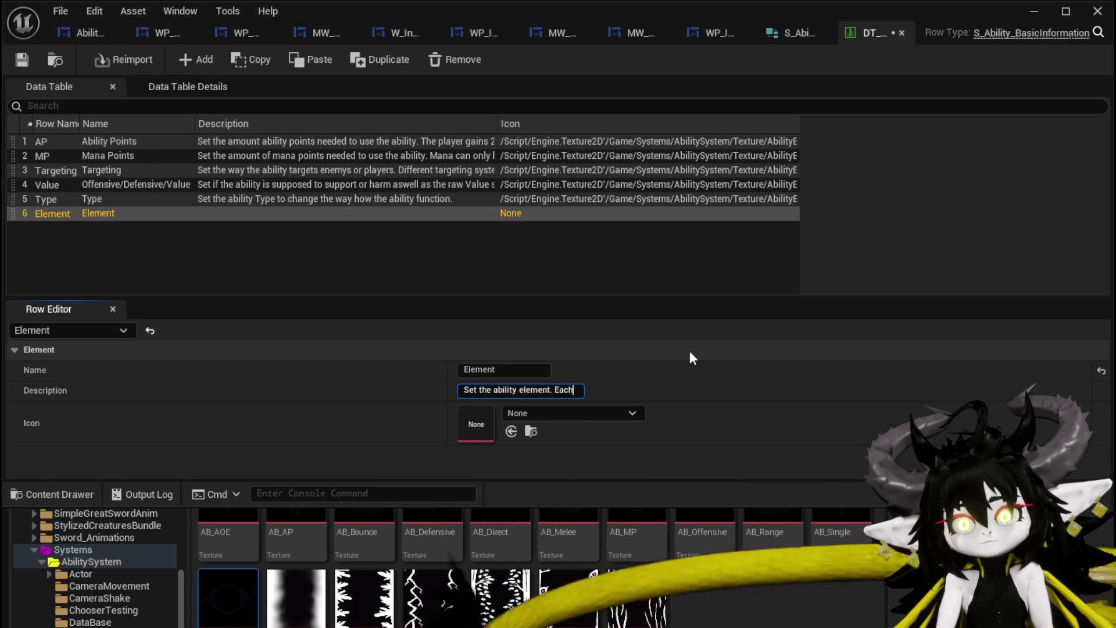
{"action": "type", "text": " Element "}
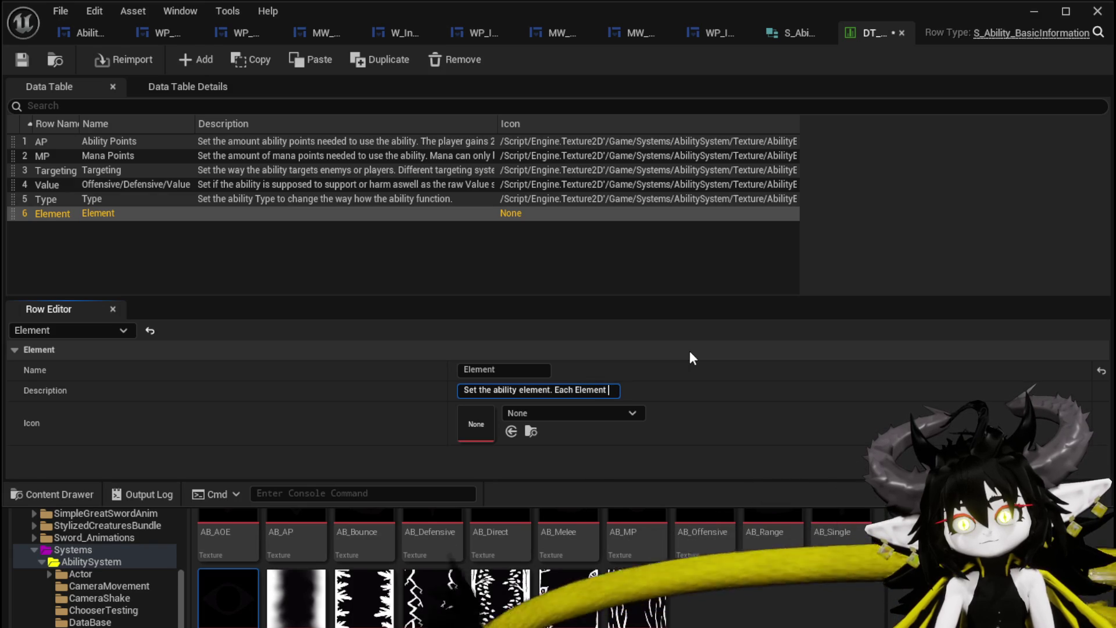
{"action": "type", "text": "scales different"}
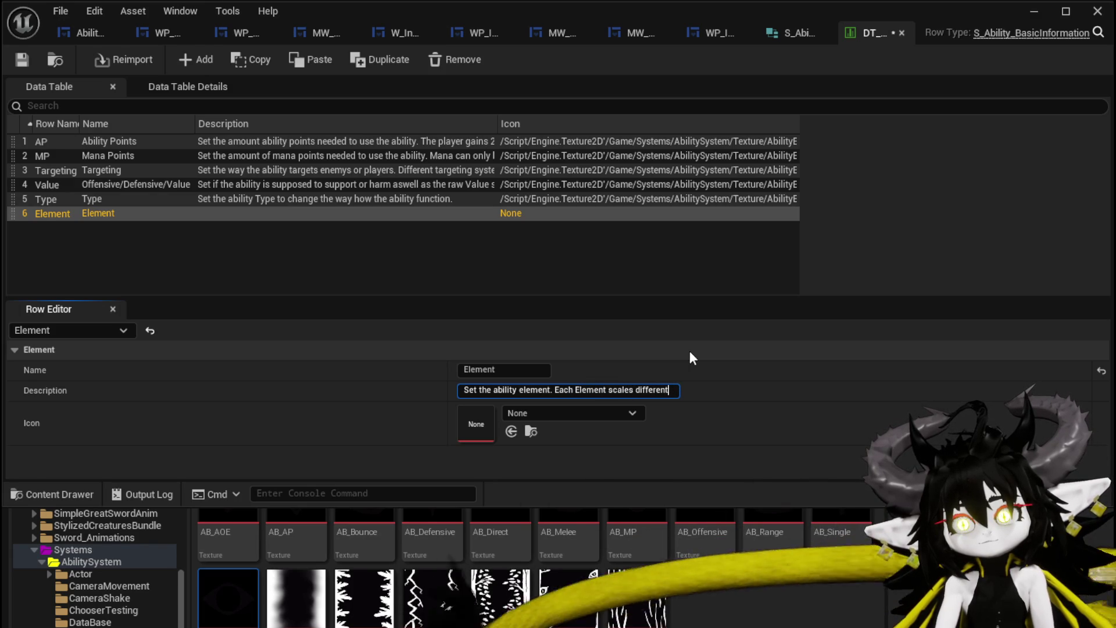
{"action": "type", "text": "ly with "}
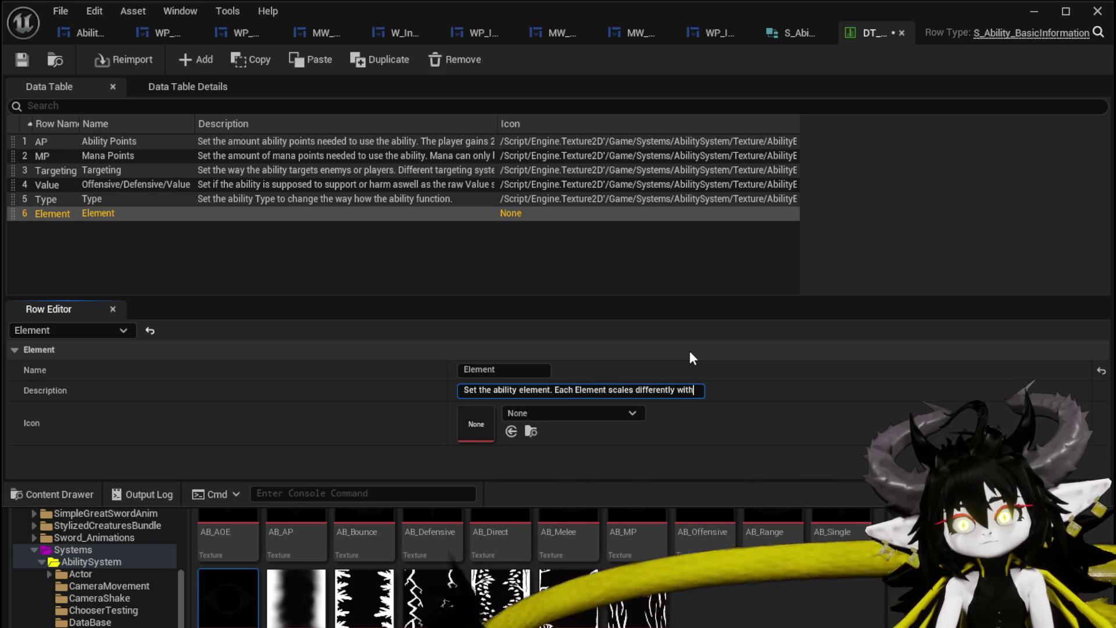
{"action": "type", "text": "P"}
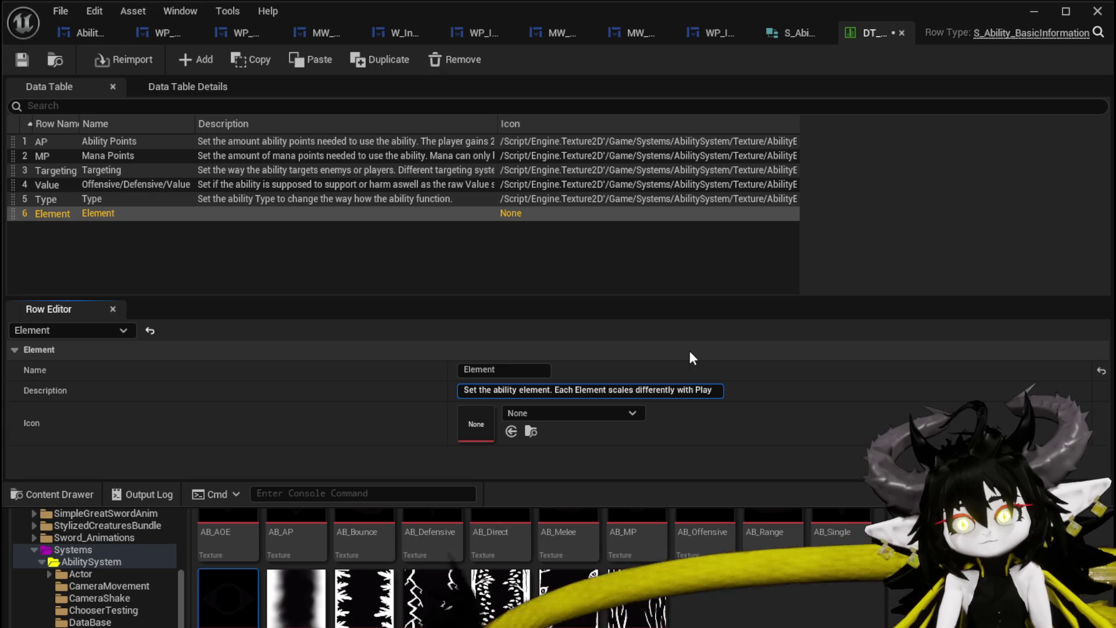
{"action": "key", "text": "BackSpace"}
{"action": "type", "text": "the p"}
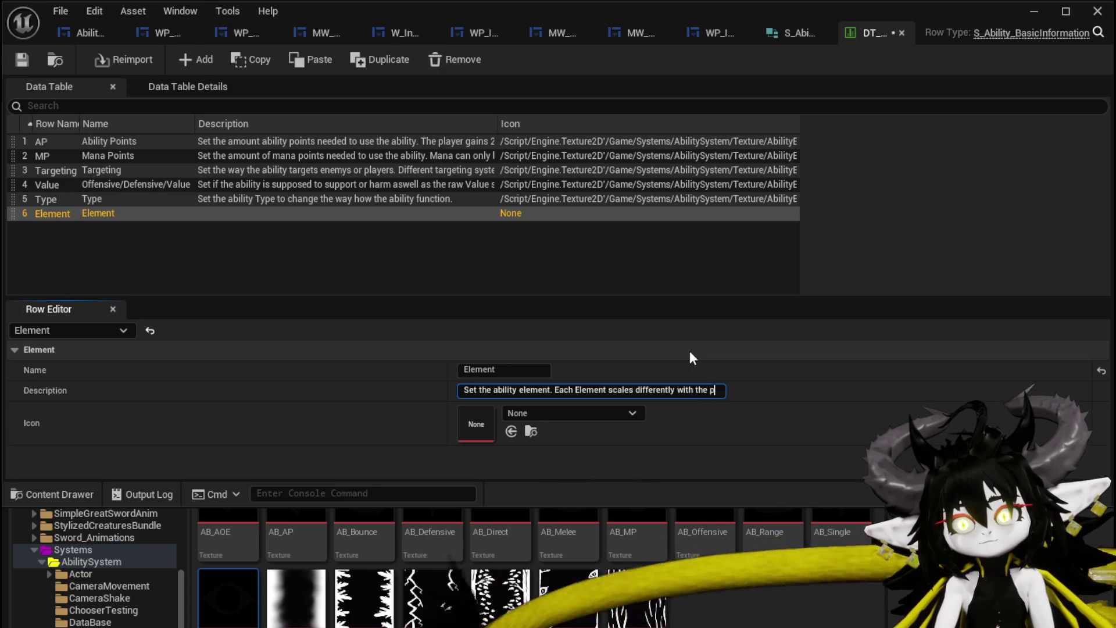
{"action": "type", "text": "layer val"}
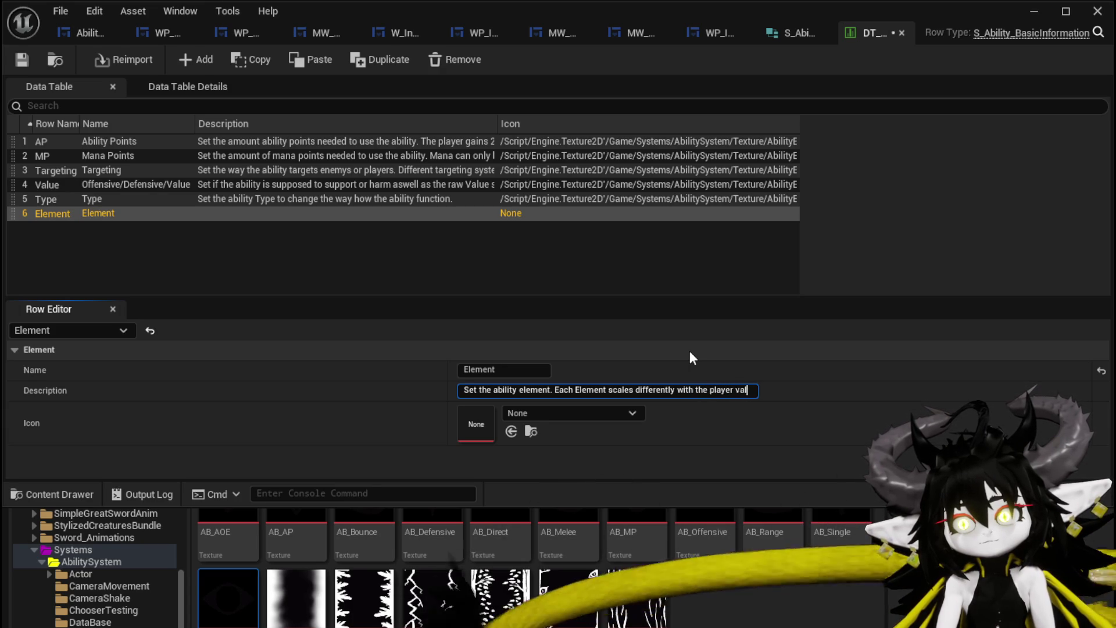
{"action": "type", "text": "ues like"}
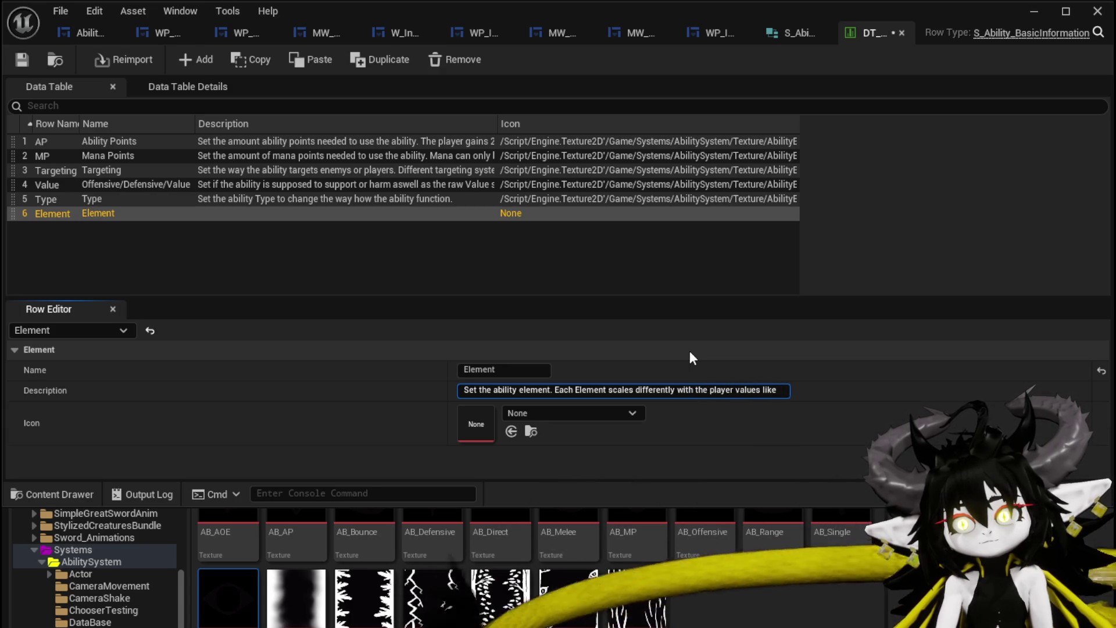
{"action": "type", "text": " Offensive o"}
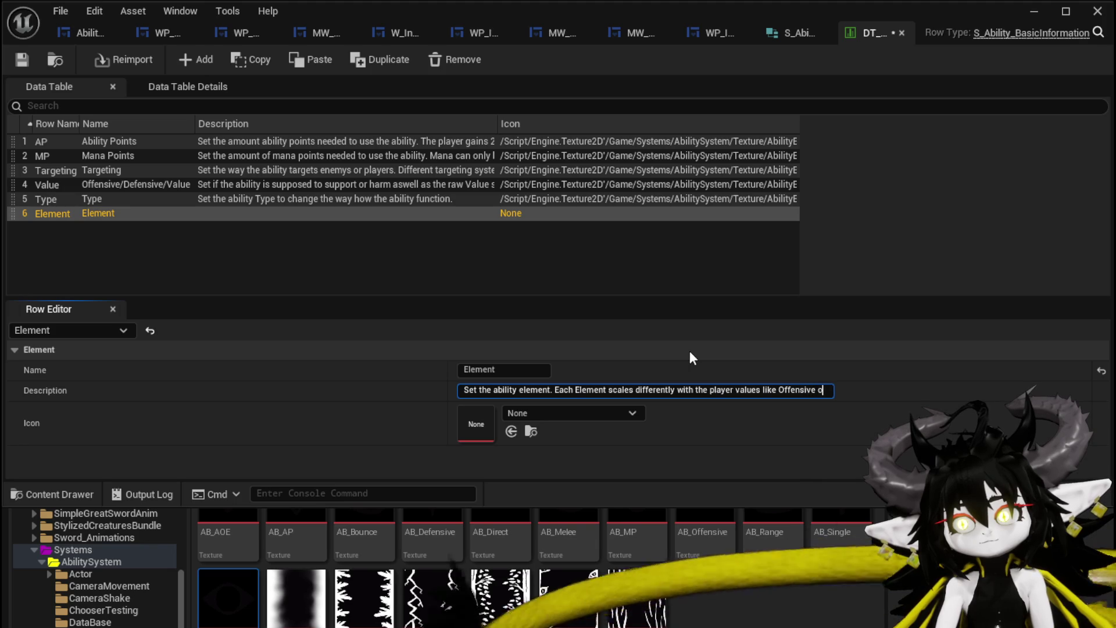
{"action": "type", "text": "r Utility"}
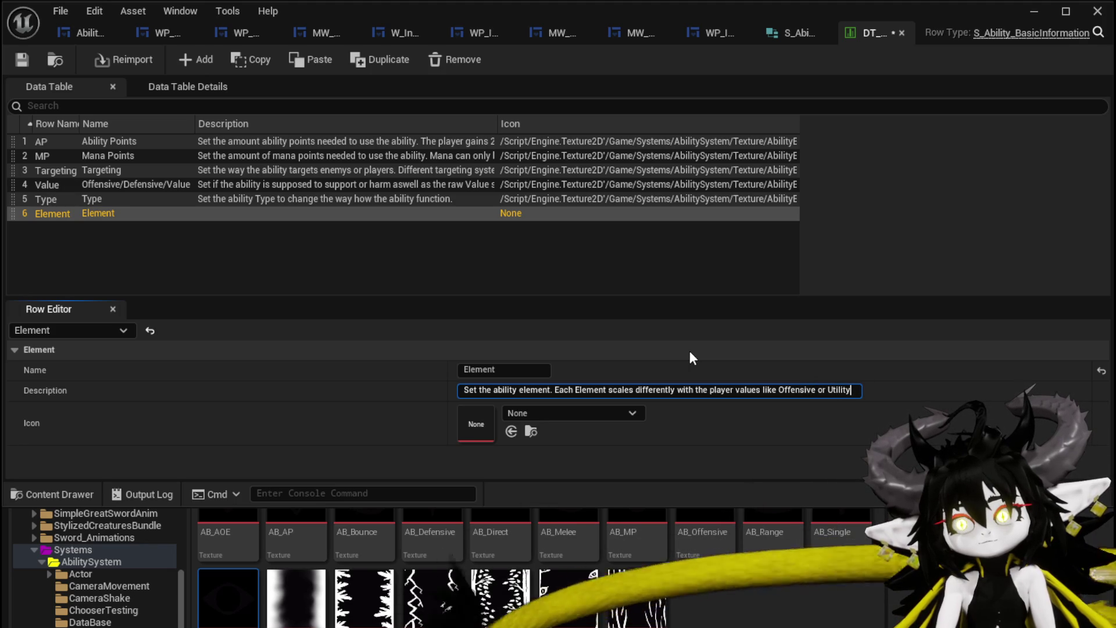
{"action": "type", "text": ", the "}
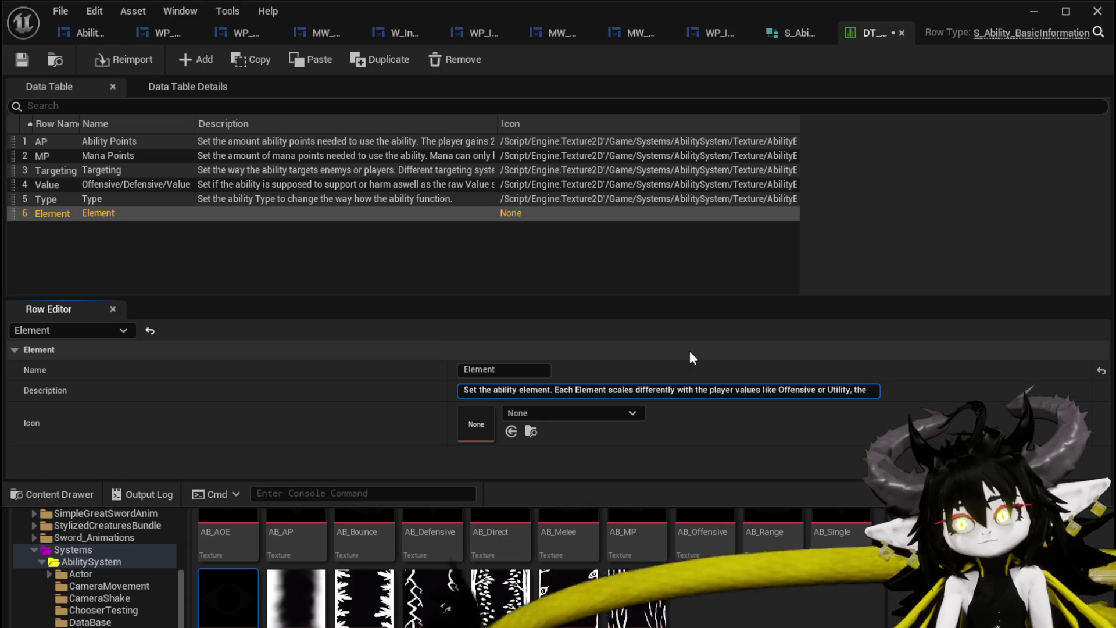
{"action": "type", "text": "d"}
{"action": "key", "text": "BackSpace"}
{"action": "type", "text": "w"}
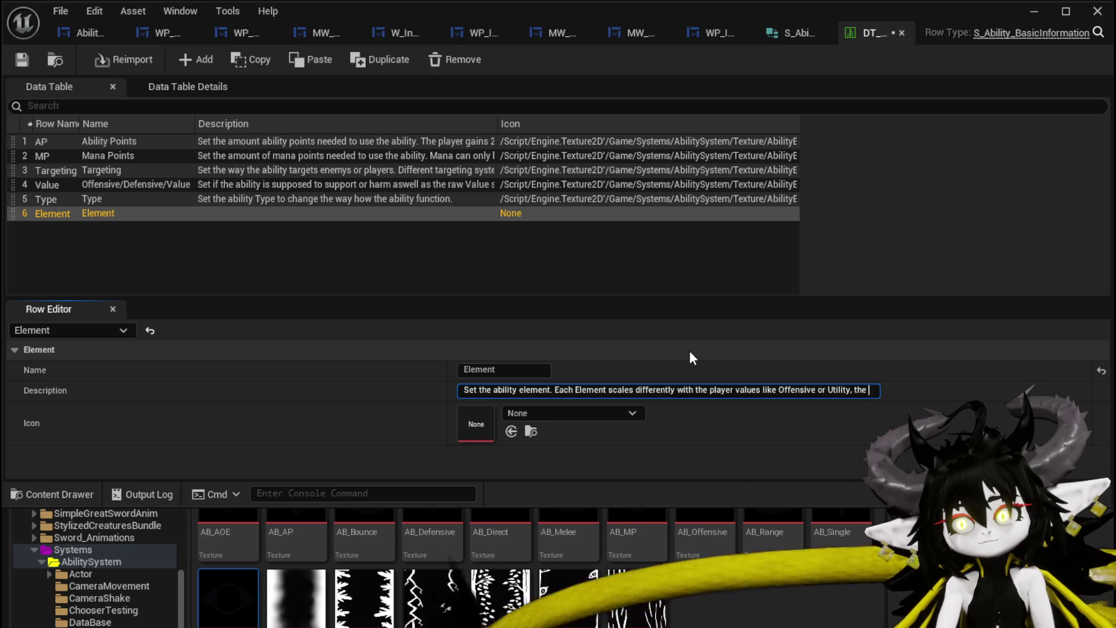
{"action": "type", "text": "al"}
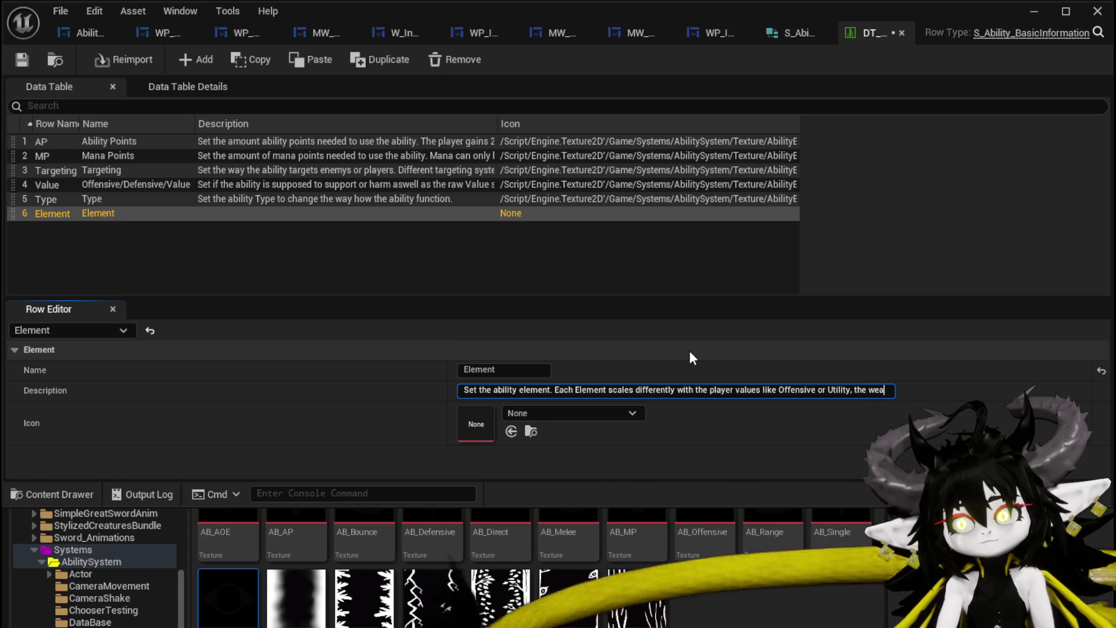
{"action": "type", "text": "ness m"}
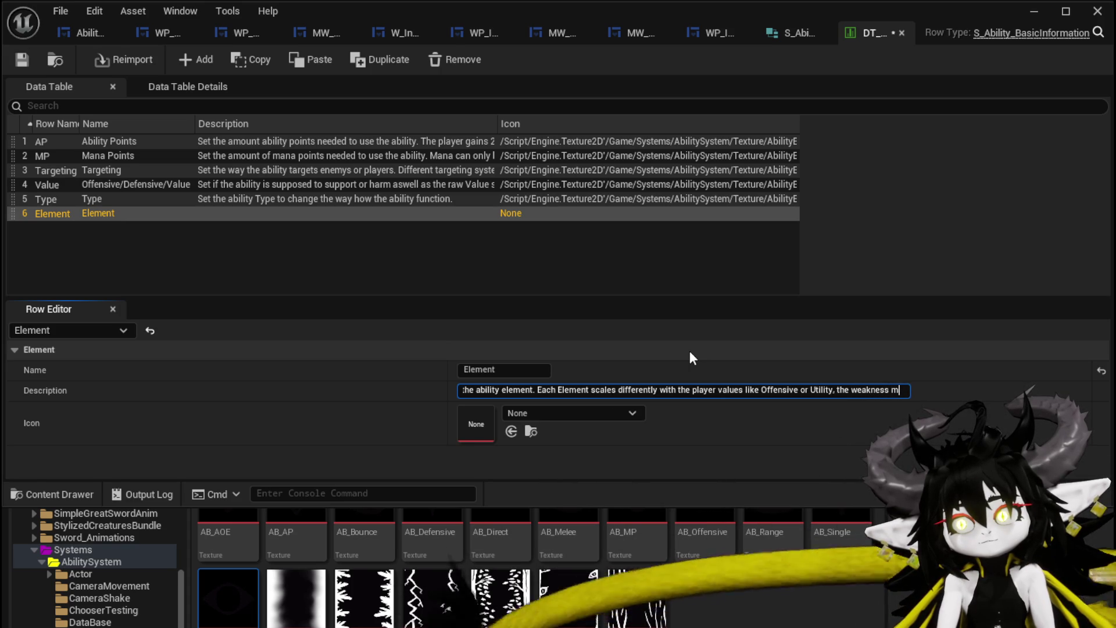
{"action": "type", "text": "ultiplier"}
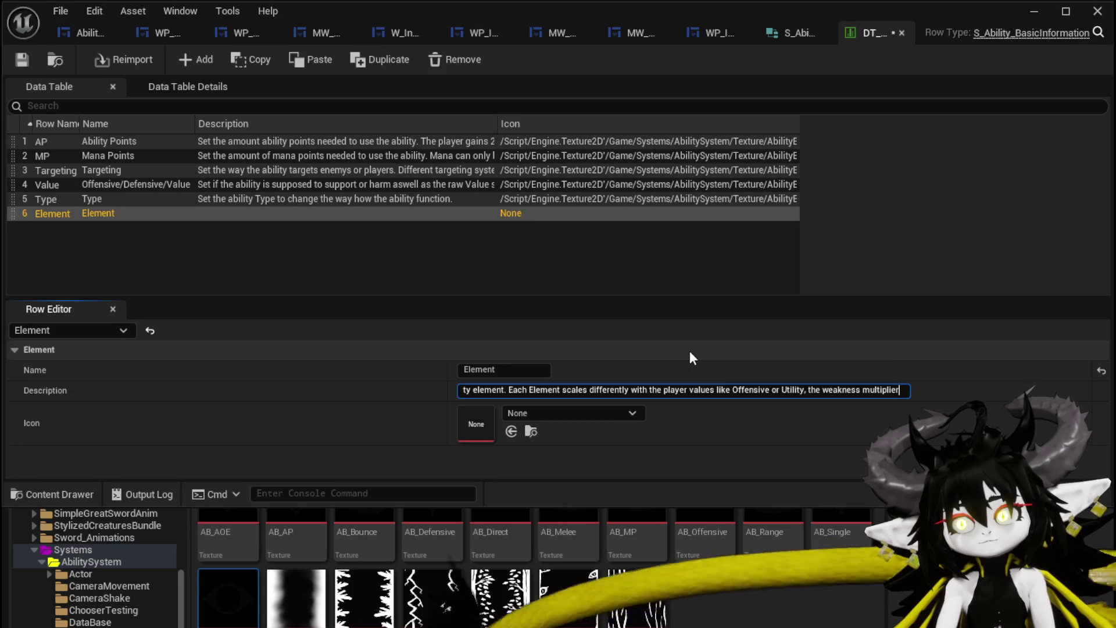
{"action": "type", "text": " for hitting"}
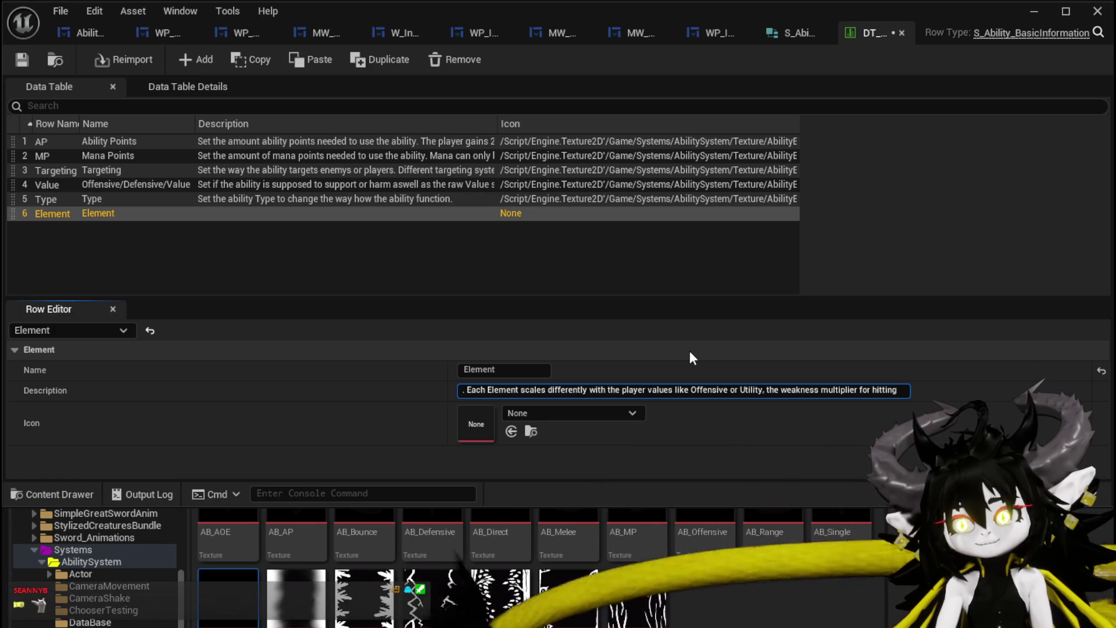
{"action": "type", "text": "Resistence or"}
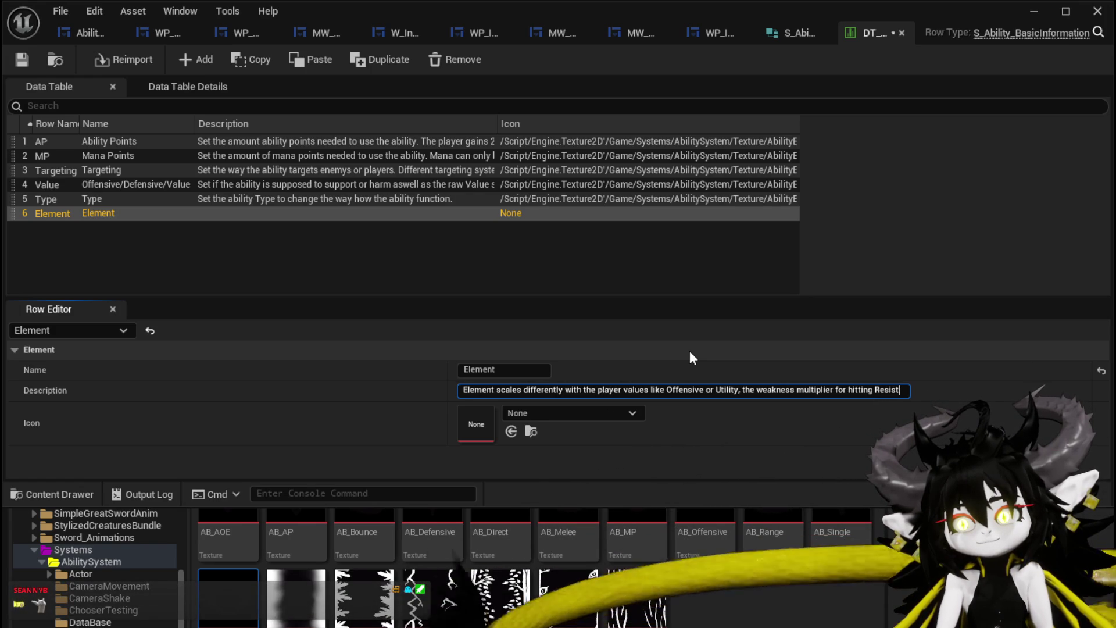
{"action": "type", "text": " weakness "}
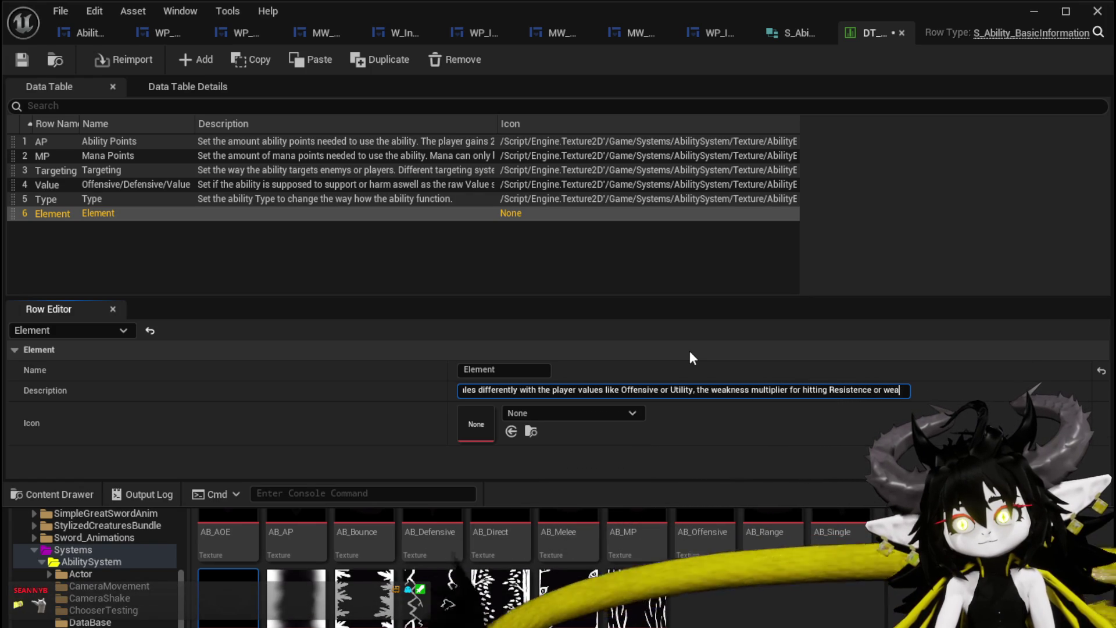
{"action": "type", "text": "is 10"}
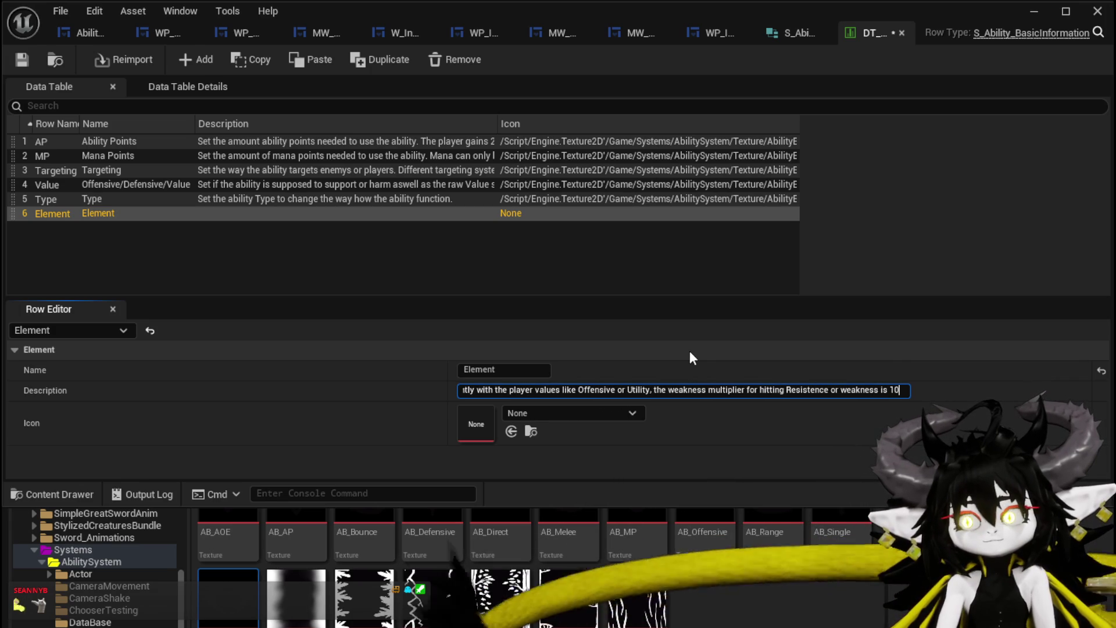
{"action": "type", "text": " increase of"}
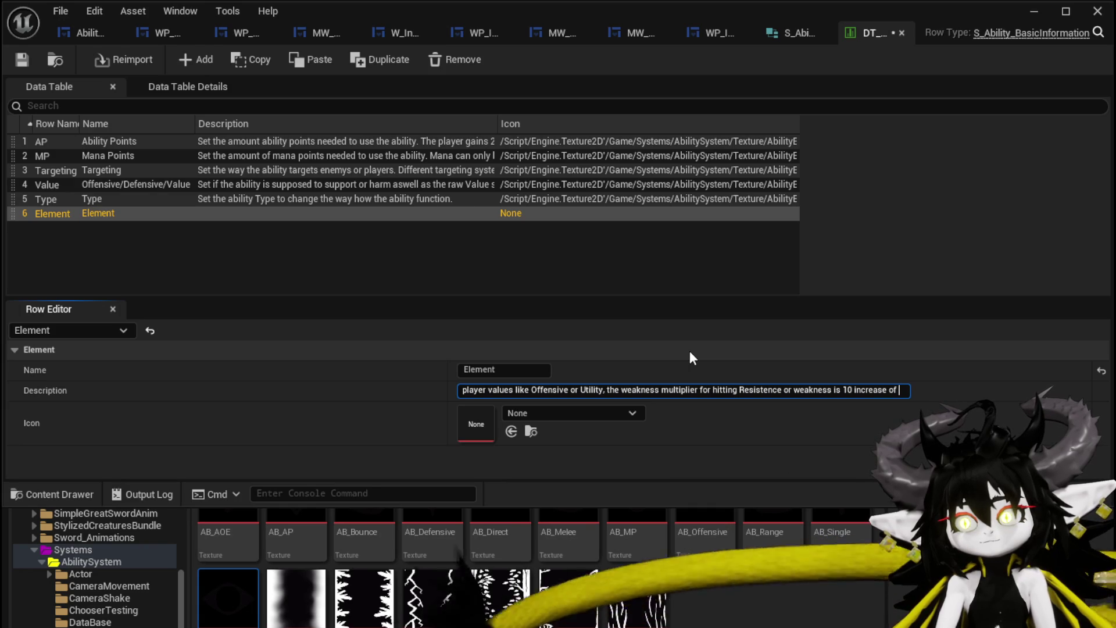
{"action": "key", "text": "BackSpace"}
{"action": "key", "text": "BackSpace"}
{"action": "key", "text": "BackSpace"}
{"action": "type", "text": "/"}
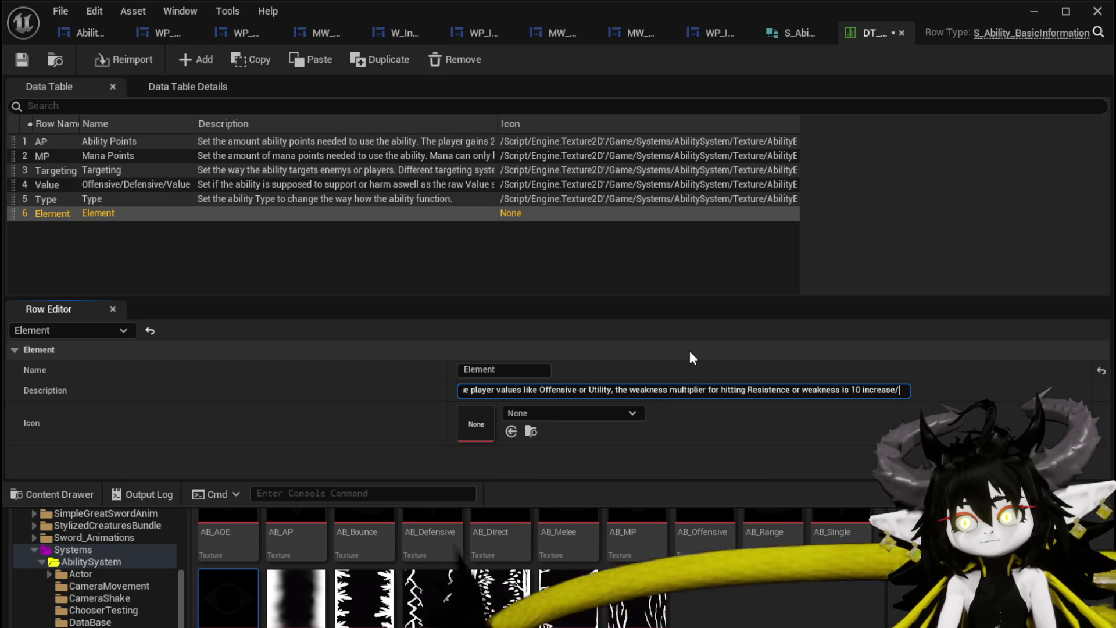
{"action": "type", "text": "decrease"}
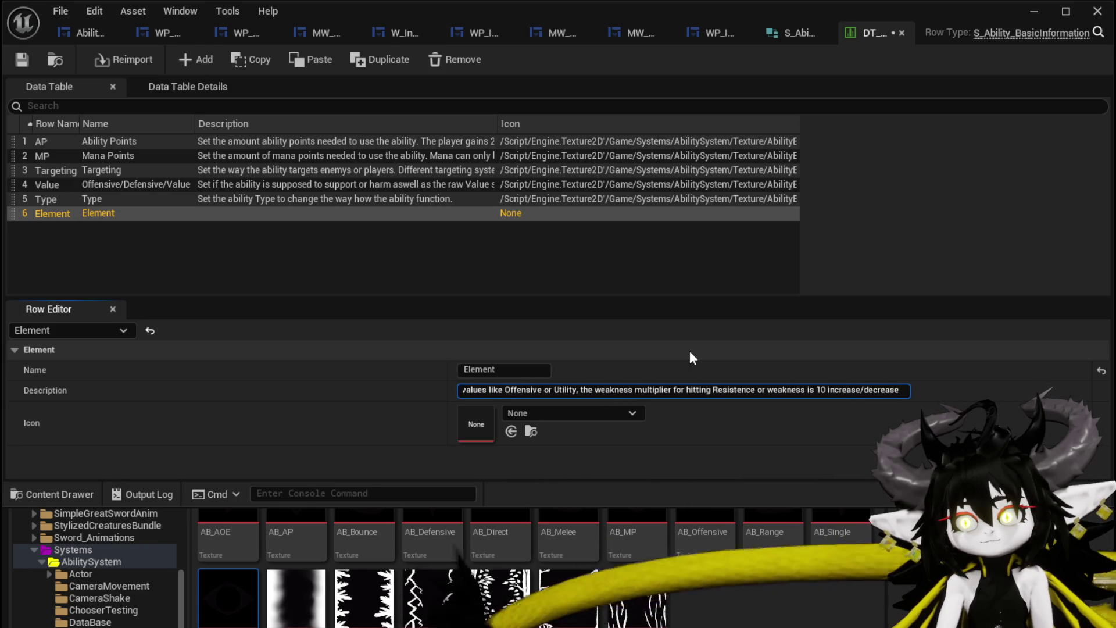
{"action": "key", "text": "Left"}
{"action": "key", "text": "Left"}
{"action": "key", "text": "Left"}
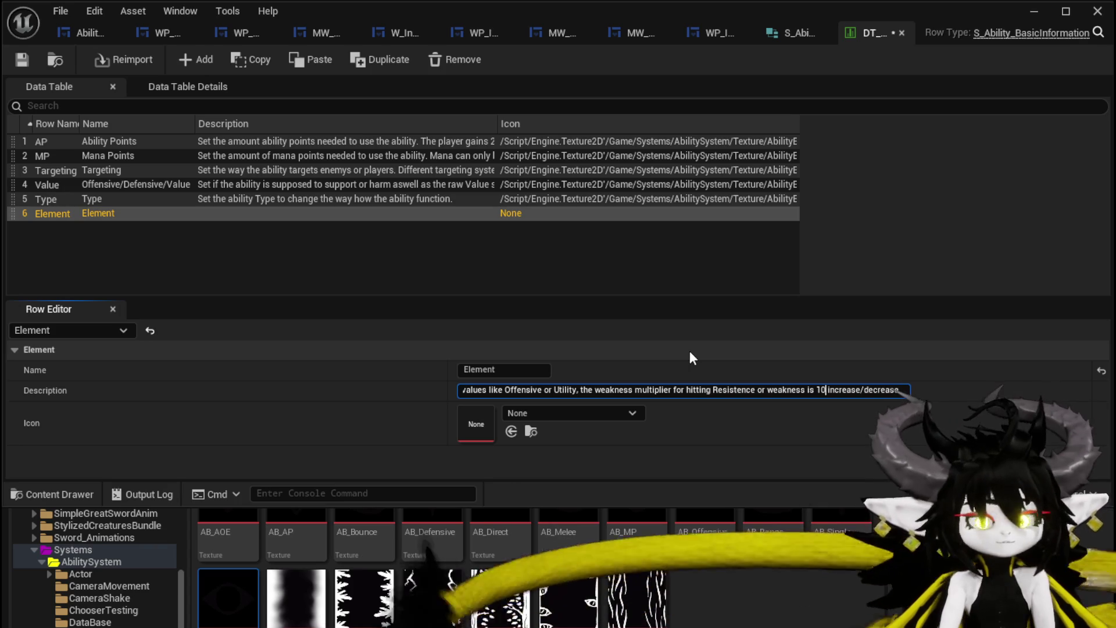
{"action": "type", "text": "%"}
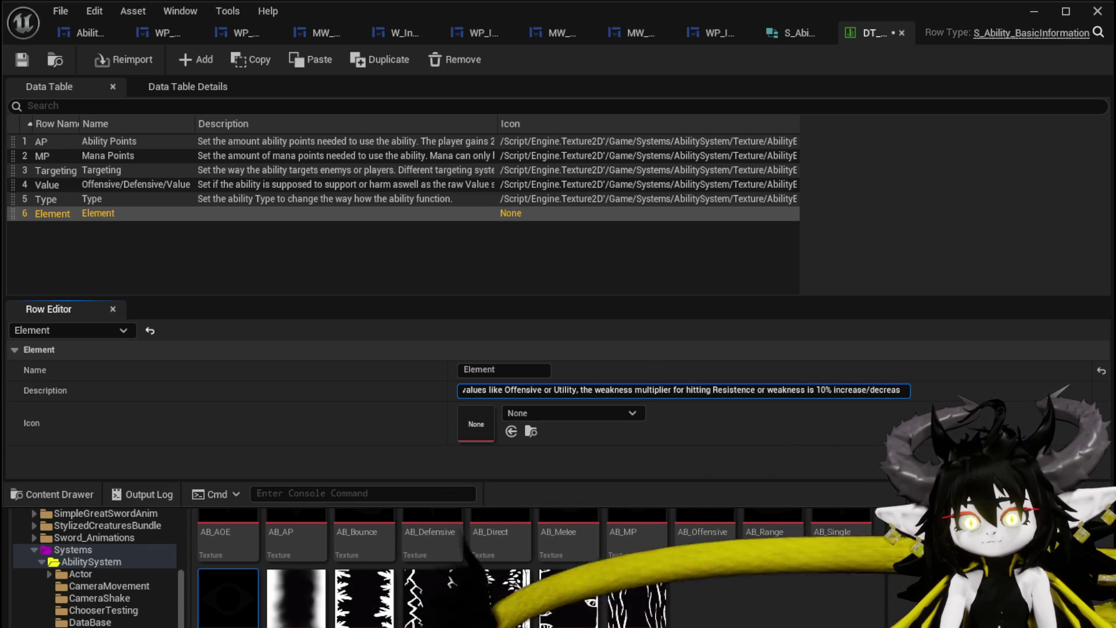
- Set IceBorderTex as the Element row's icon and start a play-in-editor test
{"action": "mouse_move", "coordinate": [361, 611]}
{"action": "left_click_drag", "start_coordinate": [532, 418], "coordinate": [534, 418]}
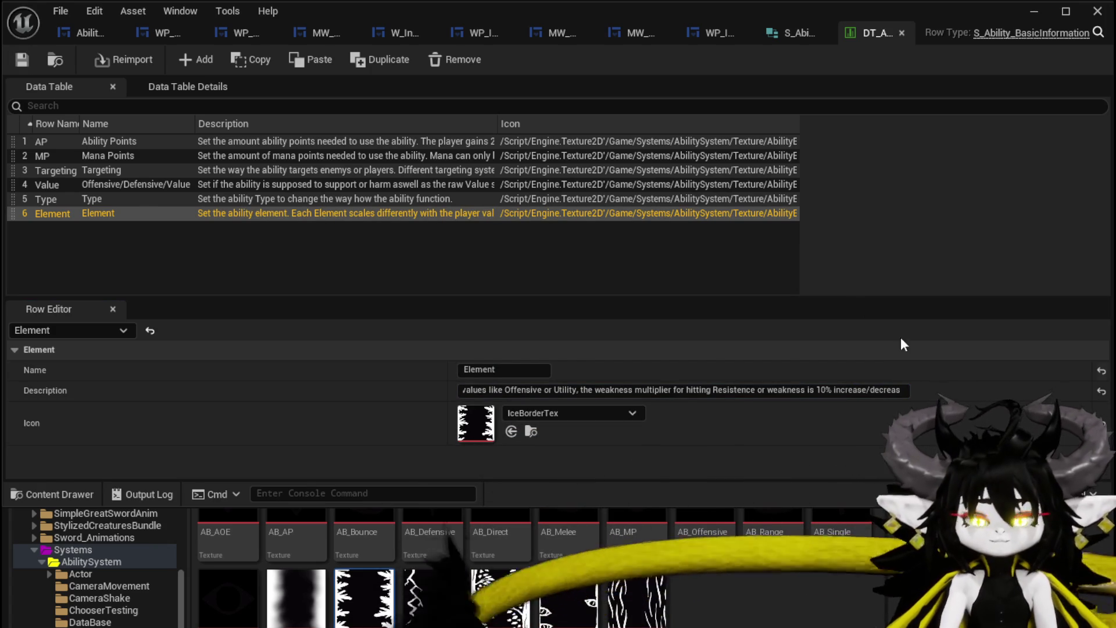
{"action": "left_click", "coordinate": [1035, 12]}
{"action": "left_click", "coordinate": [385, 56]}
- Walk to the ability workbench and open the ChuraMagicSummon ability card at full size
{"action": "key", "text": "w"}
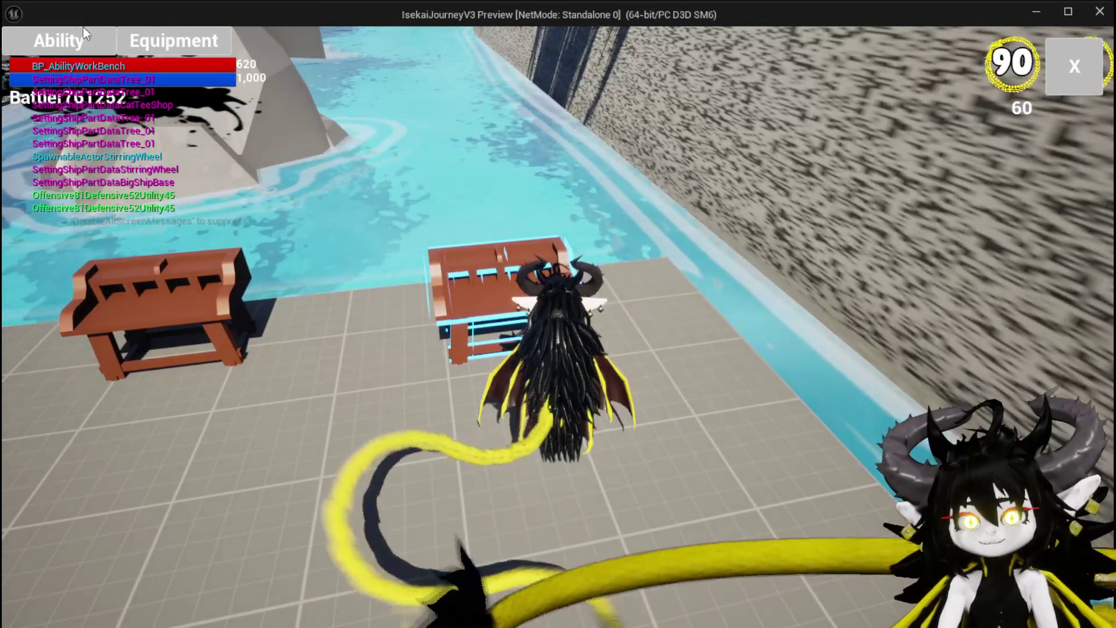
{"action": "left_click", "coordinate": [59, 41]}
{"action": "left_click", "coordinate": [88, 116]}
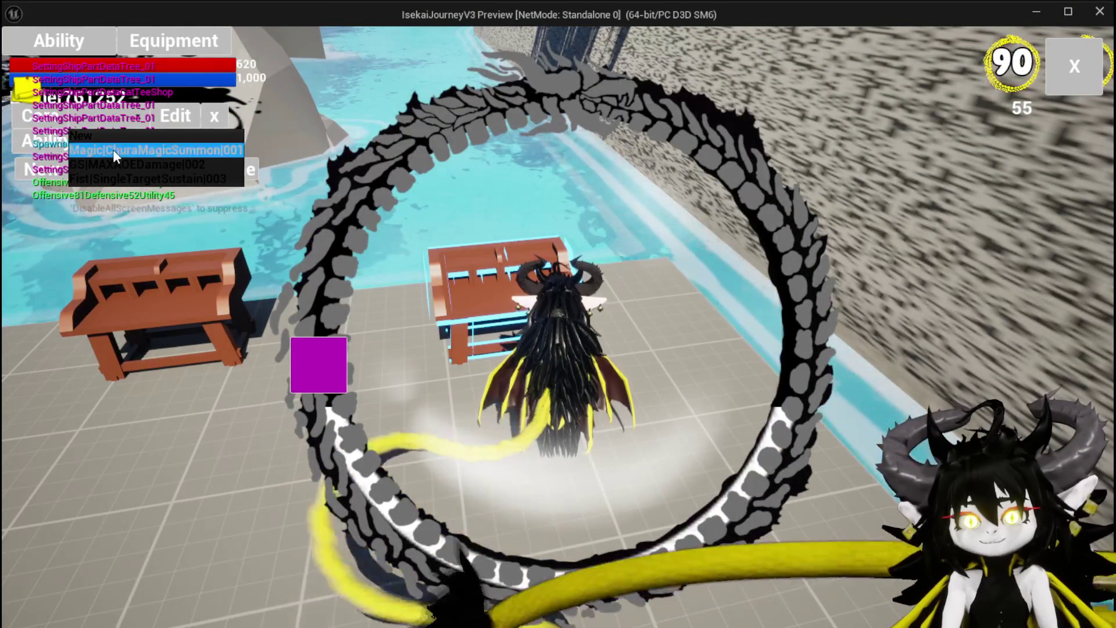
{"action": "left_click", "coordinate": [112, 149]}
{"action": "left_click", "coordinate": [558, 430]}
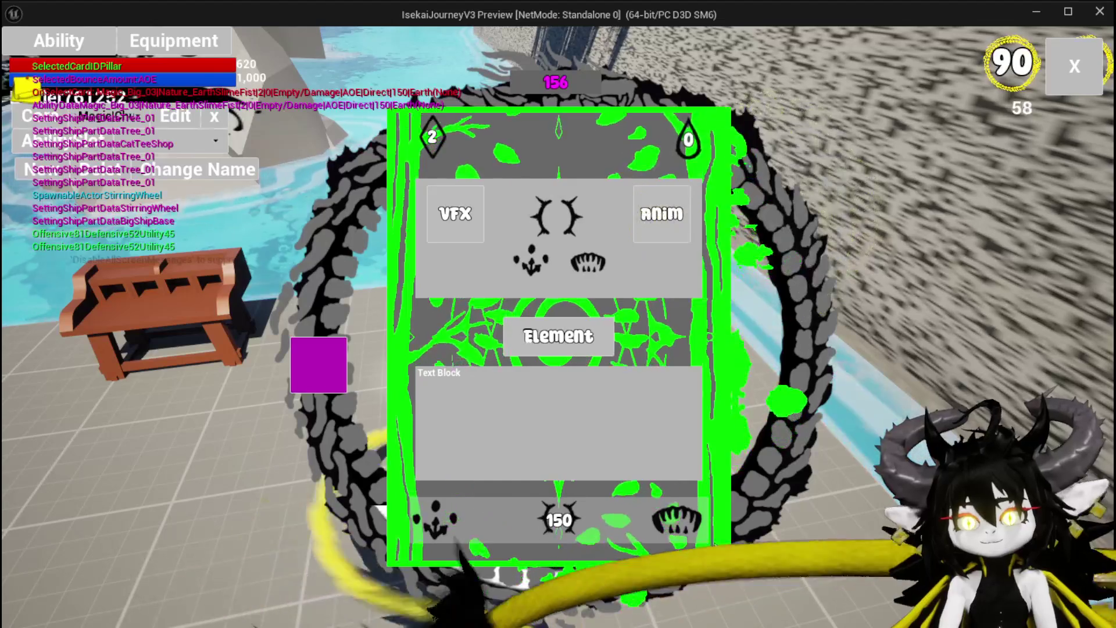
- Check the description tooltips on the card's icons, then stop the game preview
{"action": "mouse_move", "coordinate": [682, 523]}
{"action": "mouse_move", "coordinate": [552, 512]}
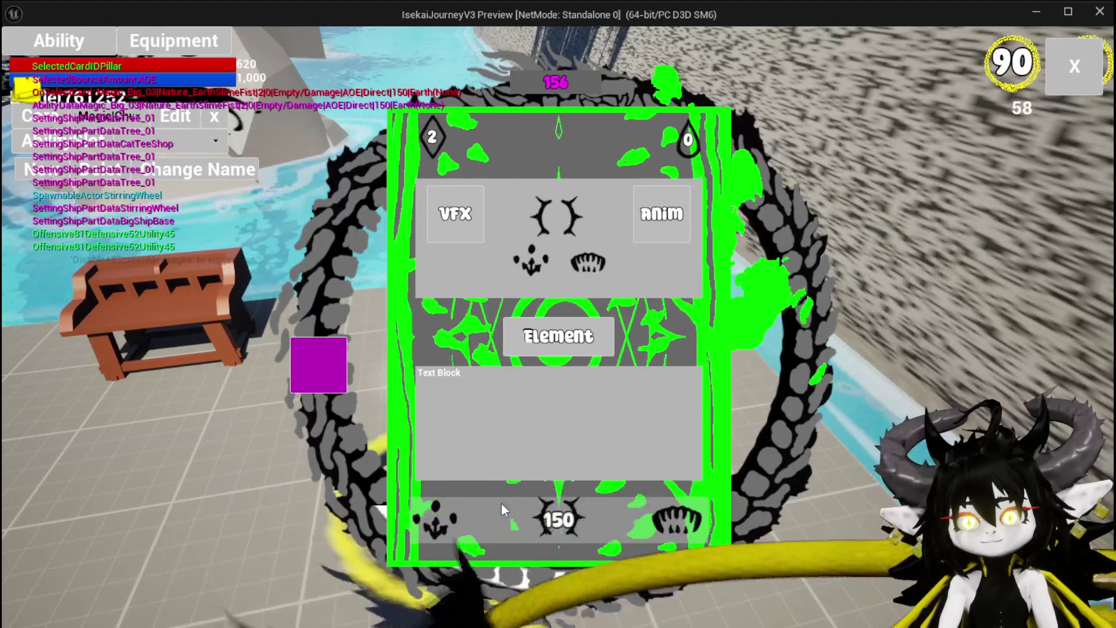
{"action": "mouse_move", "coordinate": [545, 342]}
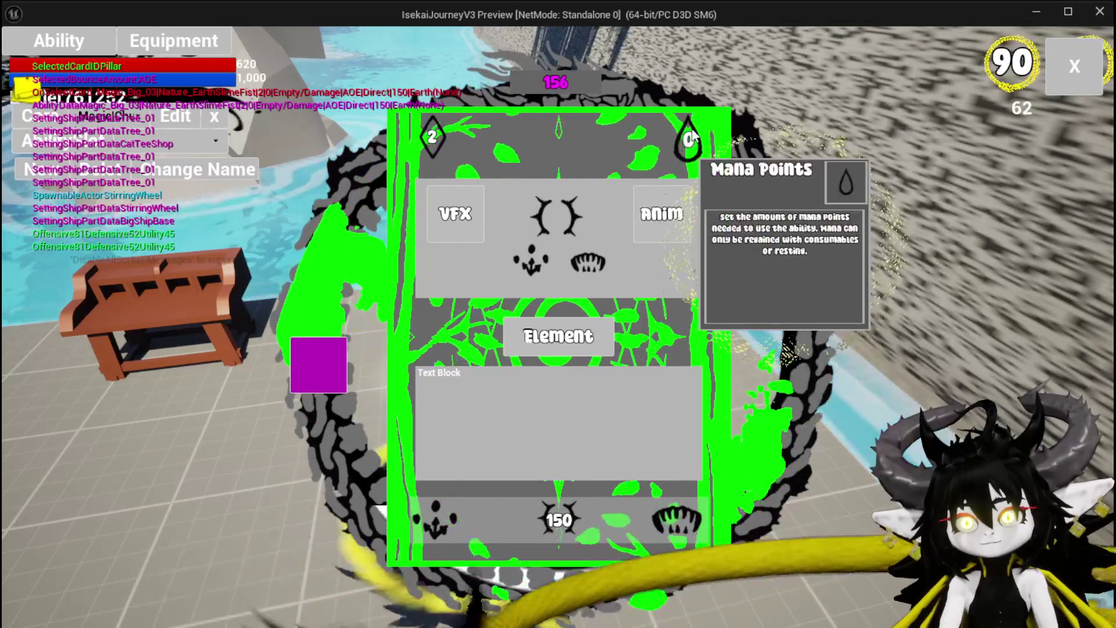
{"action": "mouse_move", "coordinate": [443, 143]}
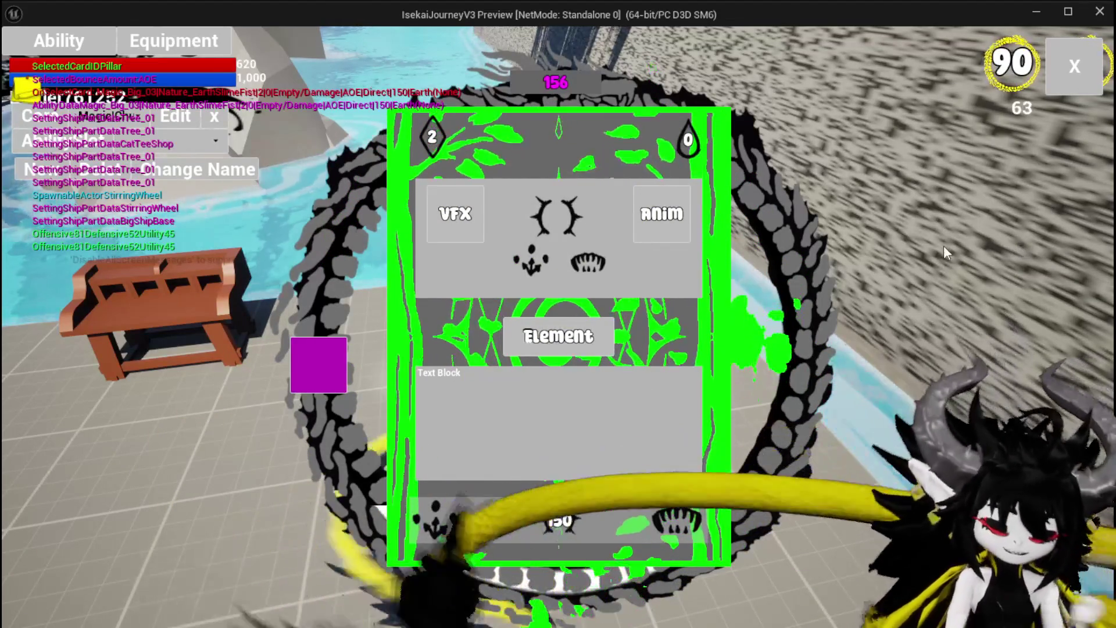
{"action": "key", "text": "Escape"}
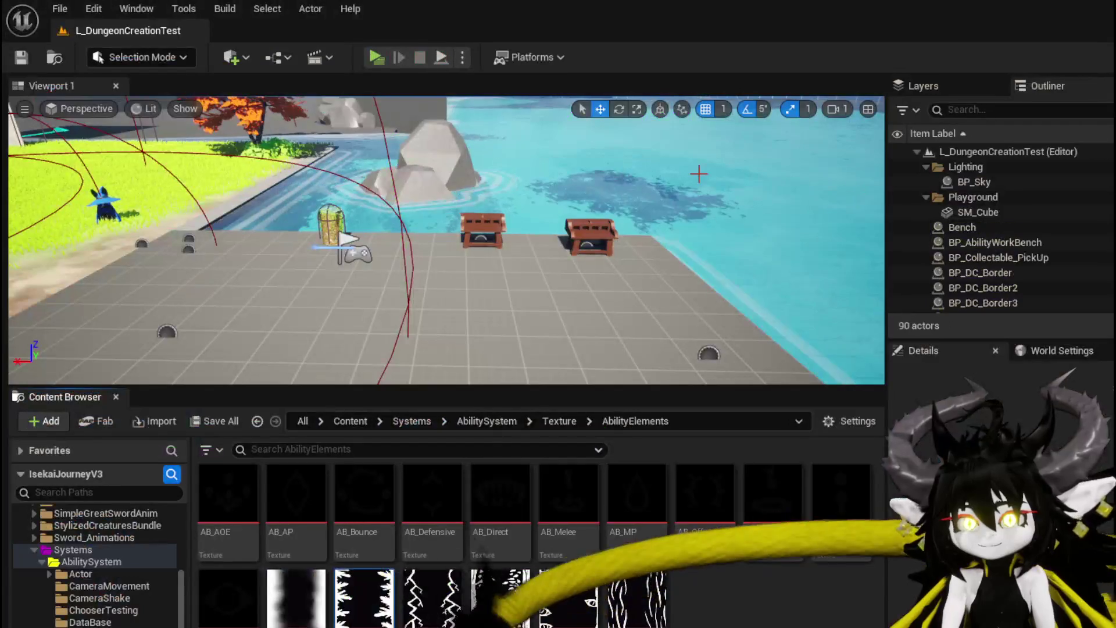
- Save all assets and bring the DT_Ability_BasicInformation data table window forward
{"action": "left_click", "coordinate": [54, 58]}
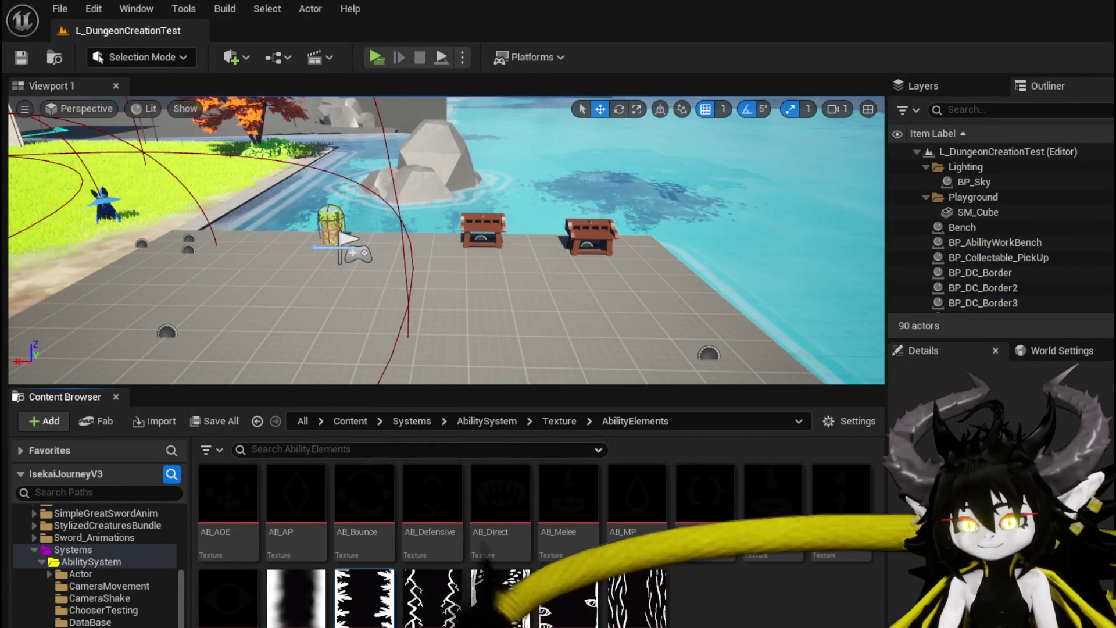
{"action": "key", "text": "alt+Tab"}
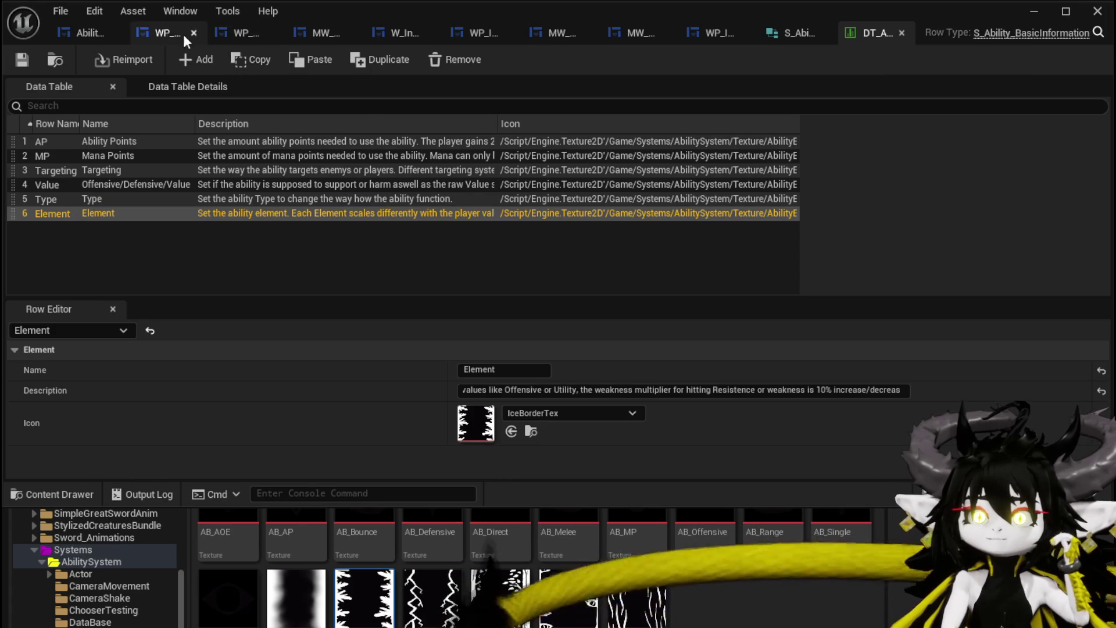
- In WP_ToolTipp_AbilityWorkBench, set MW_Text_Description's font size to 18, then minimize the widget editor
{"action": "left_click", "coordinate": [228, 27]}
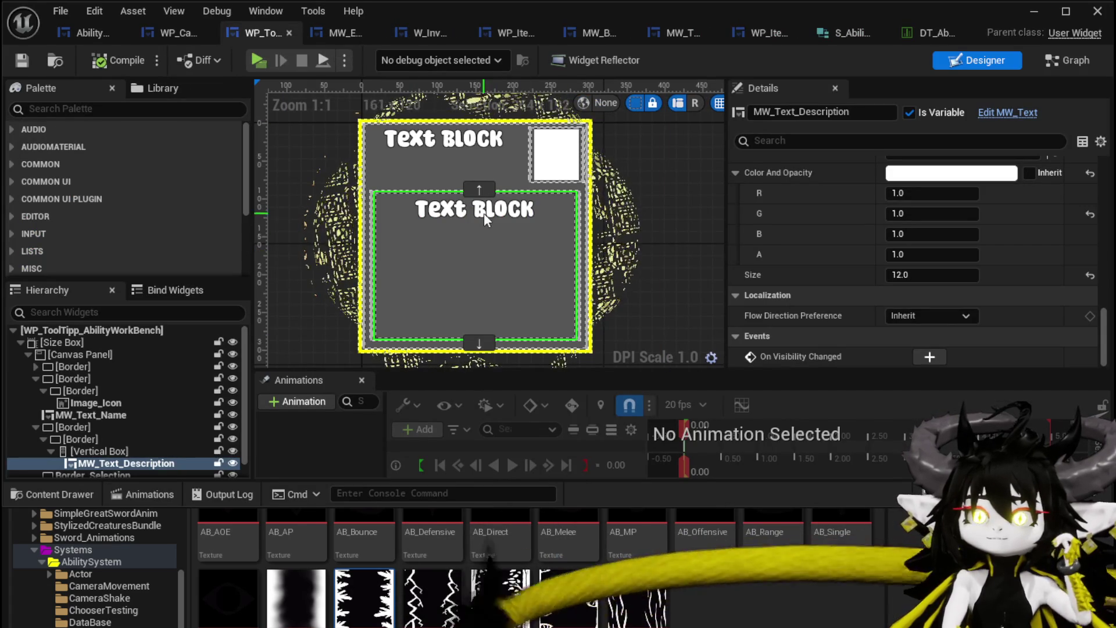
{"action": "type", "text": "18"}
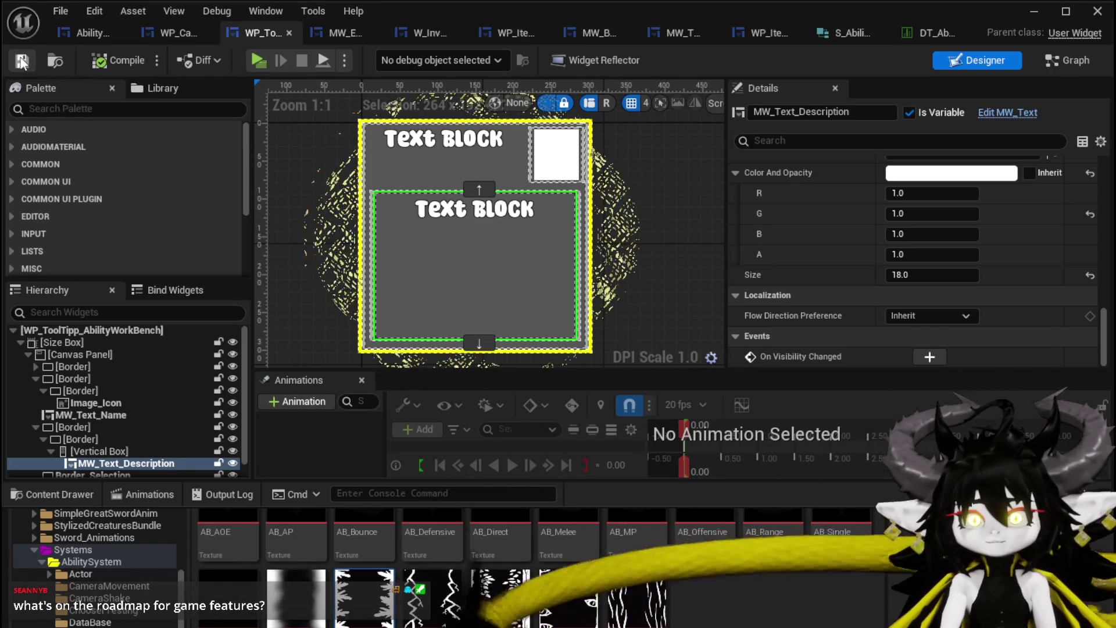
{"action": "left_click", "coordinate": [1024, 18]}
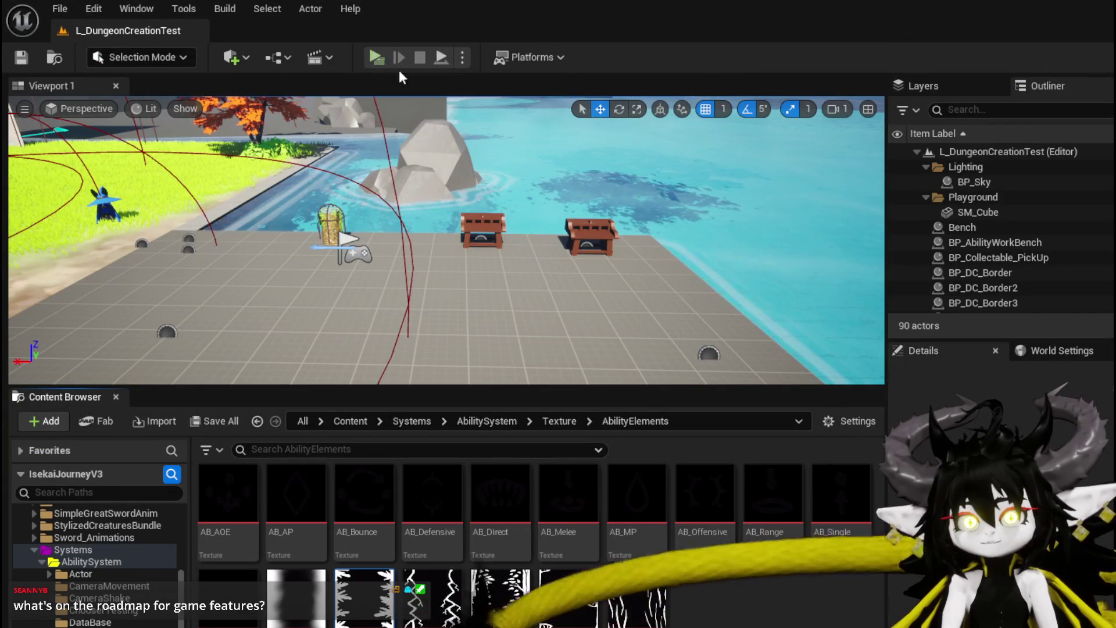
- Play-test the workbenches: view the Iron Head stats, then open and close the Ability panel
{"action": "left_click", "coordinate": [382, 60]}
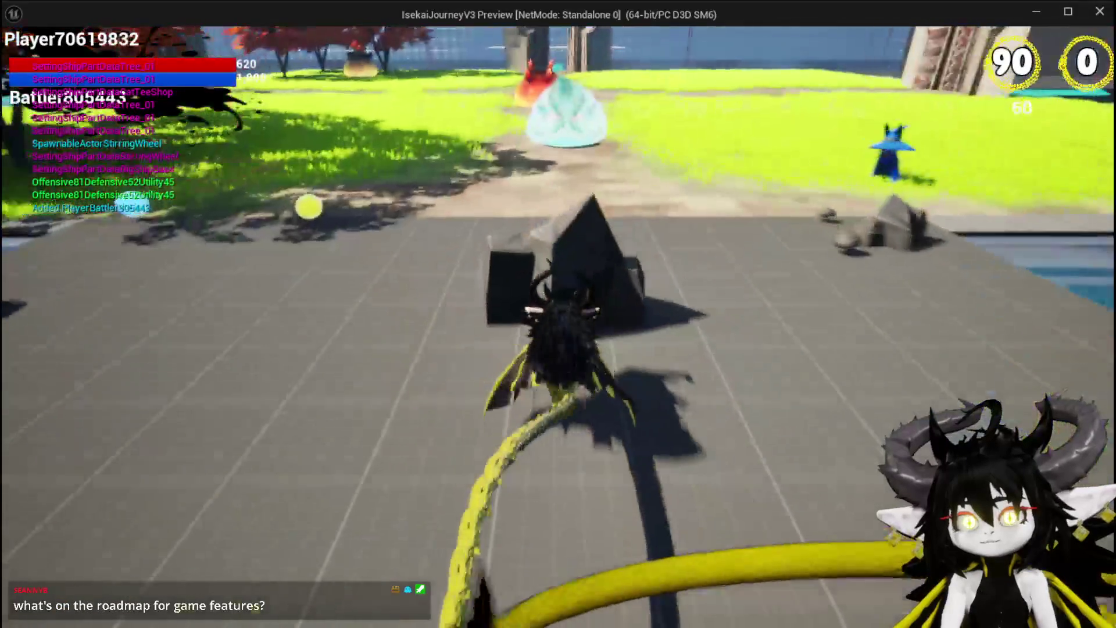
{"action": "key", "text": "w"}
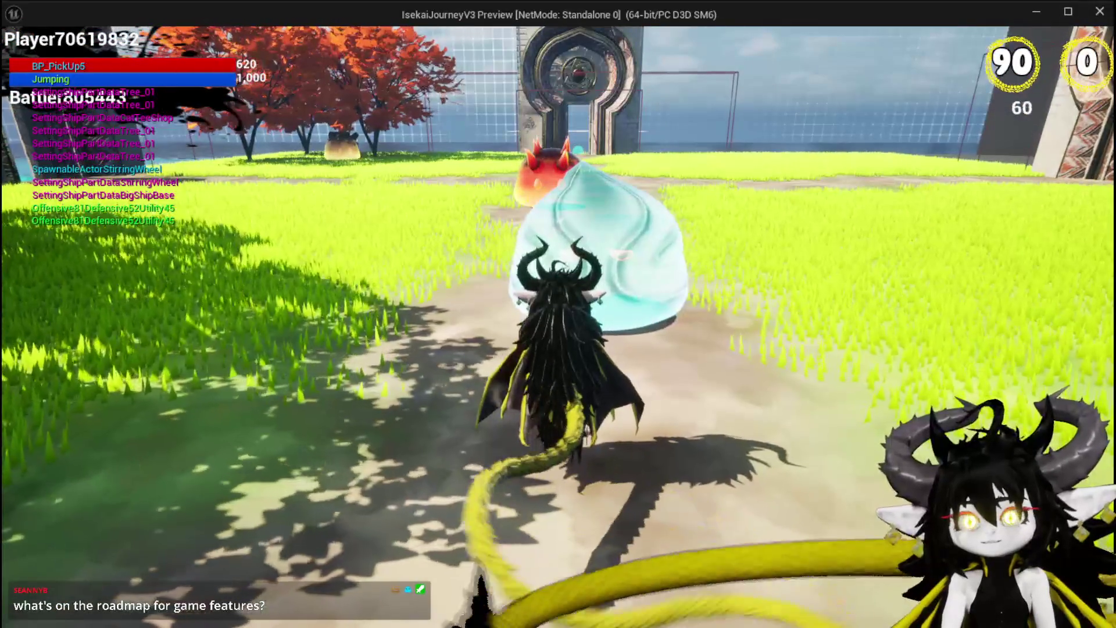
{"action": "key", "text": "w"}
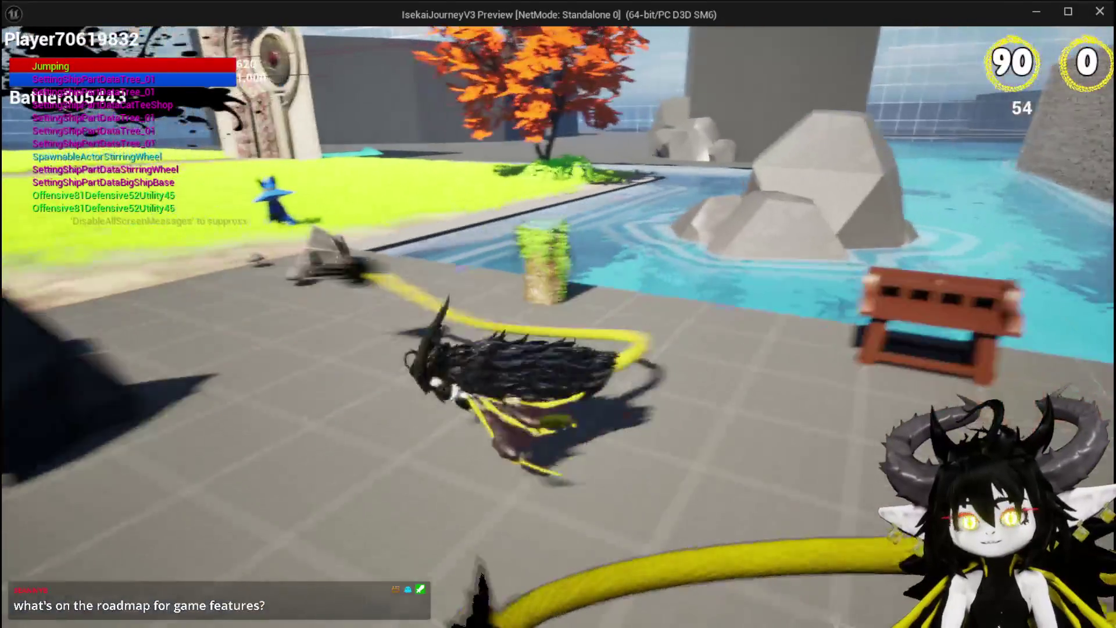
{"action": "key", "text": "e"}
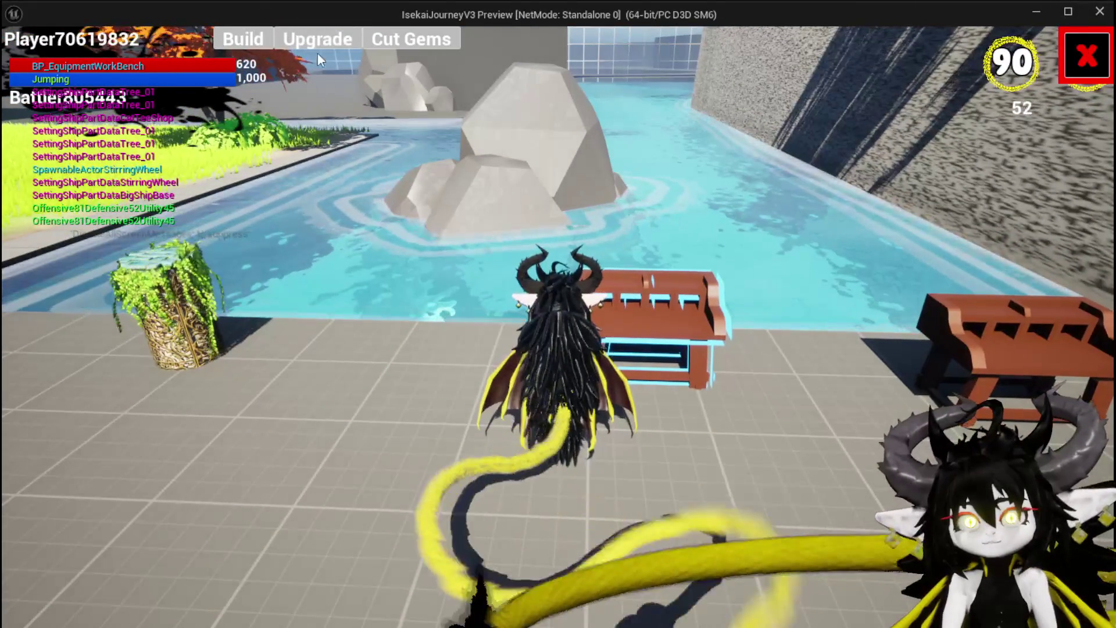
{"action": "left_click", "coordinate": [329, 41]}
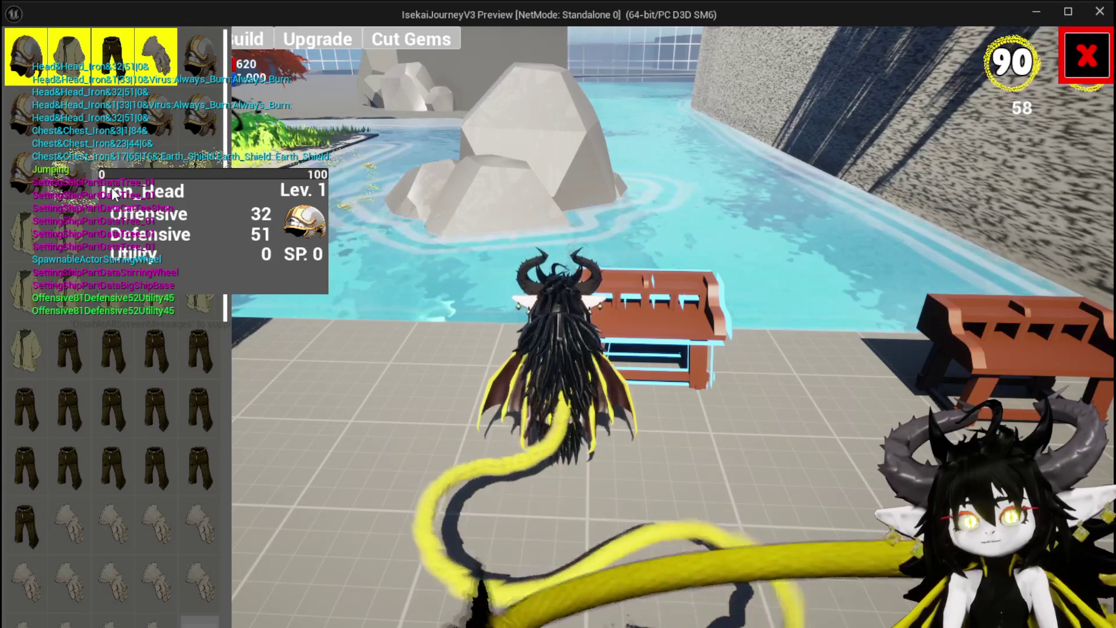
{"action": "left_click", "coordinate": [1094, 55]}
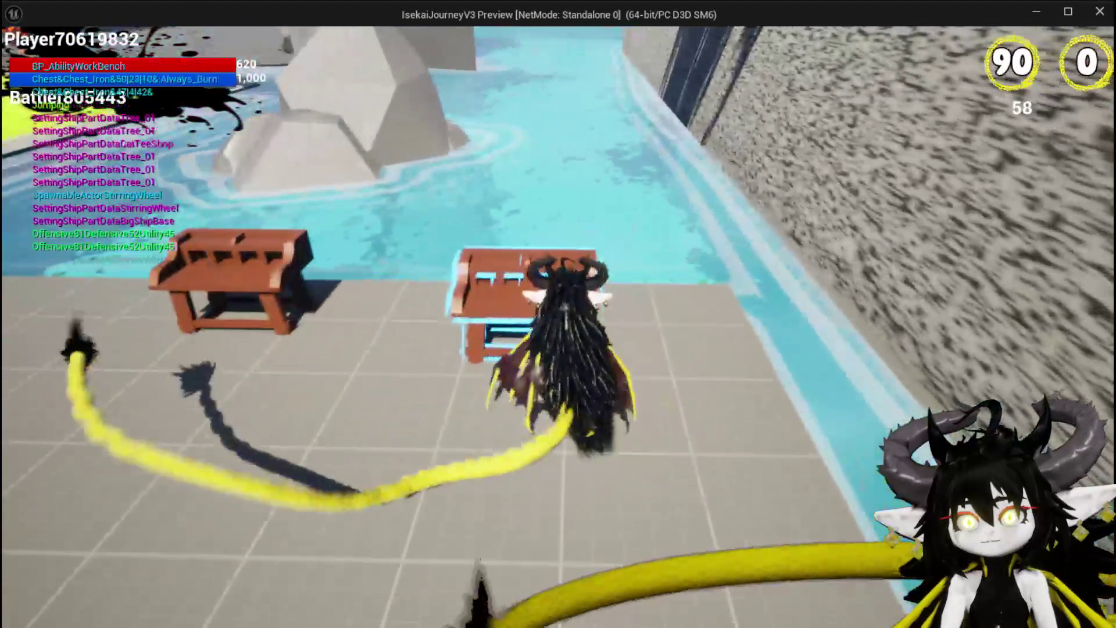
{"action": "key", "text": "e"}
{"action": "left_click", "coordinate": [36, 41]}
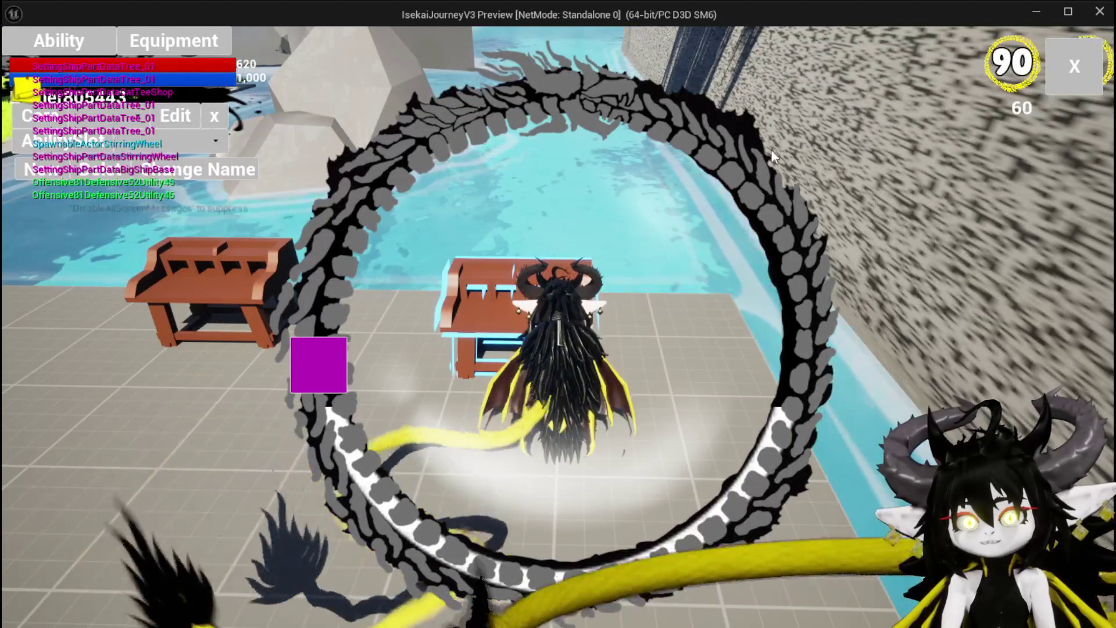
{"action": "left_click", "coordinate": [1069, 65]}
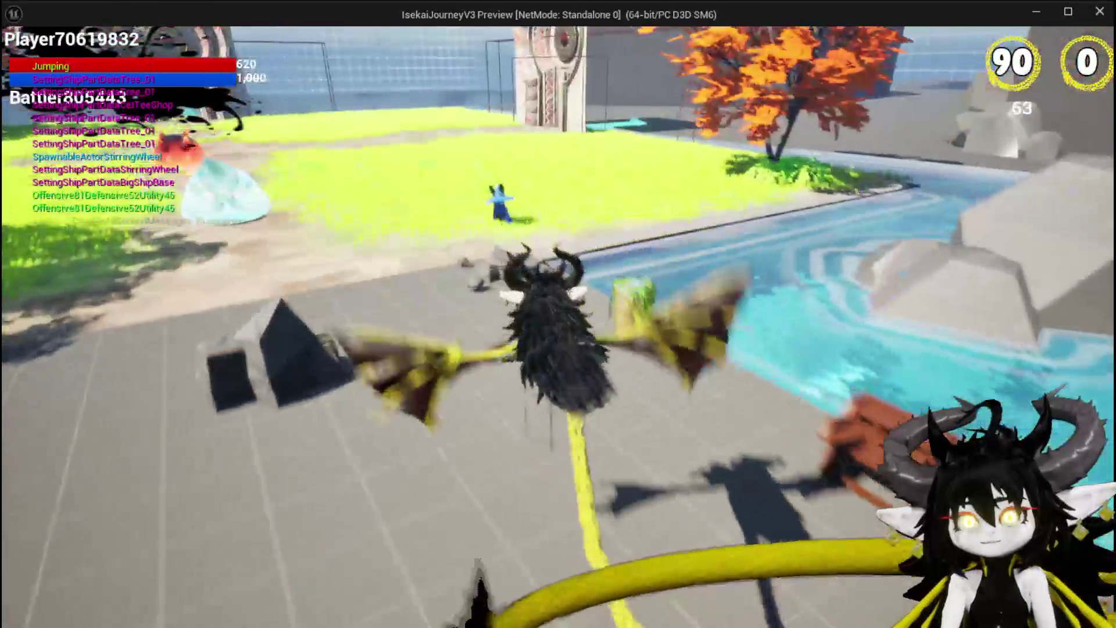
- Run to the stone doorway and pick a destination on the dungeon map
{"action": "key", "text": "w"}
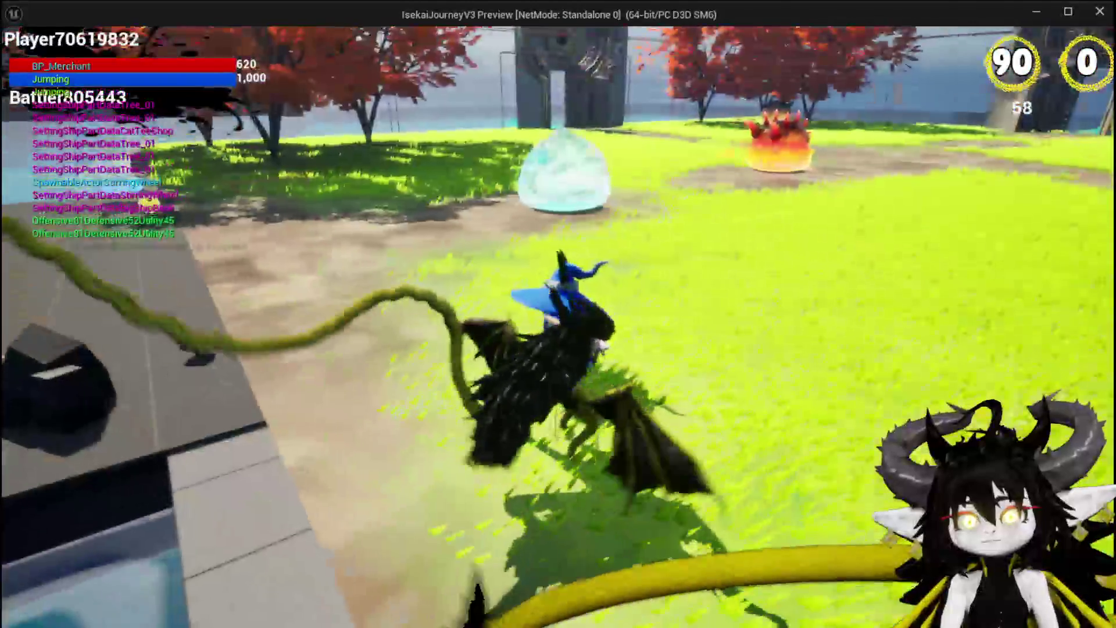
{"action": "key", "text": "space"}
{"action": "key", "text": "space"}
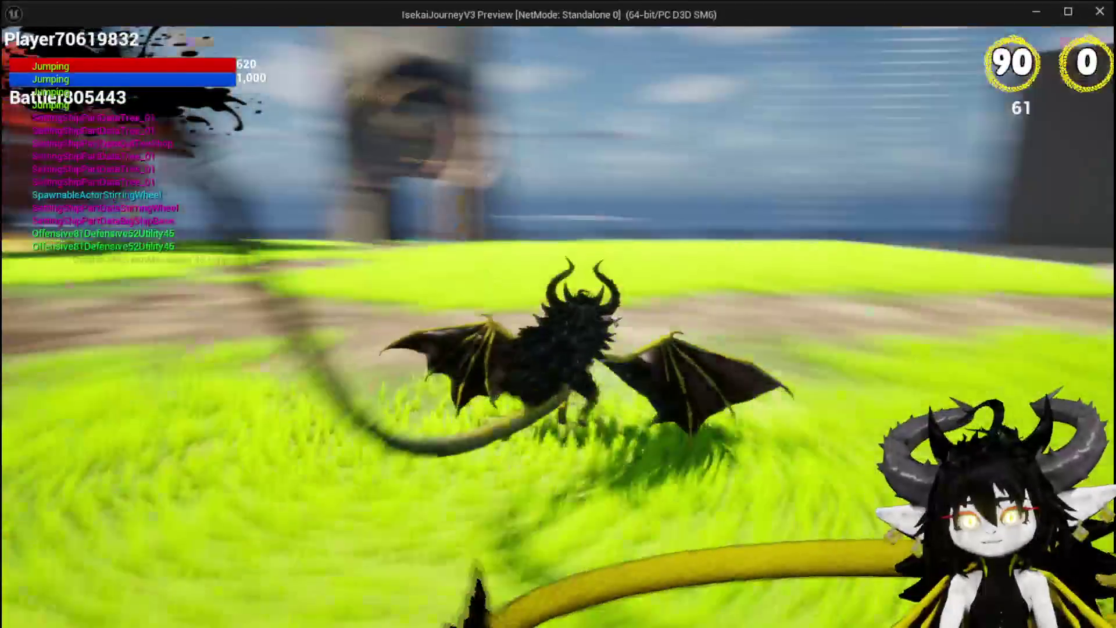
{"action": "key", "text": "w"}
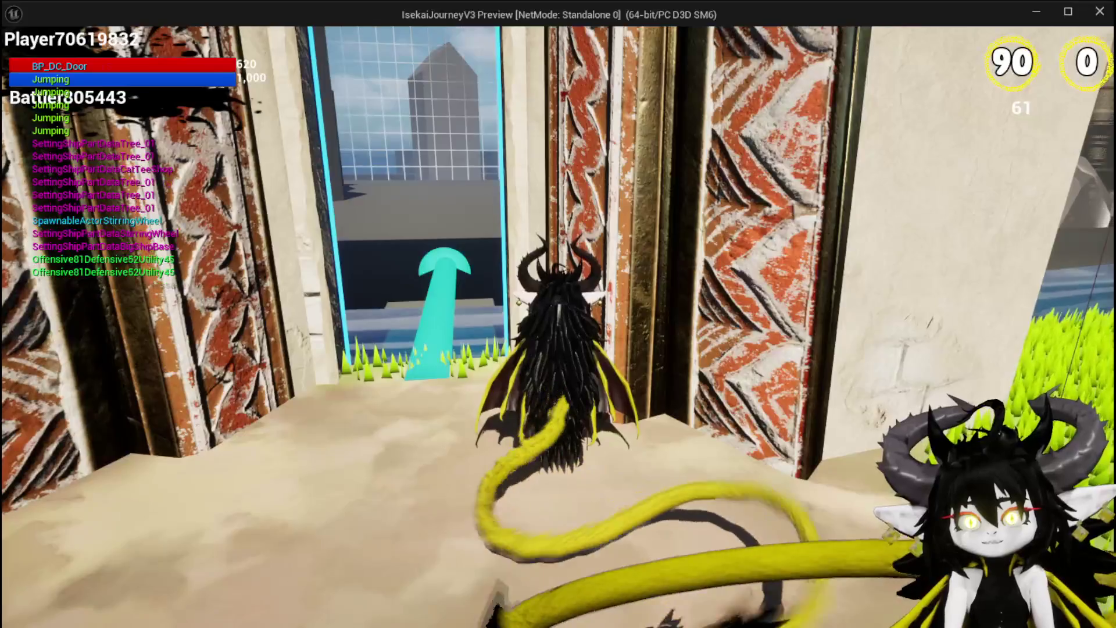
{"action": "key", "text": "e"}
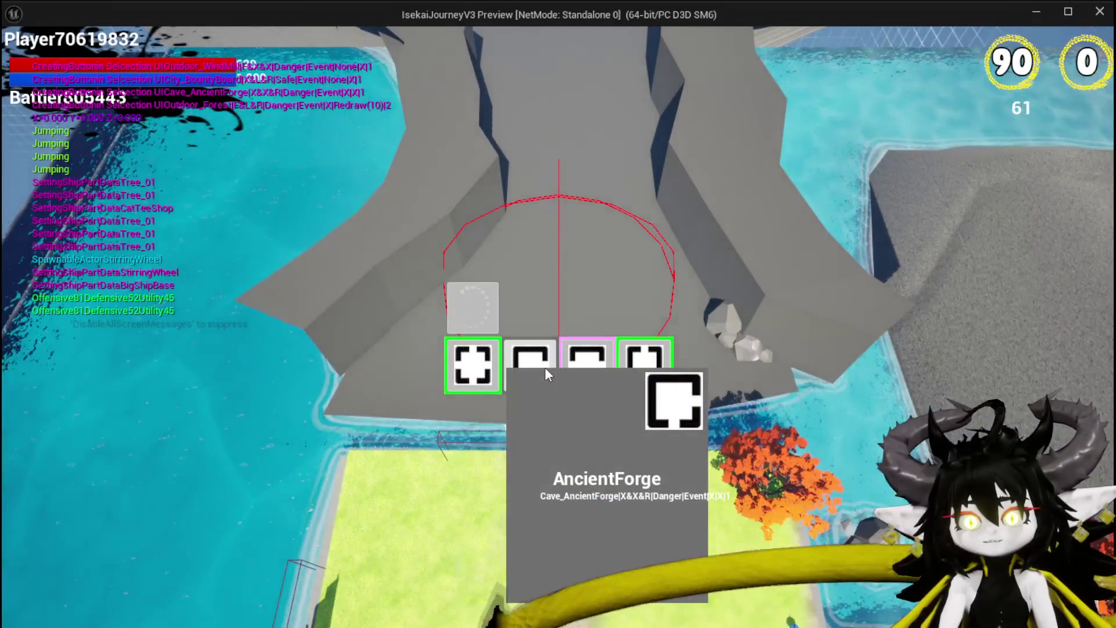
{"action": "left_click", "coordinate": [546, 367]}
- Run and jump around the dungeon arena, then return to the editor
{"action": "key", "text": "w"}
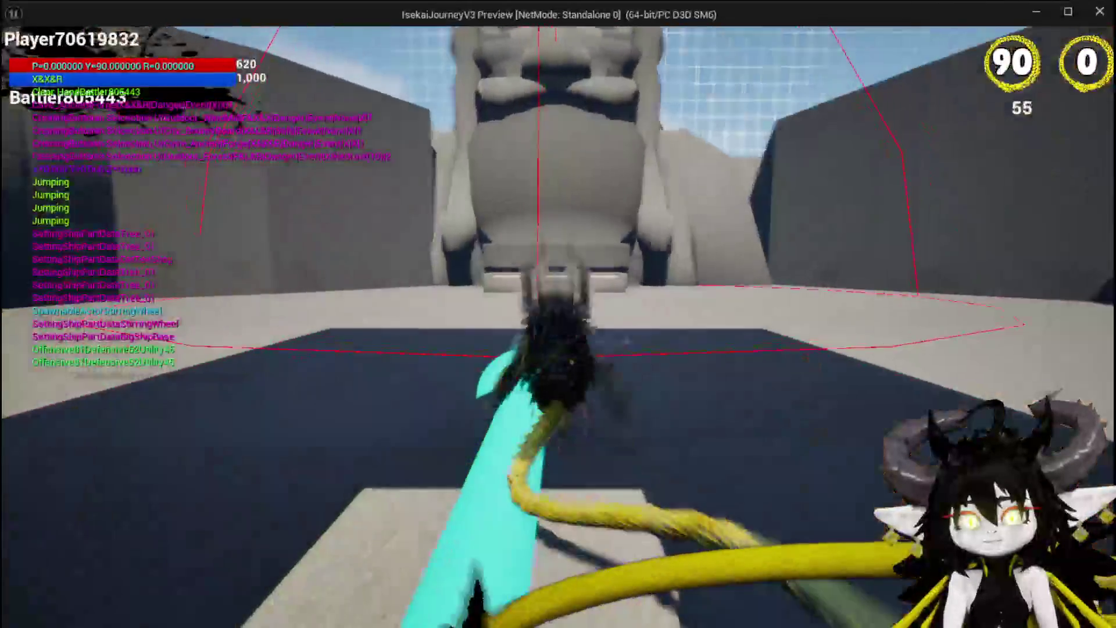
{"action": "key", "text": "space"}
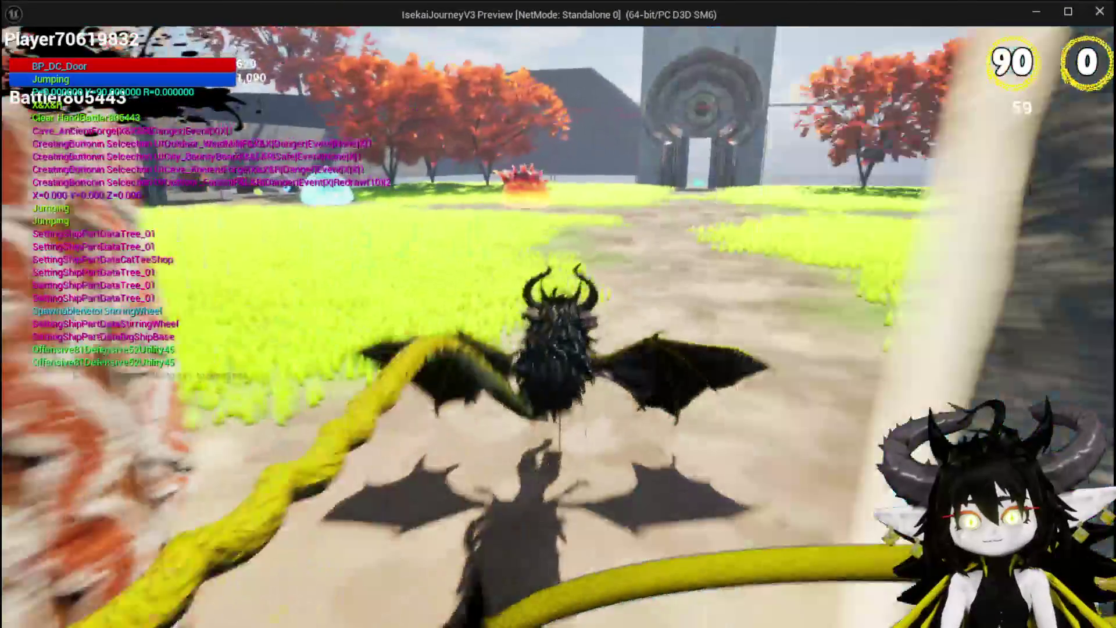
{"action": "key", "text": "w"}
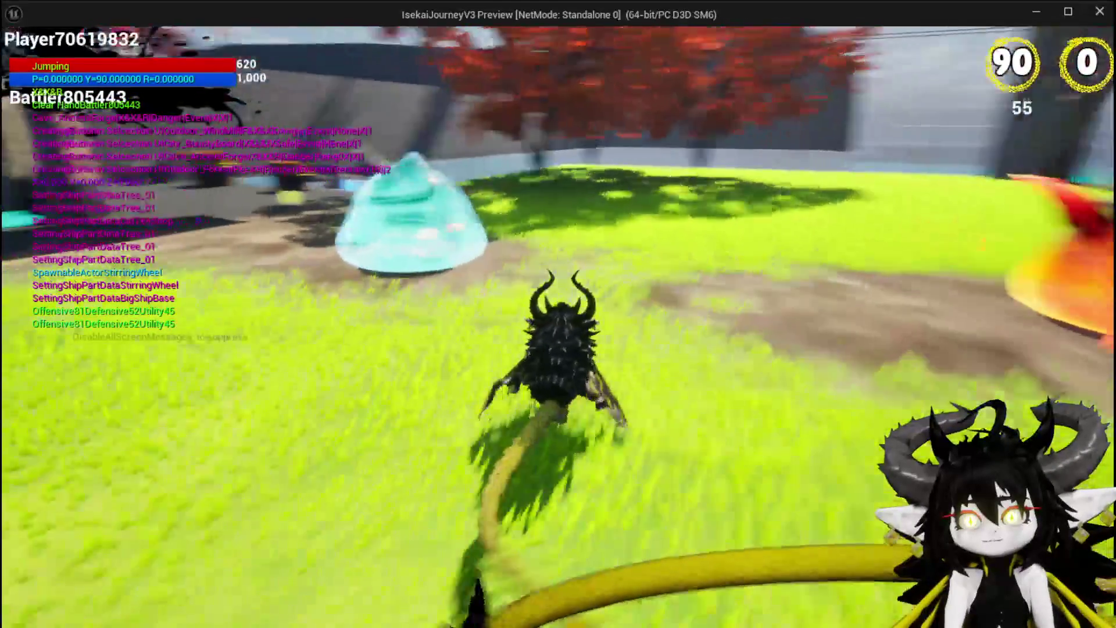
{"action": "key", "text": "space"}
{"action": "key", "text": "space"}
{"action": "key", "text": "w"}
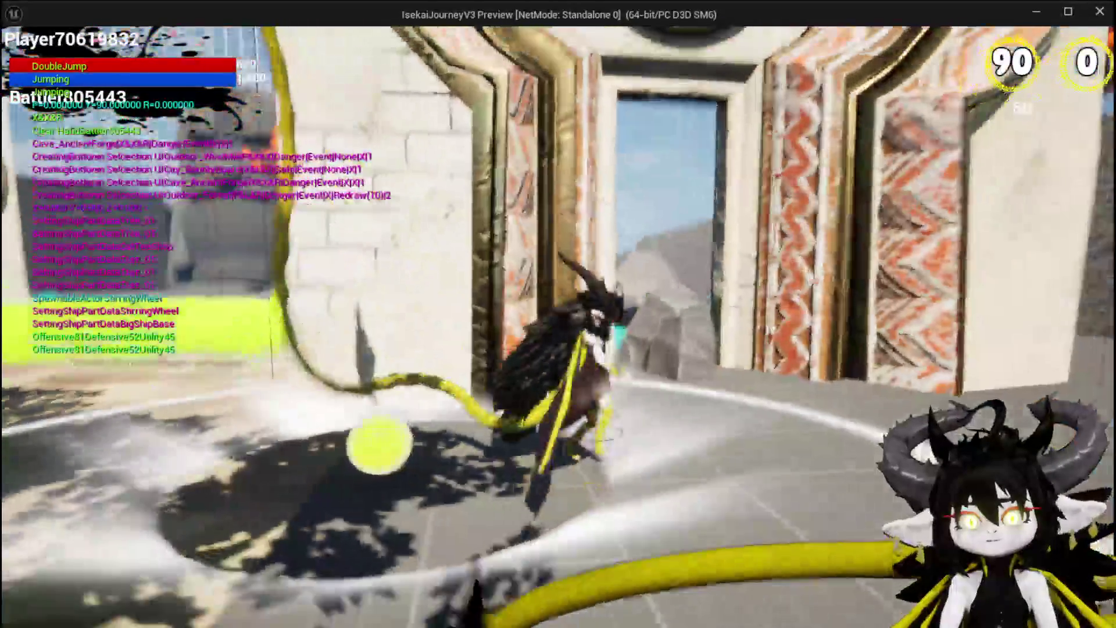
{"action": "key", "text": "w"}
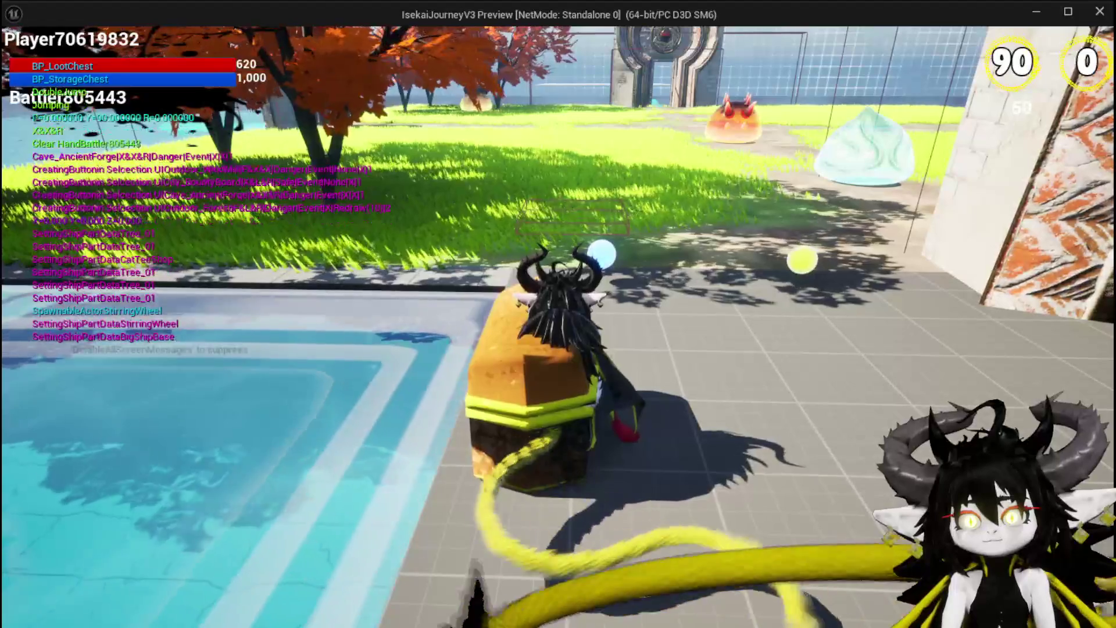
{"action": "key", "text": "space"}
{"action": "key", "text": "space"}
{"action": "key", "text": "w"}
{"action": "key", "text": "w"}
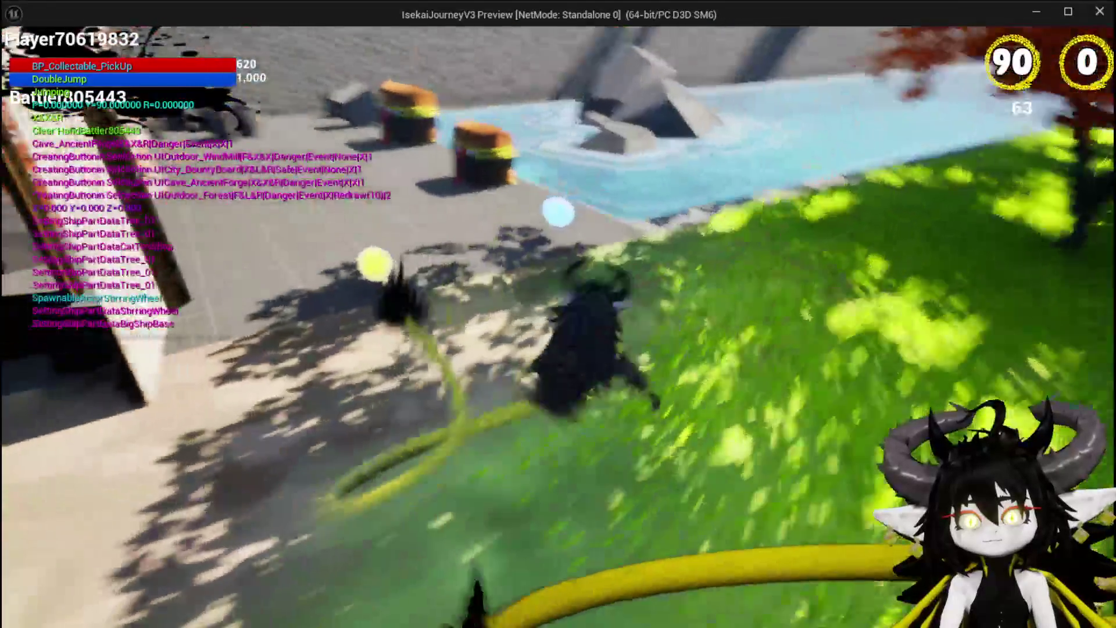
{"action": "key", "text": "w"}
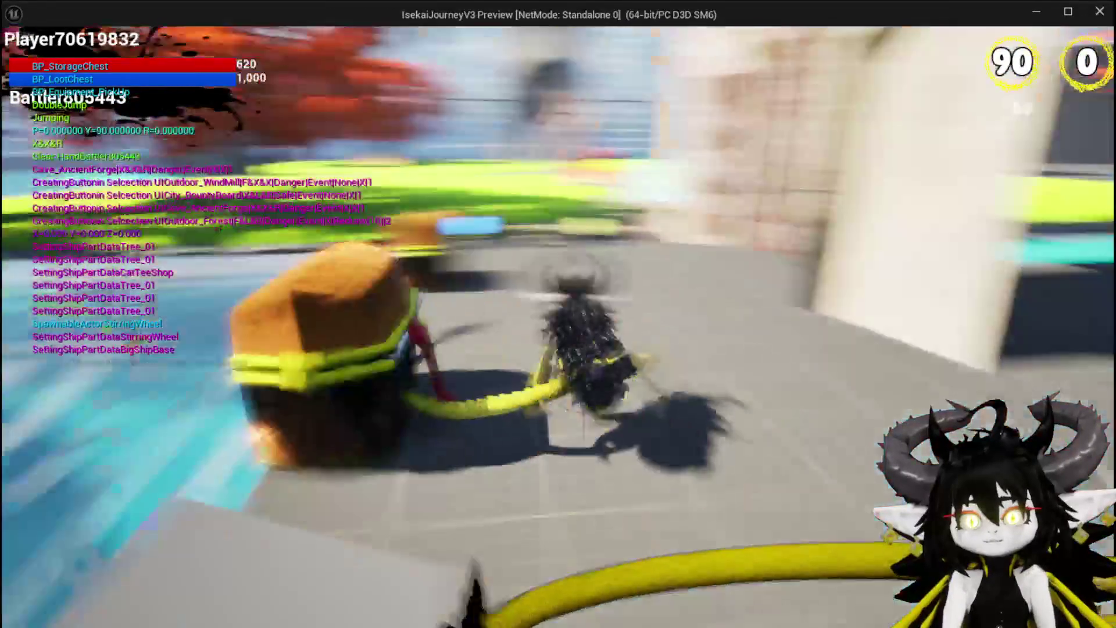
{"action": "key", "text": "w"}
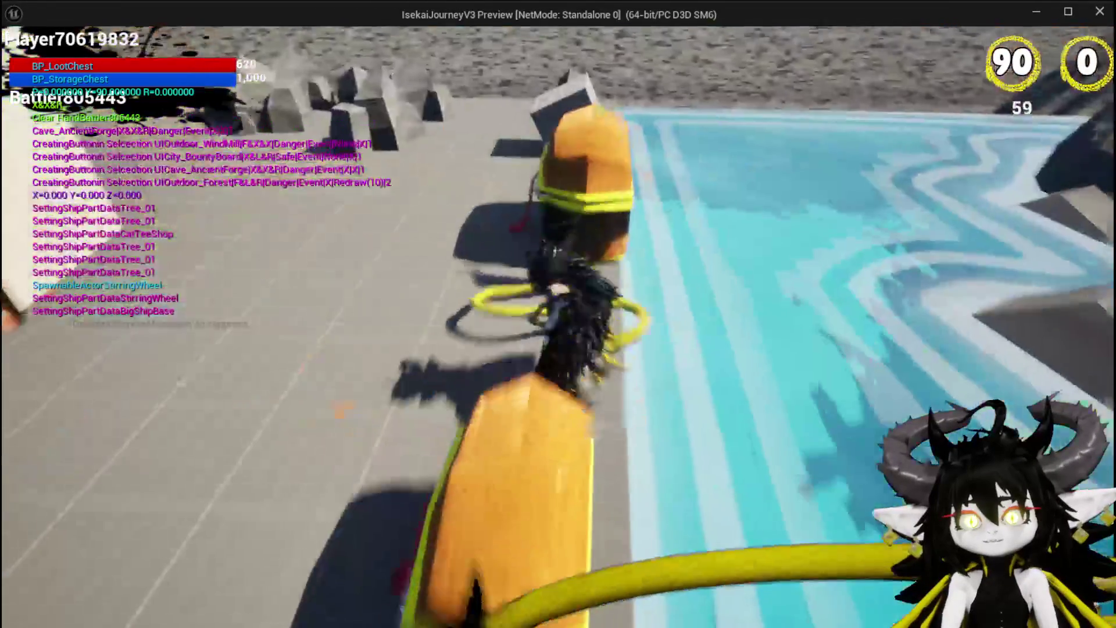
{"action": "key", "text": "space"}
{"action": "key", "text": "w"}
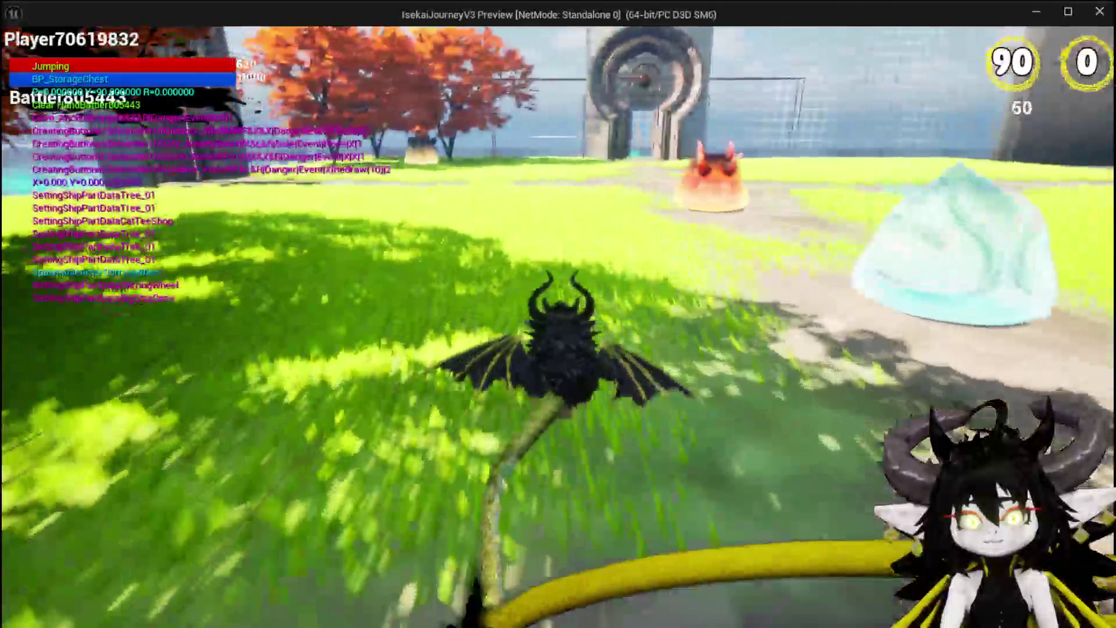
{"action": "key", "text": "space"}
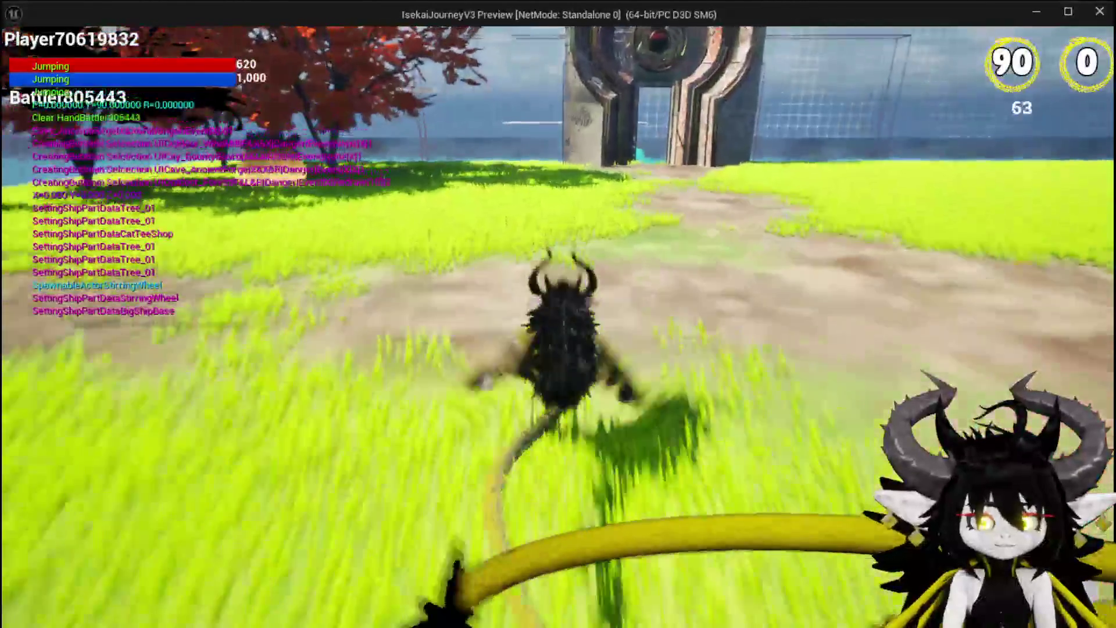
{"action": "key", "text": "alt+Tab"}
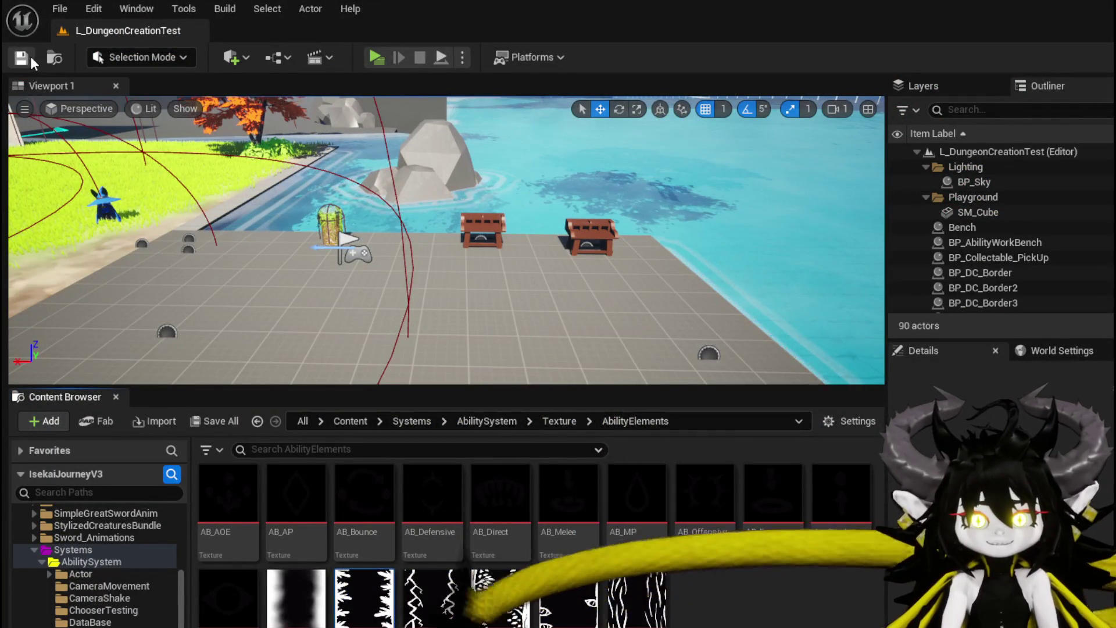
- Orbit toward the slimes, start a standalone play session, and cast an ability
{"action": "left_click_drag", "start_coordinate": [453, 286], "coordinate": [438, 281]}
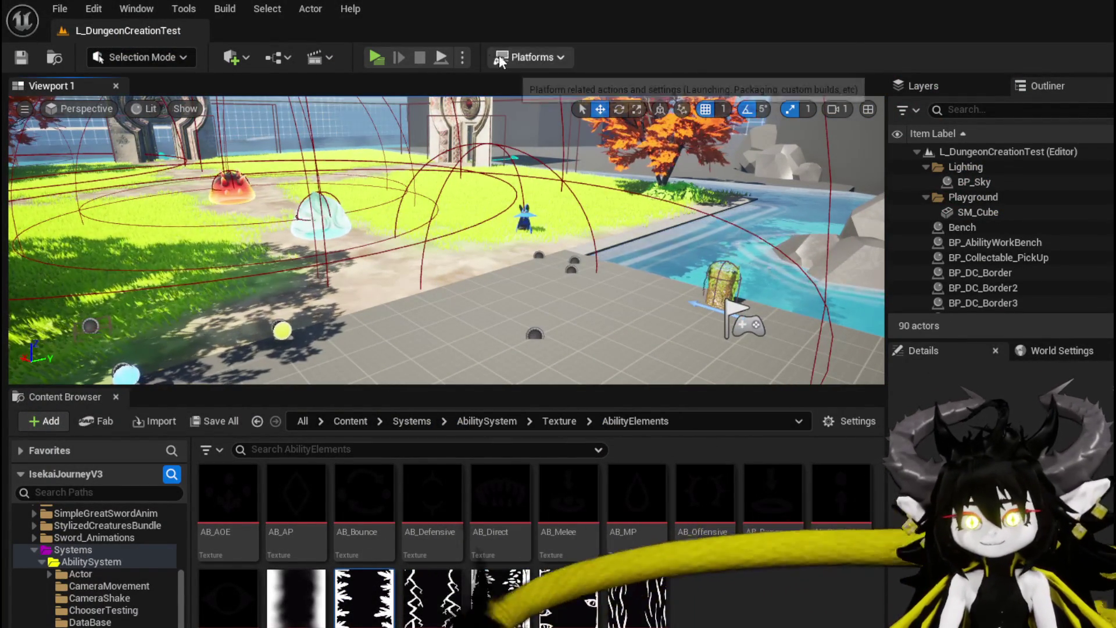
{"action": "left_click", "coordinate": [378, 58]}
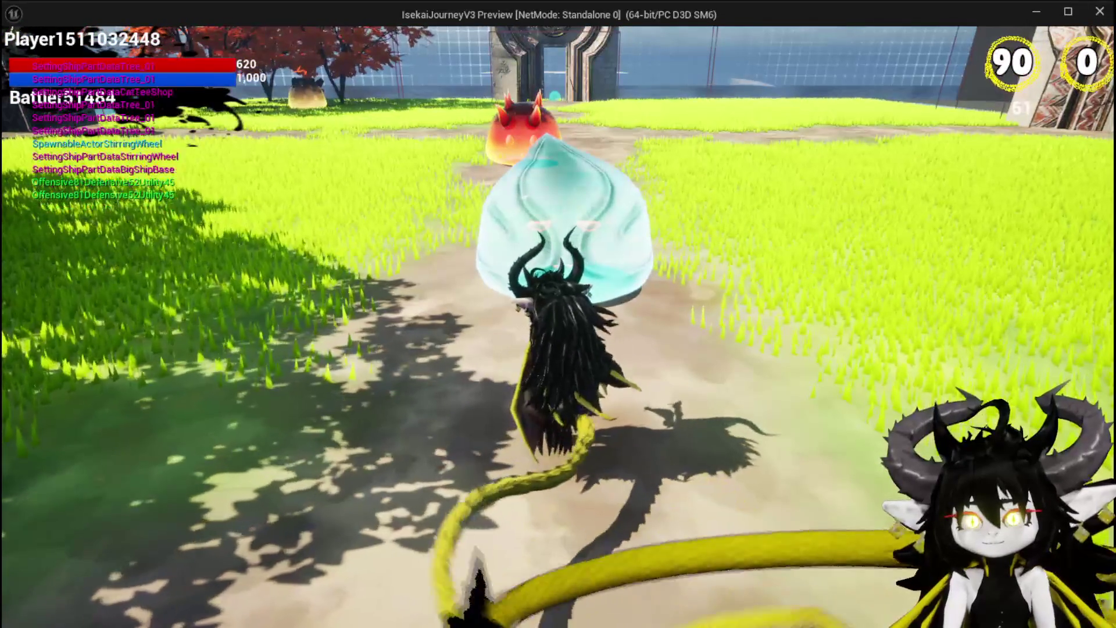
{"action": "key", "text": "1"}
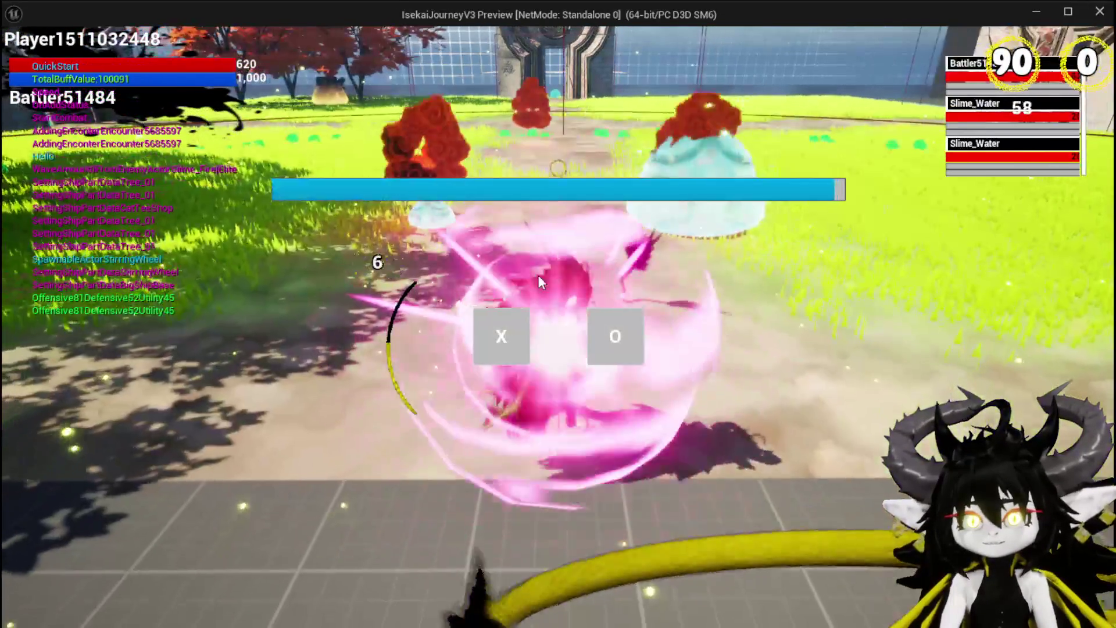
- Enter combat with the slimes, play the Fire AOE card, run around, then play another card
{"action": "left_click", "coordinate": [483, 330]}
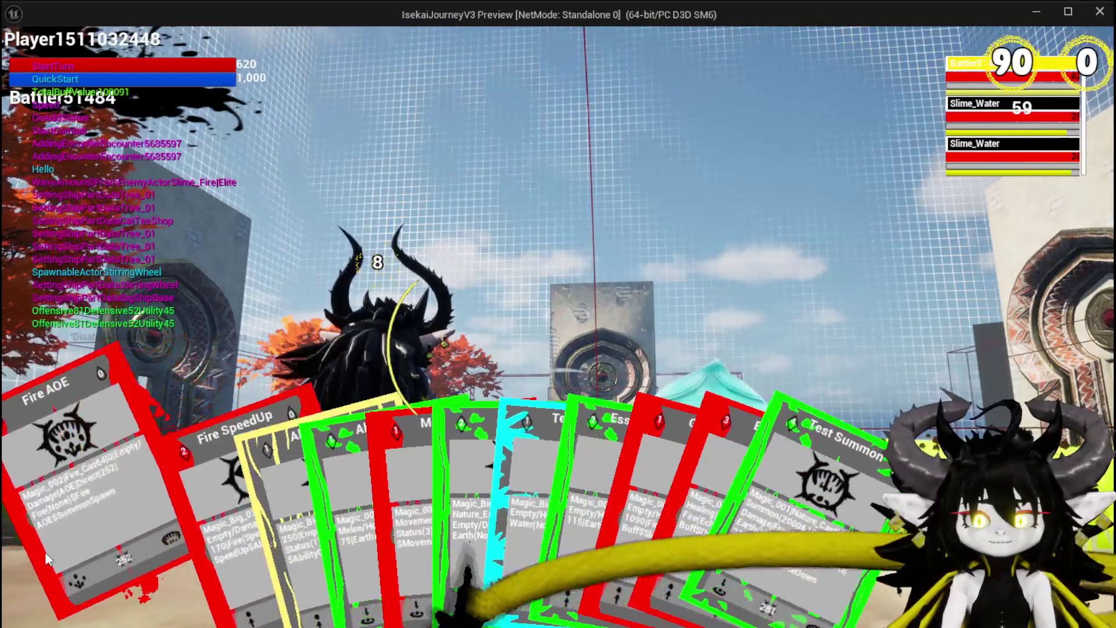
{"action": "left_click", "coordinate": [45, 552]}
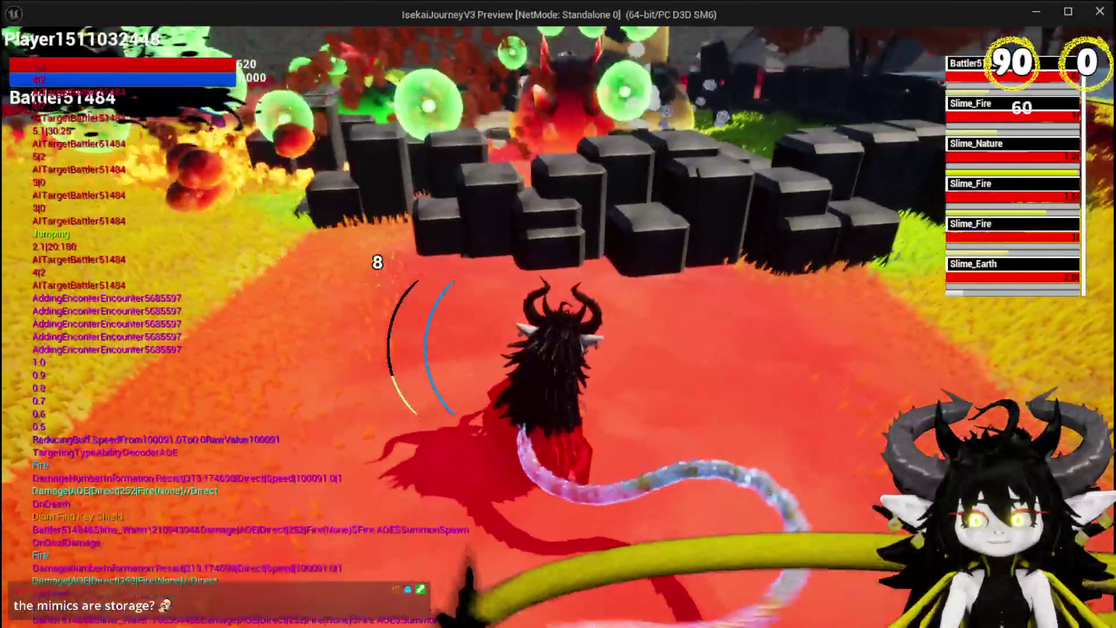
{"action": "key", "text": "w"}
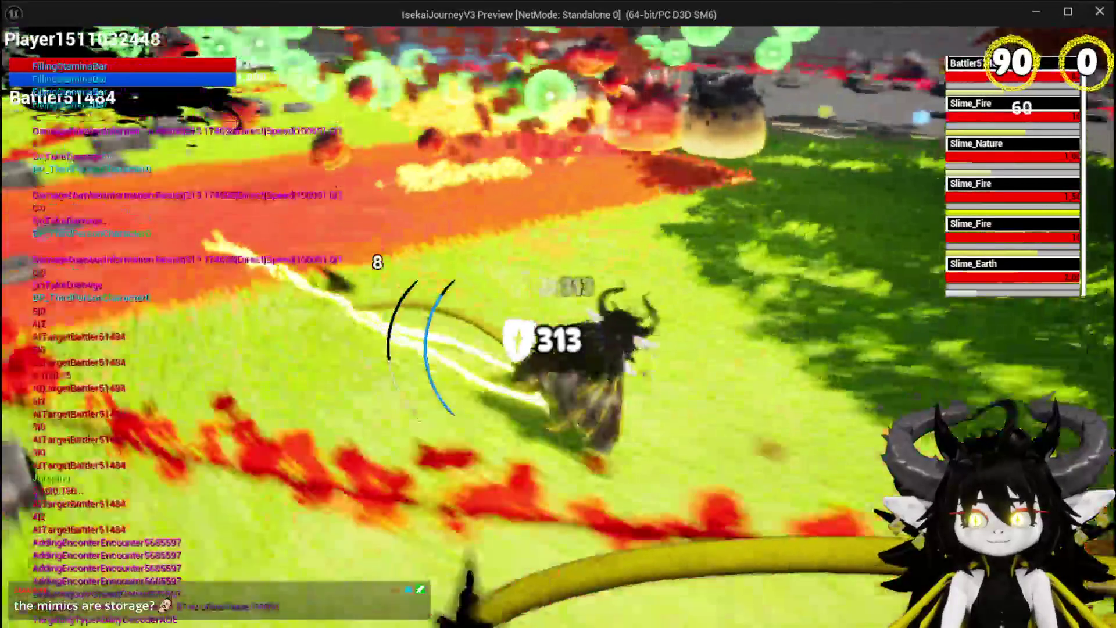
{"action": "key", "text": "w"}
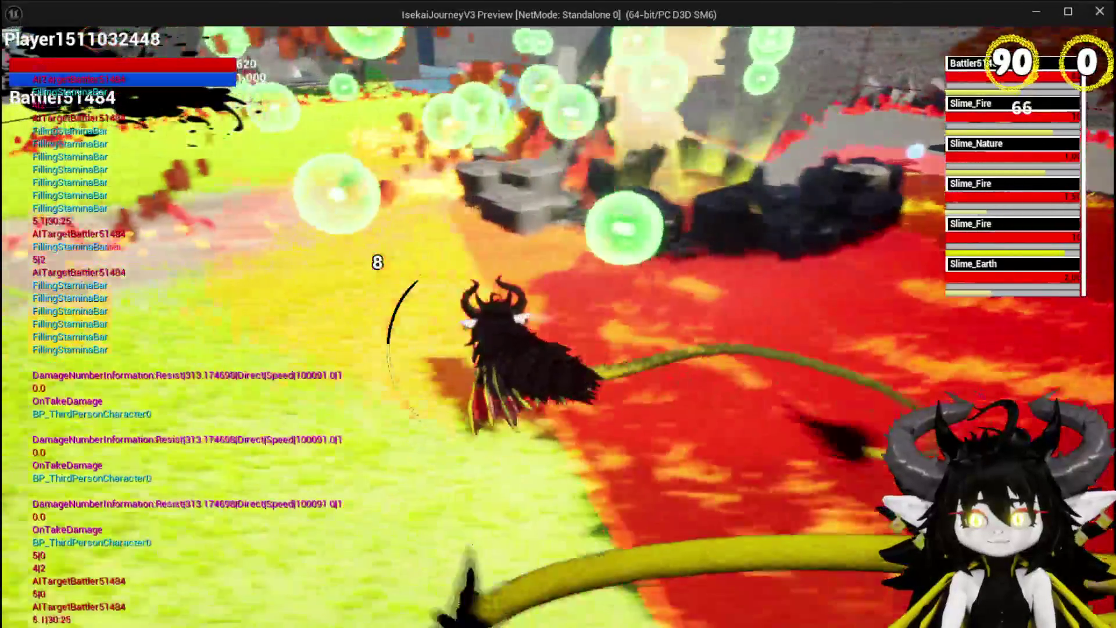
{"action": "key", "text": "w"}
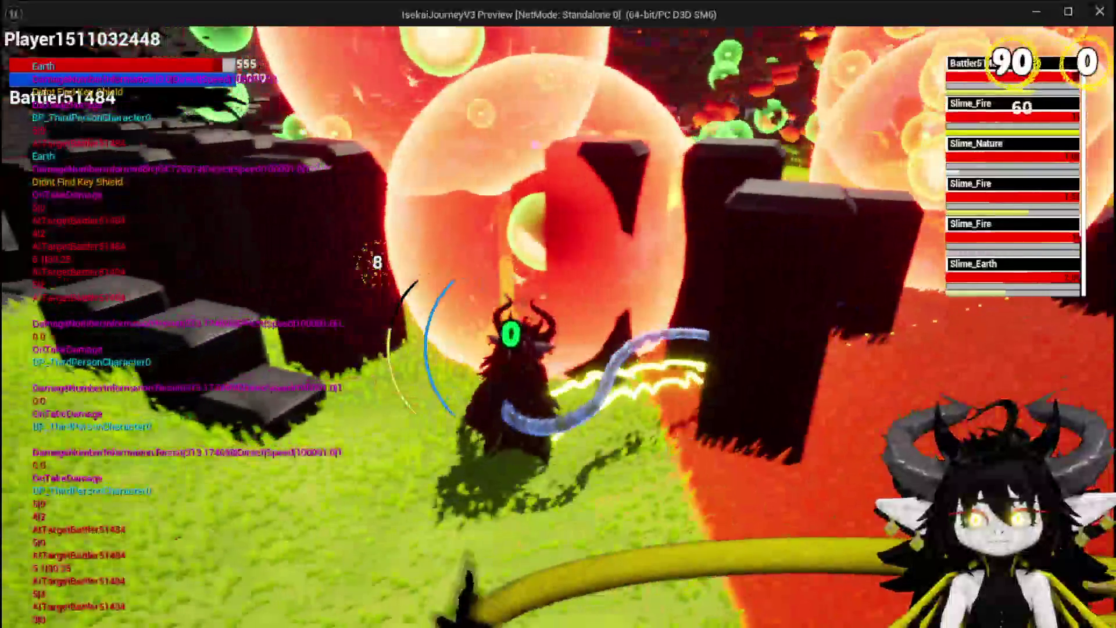
{"action": "key", "text": "w"}
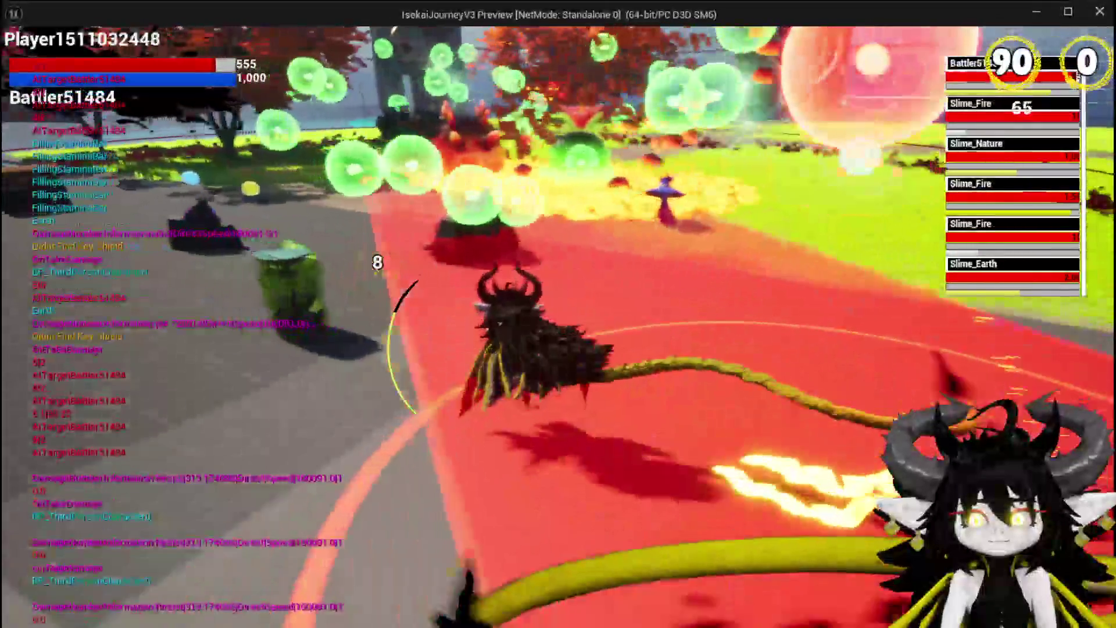
{"action": "key", "text": "w"}
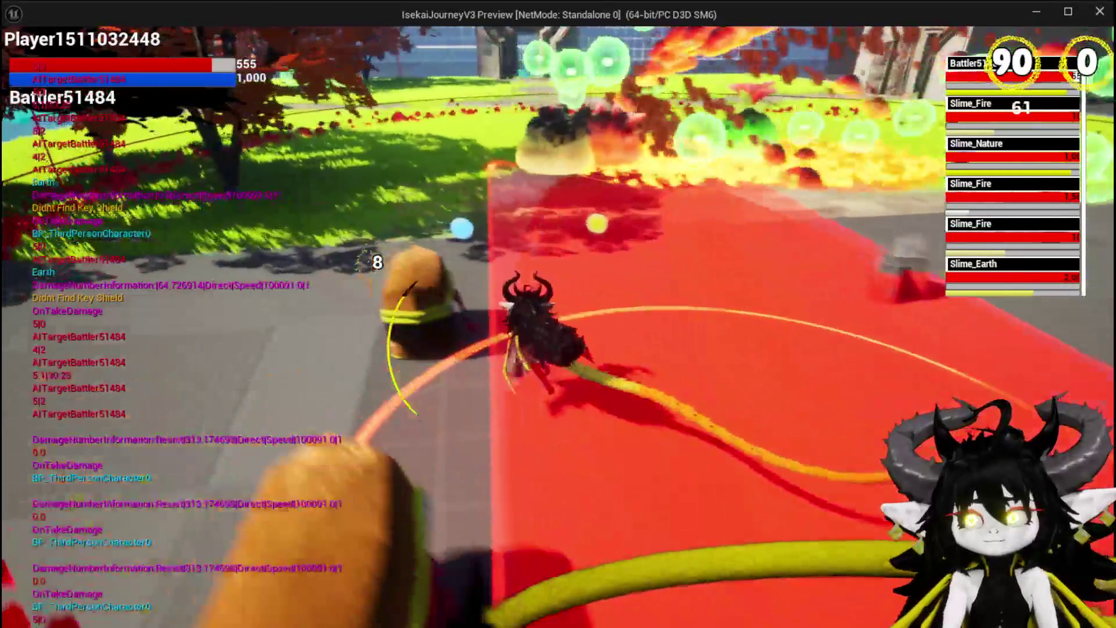
{"action": "key", "text": "w"}
{"action": "key", "text": "space"}
{"action": "key", "text": "w"}
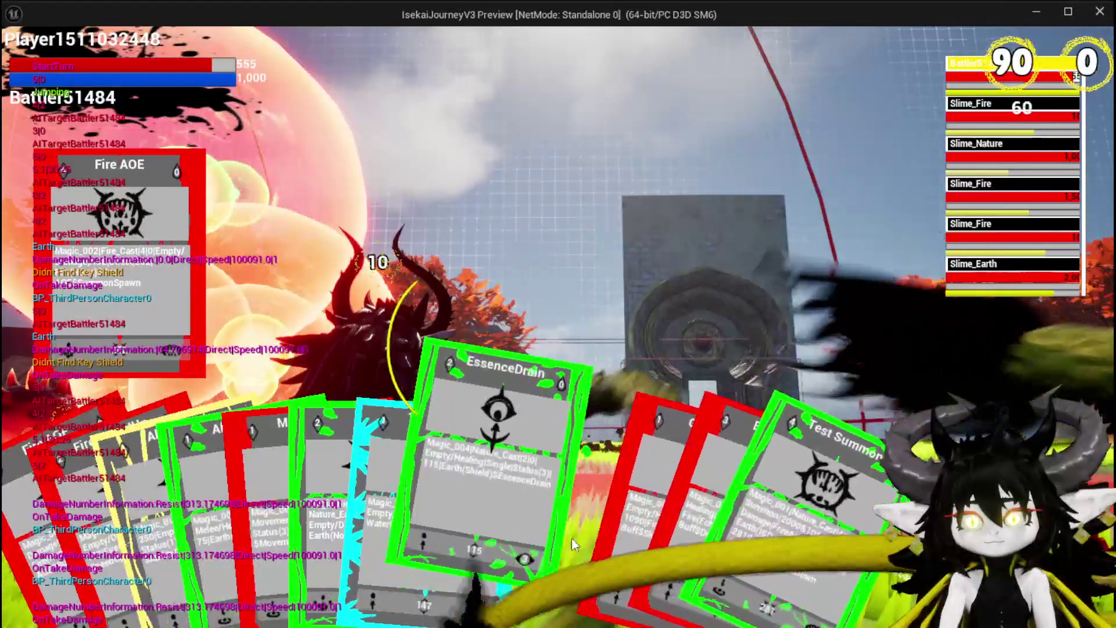
{"action": "left_click", "coordinate": [574, 530]}
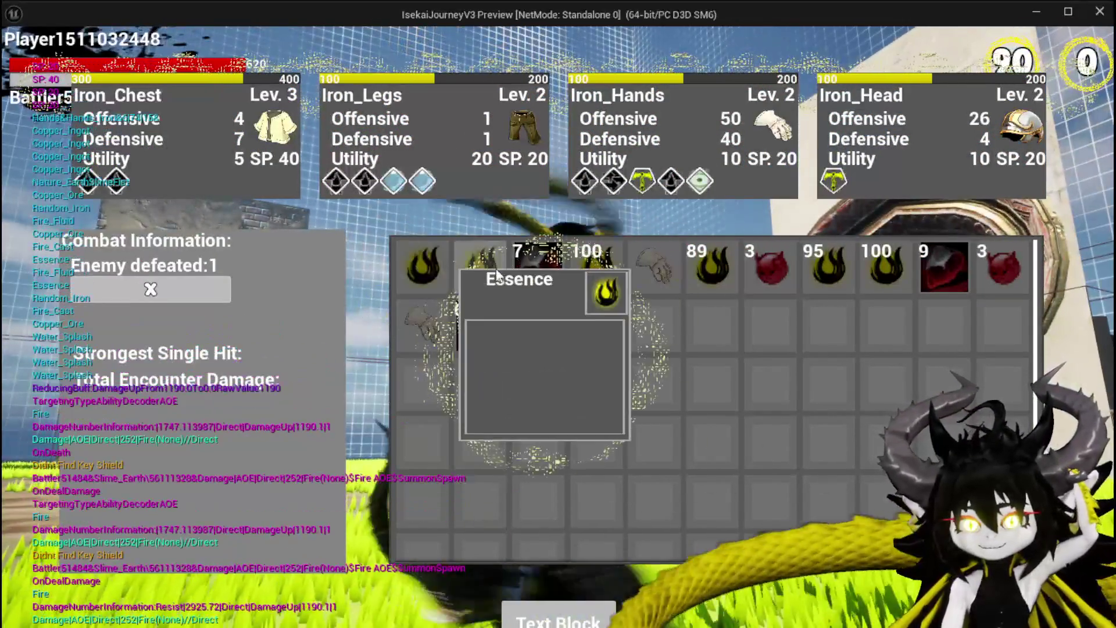
- Check the tooltips on the looted inventory items such as Copper Ore and Essence
{"action": "mouse_move", "coordinate": [585, 279]}
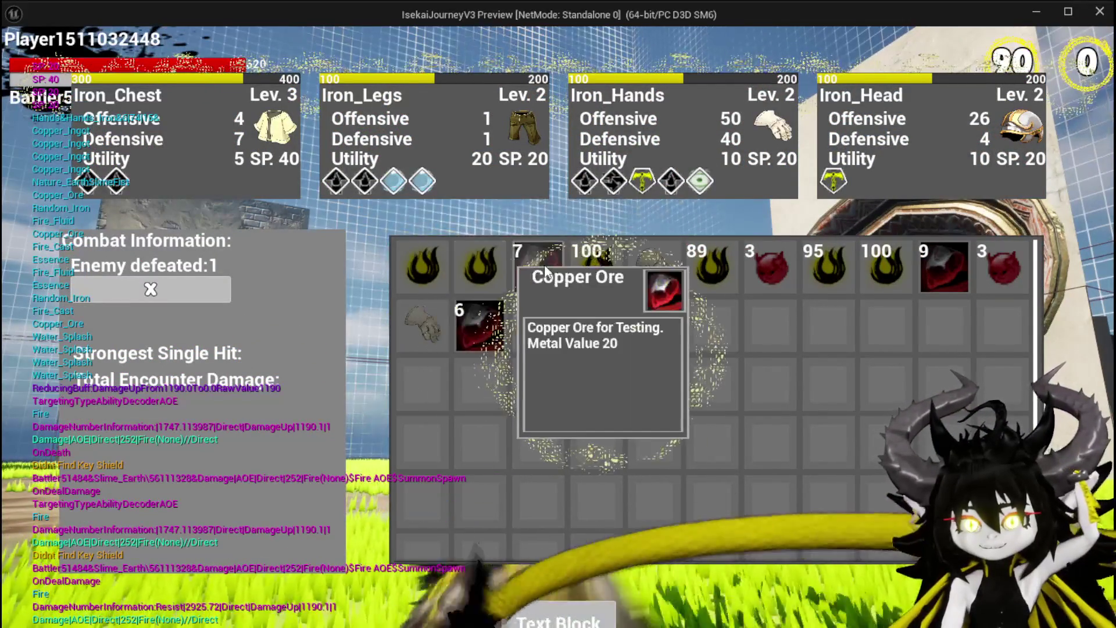
{"action": "mouse_move", "coordinate": [642, 280]}
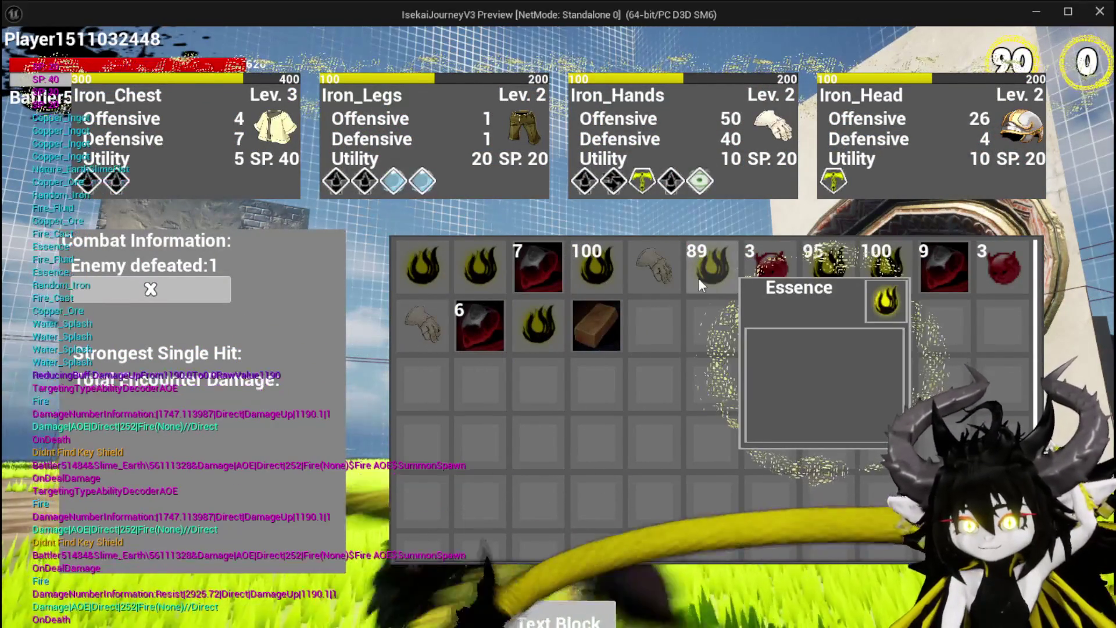
{"action": "mouse_move", "coordinate": [1000, 284]}
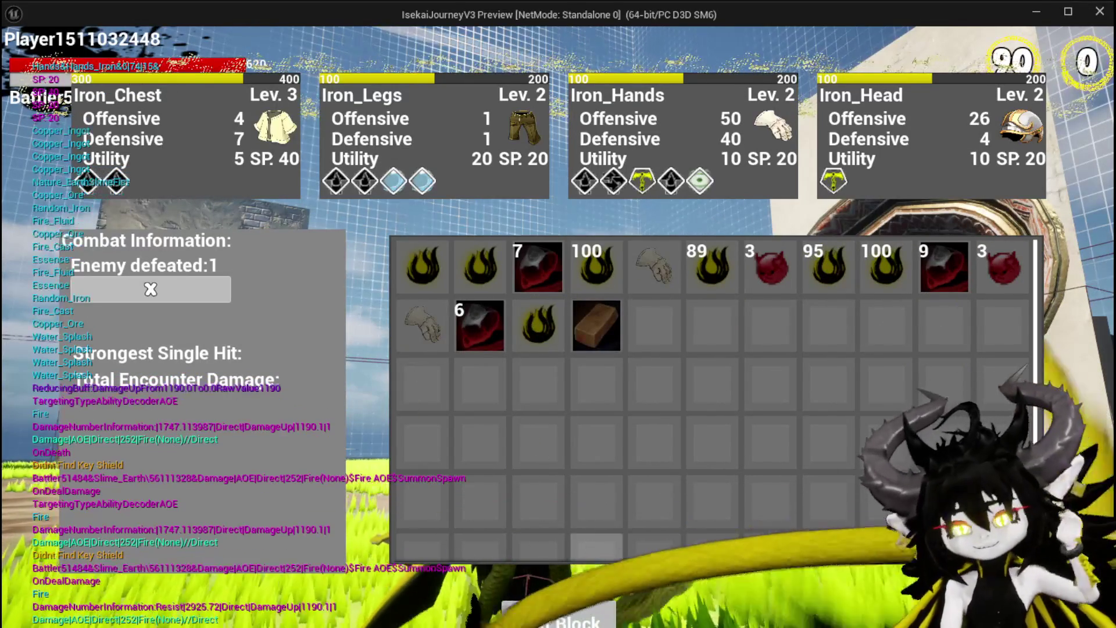
- Close the inventory, run to the ability workbench, and open its menu
{"action": "key", "text": "i"}
{"action": "key", "text": "space"}
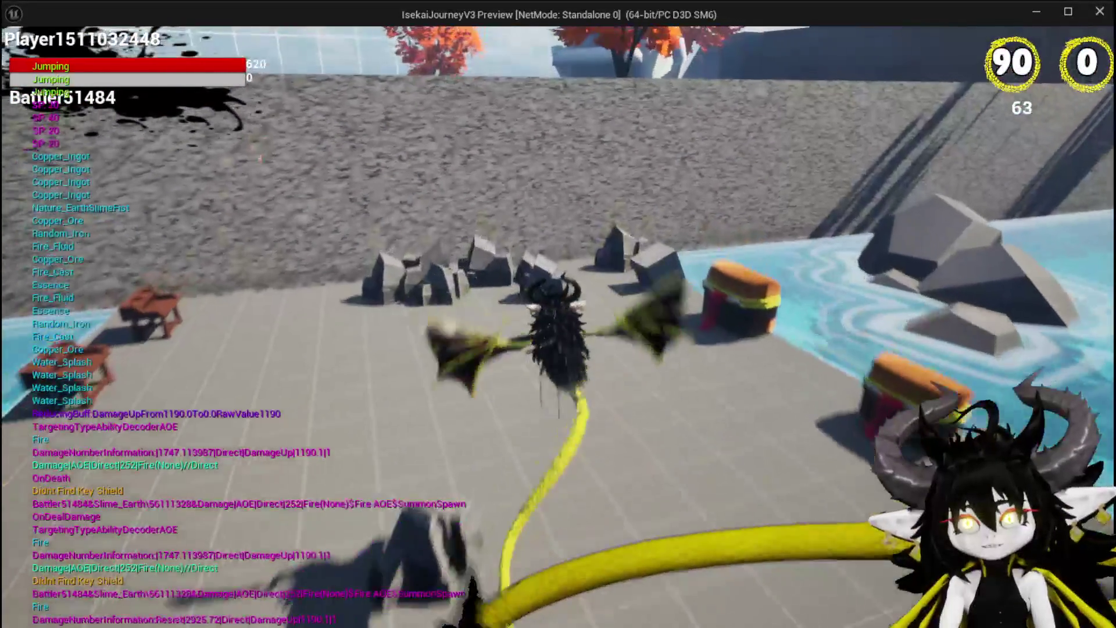
{"action": "key", "text": "space"}
{"action": "key", "text": "w"}
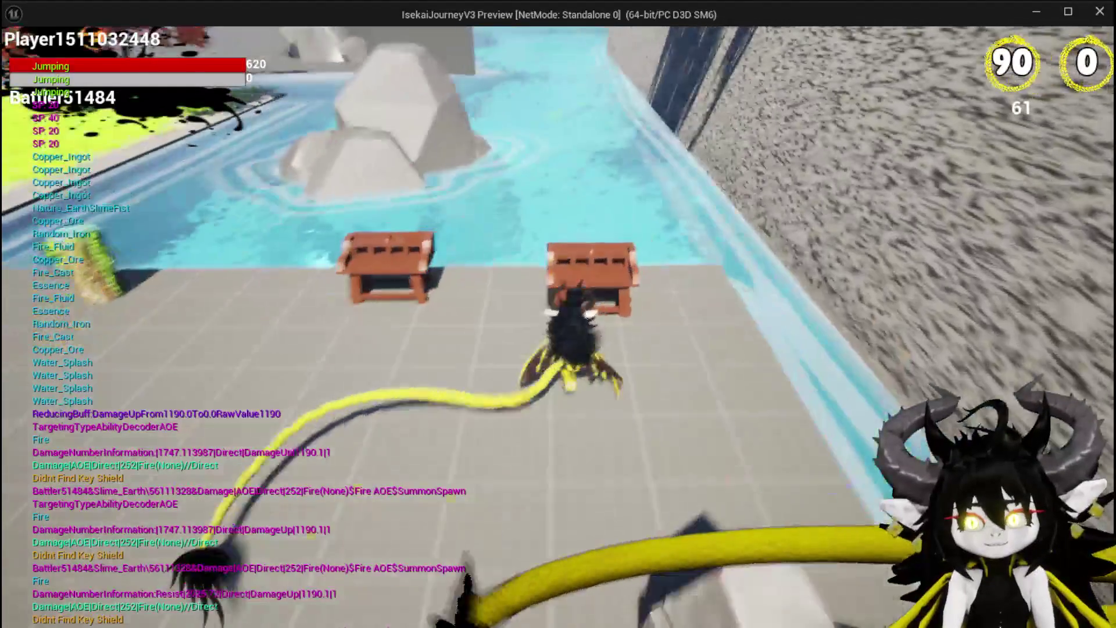
{"action": "key", "text": "e"}
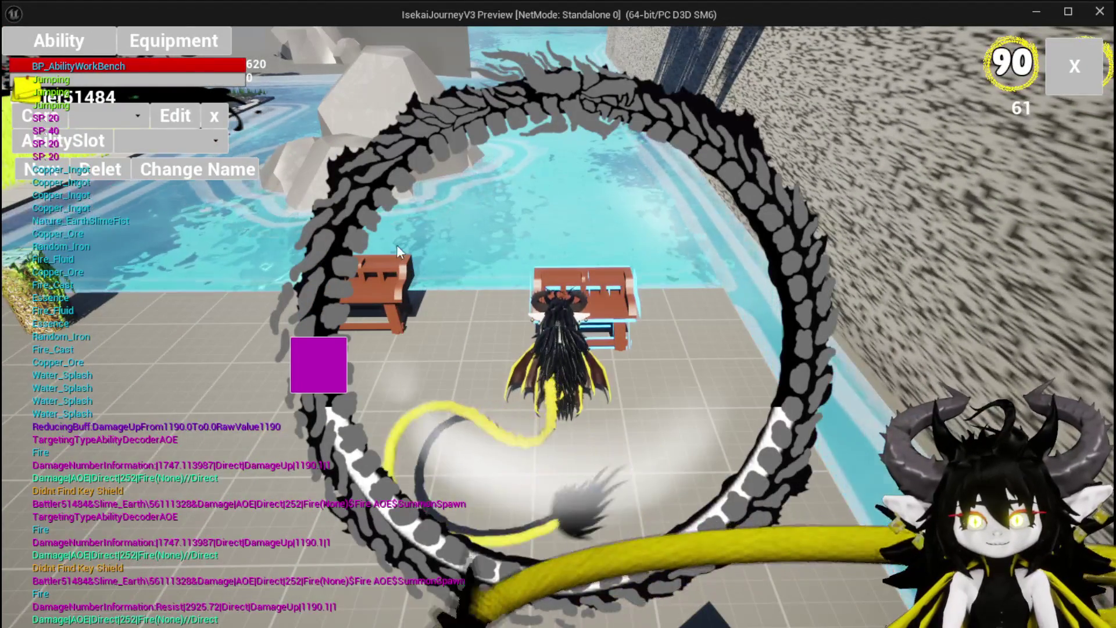
- Load the Magic|ChuraMagicSummon|001 set, inspect the Fire_Cast card's details, then leave the workbench
{"action": "left_click", "coordinate": [119, 116]}
{"action": "left_click", "coordinate": [122, 148]}
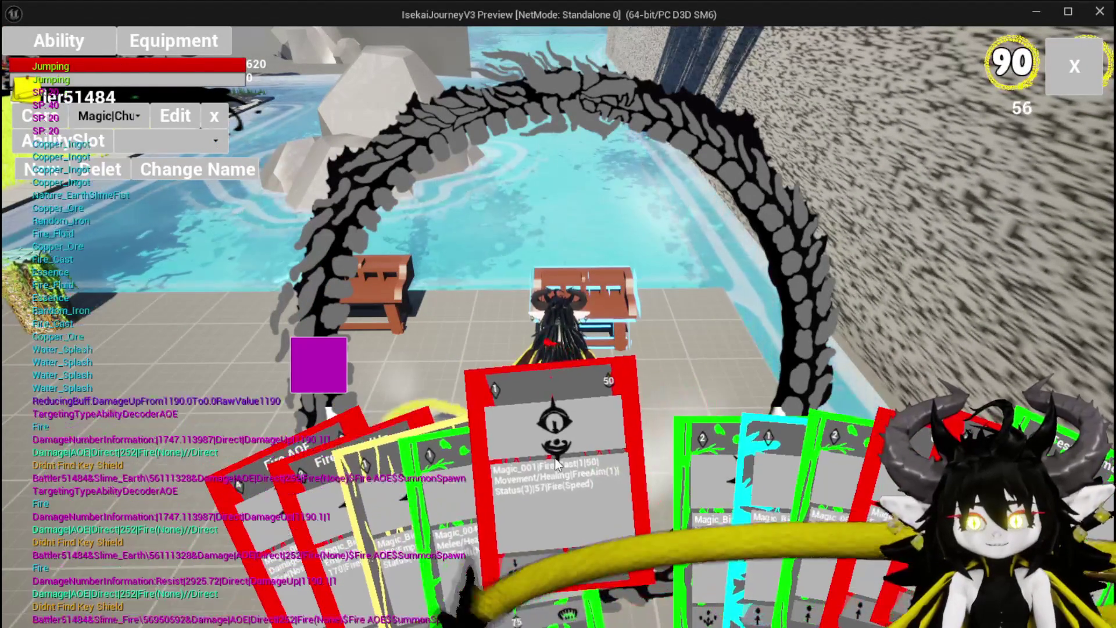
{"action": "left_click", "coordinate": [573, 462]}
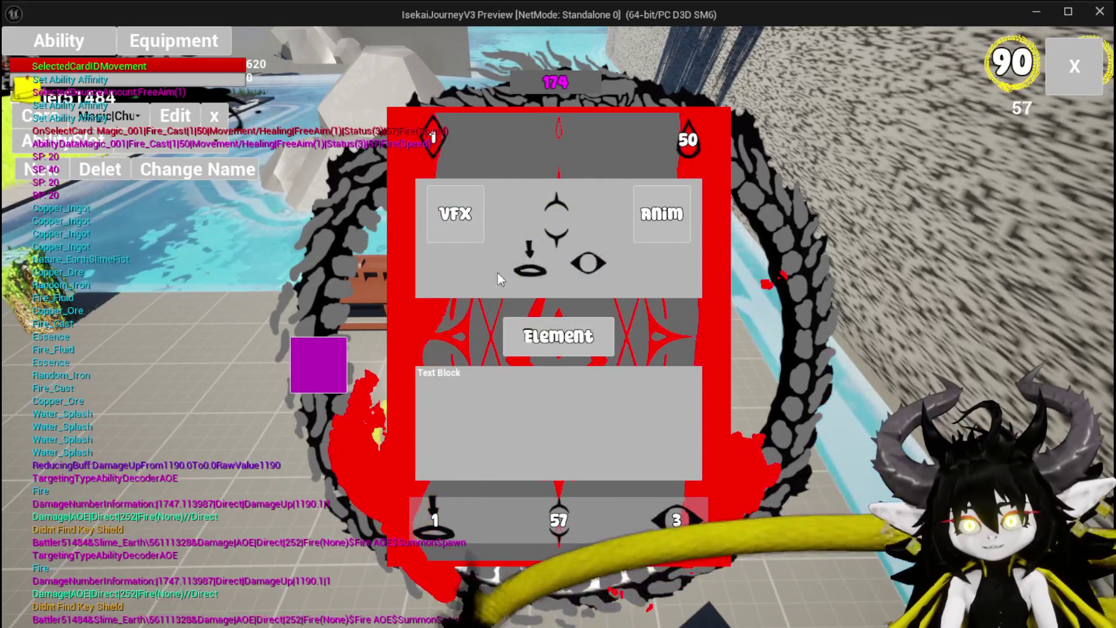
{"action": "mouse_move", "coordinate": [481, 230]}
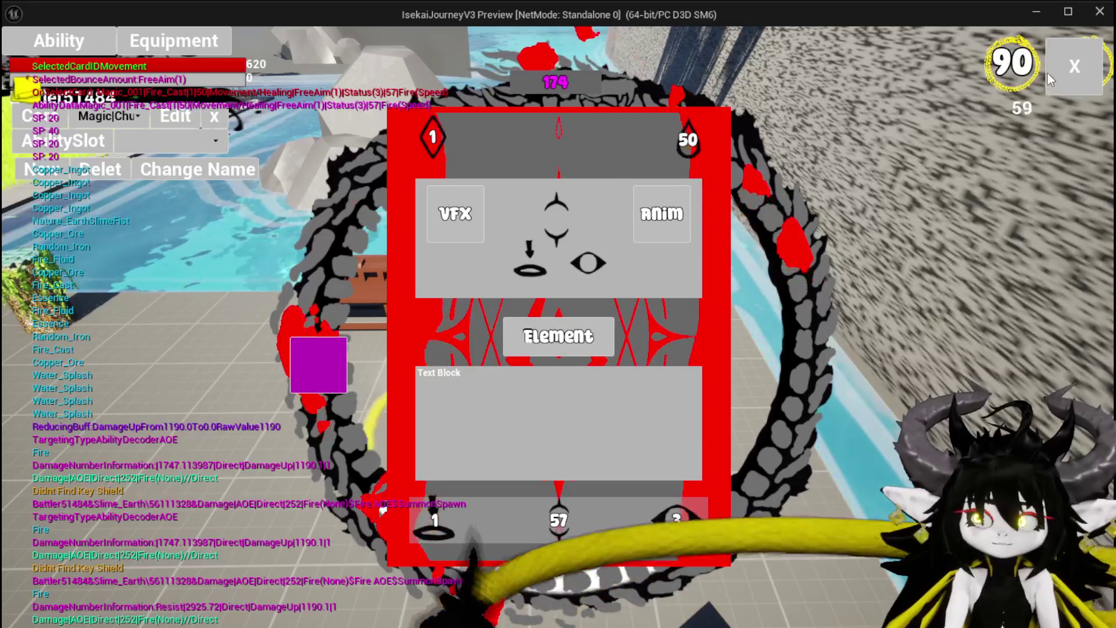
{"action": "left_click", "coordinate": [1046, 75]}
- Run and jump across the grass toward the stone arch, then cross the plaza and back
{"action": "key", "text": "w"}
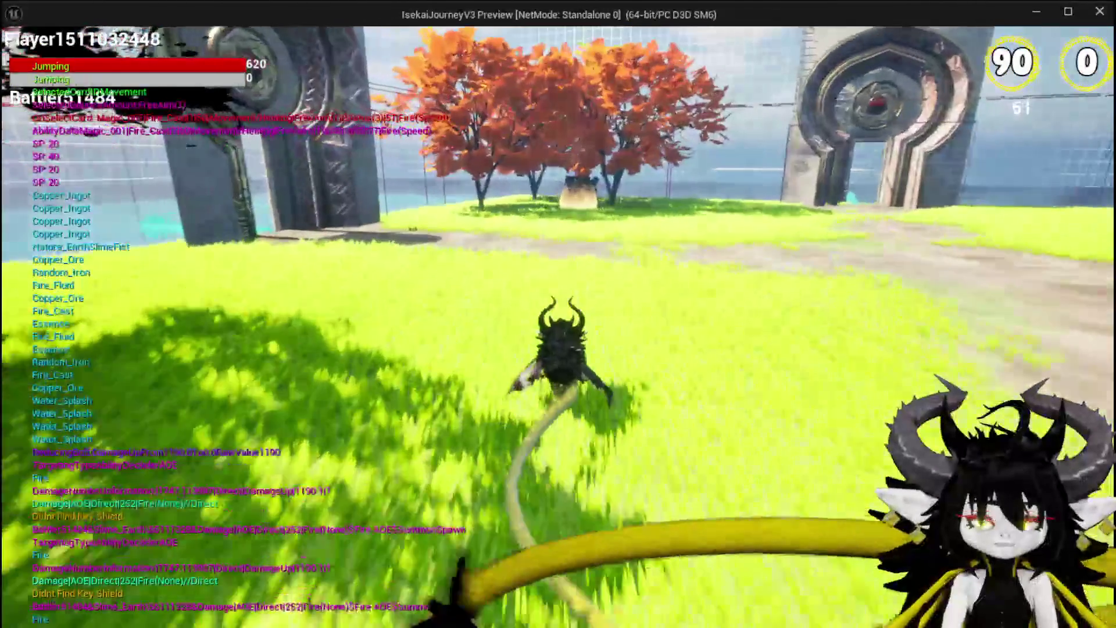
{"action": "key", "text": "space"}
{"action": "key", "text": "space"}
{"action": "key", "text": "space"}
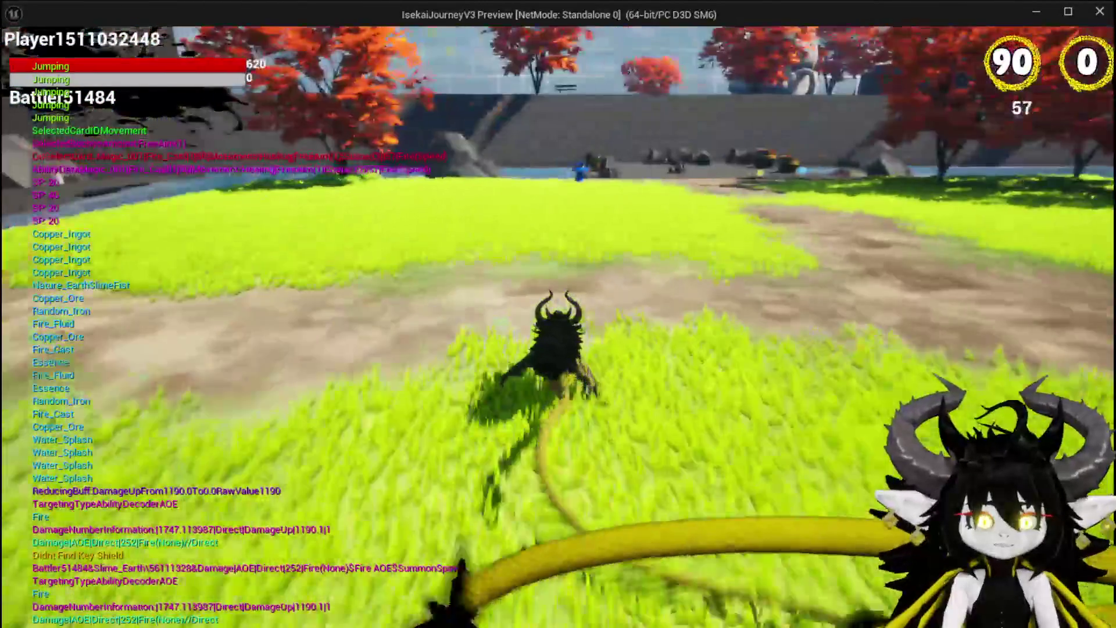
{"action": "key", "text": "space"}
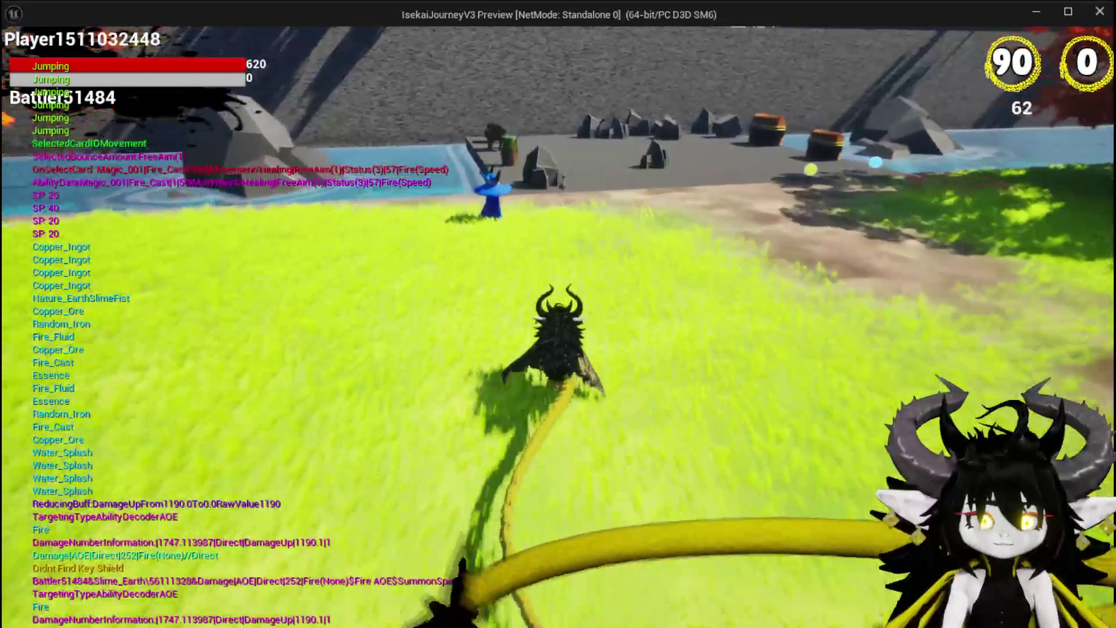
{"action": "key", "text": "w"}
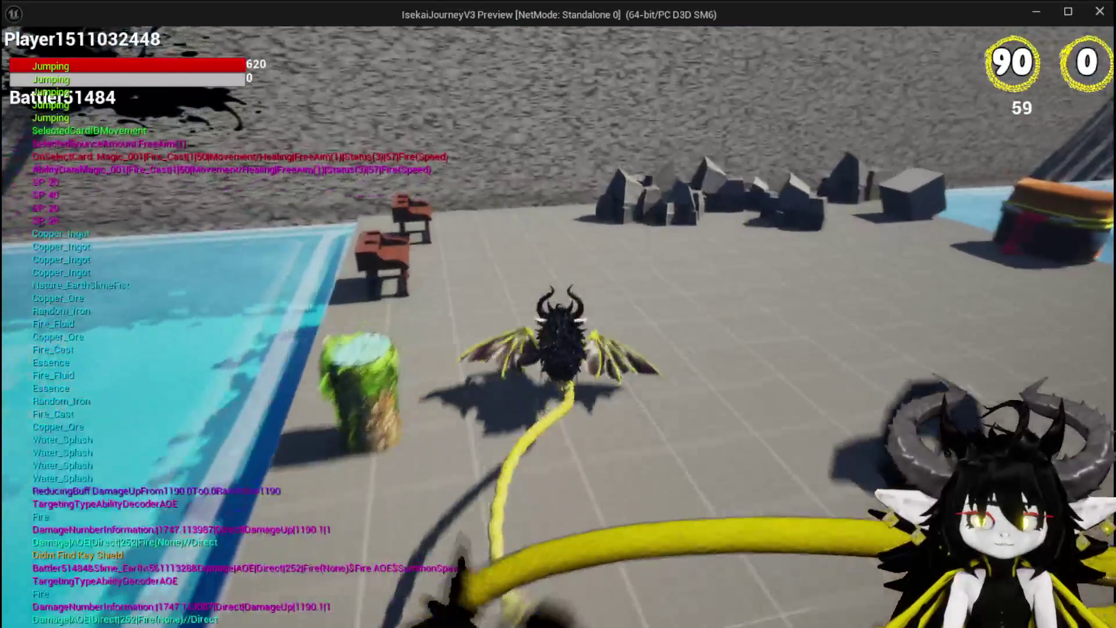
{"action": "key", "text": "w"}
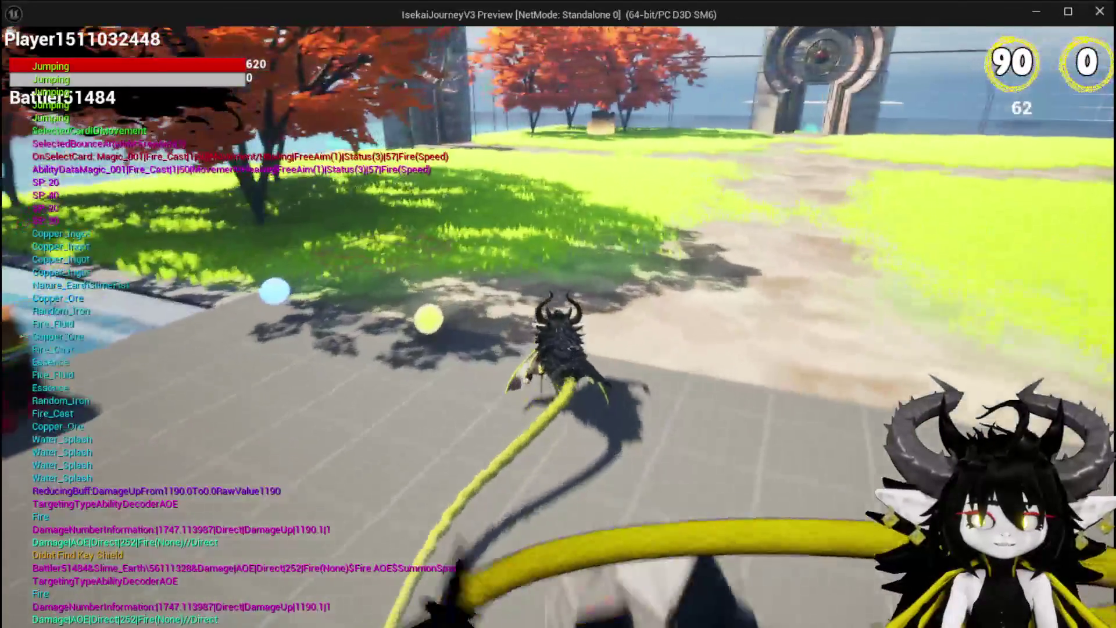
{"action": "key", "text": "w"}
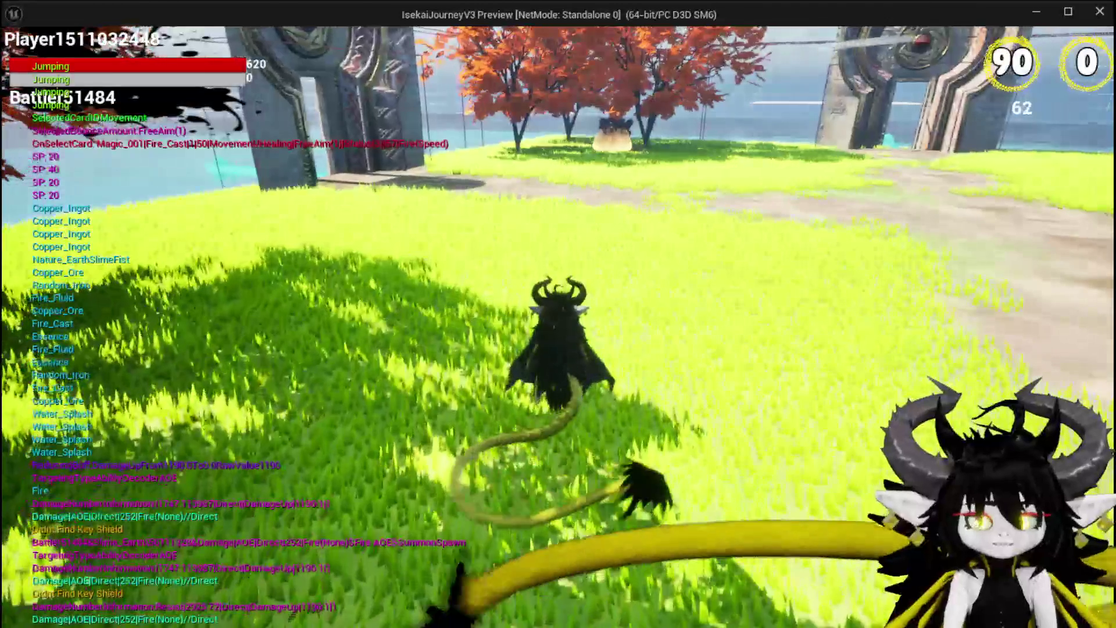
- Double jump toward the stone gate, glide back, and land at the workbench to open its menu
{"action": "key", "text": "w"}
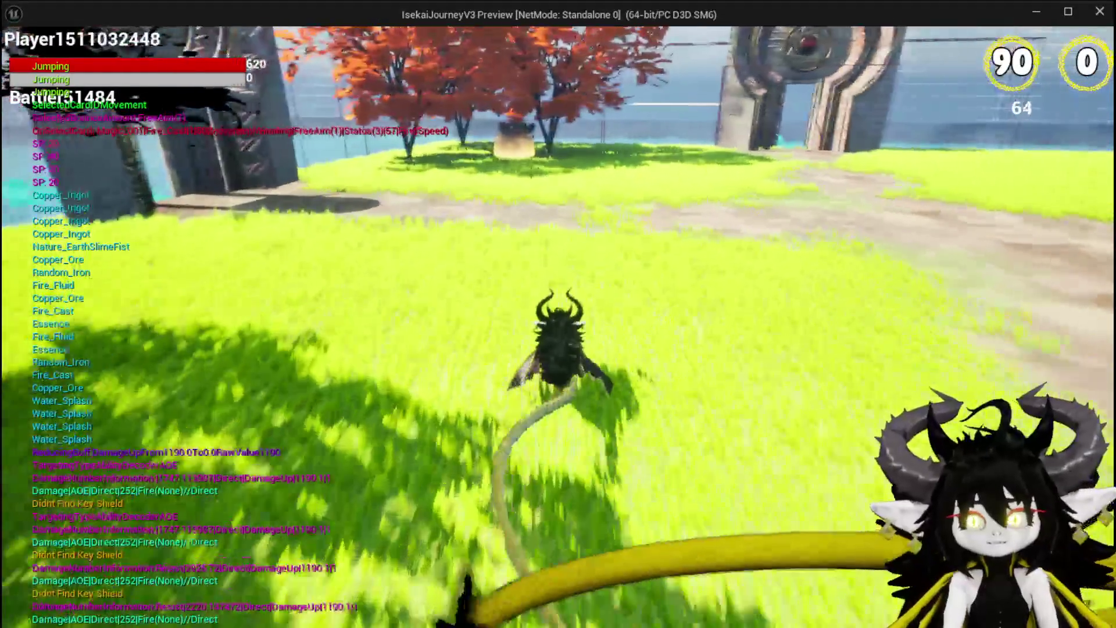
{"action": "key", "text": "space"}
{"action": "key", "text": "space"}
{"action": "key", "text": "w"}
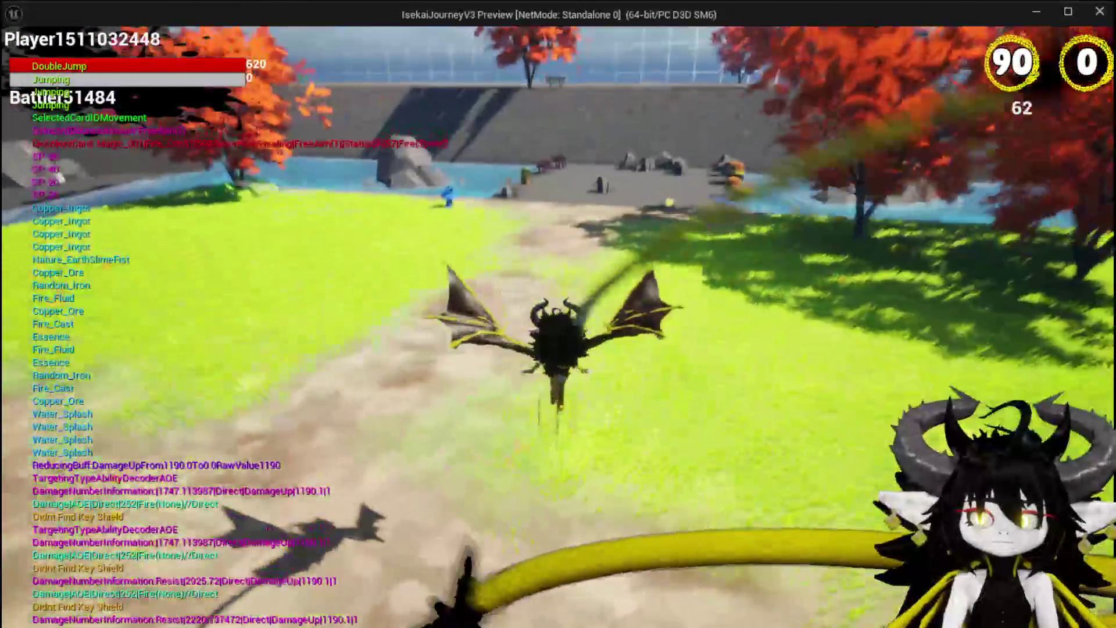
{"action": "key", "text": "space"}
{"action": "key", "text": "space"}
{"action": "key", "text": "w"}
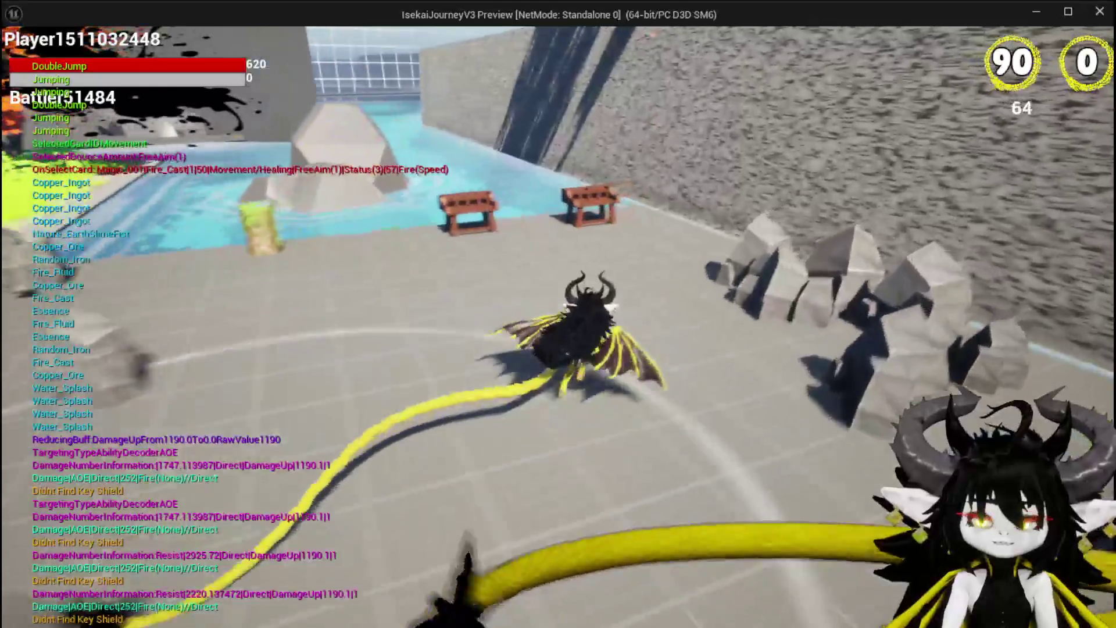
{"action": "key", "text": "e"}
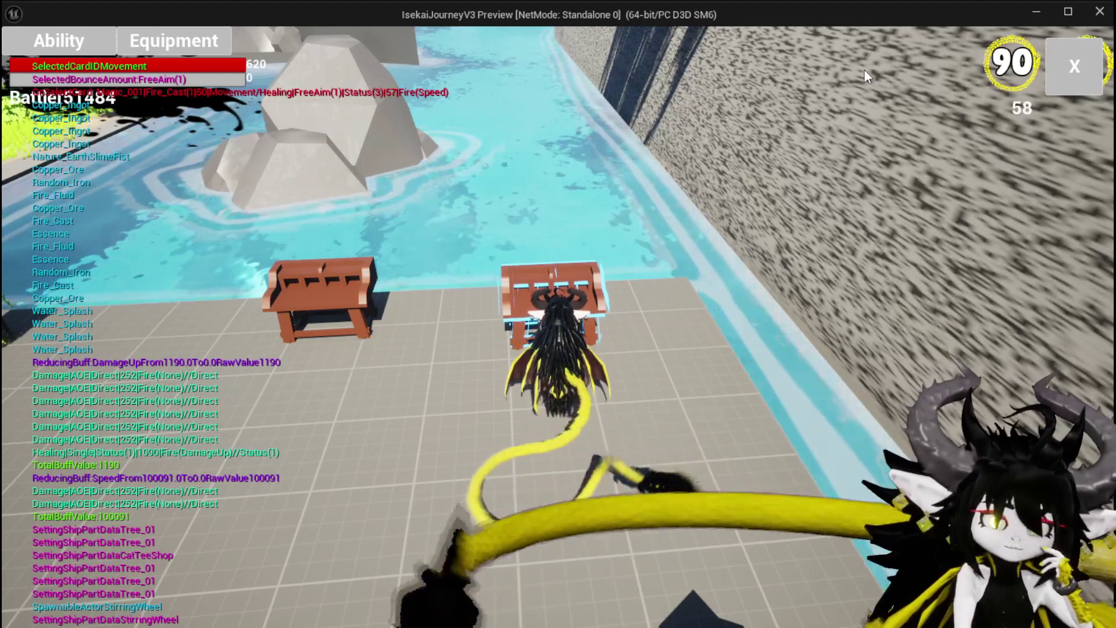
- In the Ability panel, load the Magic|ChuraMagicSummon|001 set from the saved sets list
{"action": "left_click", "coordinate": [70, 48]}
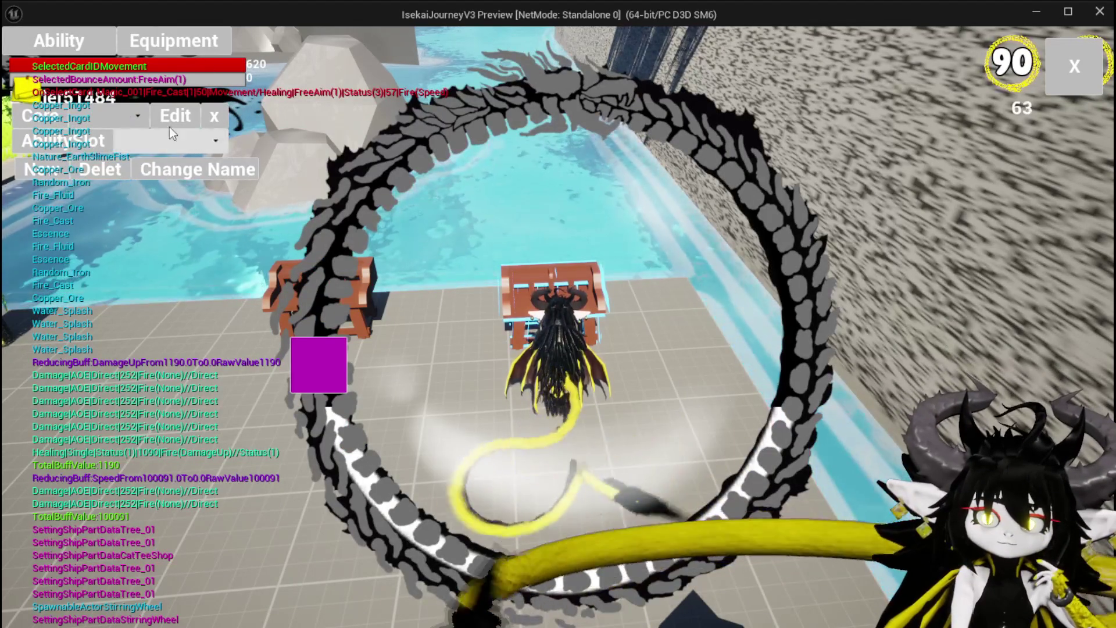
{"action": "left_click", "coordinate": [194, 141]}
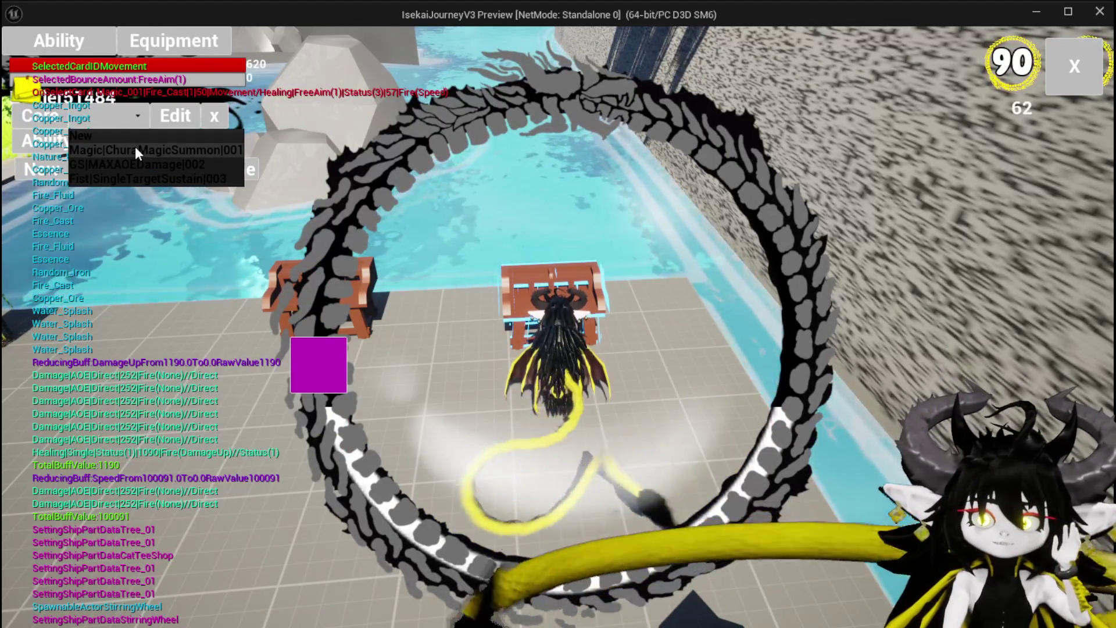
{"action": "left_click", "coordinate": [136, 150]}
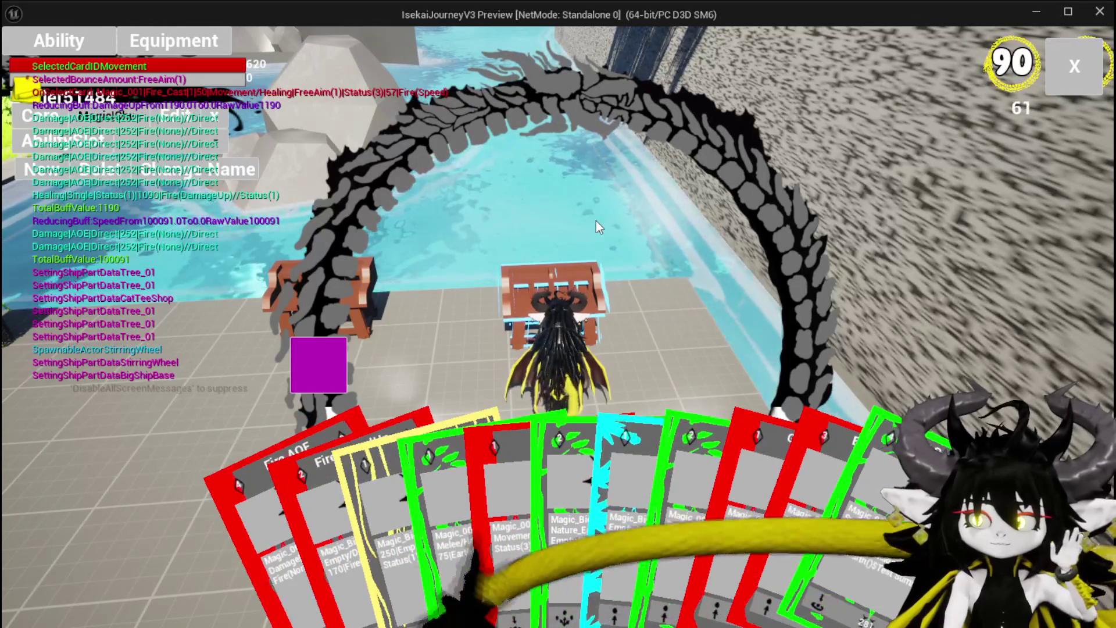
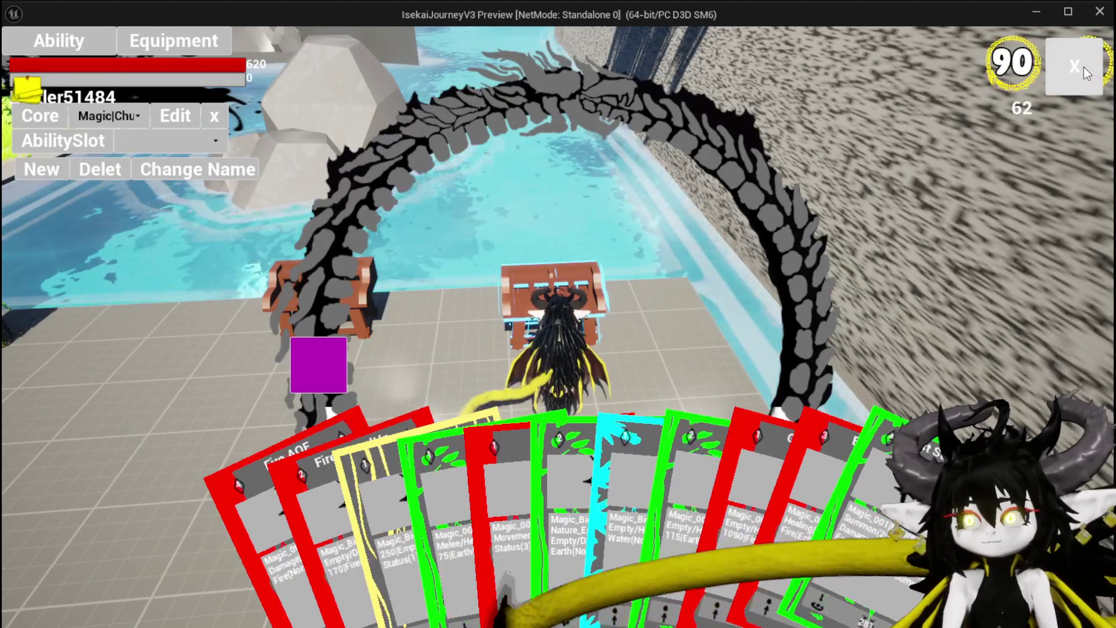
- Close the ability cards, fly along the path to the workbench, and open its Ability panel
{"action": "left_click", "coordinate": [1084, 68]}
{"action": "key", "text": "w"}
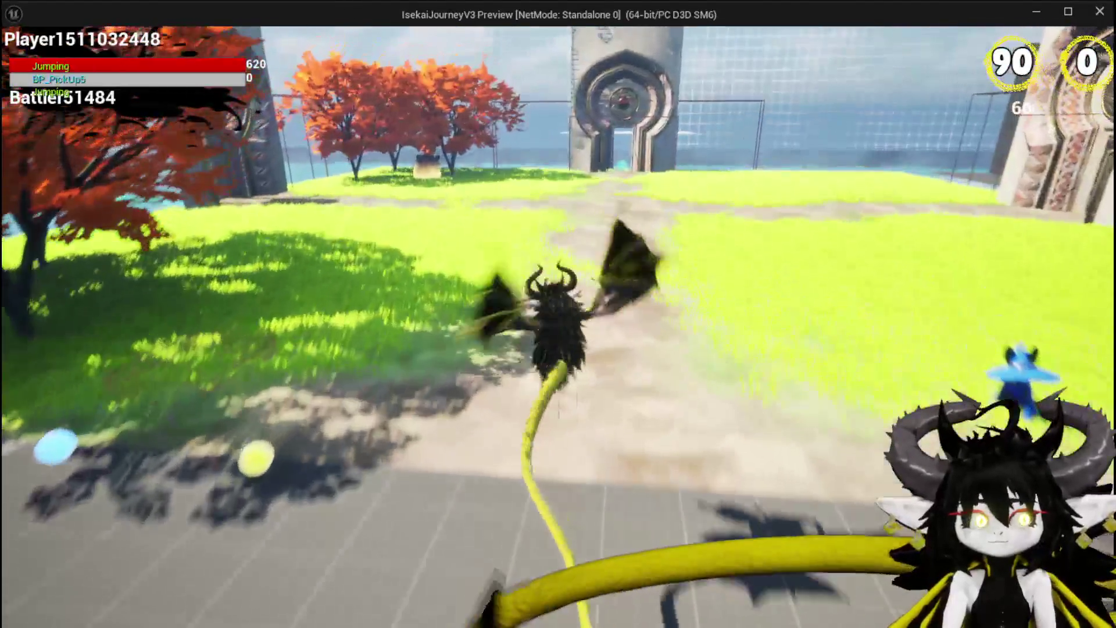
{"action": "key", "text": "w"}
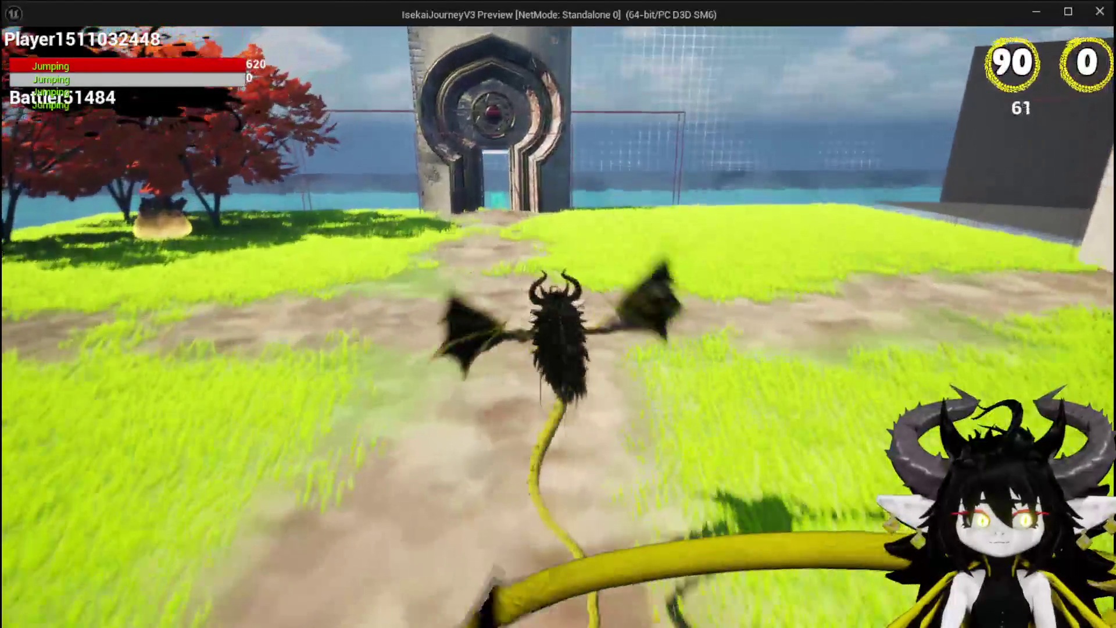
{"action": "key", "text": "w"}
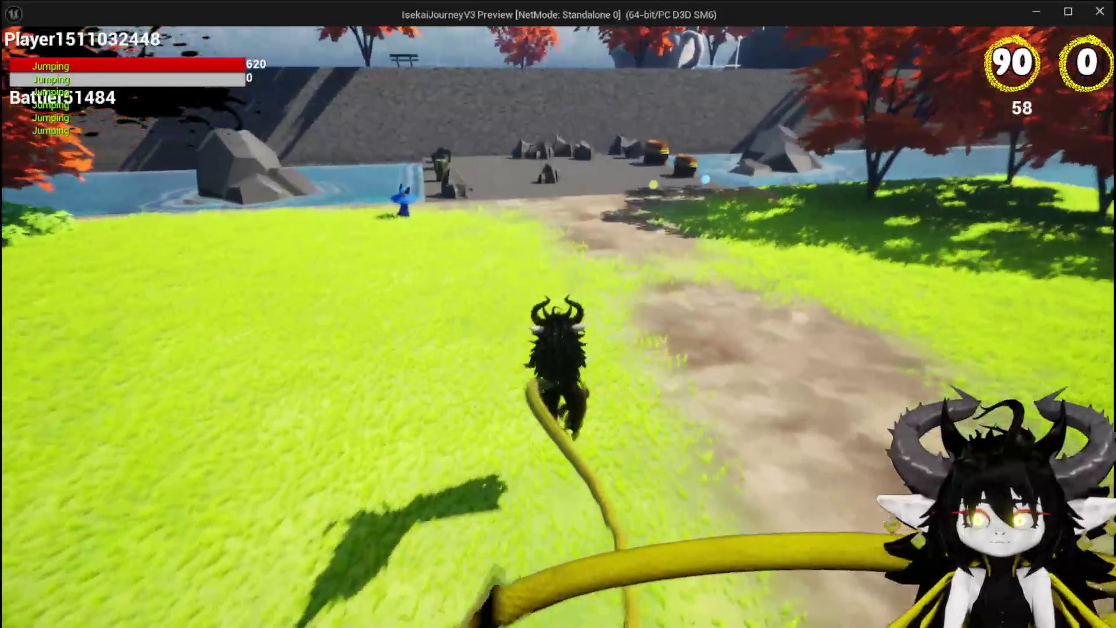
{"action": "key", "text": "w"}
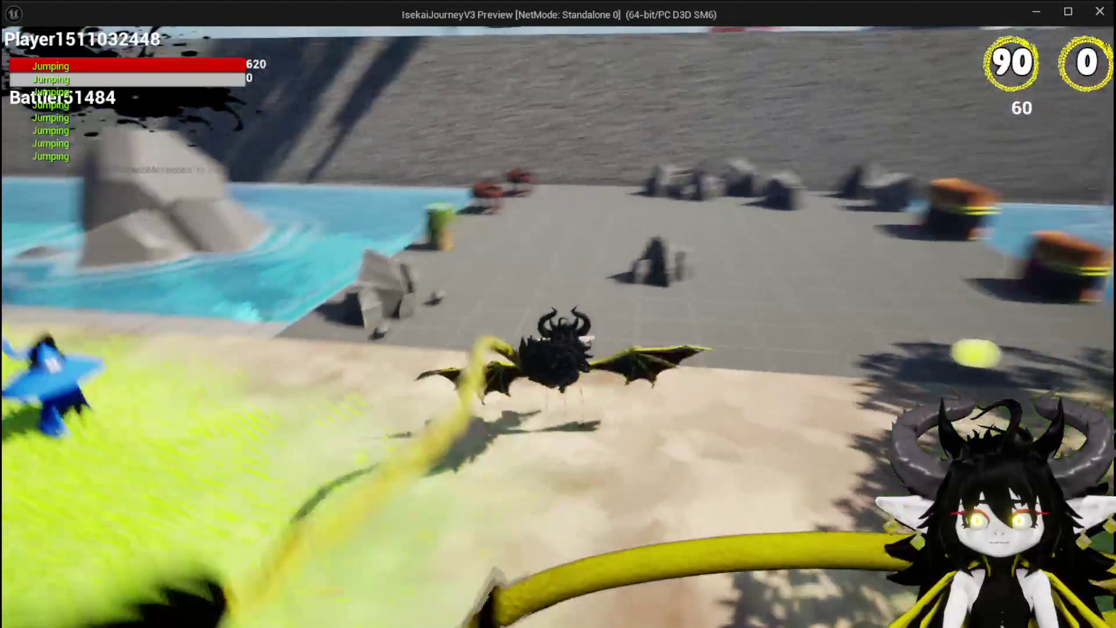
{"action": "key", "text": "w"}
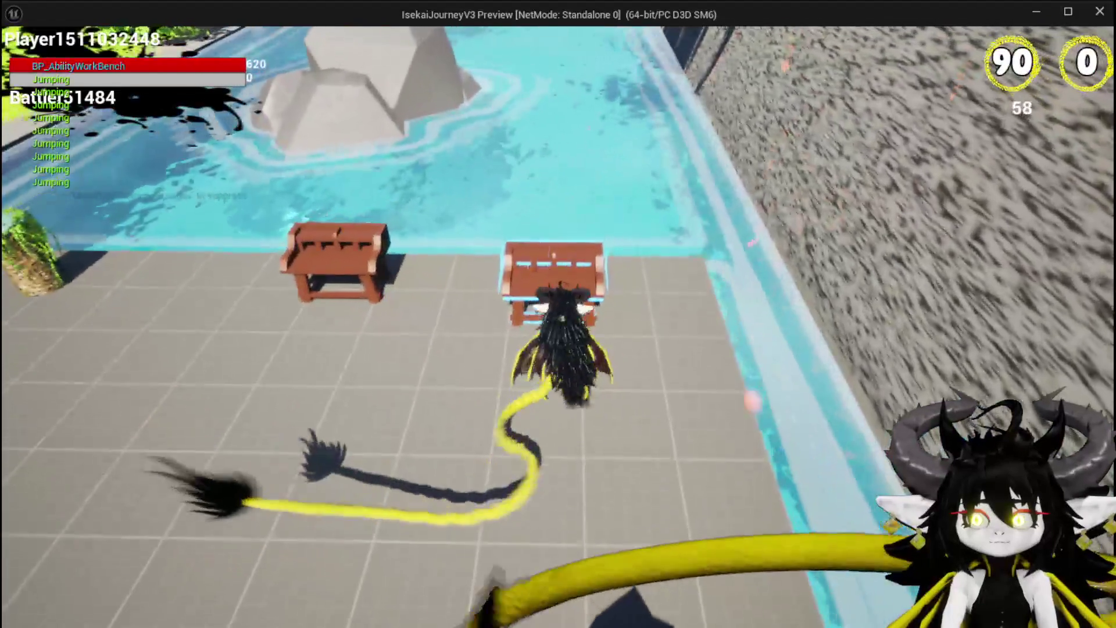
{"action": "key", "text": "e"}
{"action": "left_click", "coordinate": [70, 42]}
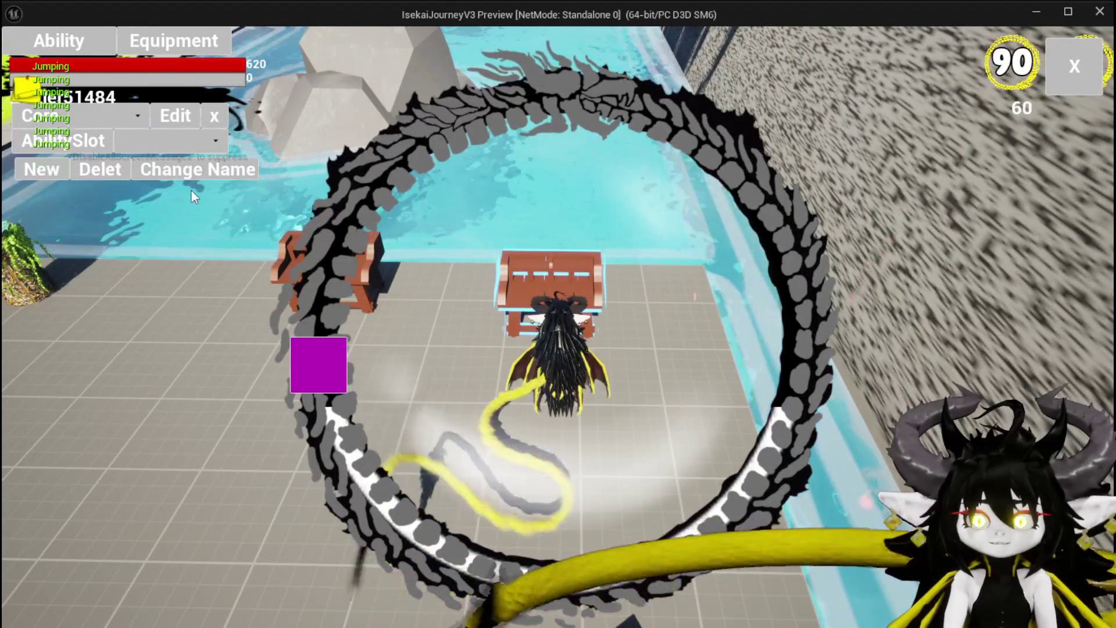
- Load the saved Magic ability set and open its Fire SpeedUp card for editing
{"action": "left_click", "coordinate": [138, 141]}
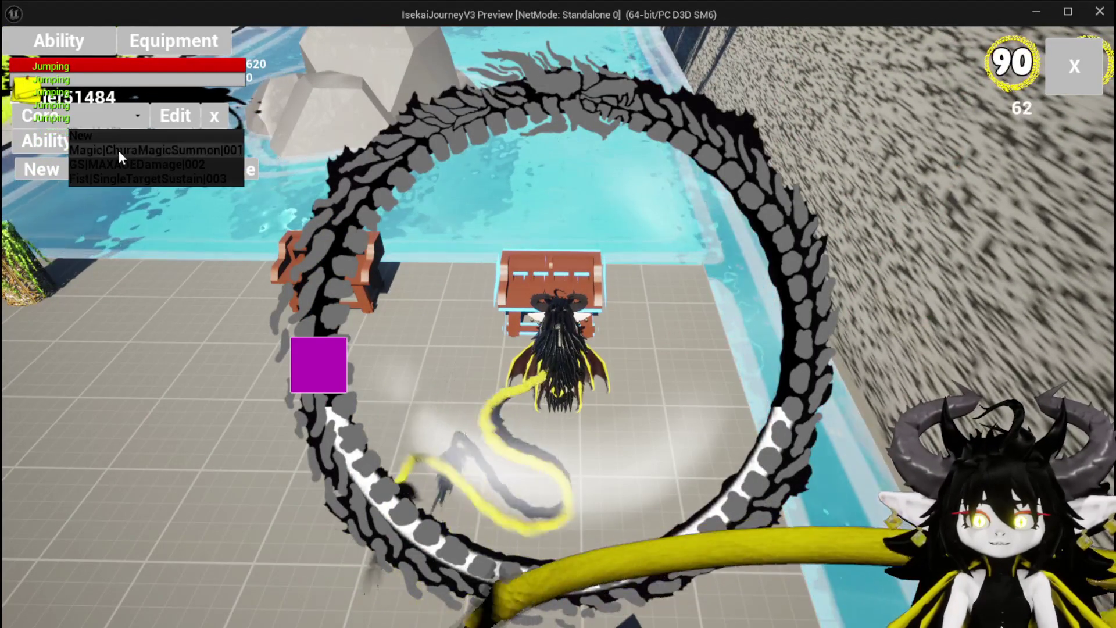
{"action": "left_click", "coordinate": [118, 150]}
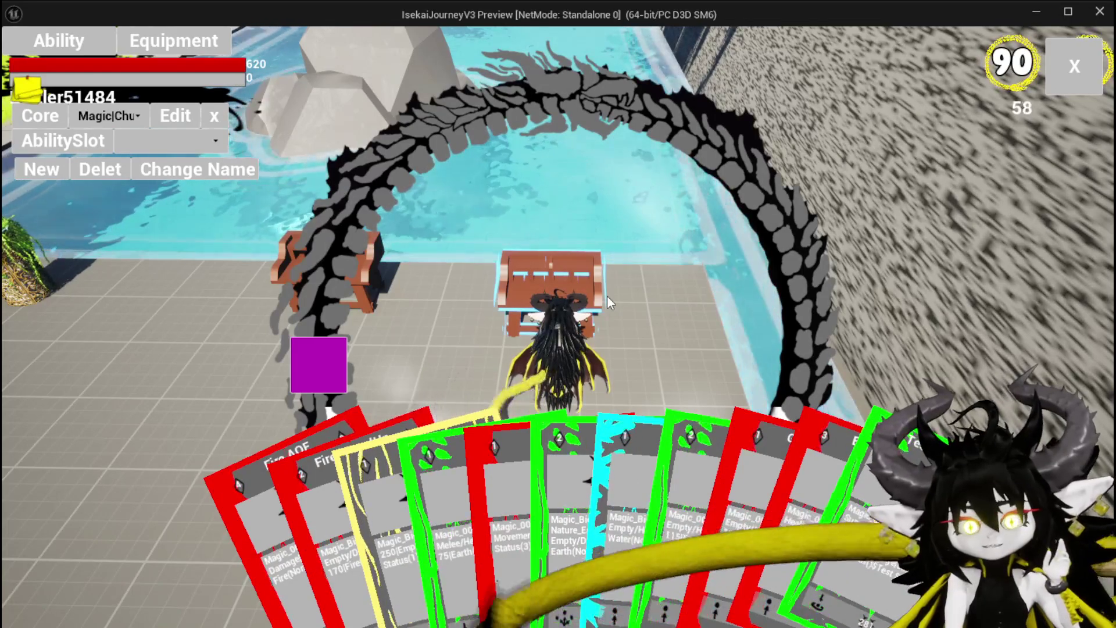
{"action": "mouse_move", "coordinate": [378, 491]}
{"action": "mouse_move", "coordinate": [295, 494]}
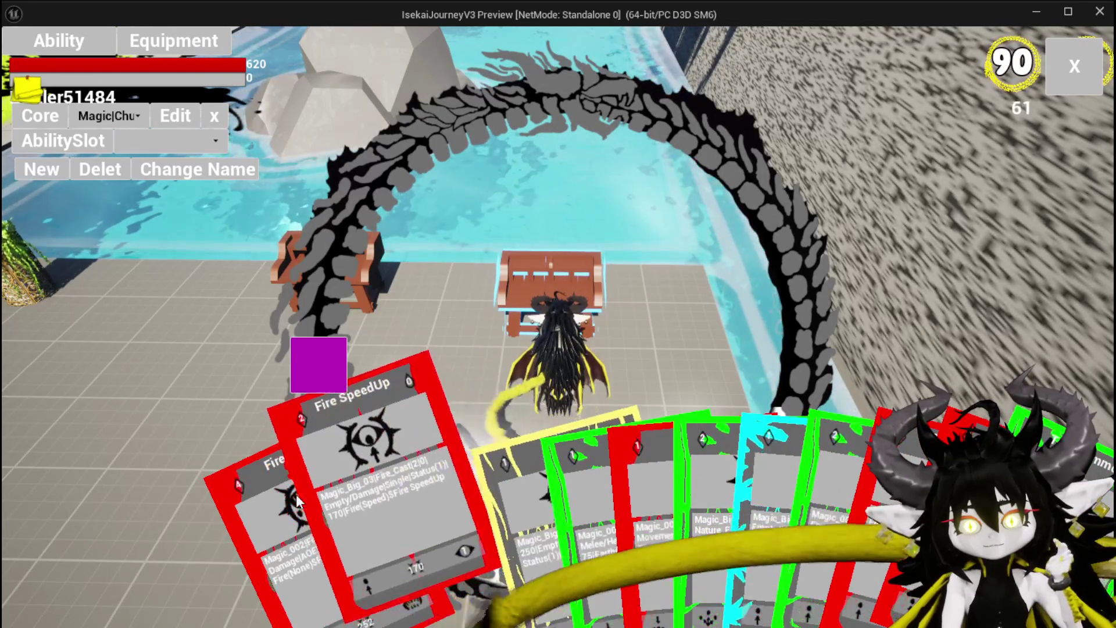
{"action": "left_click", "coordinate": [383, 487]}
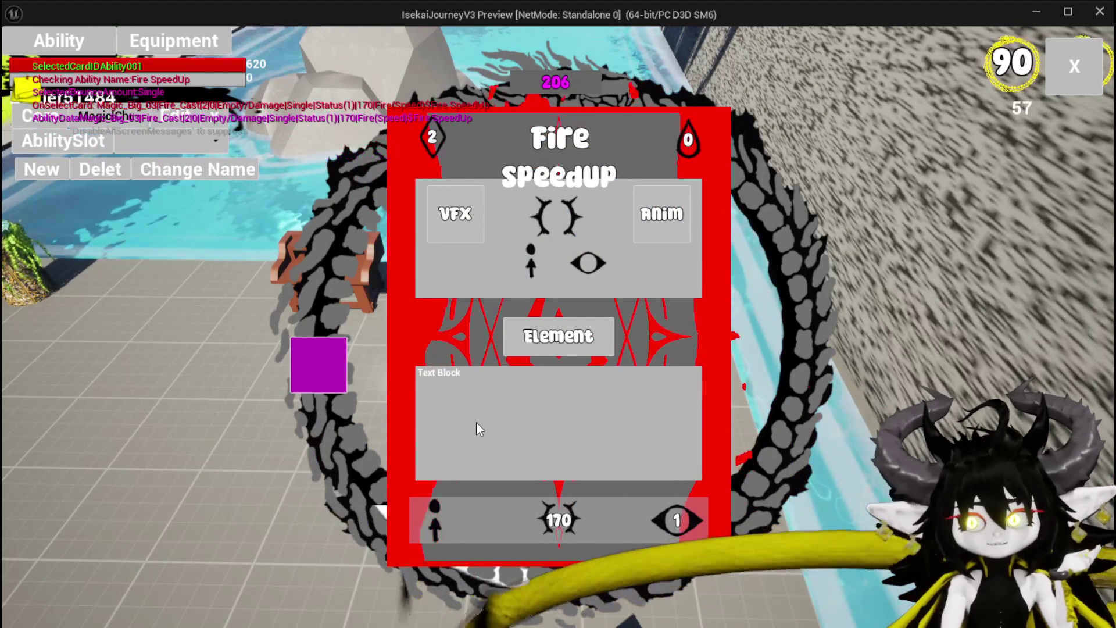
- Change the Fire SpeedUp card's ability type to teeth and set its ability points to 4
{"action": "mouse_move", "coordinate": [442, 518]}
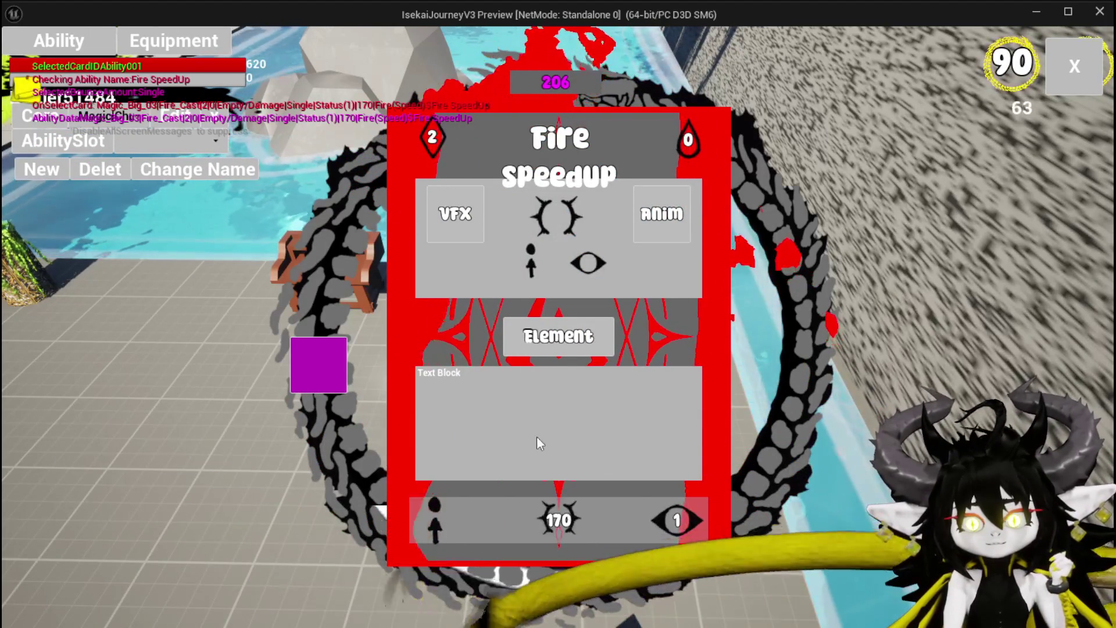
{"action": "left_click", "coordinate": [684, 525]}
{"action": "left_click", "coordinate": [685, 525]}
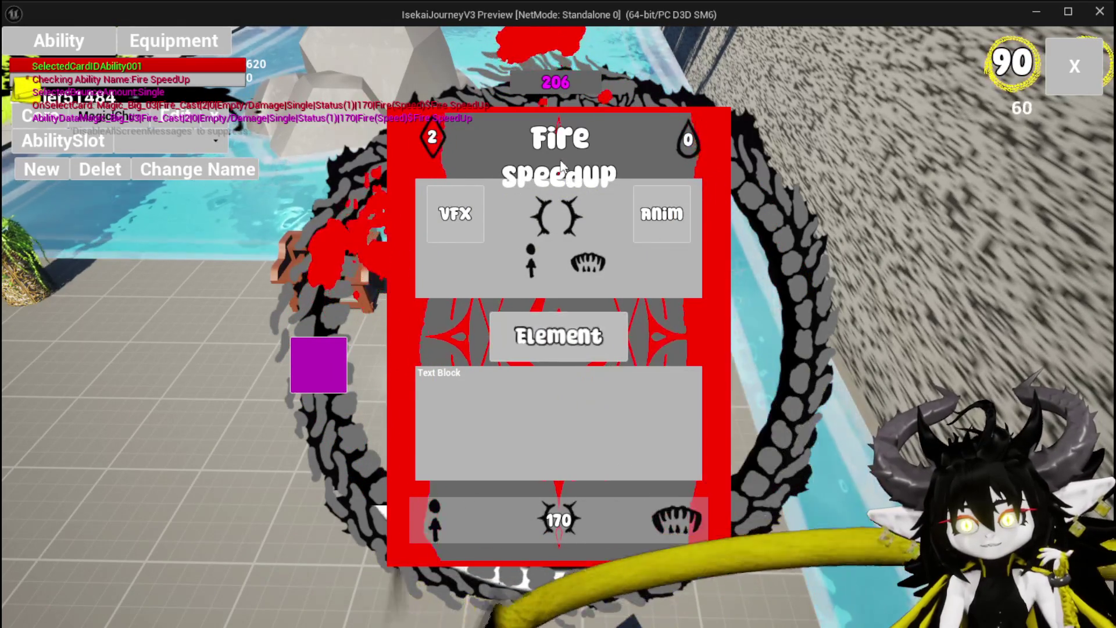
{"action": "left_click", "coordinate": [442, 145]}
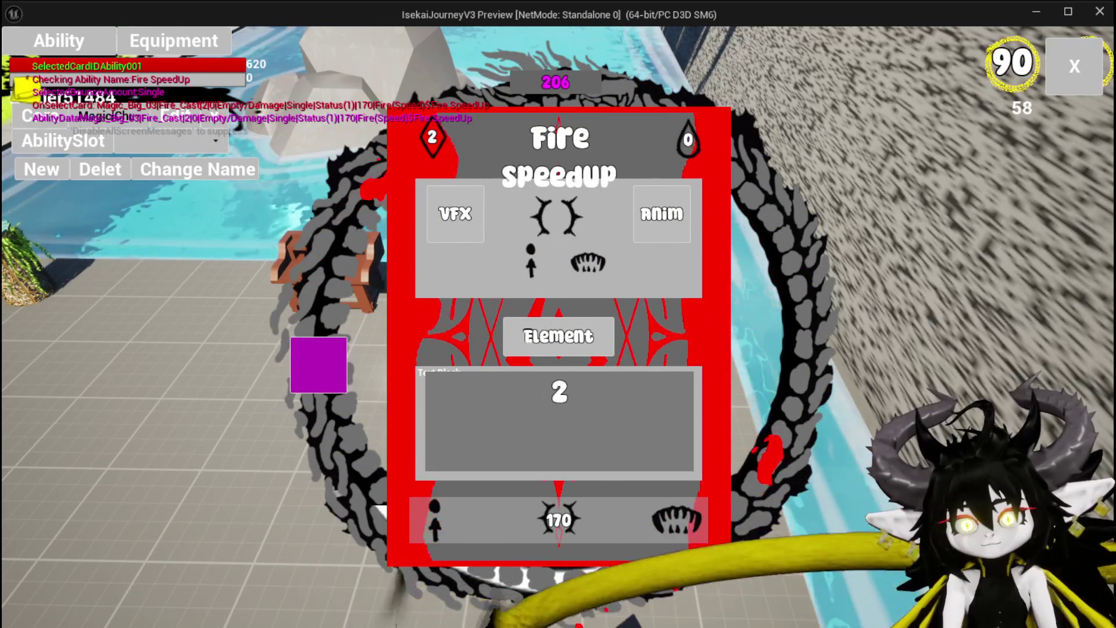
{"action": "type", "text": "4"}
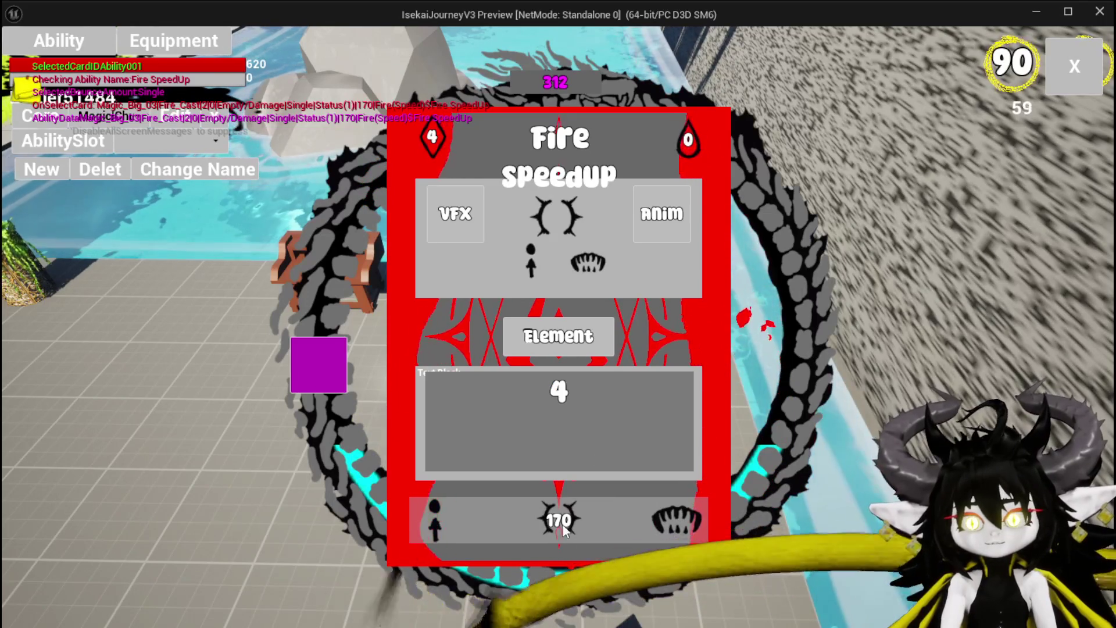
{"action": "key", "text": "Return"}
- Replace the card's 170 offense value, leaving the card values at 4, 0 and 300
{"action": "left_click", "coordinate": [559, 509]}
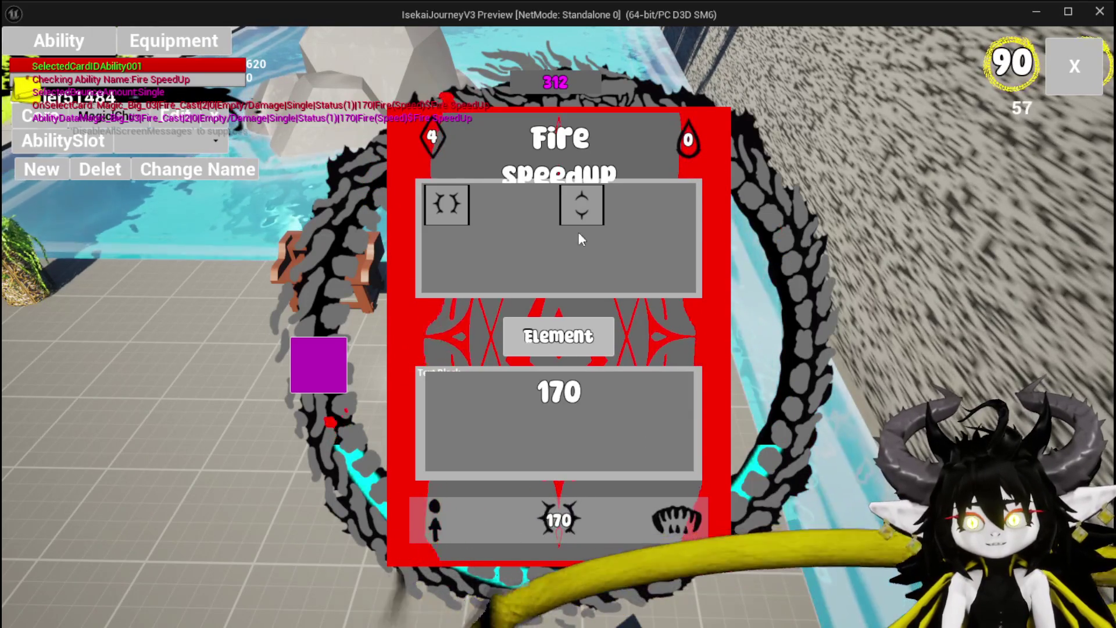
{"action": "double_click", "coordinate": [544, 397]}
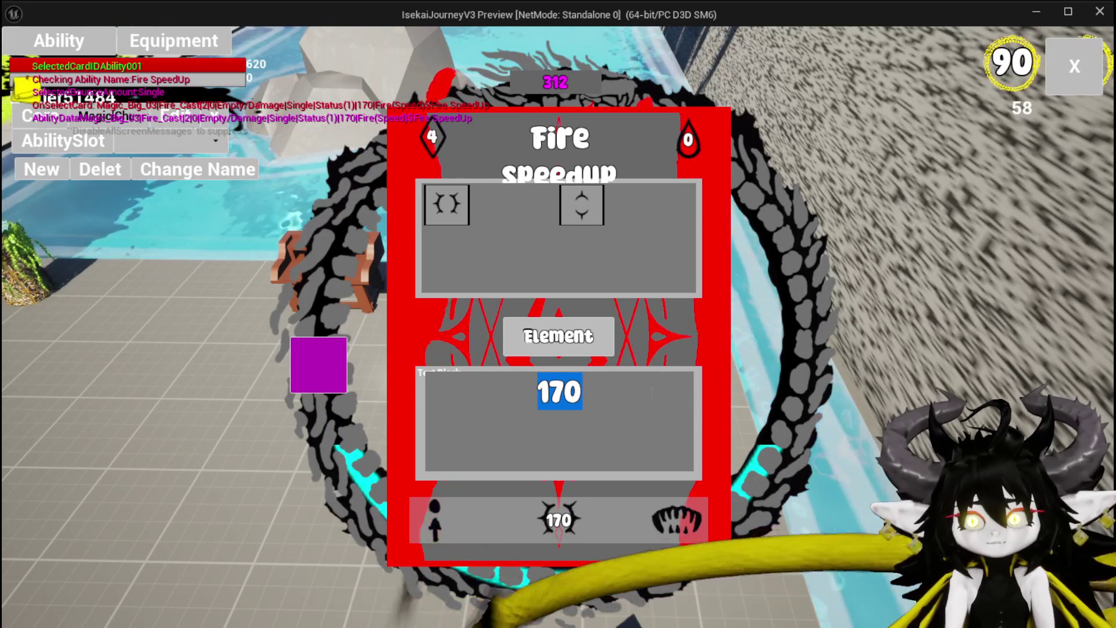
{"action": "type", "text": "400"}
{"action": "key", "text": "Return"}
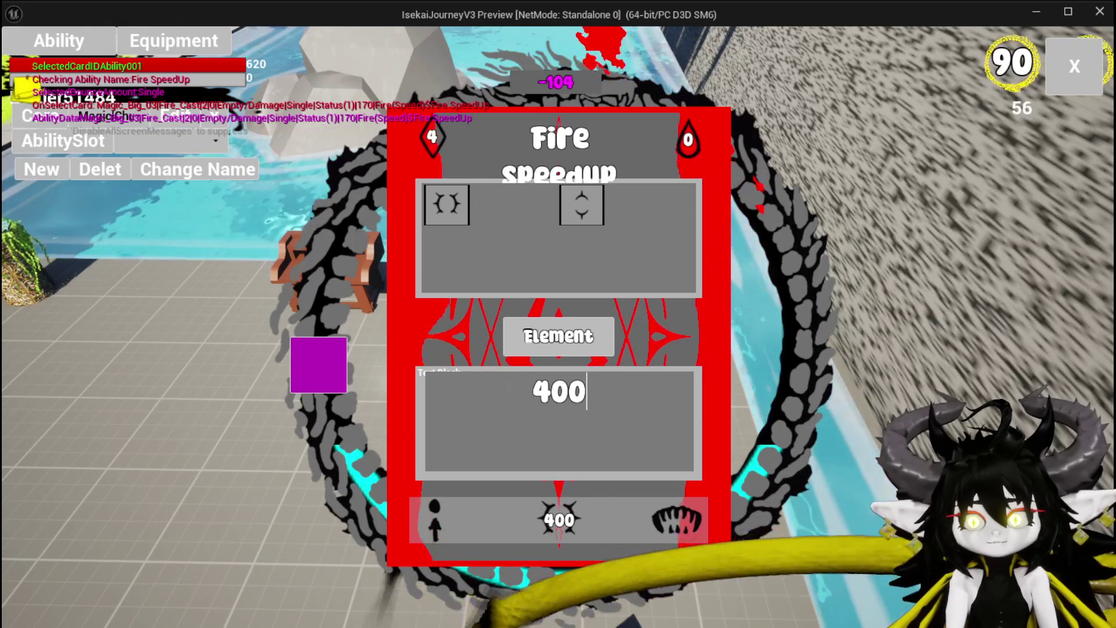
{"action": "double_click", "coordinate": [560, 391]}
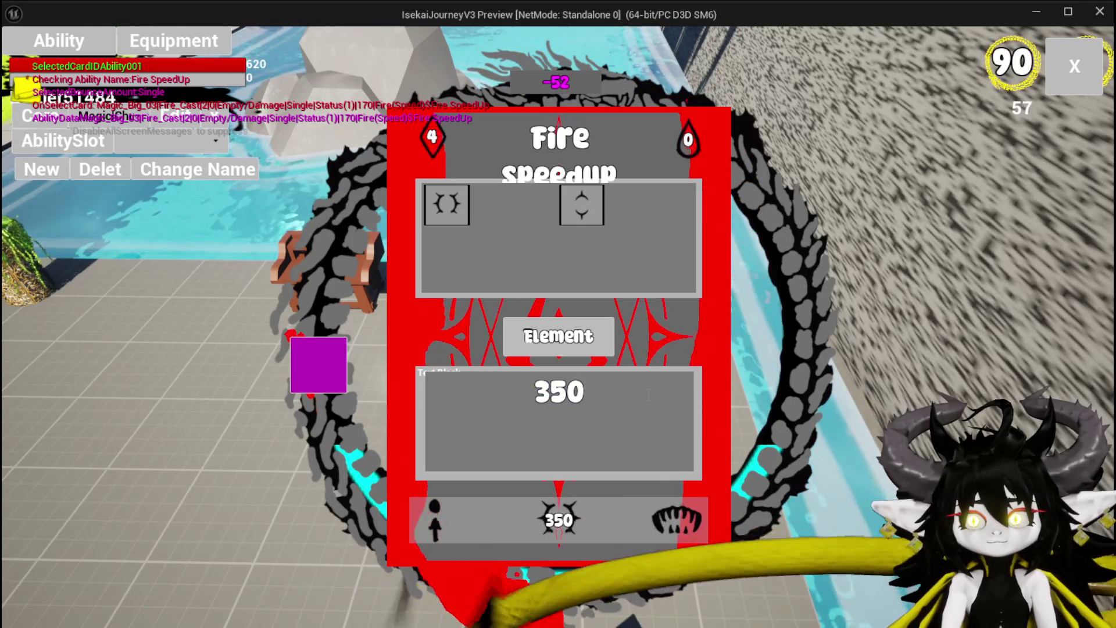
{"action": "type", "text": "0"}
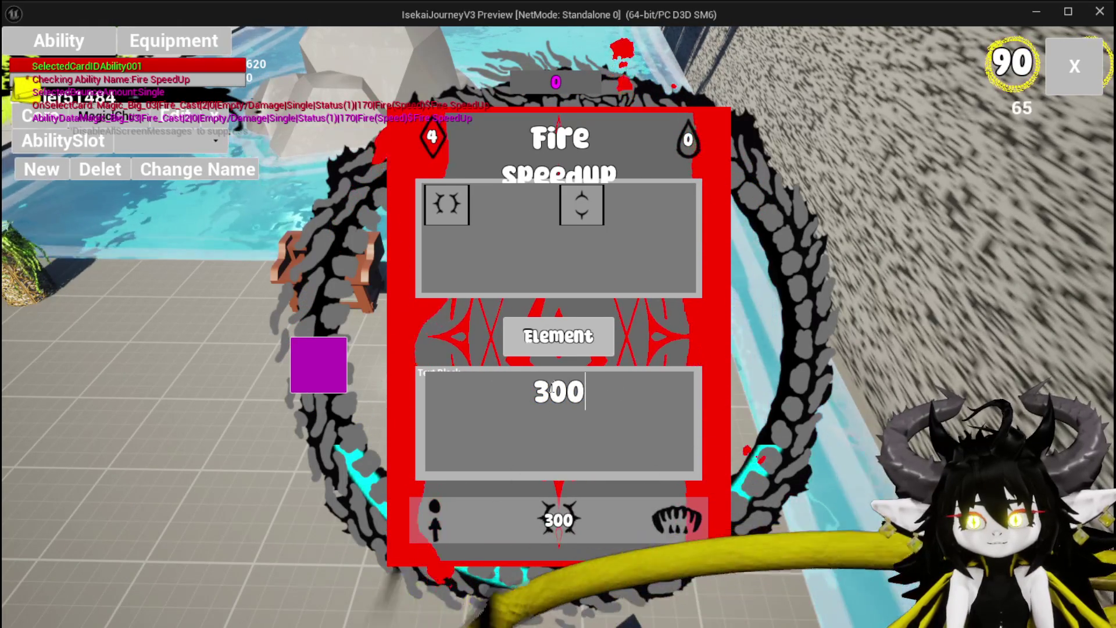
{"action": "left_click", "coordinate": [664, 332]}
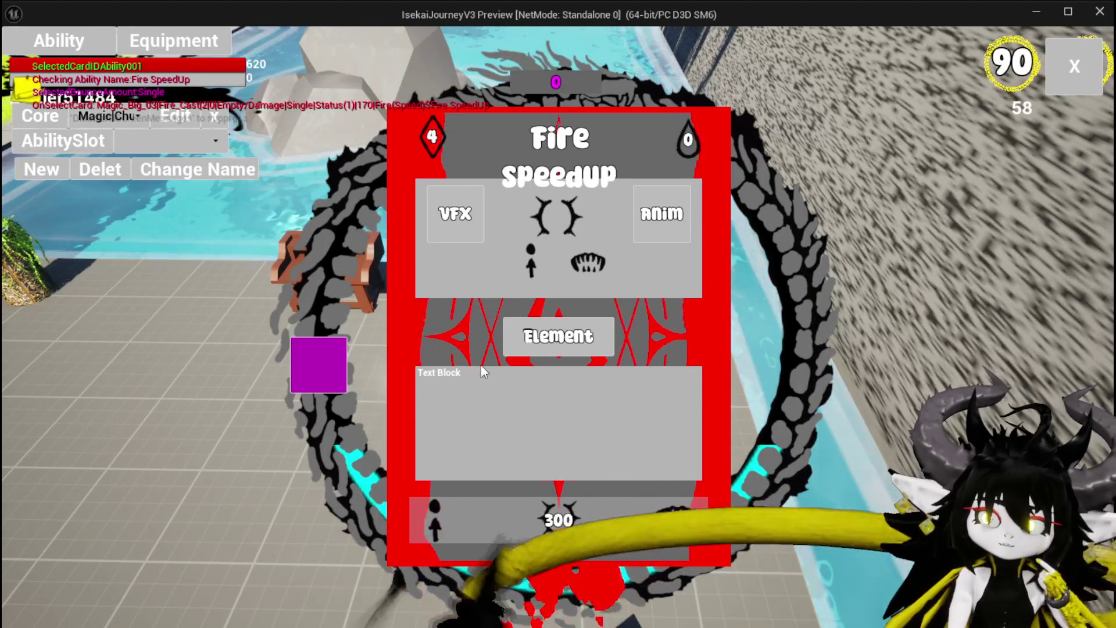
- Choose the ground-targeted targeting type for the Fire SpeedUp card, with a count of 1
{"action": "mouse_move", "coordinate": [438, 531]}
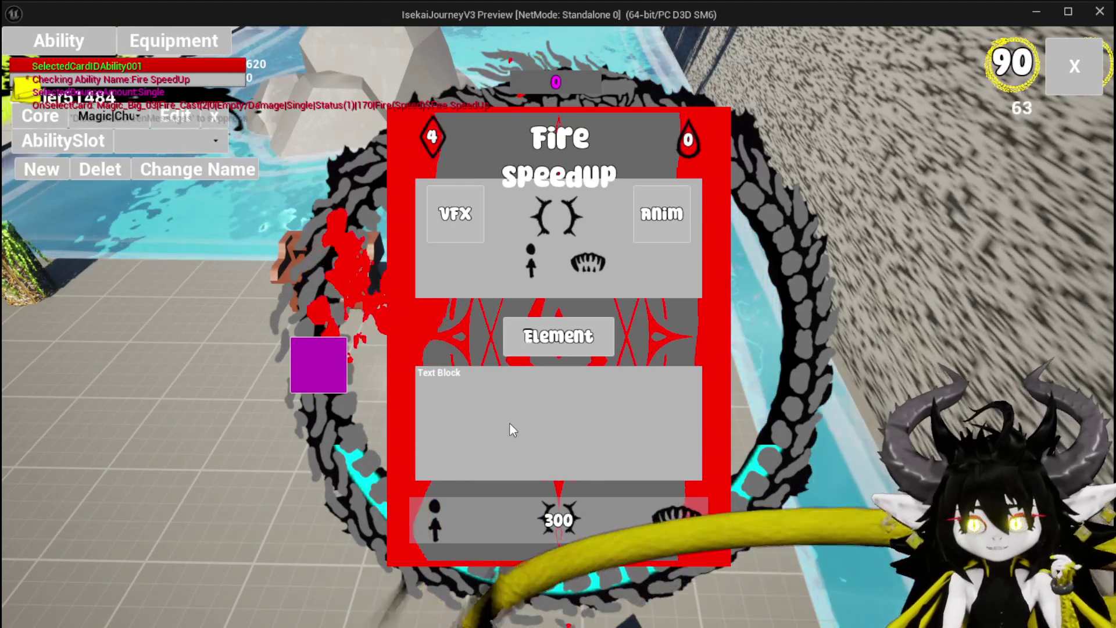
{"action": "left_click", "coordinate": [429, 510]}
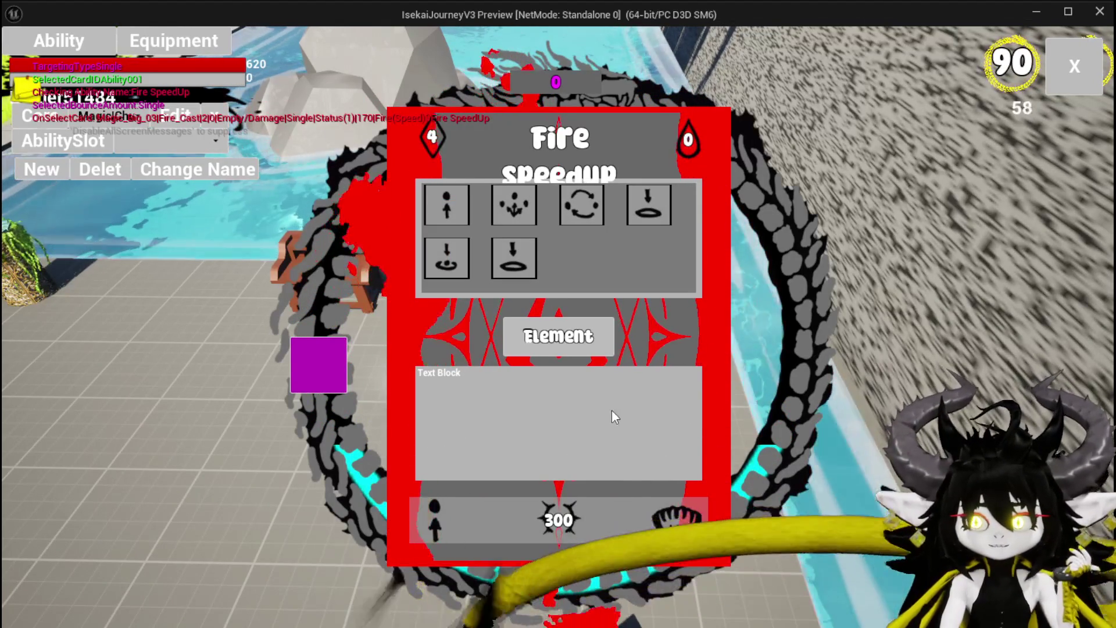
{"action": "left_click", "coordinate": [452, 268]}
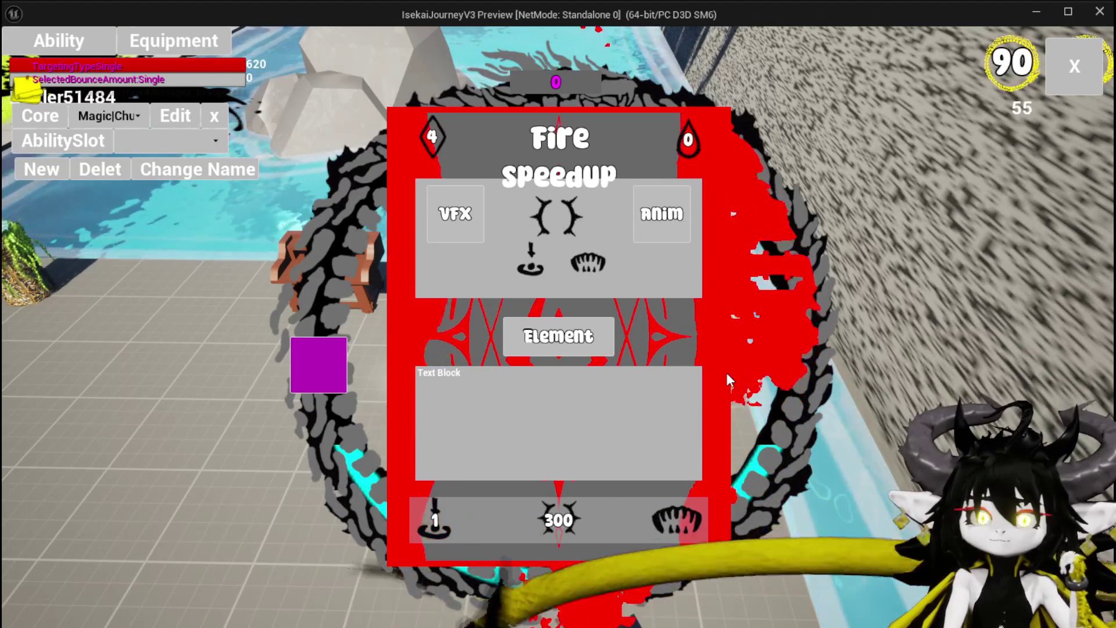
- Set the Fire SpeedUp card's mana point cost to 200
{"action": "mouse_move", "coordinate": [654, 216]}
{"action": "mouse_move", "coordinate": [683, 150]}
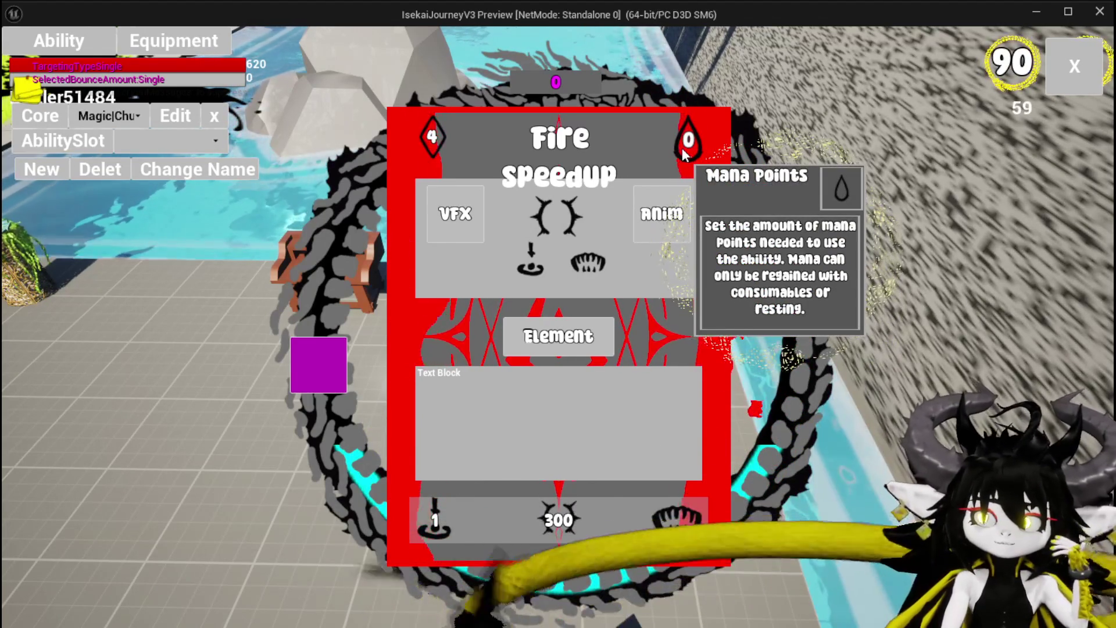
{"action": "left_click", "coordinate": [684, 152]}
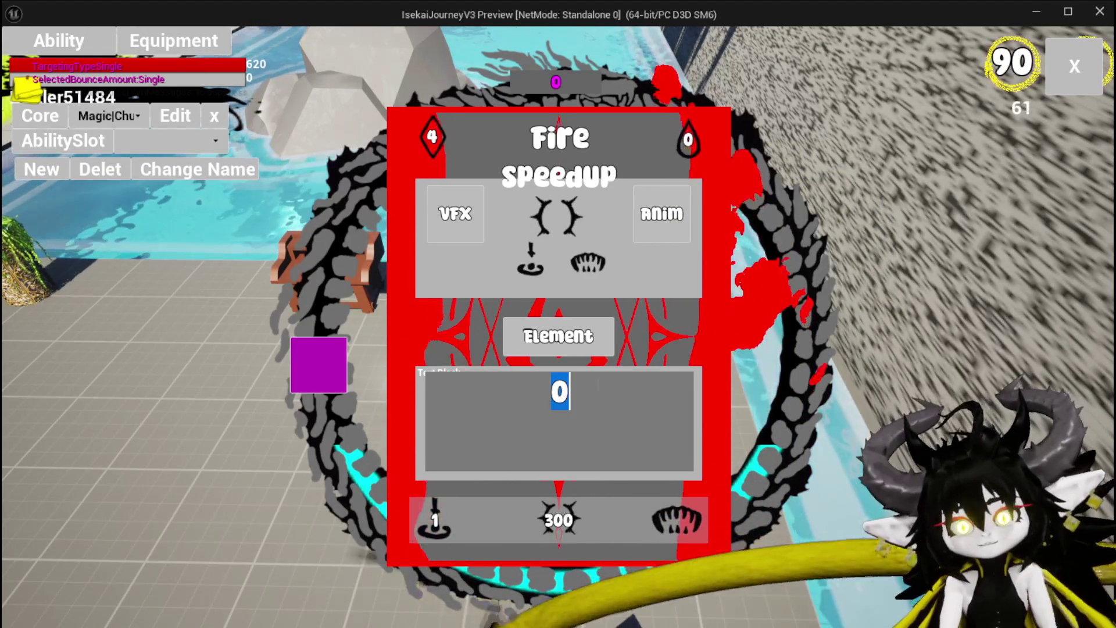
{"action": "type", "text": "200"}
{"action": "key", "text": "Return"}
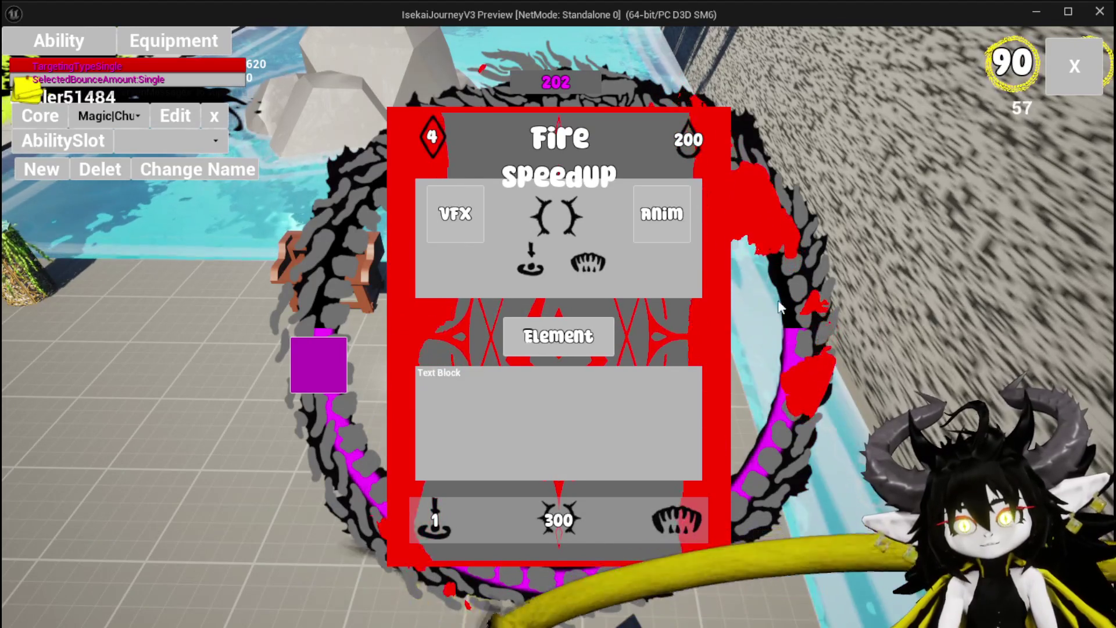
- Change the card's 300 value to 500
{"action": "left_click", "coordinate": [558, 514]}
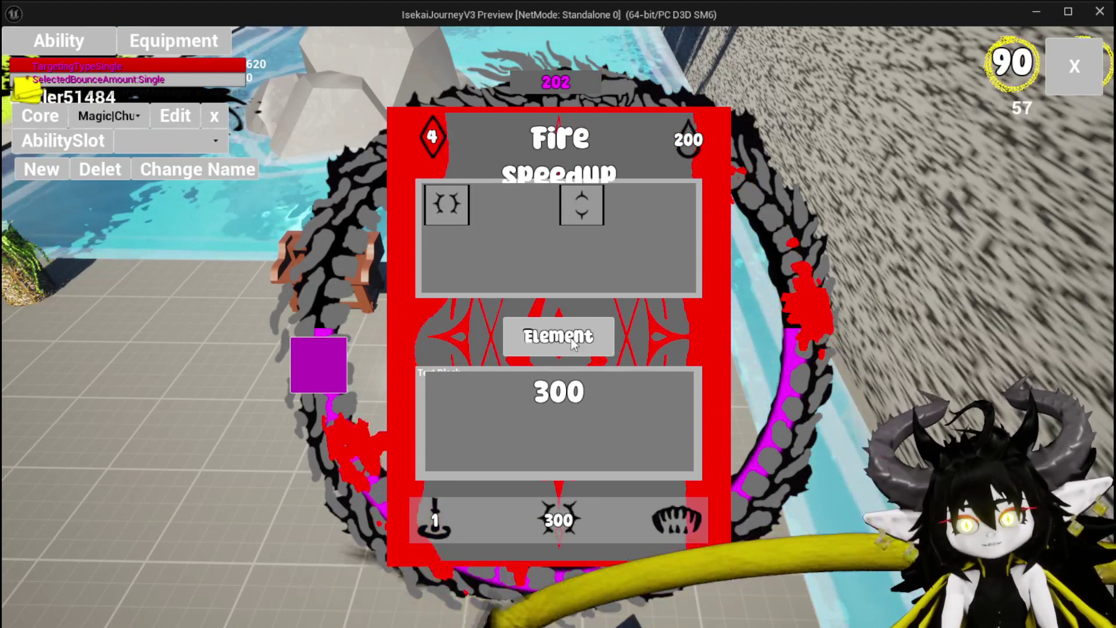
{"action": "left_click", "coordinate": [682, 400]}
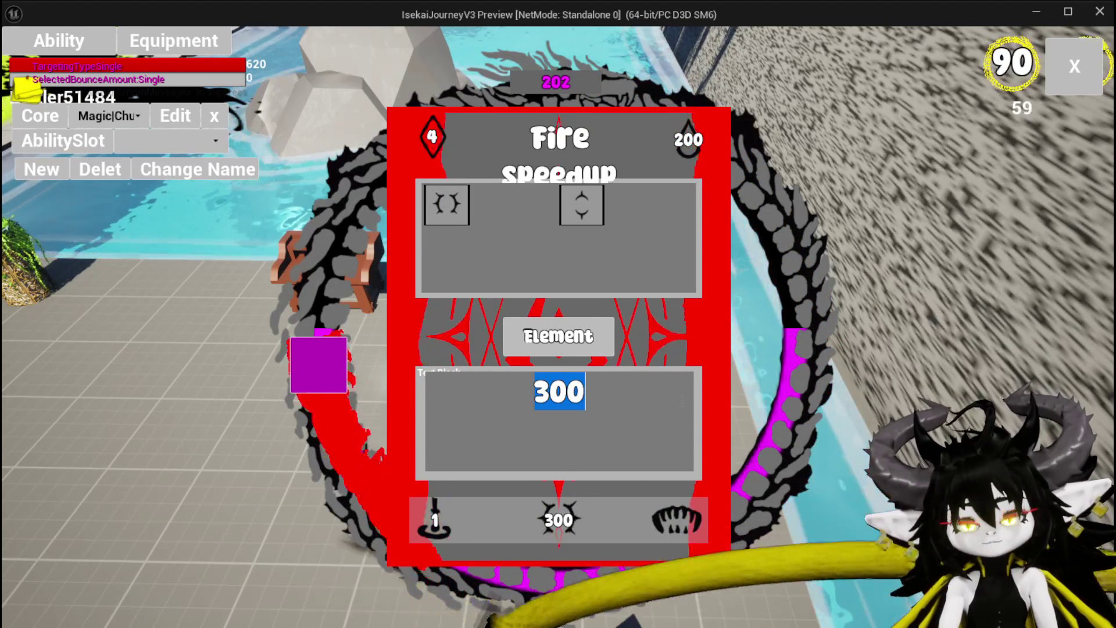
{"action": "type", "text": "500"}
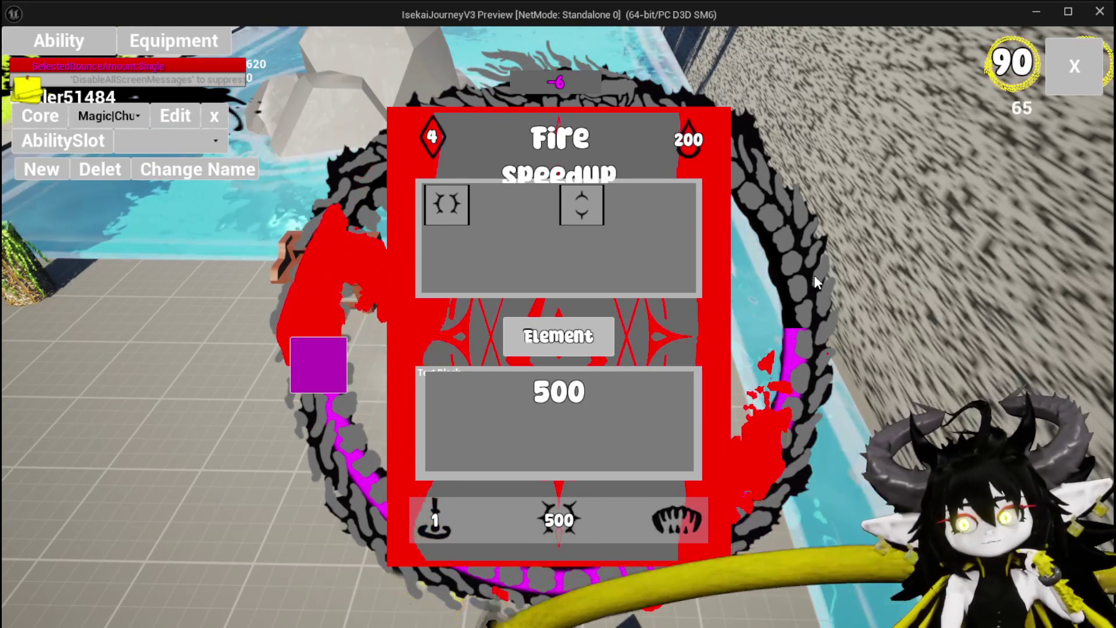
{"action": "left_click", "coordinate": [453, 214]}
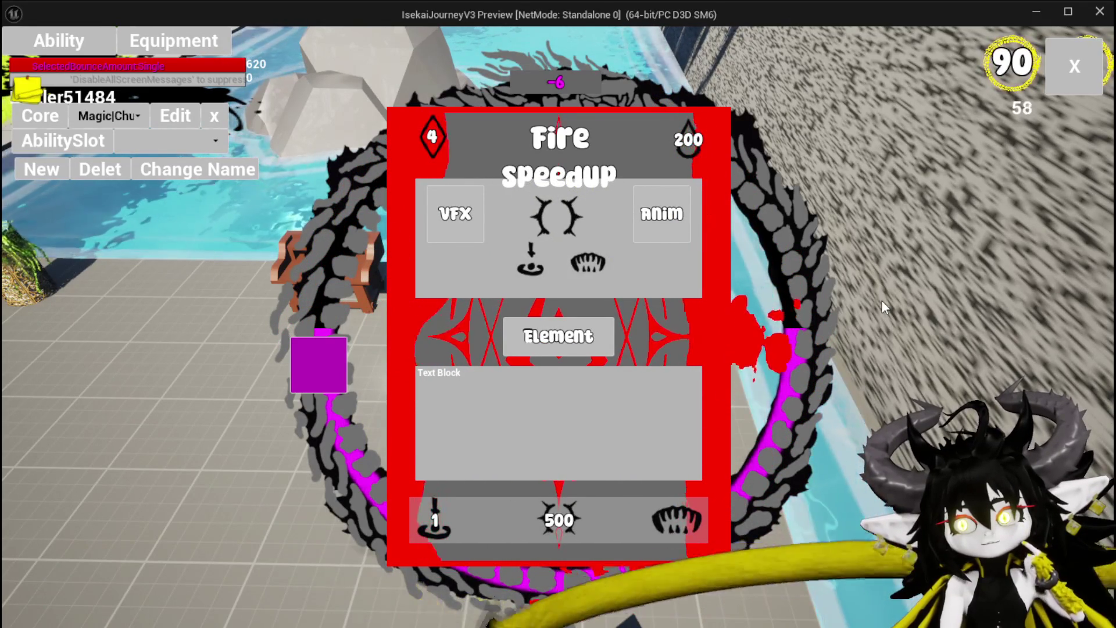
{"action": "mouse_move", "coordinate": [698, 142]}
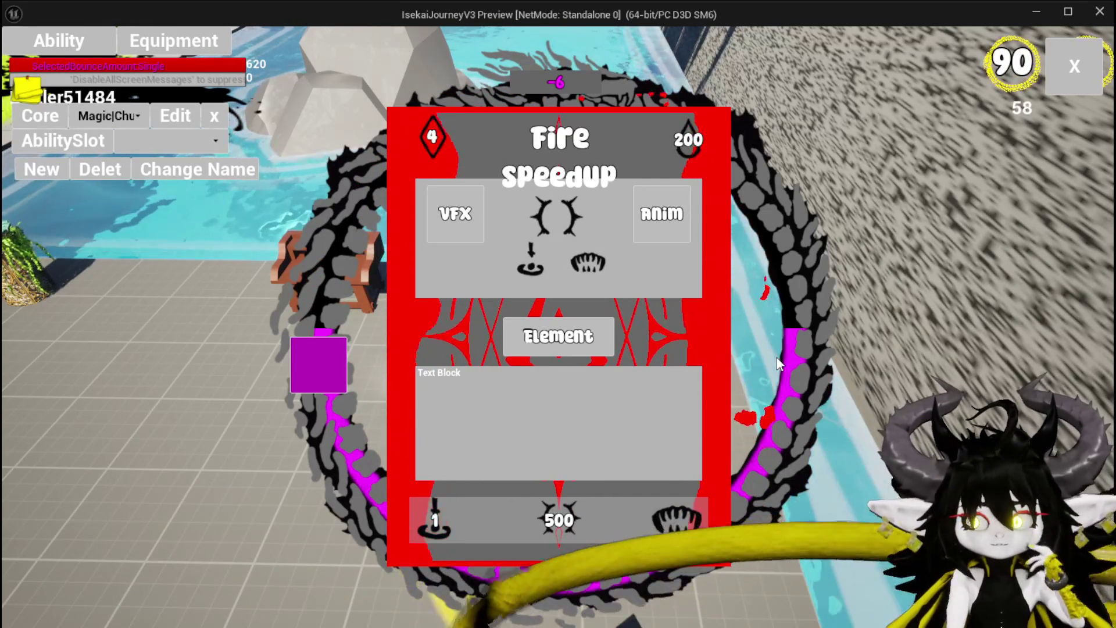
- Switch the card's element from lightning to cyan to green, then close the ability editor
{"action": "left_click", "coordinate": [573, 336]}
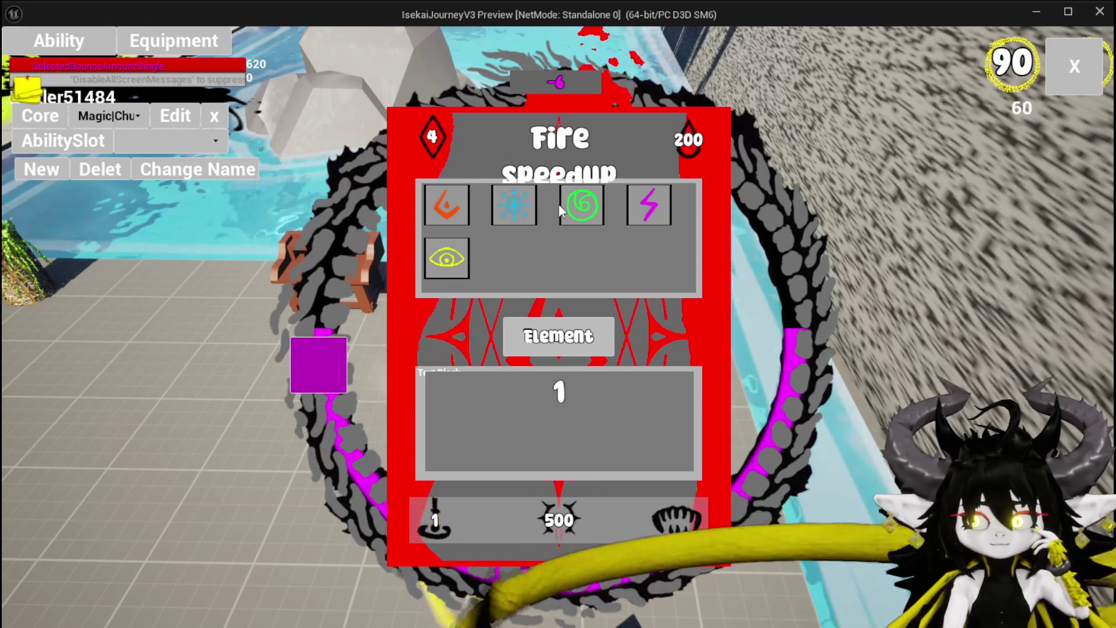
{"action": "left_click", "coordinate": [663, 205]}
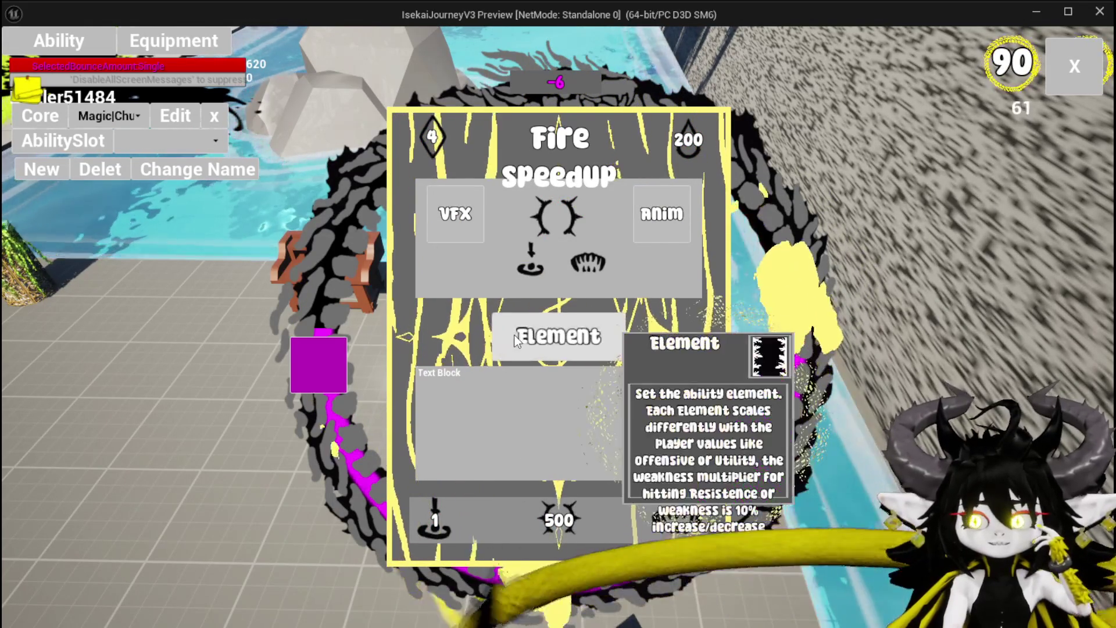
{"action": "left_click", "coordinate": [514, 340]}
{"action": "left_click", "coordinate": [516, 204]}
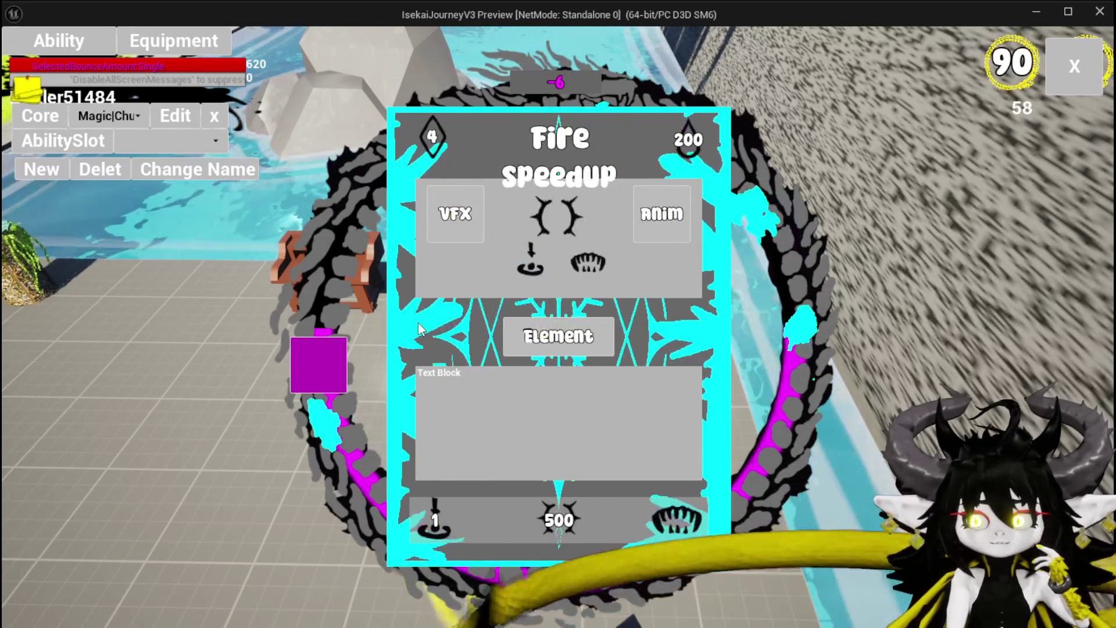
{"action": "left_click", "coordinate": [557, 336]}
{"action": "left_click", "coordinate": [588, 207]}
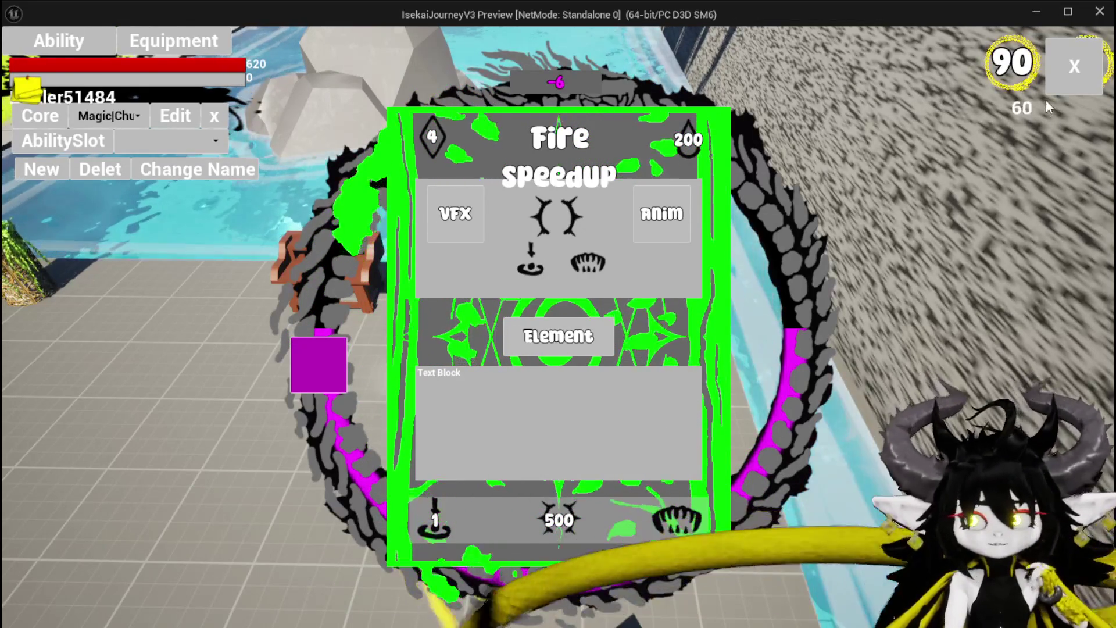
{"action": "left_click", "coordinate": [1073, 67]}
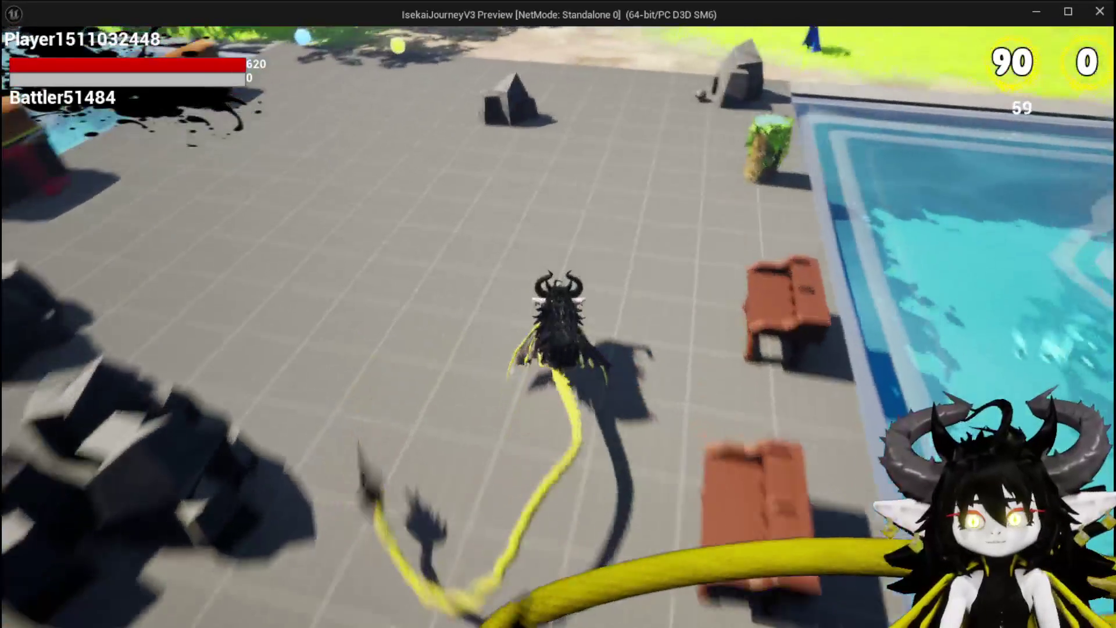
- Equip the second-row Iron_Head from the Head slot, giving HP 910, Offensive 56, Defensive 81
{"action": "key", "text": "Tab"}
{"action": "left_click", "coordinate": [91, 45]}
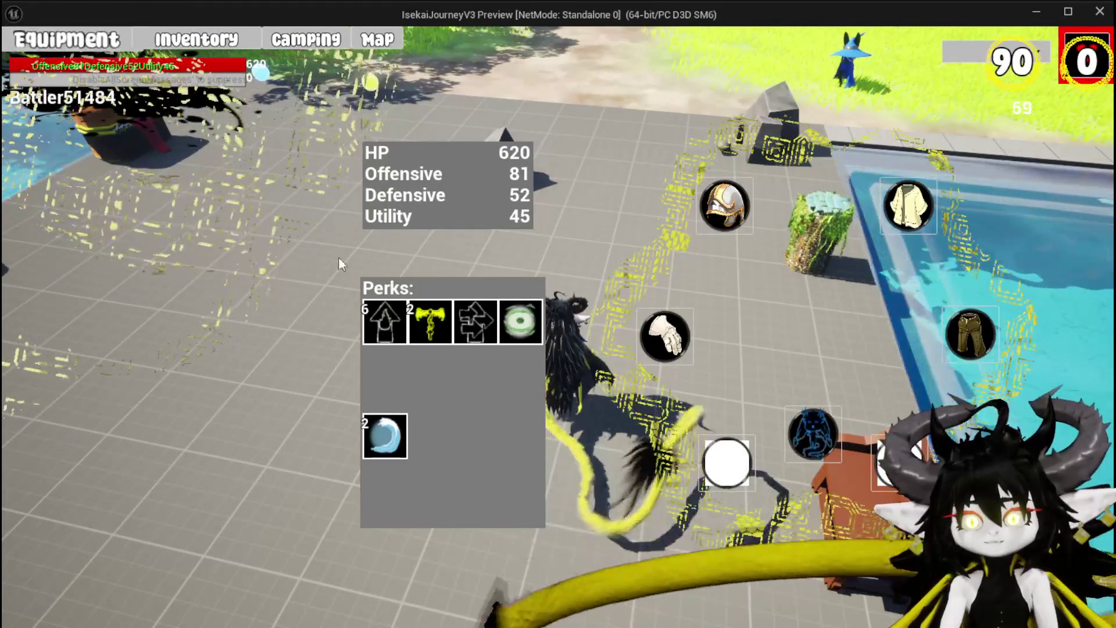
{"action": "left_click", "coordinate": [724, 206]}
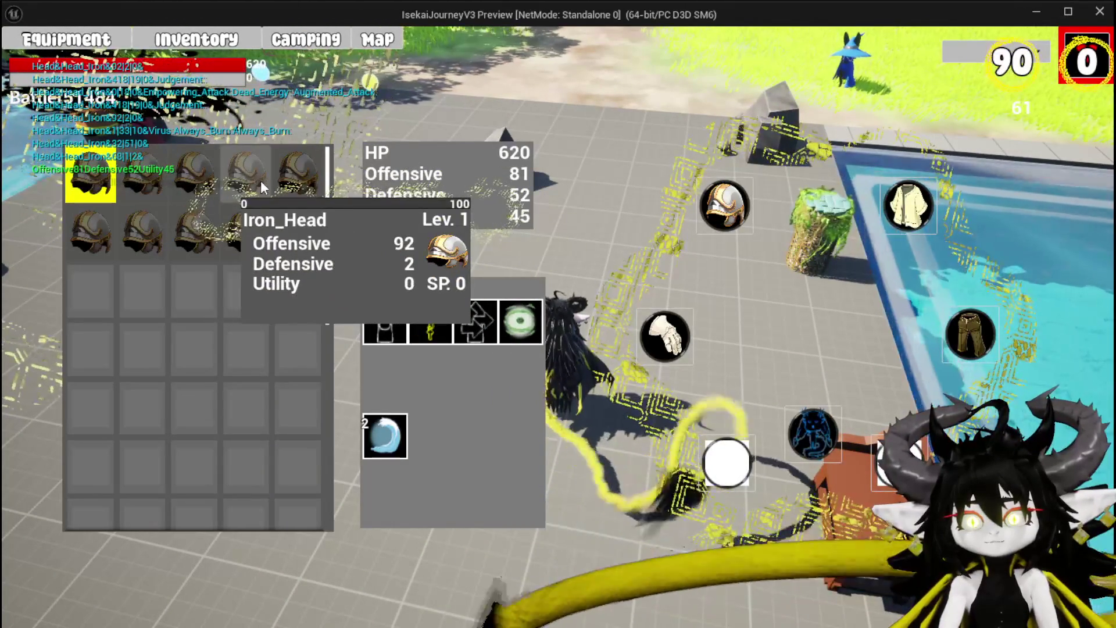
{"action": "left_click", "coordinate": [270, 227]}
{"action": "left_click", "coordinate": [588, 222]}
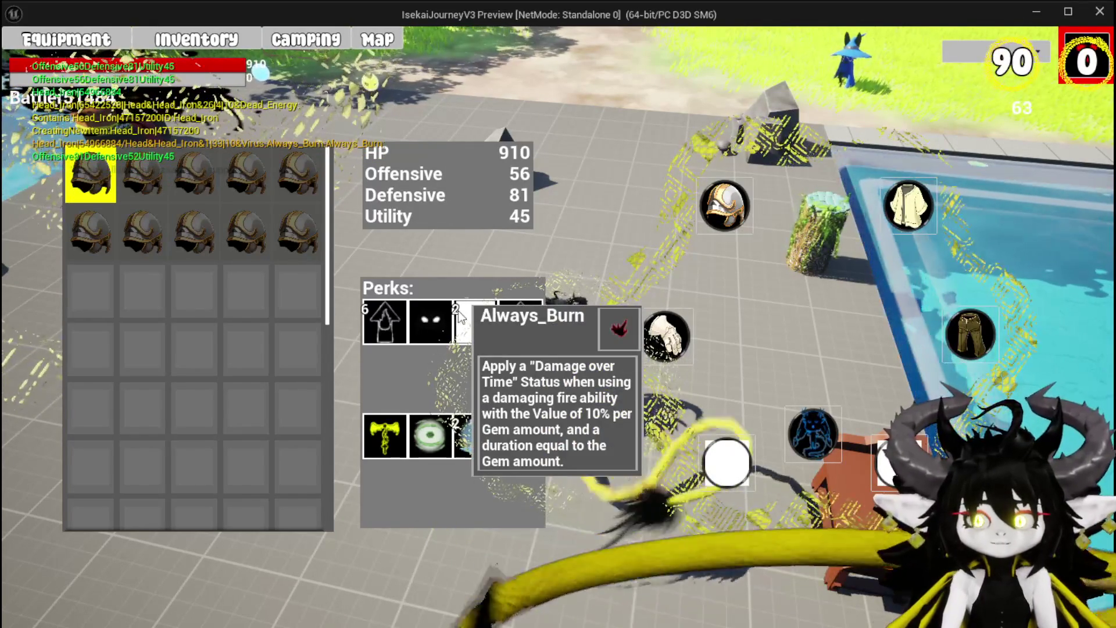
{"action": "mouse_move", "coordinate": [95, 179]}
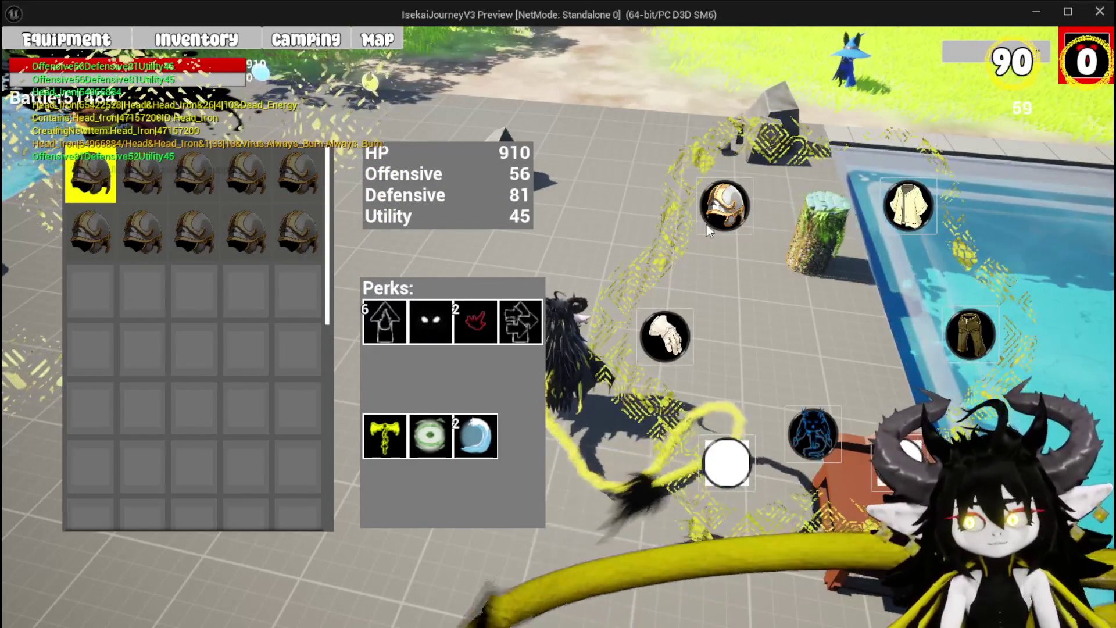
- Close the equipment screen and jump-glide across the plaza to the workbench
{"action": "left_click", "coordinate": [1071, 42]}
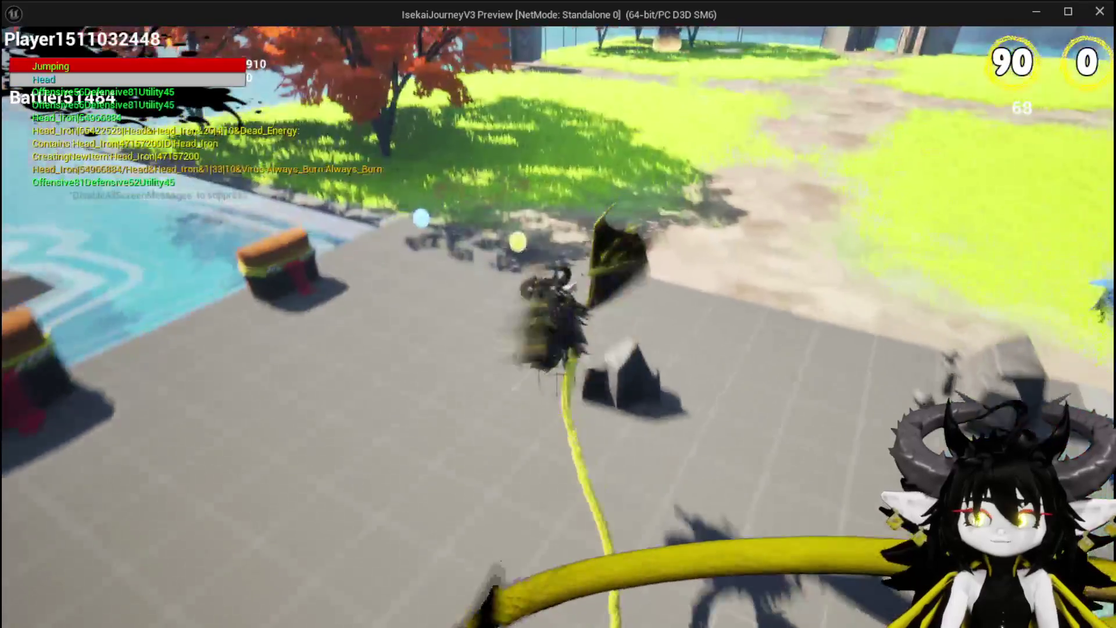
{"action": "key", "text": "space"}
{"action": "key", "text": "space"}
{"action": "key", "text": "space"}
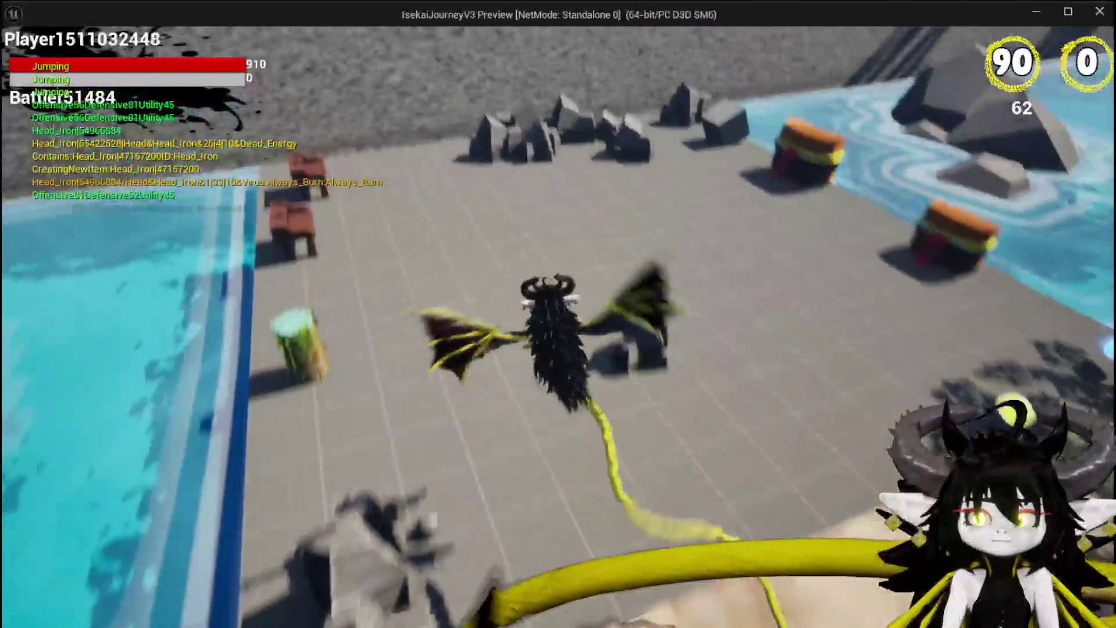
{"action": "key", "text": "space"}
{"action": "key", "text": "space"}
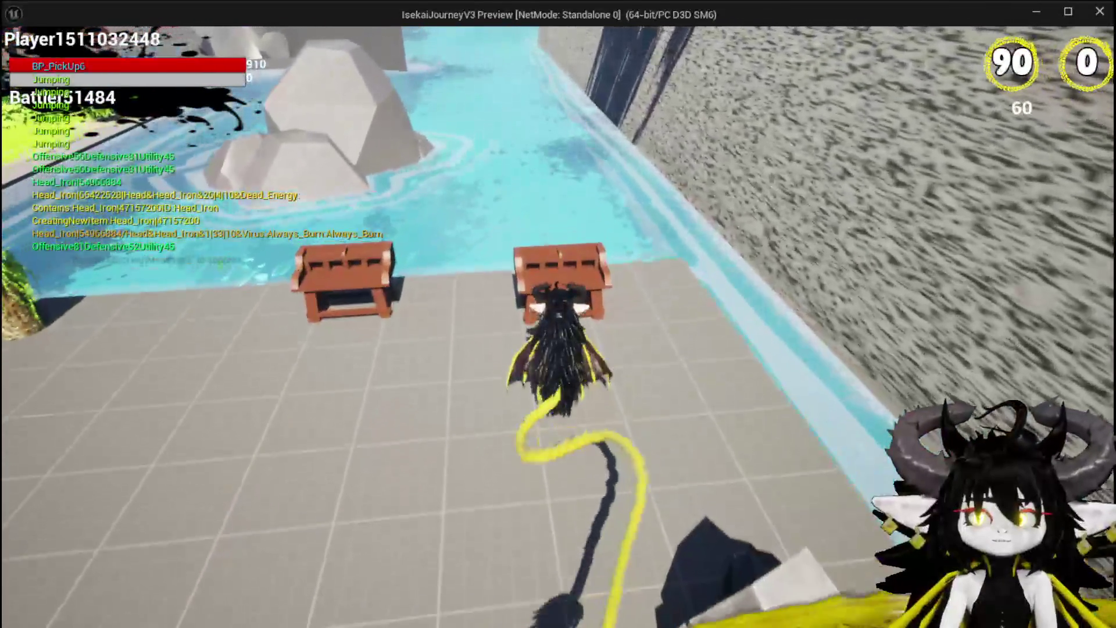
- Open the workbench's ability panel, check the saved abilities list, then close the menu
{"action": "key", "text": "i"}
{"action": "left_click", "coordinate": [65, 39]}
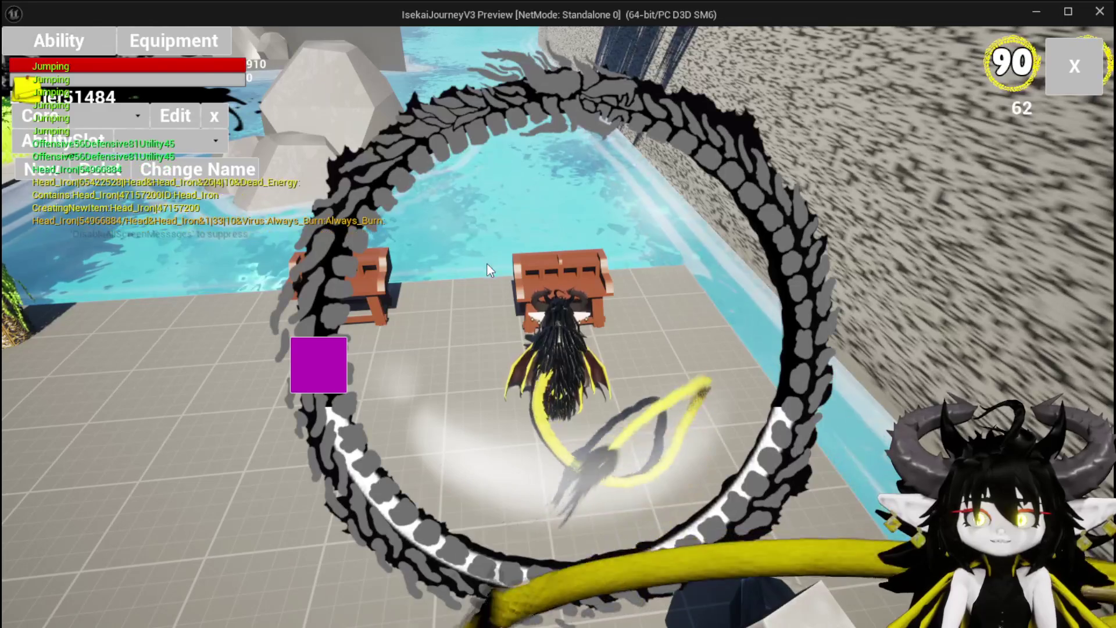
{"action": "left_click", "coordinate": [125, 145]}
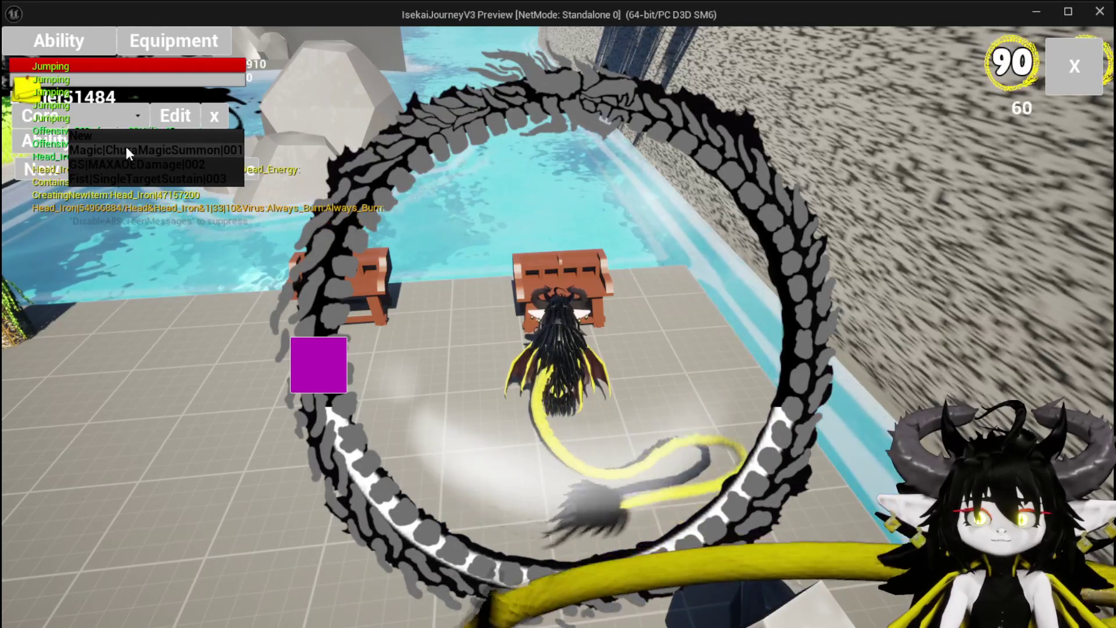
{"action": "left_click", "coordinate": [1075, 66]}
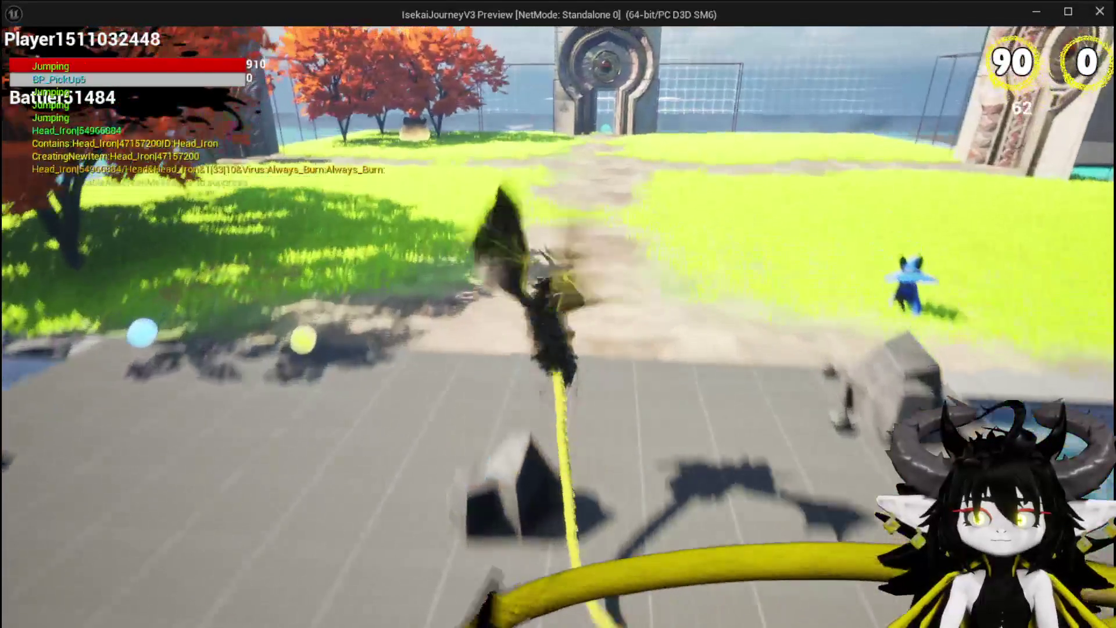
- Double-jump away from the workbench and bring up the game's main menu
{"action": "key", "text": "space"}
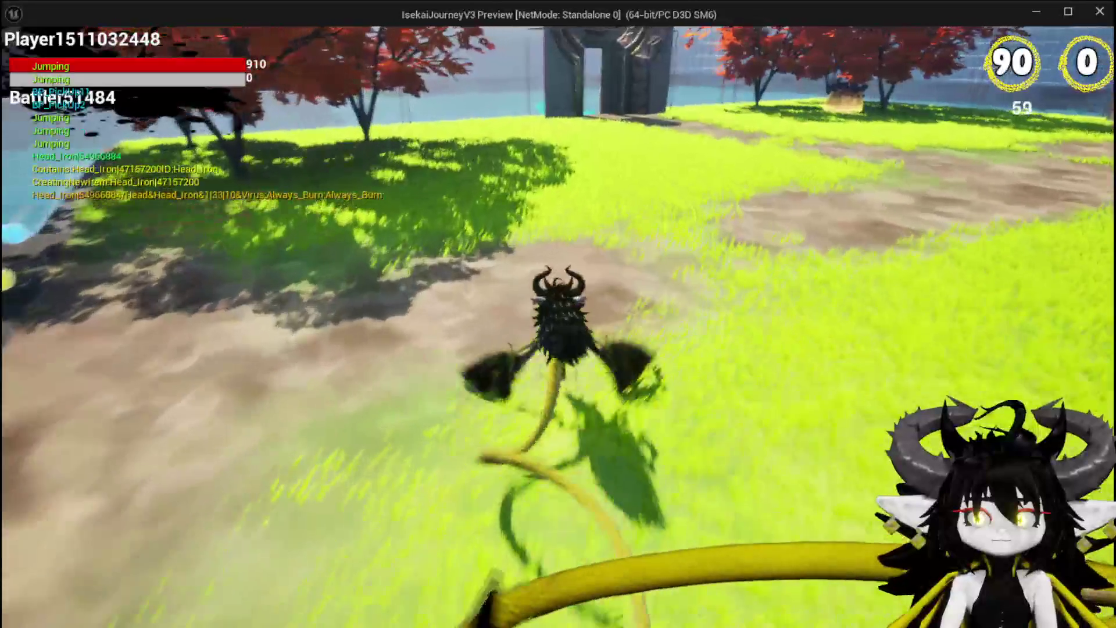
{"action": "key", "text": "space"}
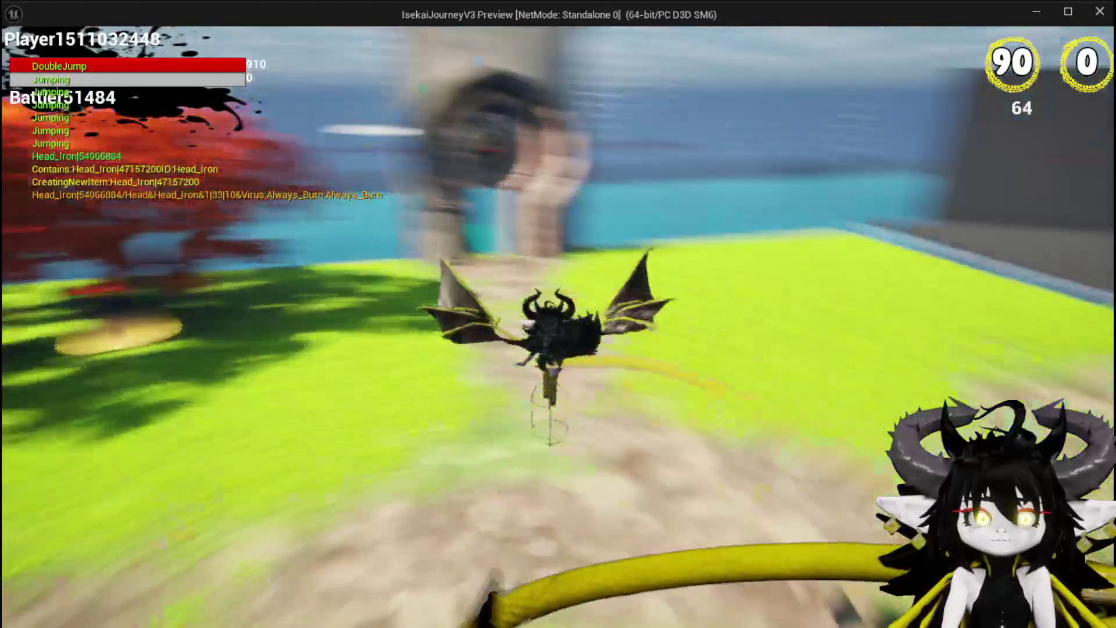
{"action": "key", "text": "Tab"}
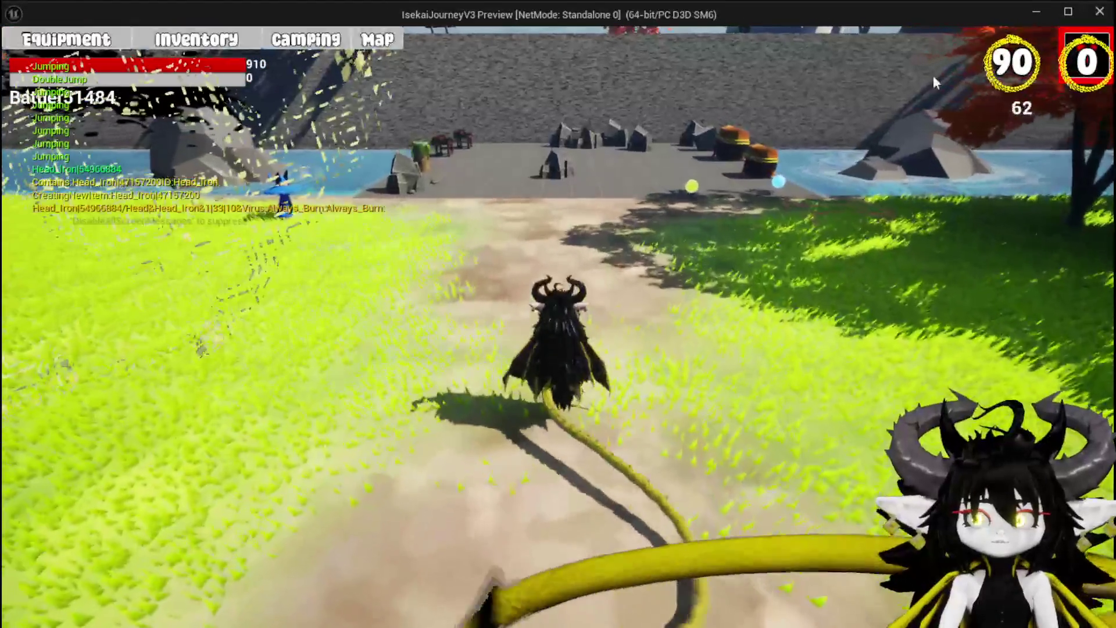
- Equip the second Iron_Head helmet for HP 970, Offensive 60, Defensive 87, Utility 47, then resume play
{"action": "left_click", "coordinate": [113, 42]}
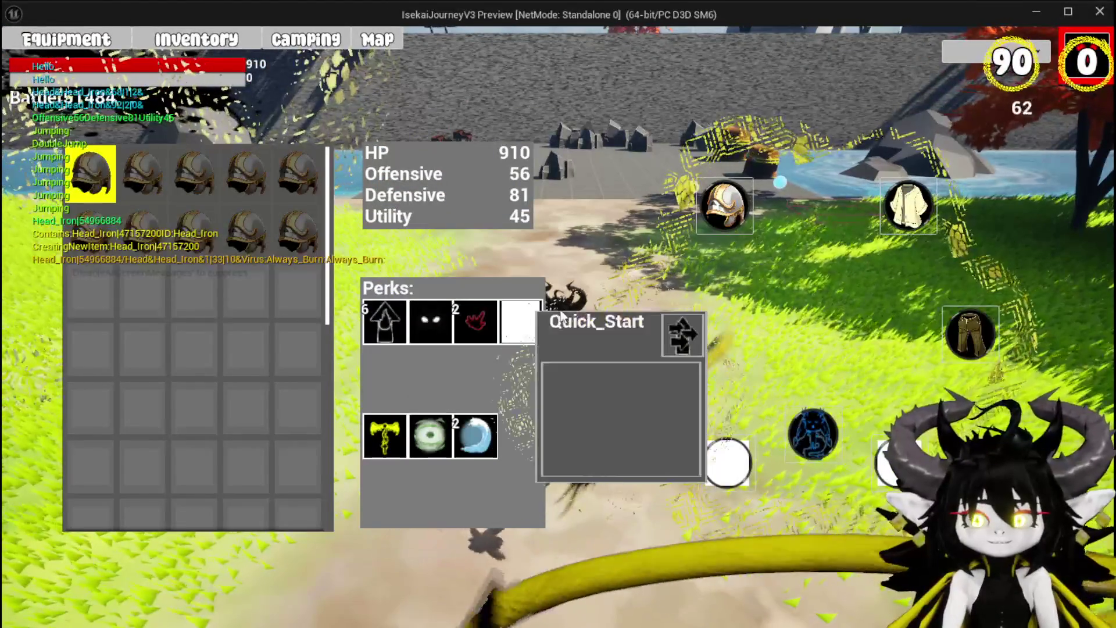
{"action": "mouse_move", "coordinate": [491, 317]}
{"action": "mouse_move", "coordinate": [135, 171]}
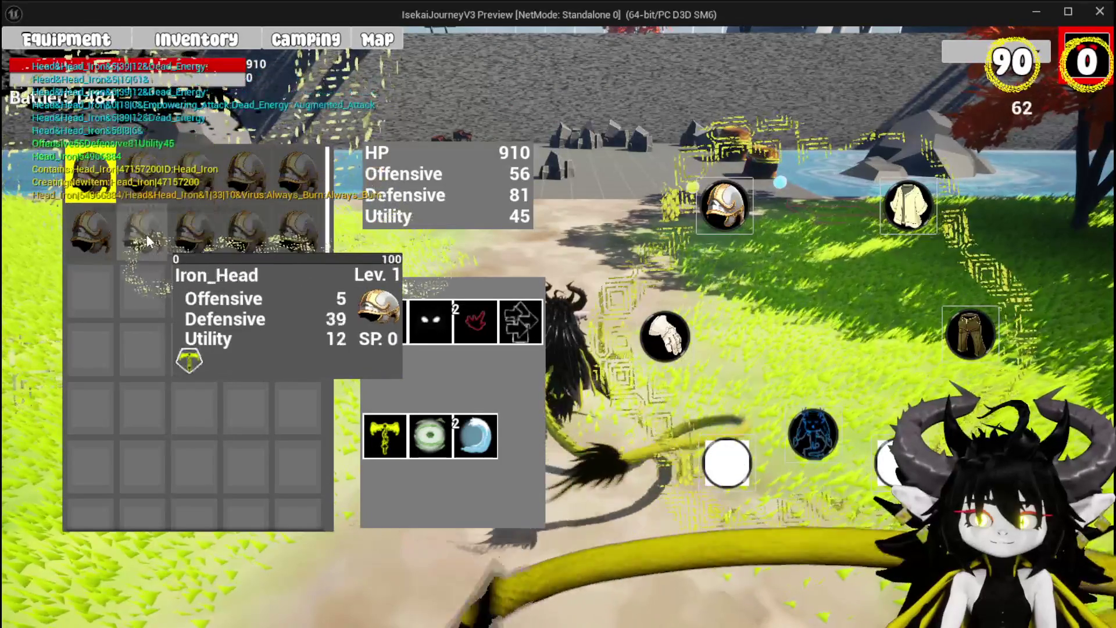
{"action": "left_click", "coordinate": [143, 238]}
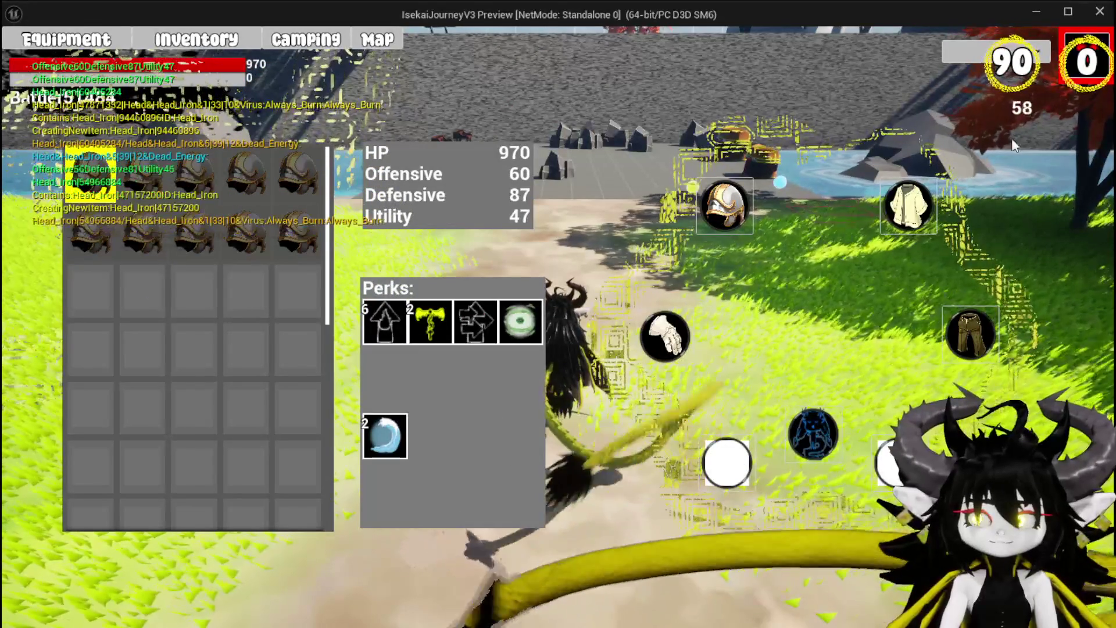
{"action": "left_click", "coordinate": [1098, 49]}
{"action": "key", "text": "space"}
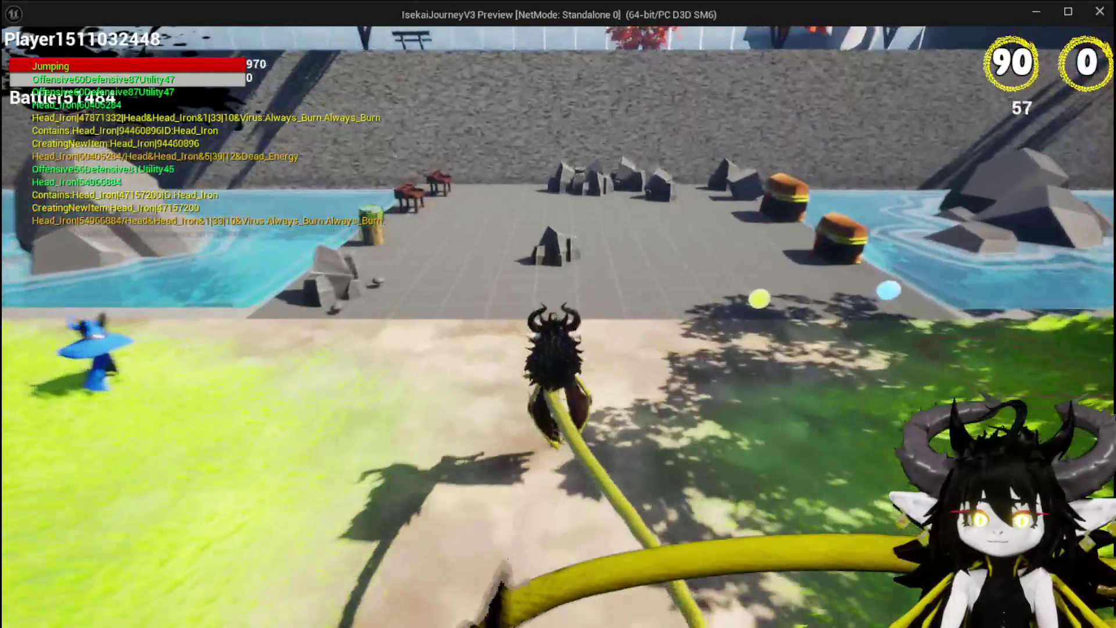
- Fly across the arena to the ability workbench and open its ability editing panel
{"action": "key", "text": "space"}
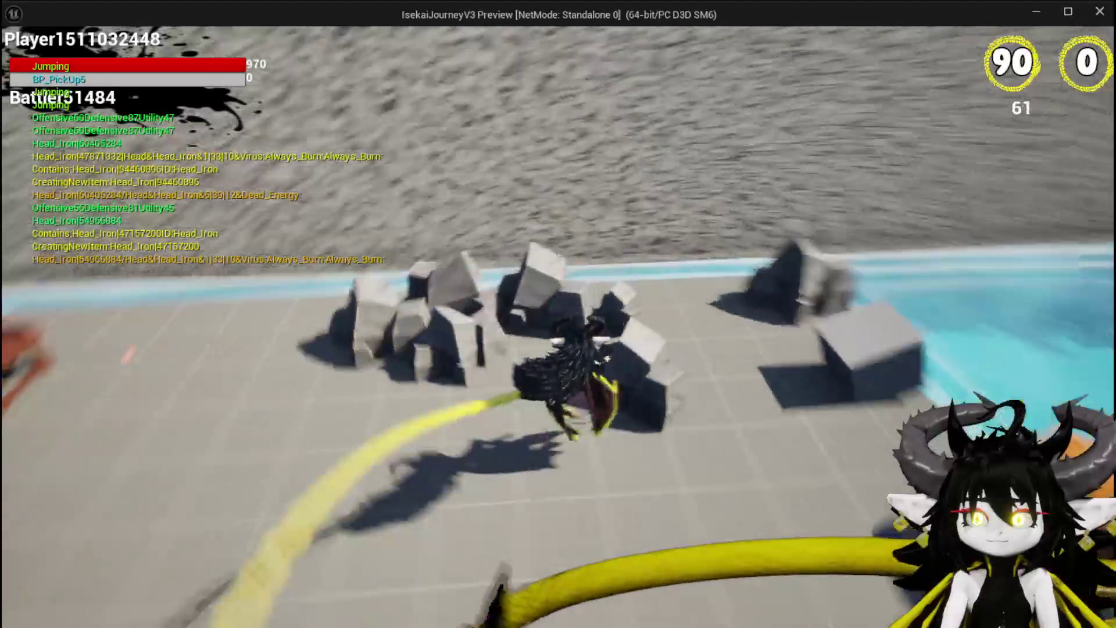
{"action": "key", "text": "w"}
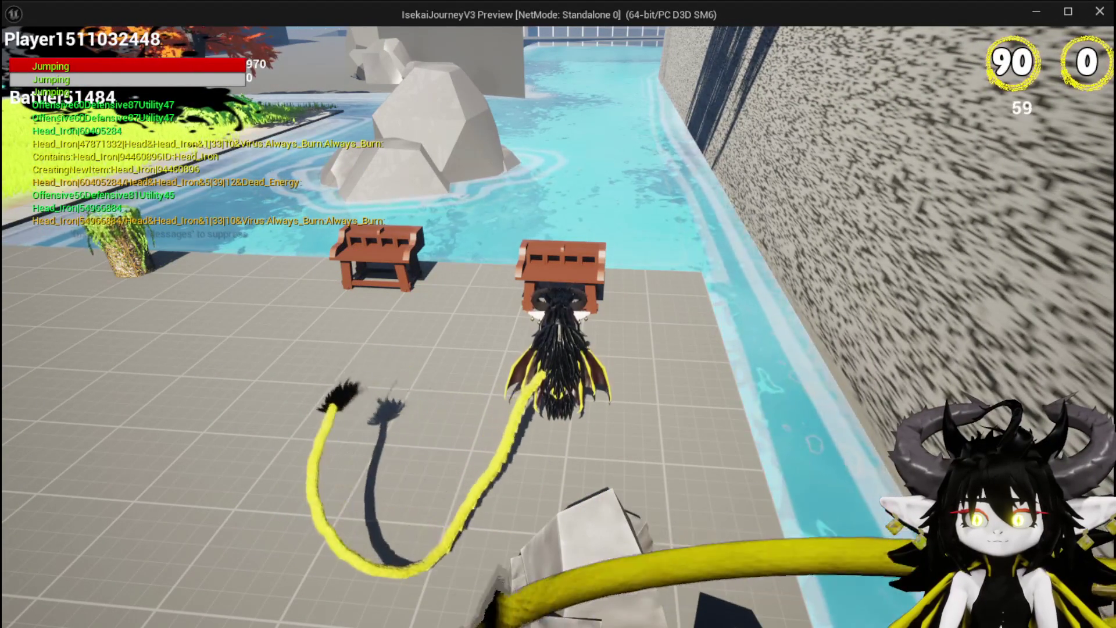
{"action": "key", "text": "space"}
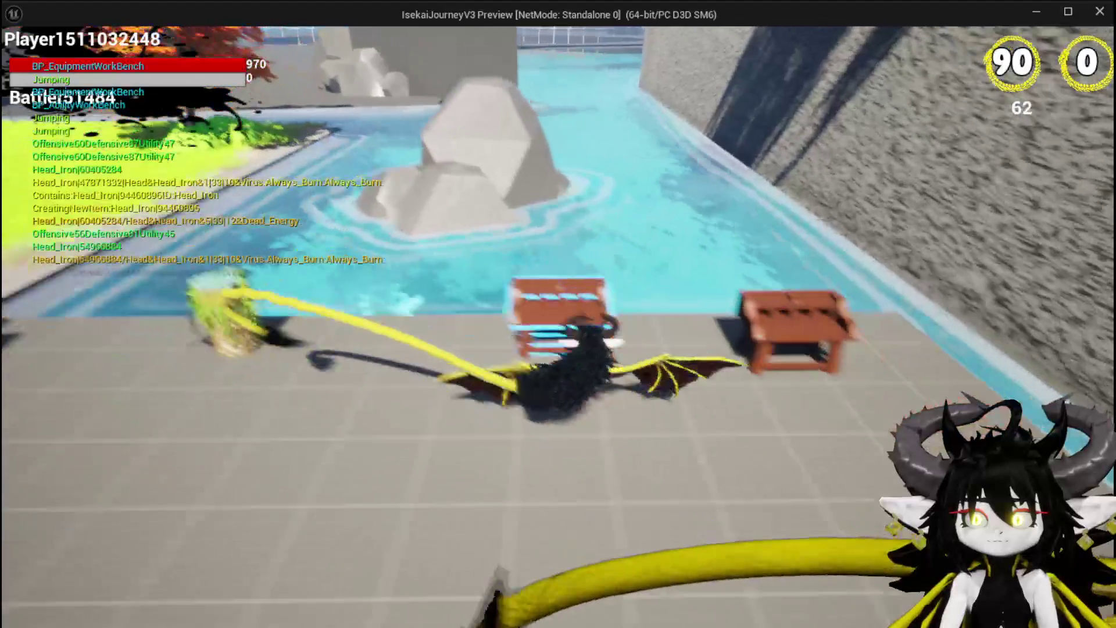
{"action": "key", "text": "e"}
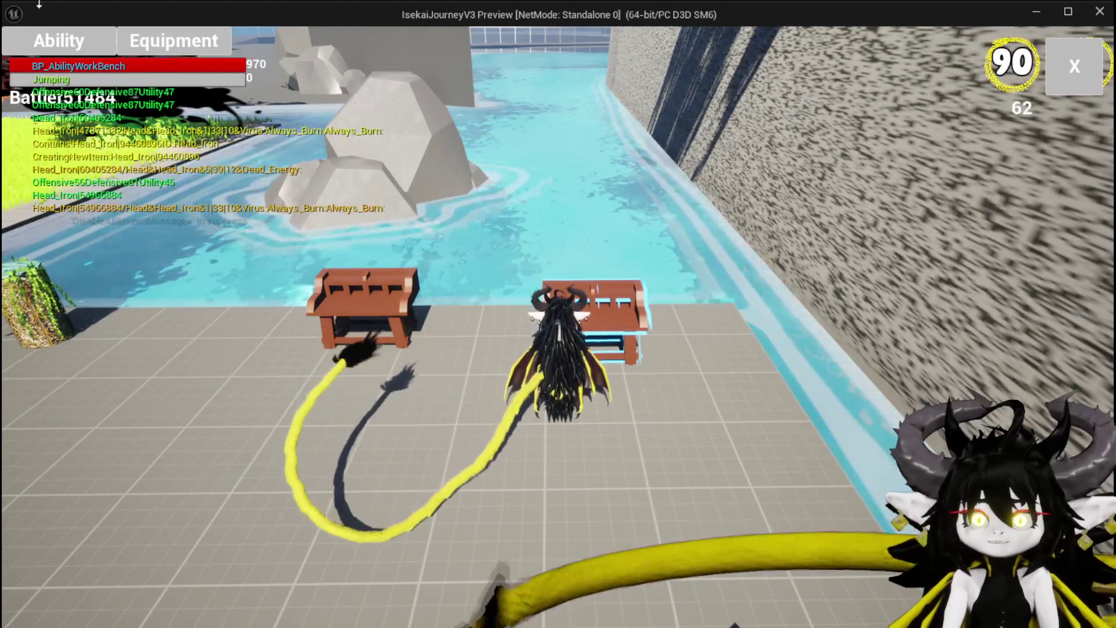
{"action": "left_click", "coordinate": [58, 41]}
- Load Magic|ChuraMagicSummon|001 from the AbilitySlot list to display its ability card fan
{"action": "left_click", "coordinate": [138, 140]}
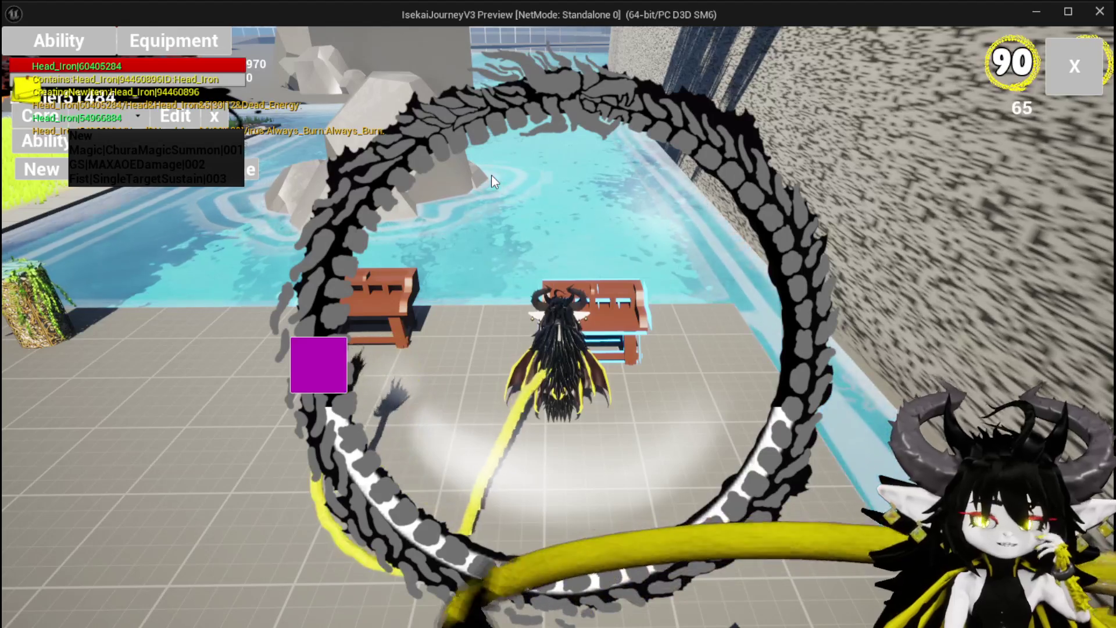
{"action": "left_click", "coordinate": [226, 151]}
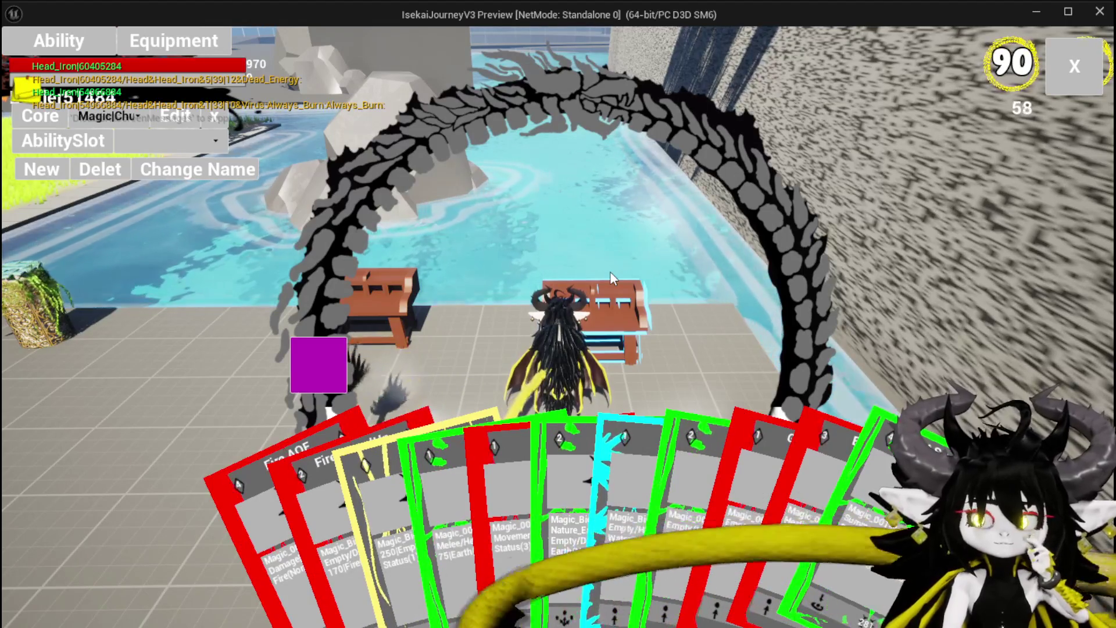
- Select the green SlimeFist earth card from the card fan
{"action": "left_click", "coordinate": [563, 503]}
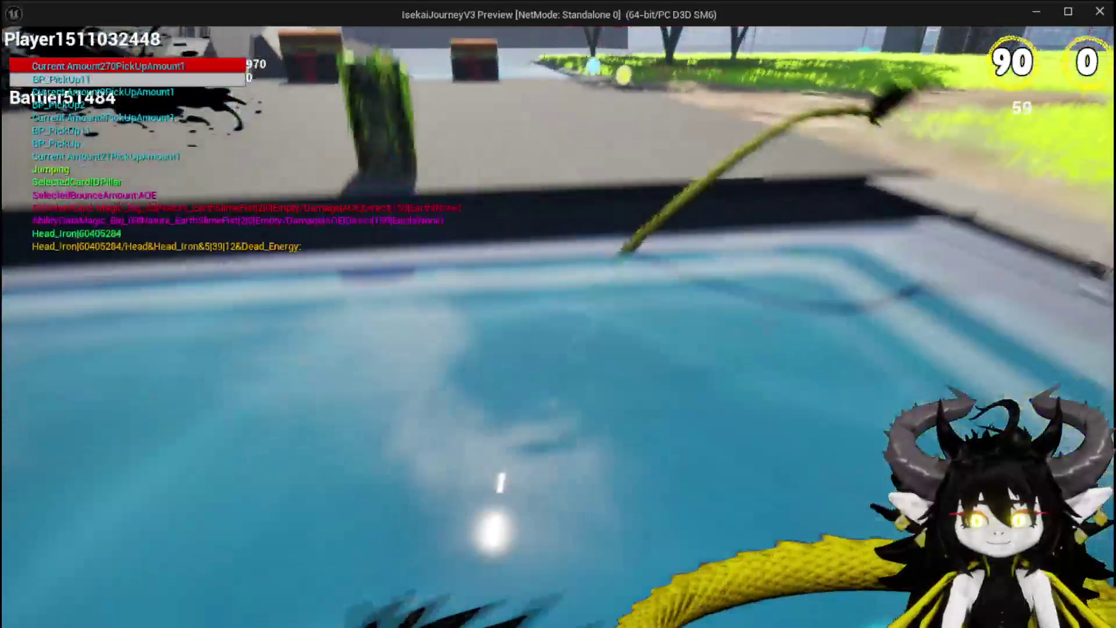
- Run and jump around the arena collecting pickups, then end the play session
{"action": "key", "text": "space"}
{"action": "key", "text": "space"}
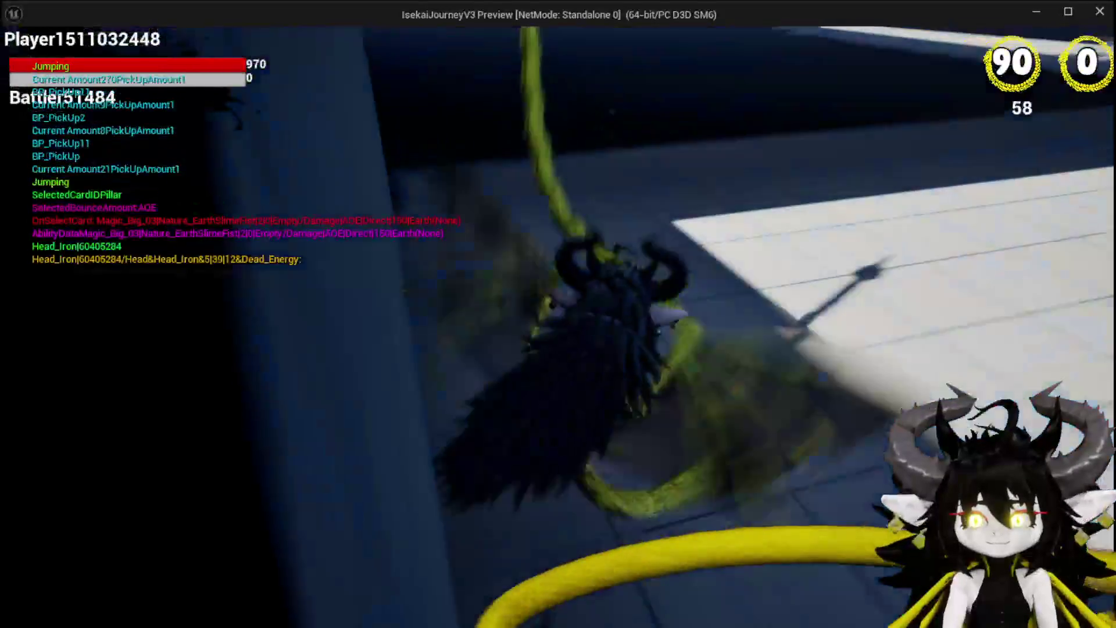
{"action": "key", "text": "w"}
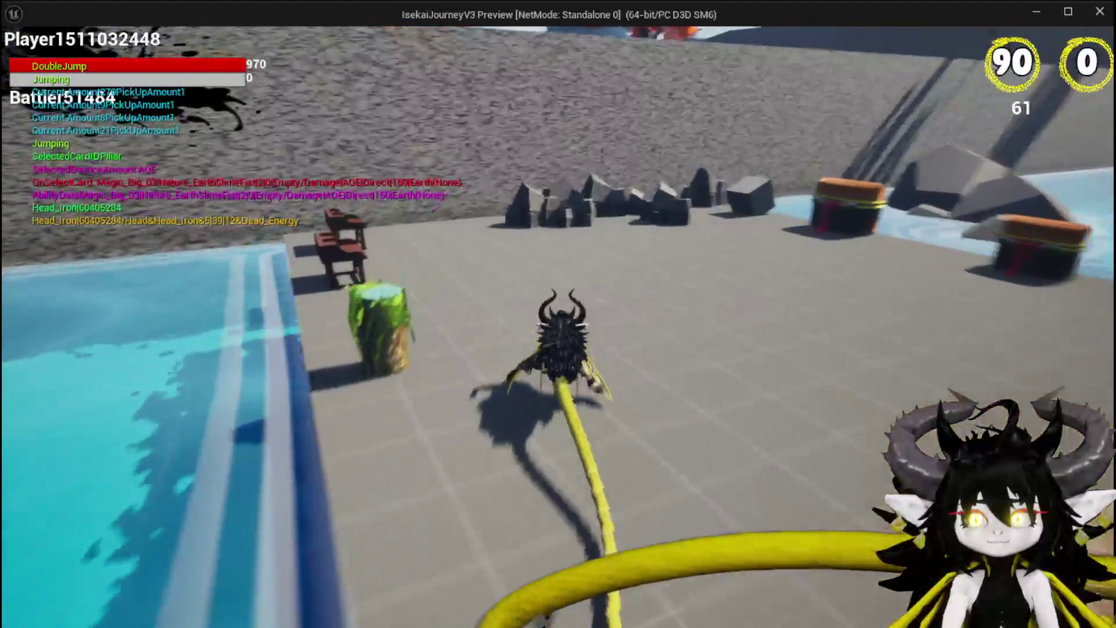
{"action": "key", "text": "w"}
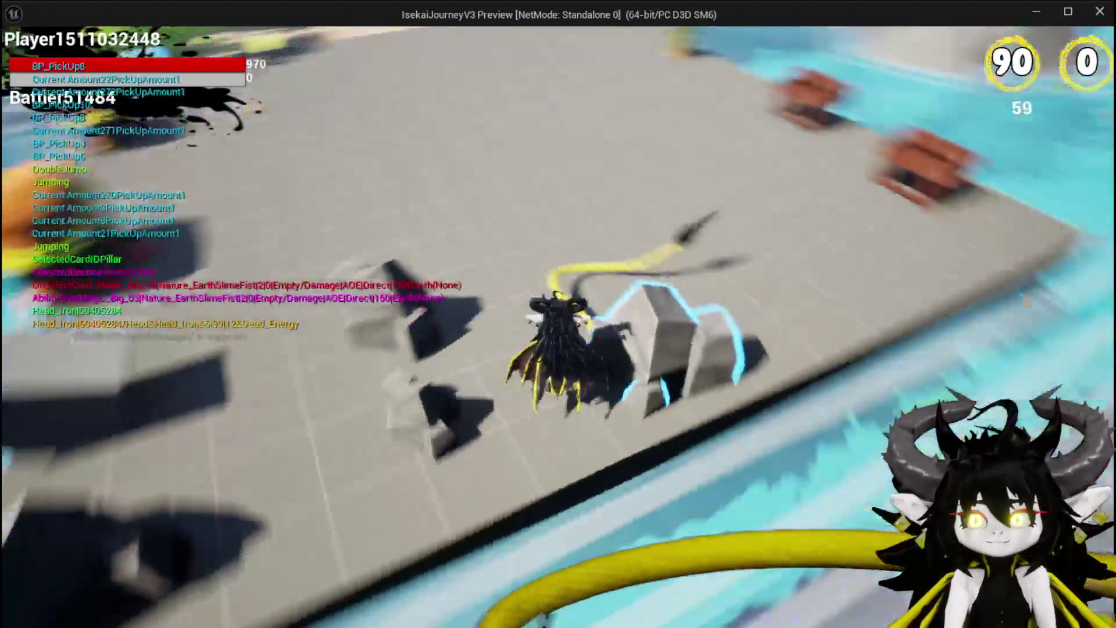
{"action": "key", "text": "w"}
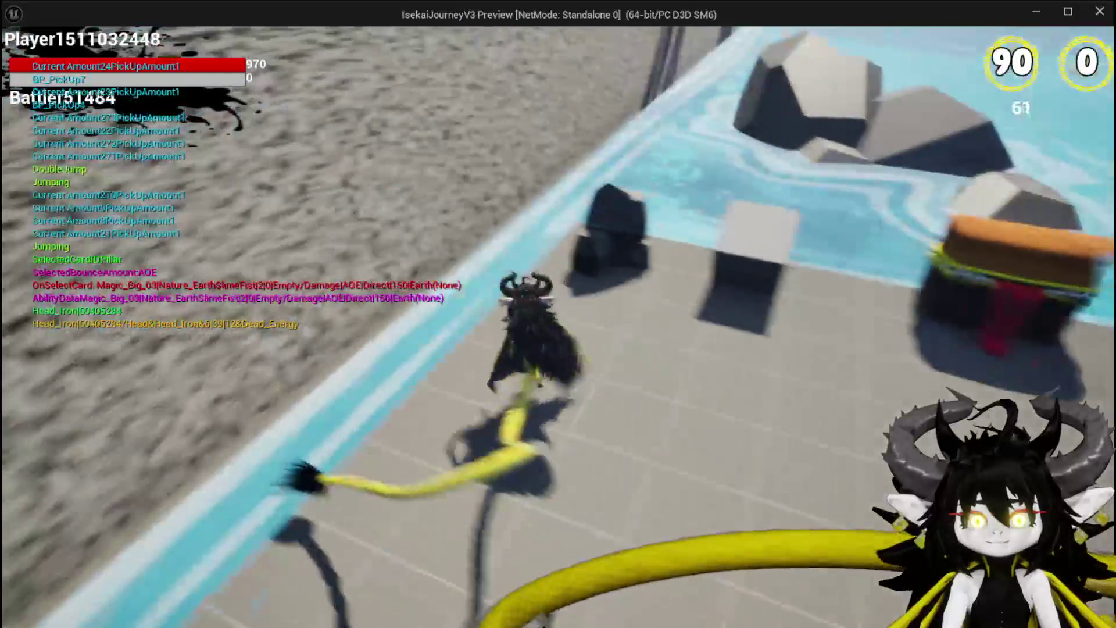
{"action": "key", "text": "space"}
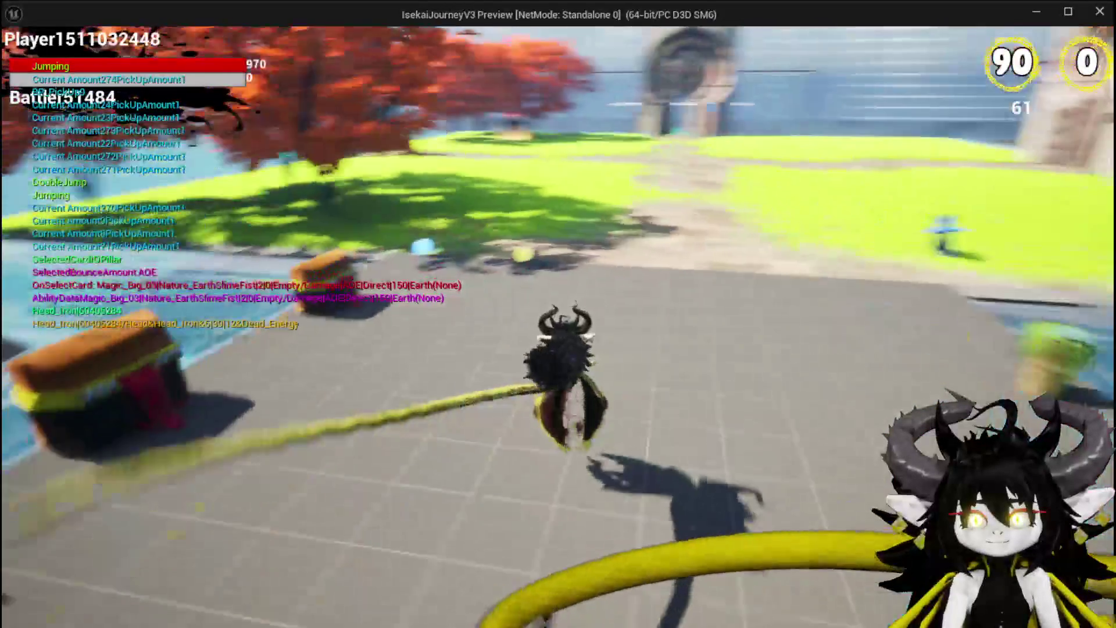
{"action": "key", "text": "alt+Tab"}
{"action": "key", "text": "Escape"}
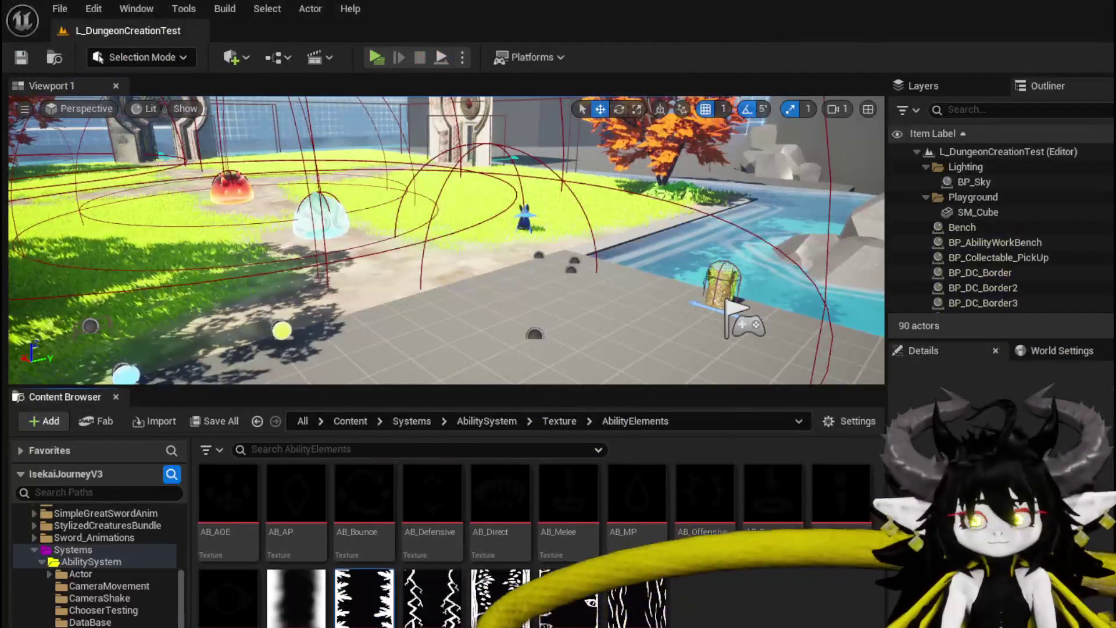
- Save the level, check WP_ToolTipp_AbilityWorkBench, and launch a Standalone Game play-test
{"action": "key", "text": "ctrl+s"}
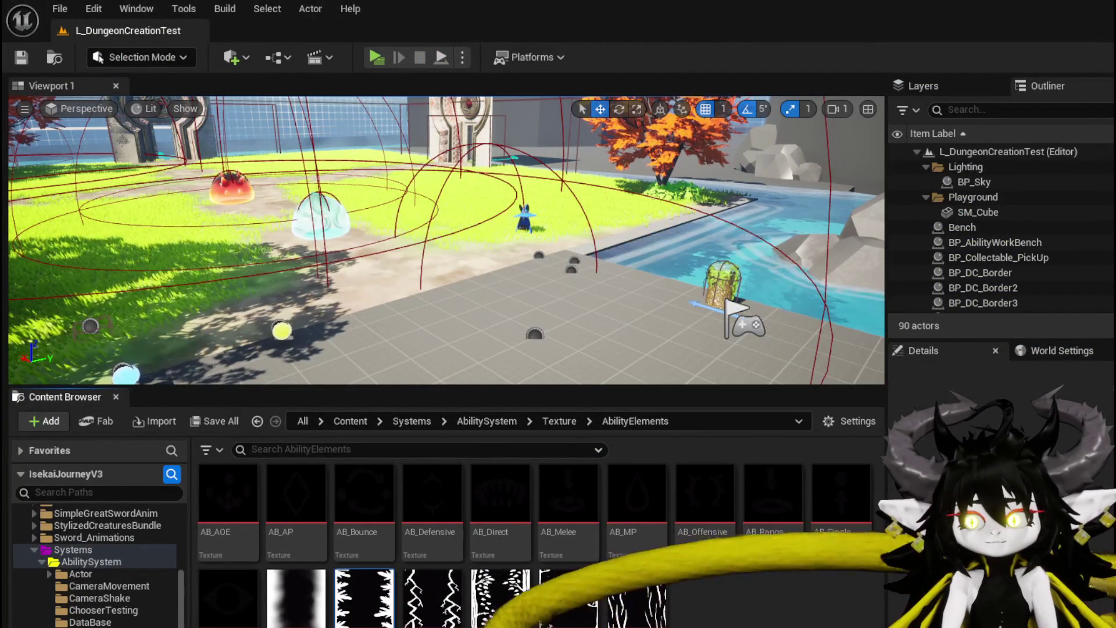
{"action": "key", "text": "alt+Tab"}
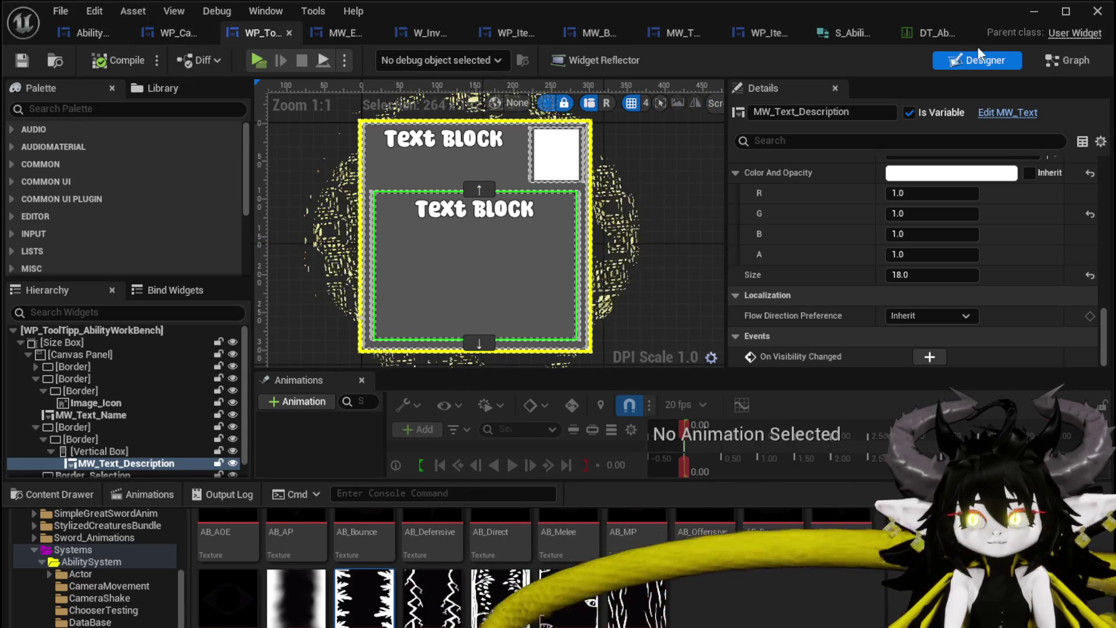
{"action": "left_click", "coordinate": [1035, 11]}
{"action": "left_click", "coordinate": [367, 54]}
{"action": "key", "text": "w"}
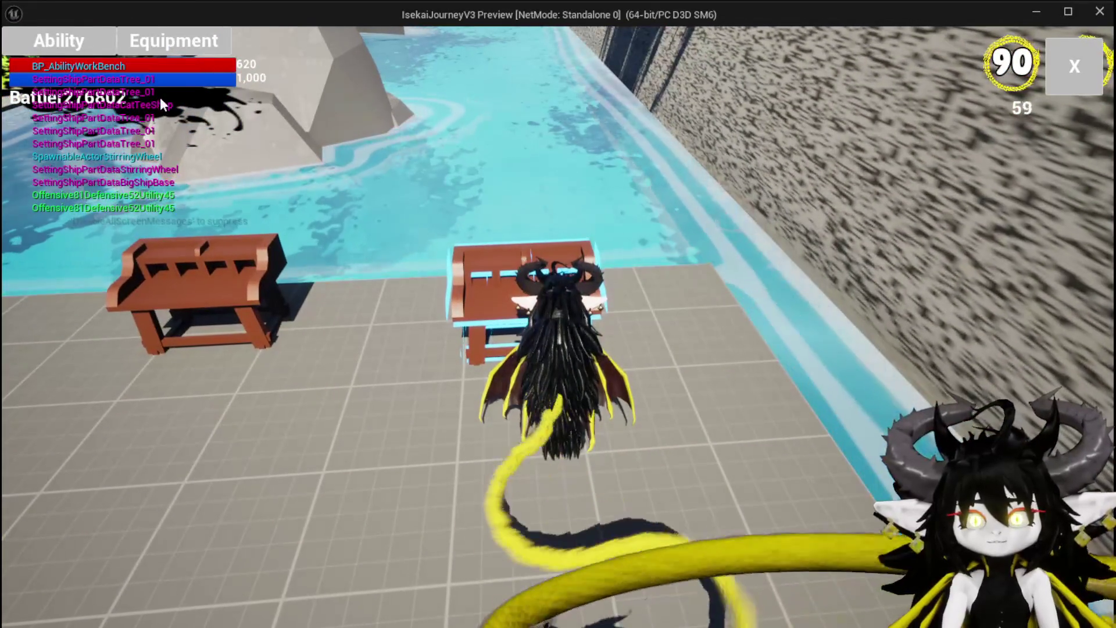
- Load the ability at the workbench, open the green earth card, and show its Targeting options
{"action": "left_click", "coordinate": [87, 49]}
{"action": "left_click", "coordinate": [170, 132]}
{"action": "left_click", "coordinate": [126, 142]}
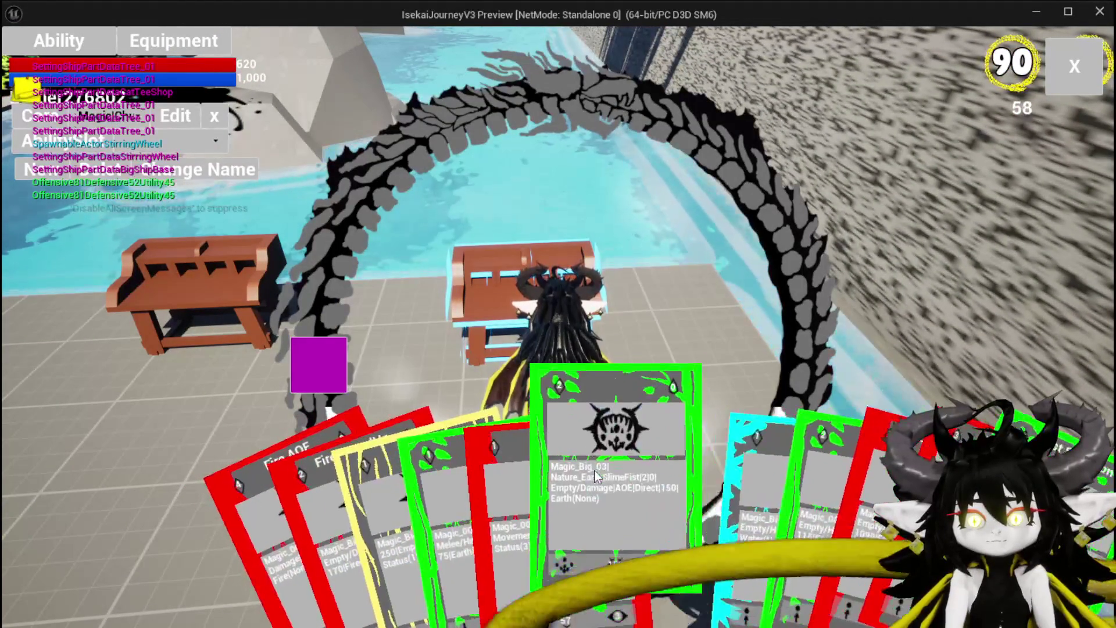
{"action": "left_click", "coordinate": [596, 476]}
{"action": "mouse_move", "coordinate": [455, 514]}
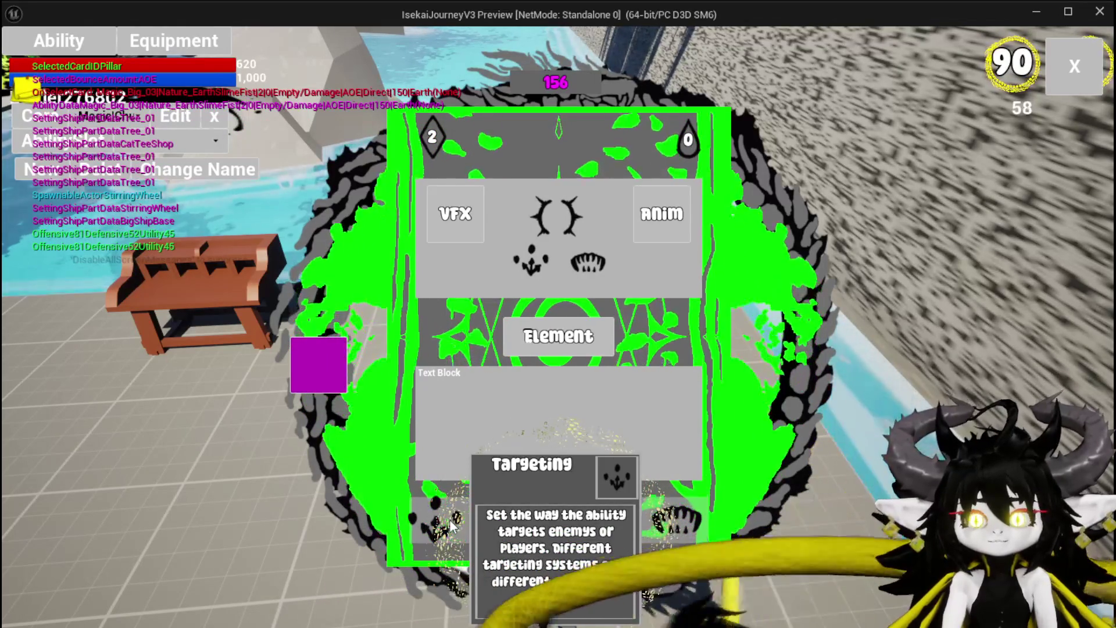
{"action": "left_click", "coordinate": [439, 524]}
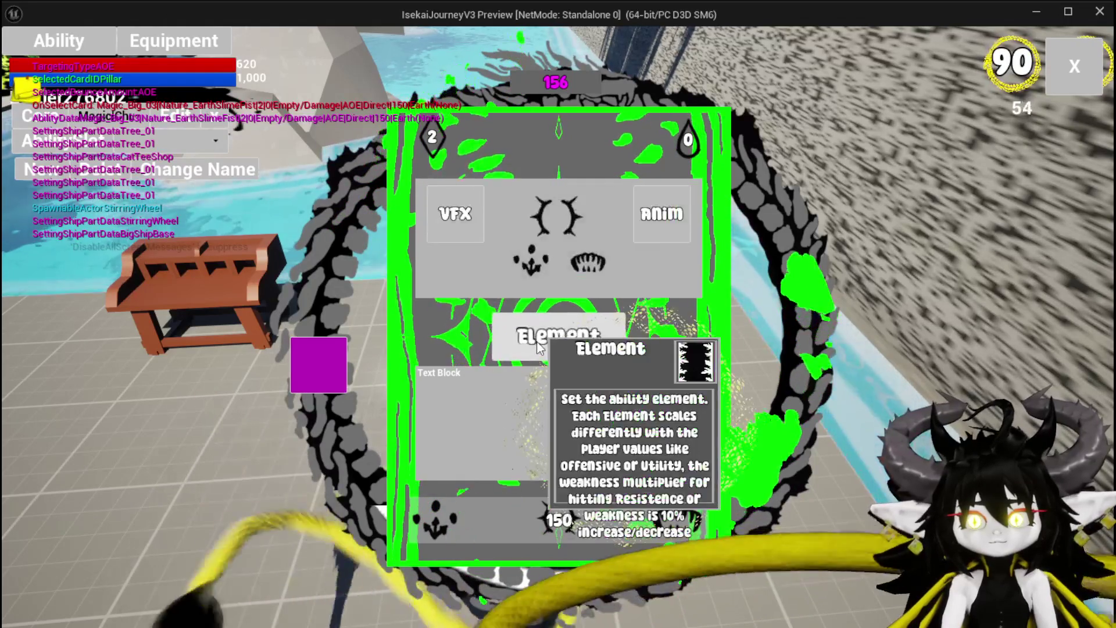
- Toggle the card between its element icon grid and VFX/Anim view, then close the preview
{"action": "left_click", "coordinate": [551, 335]}
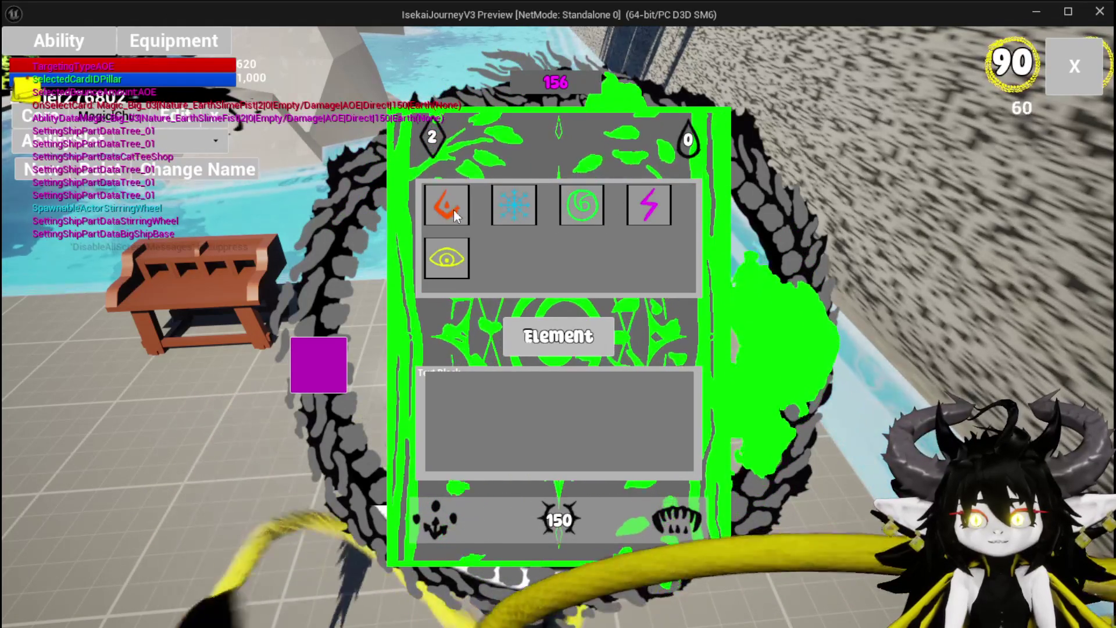
{"action": "left_click", "coordinate": [556, 324]}
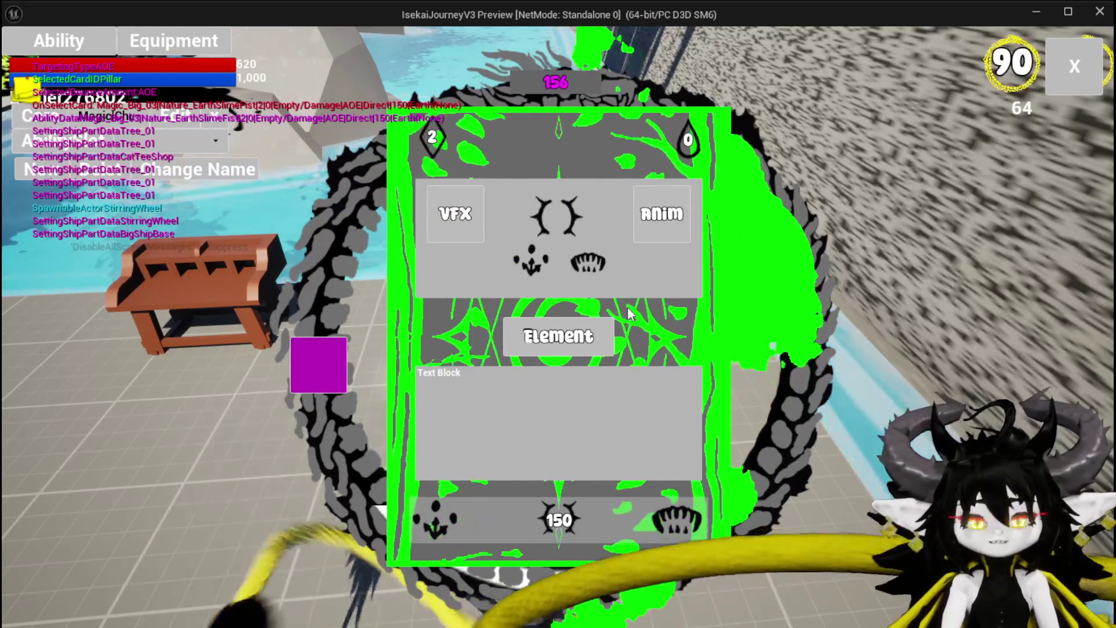
{"action": "left_click", "coordinate": [555, 335]}
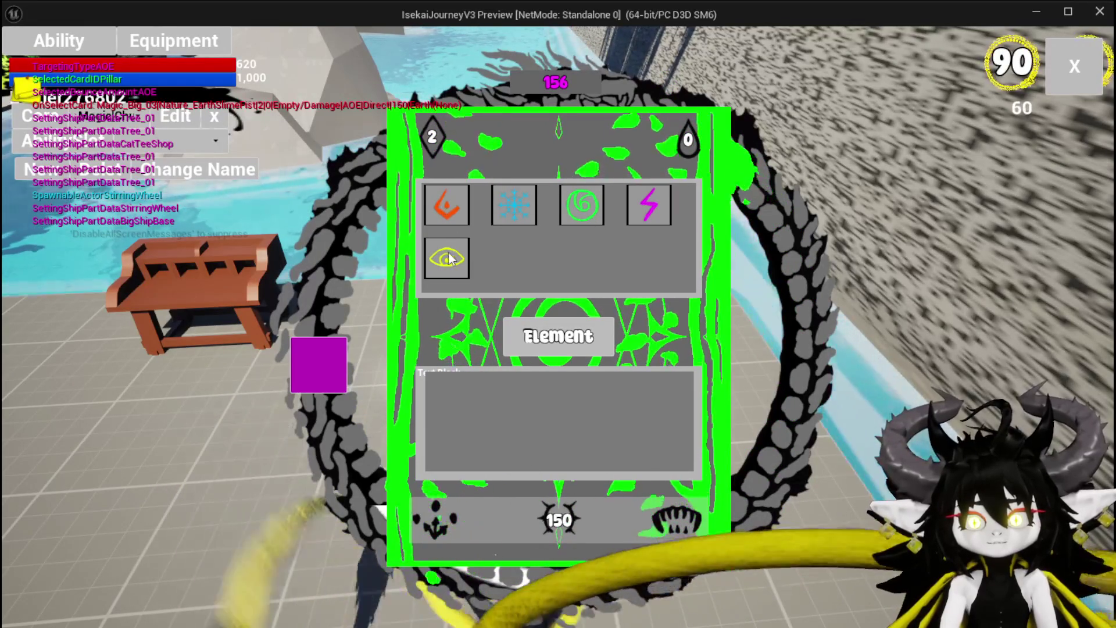
{"action": "key", "text": "Escape"}
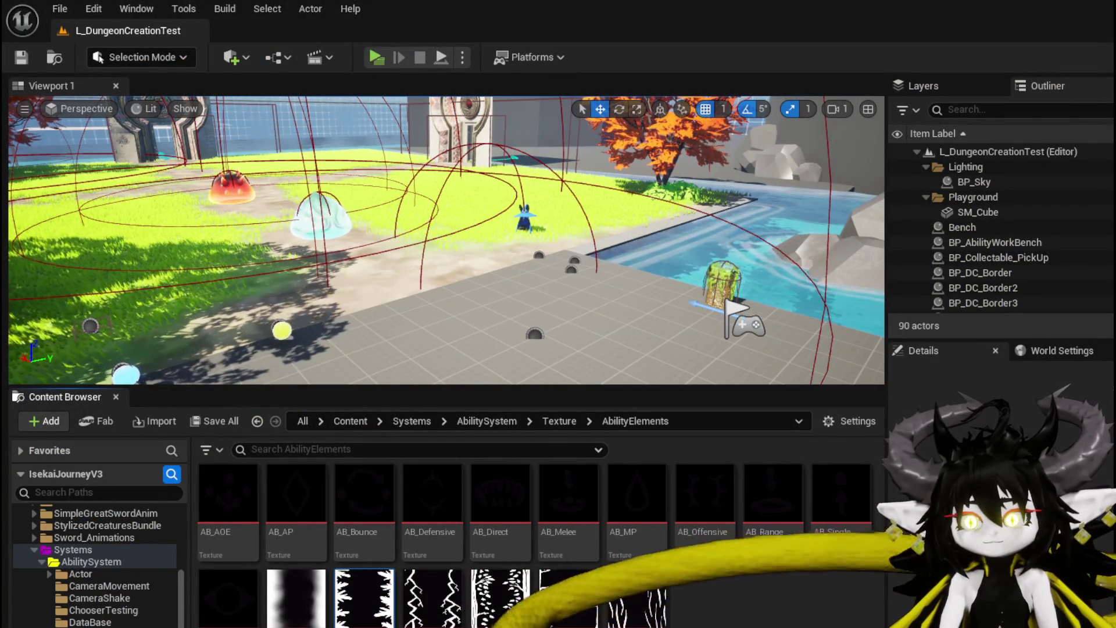
- Switch to the widget blueprint editor and open the WP_ImageSlot blueprint
{"action": "key", "text": "alt+Tab"}
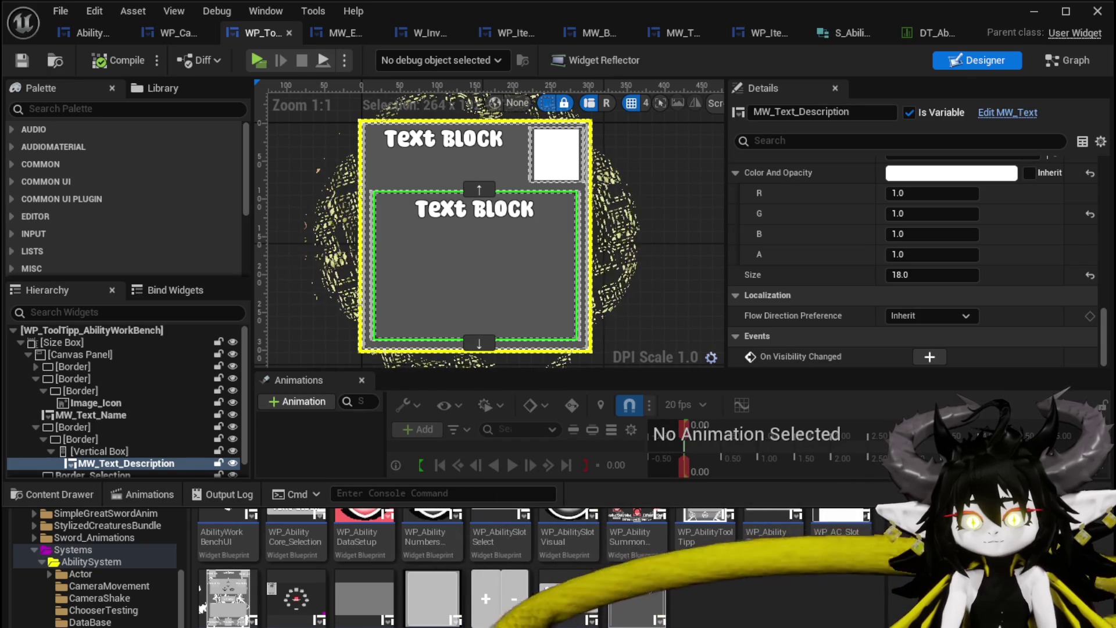
{"action": "double_click", "coordinate": [437, 600]}
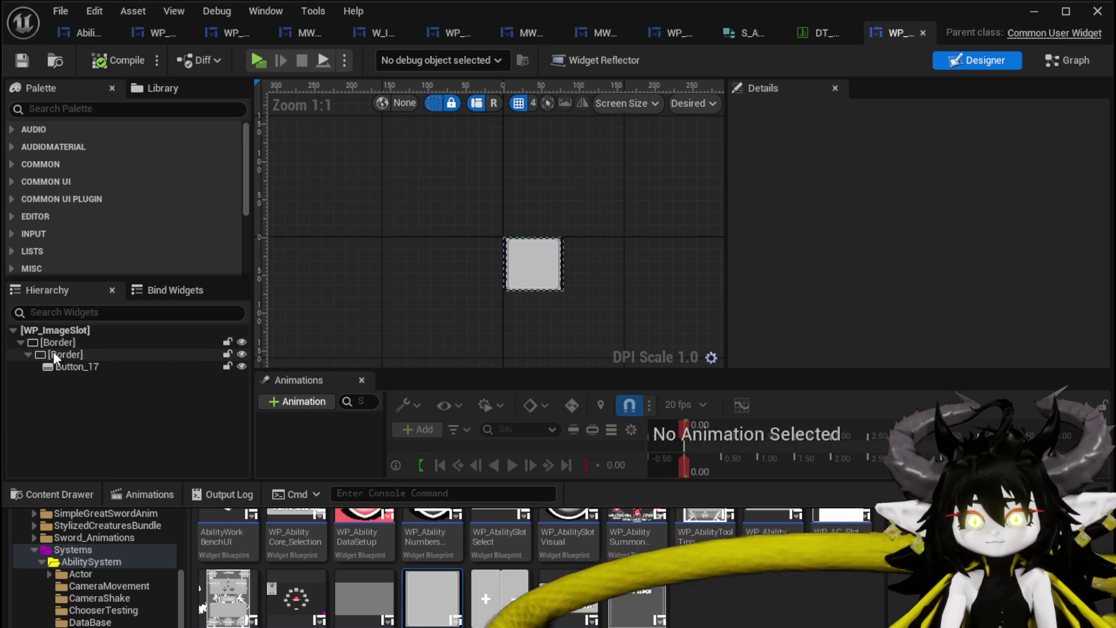
- Select Button_17, search the Palette for 'MW', and drop an MW Button in its place
{"action": "left_click", "coordinate": [61, 367]}
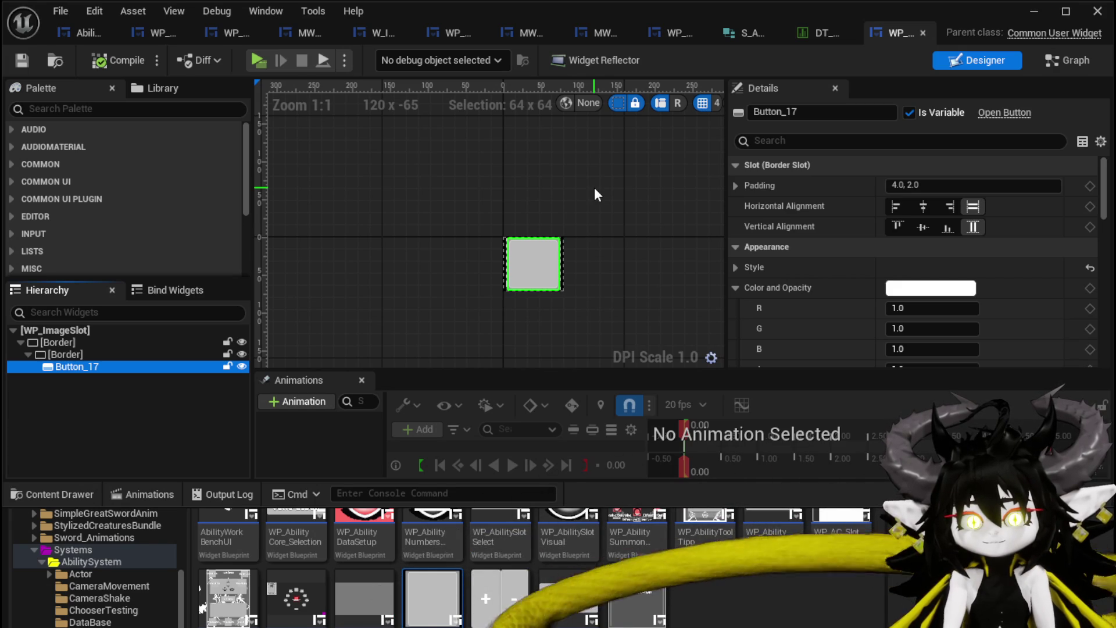
{"action": "left_click", "coordinate": [126, 109]}
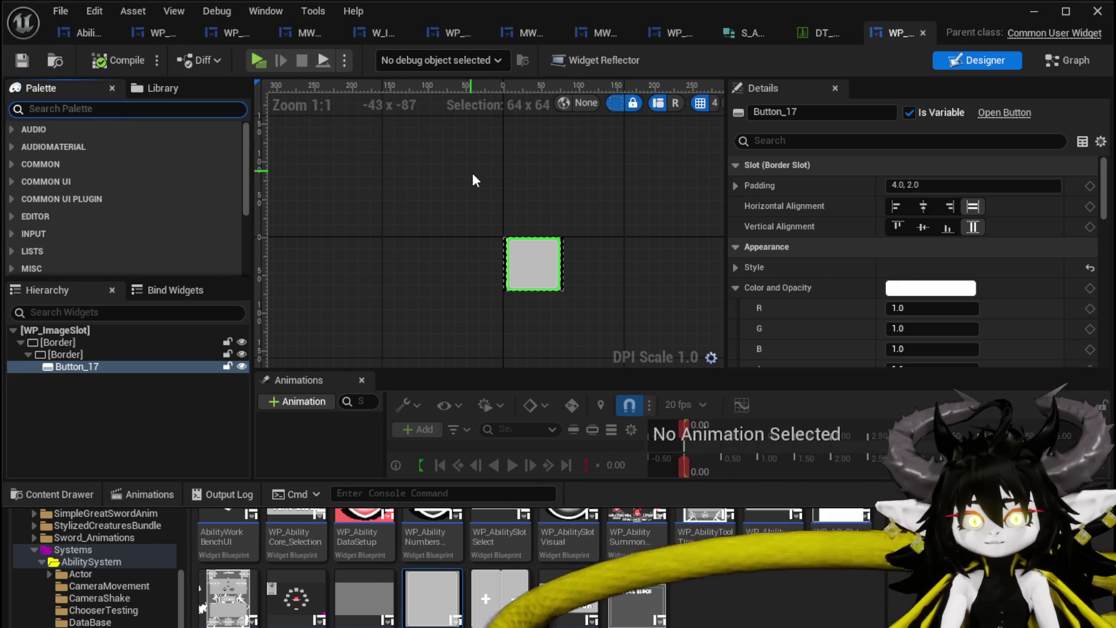
{"action": "type", "text": "MW"}
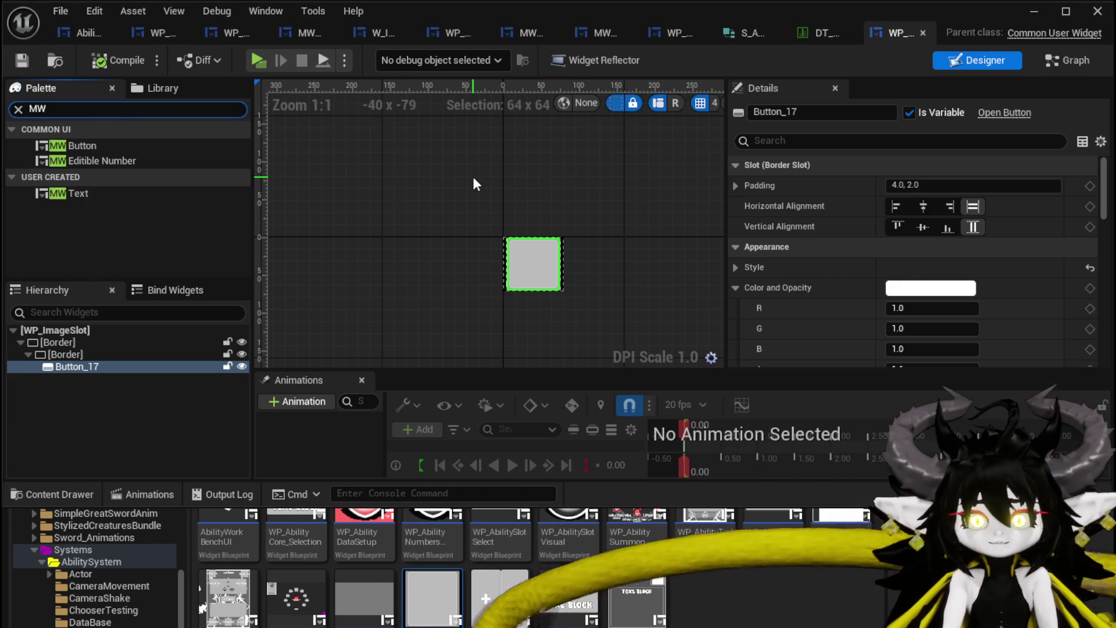
{"action": "mouse_move", "coordinate": [73, 362]}
{"action": "left_mouse_down"}
{"action": "mouse_move", "coordinate": [62, 378]}
{"action": "mouse_move", "coordinate": [116, 158]}
{"action": "left_mouse_up"}
{"action": "left_click_drag", "start_coordinate": [69, 351], "coordinate": [93, 379]}
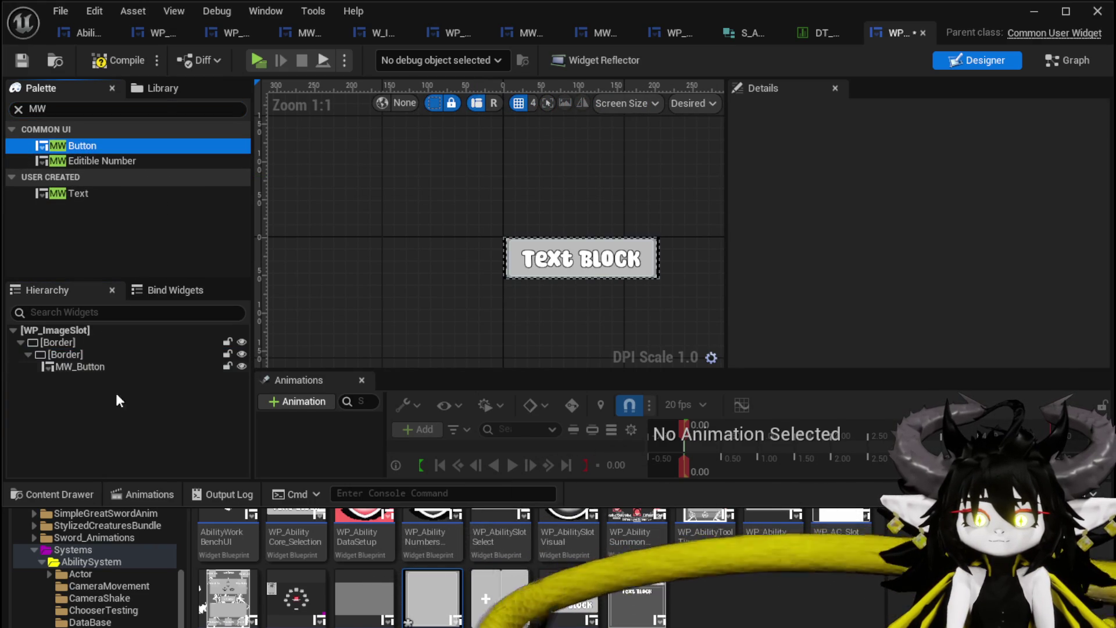
- Compile WP_ImageSlot and locate the broken On Hovered (Button_17) event in the graph
{"action": "left_click", "coordinate": [15, 59]}
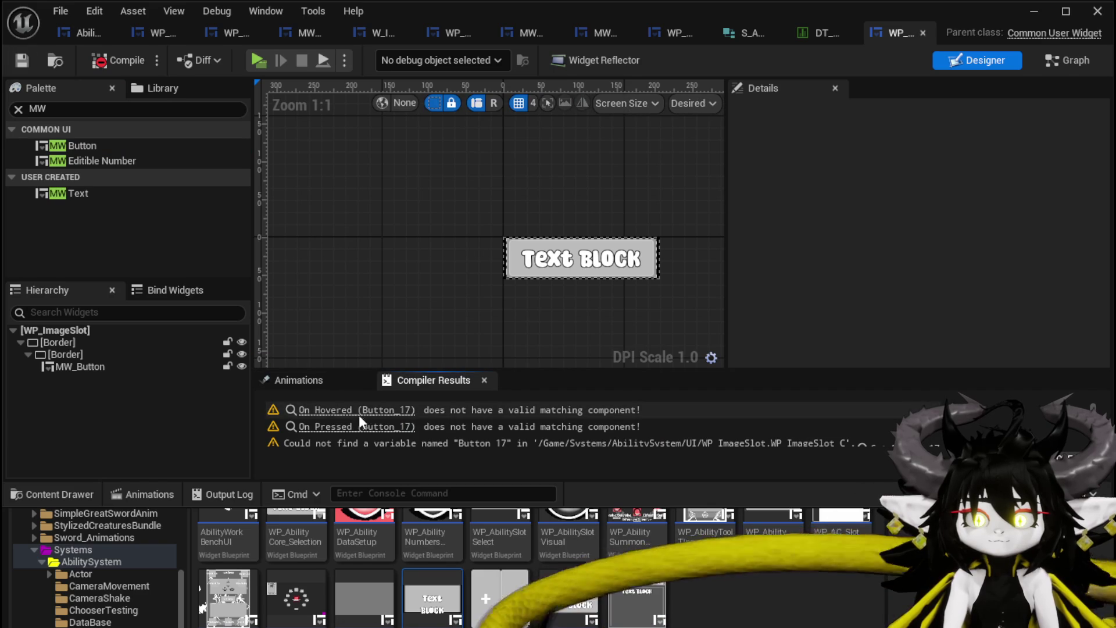
{"action": "left_click", "coordinate": [378, 411]}
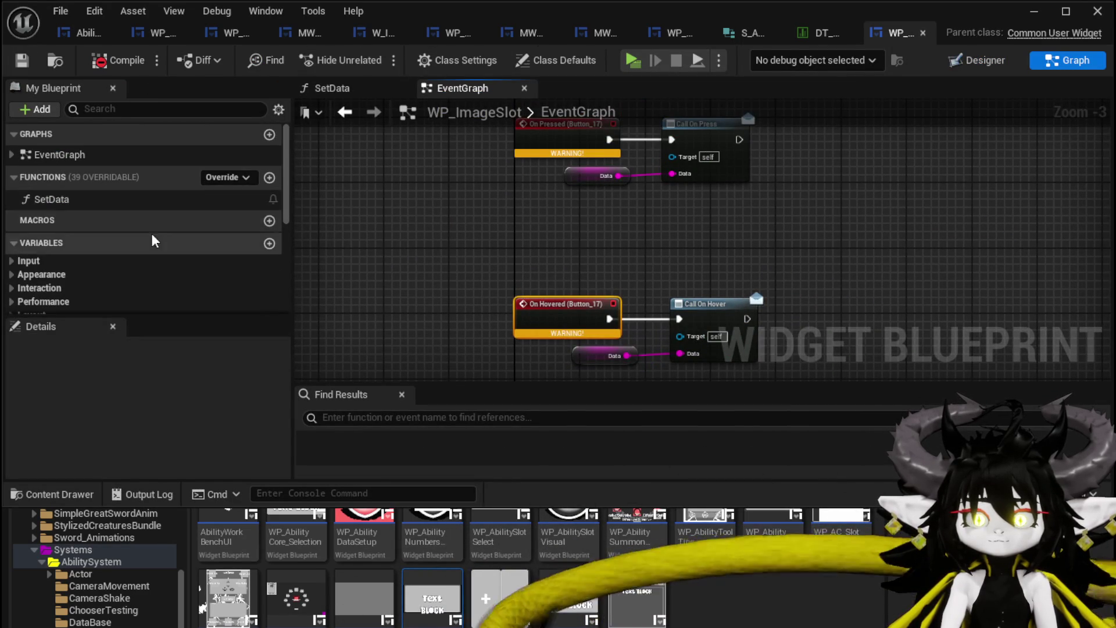
{"action": "scroll", "coordinate": [151, 232], "scroll_direction": "down", "scroll_amount": 5}
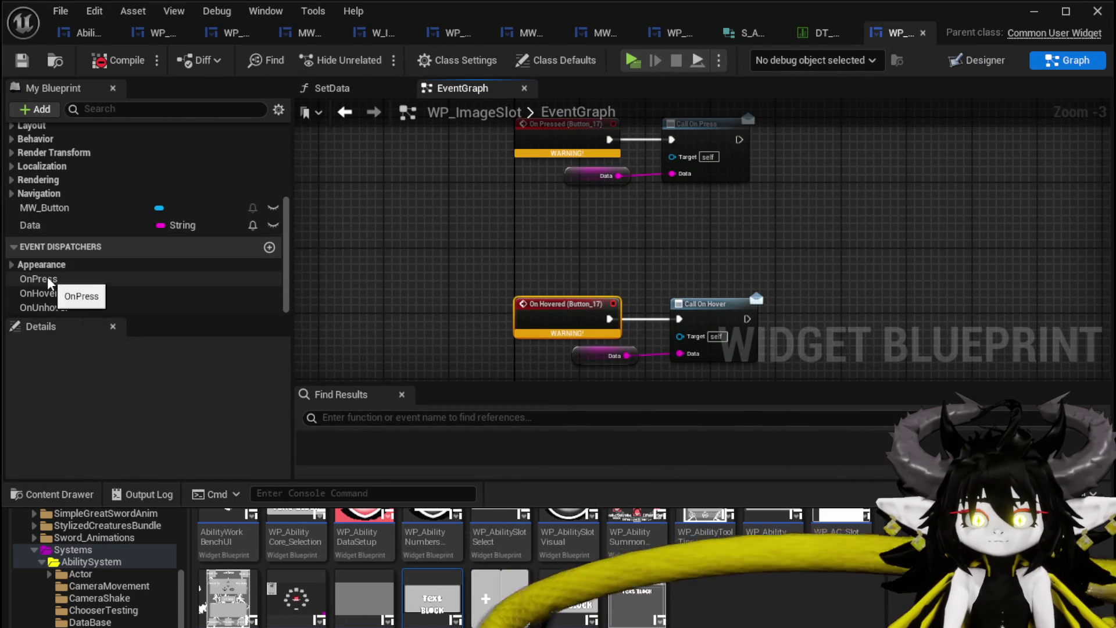
{"action": "left_click", "coordinate": [82, 208]}
{"action": "scroll", "coordinate": [239, 392], "scroll_direction": "down", "scroll_amount": 10}
{"action": "left_click", "coordinate": [974, 60]}
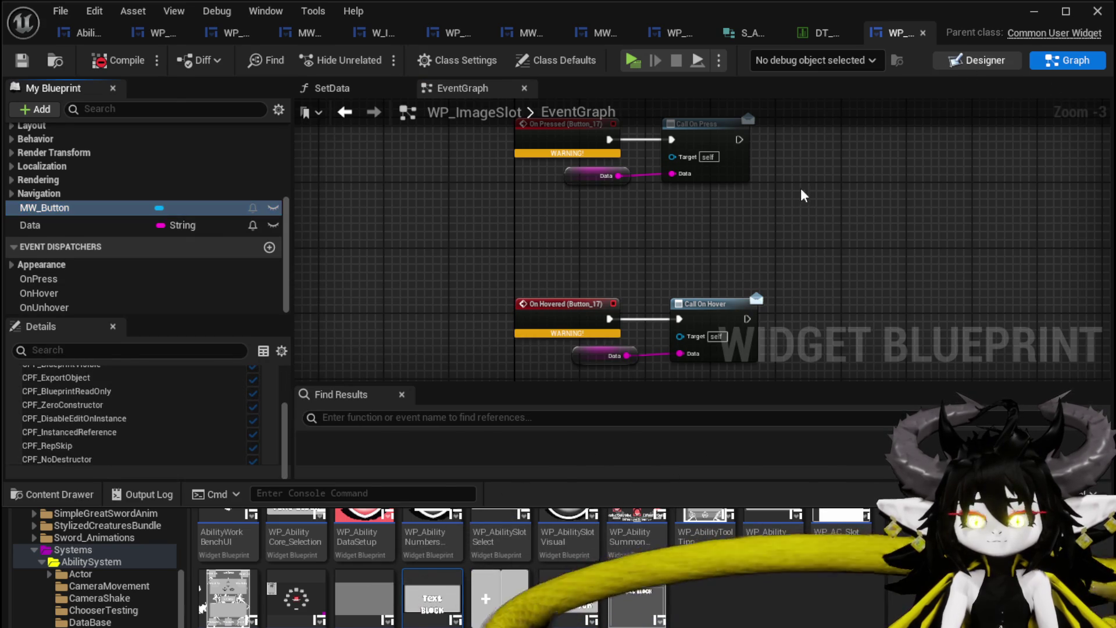
- Add an On Pressed (MW_Button) event wired into Call On Press, then recompile
{"action": "left_click", "coordinate": [98, 368]}
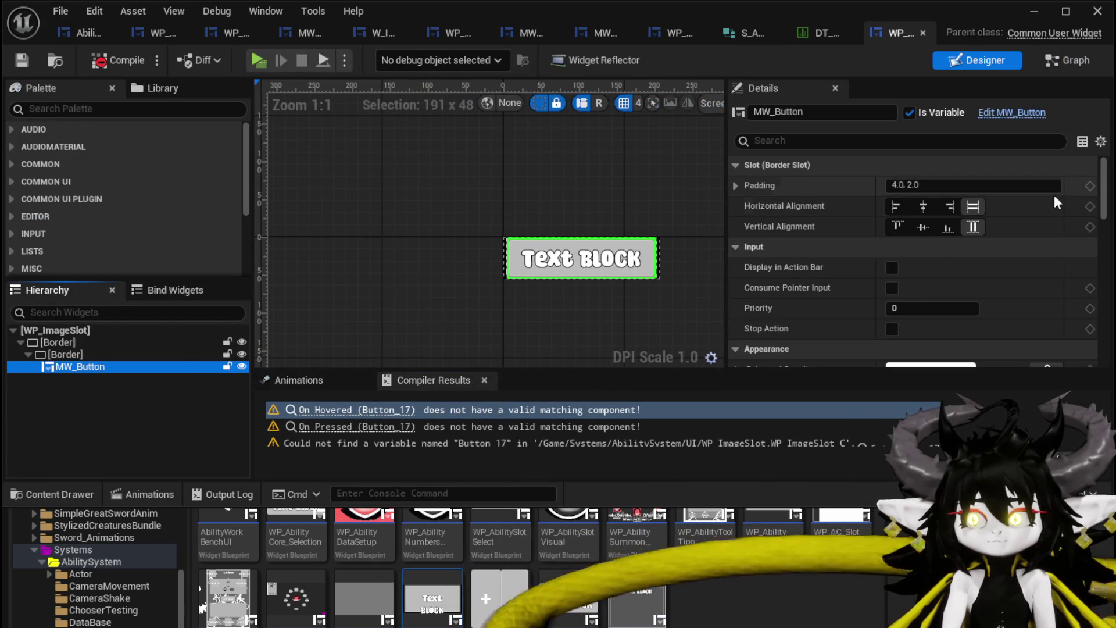
{"action": "left_click_drag", "start_coordinate": [1109, 186], "coordinate": [1098, 346]}
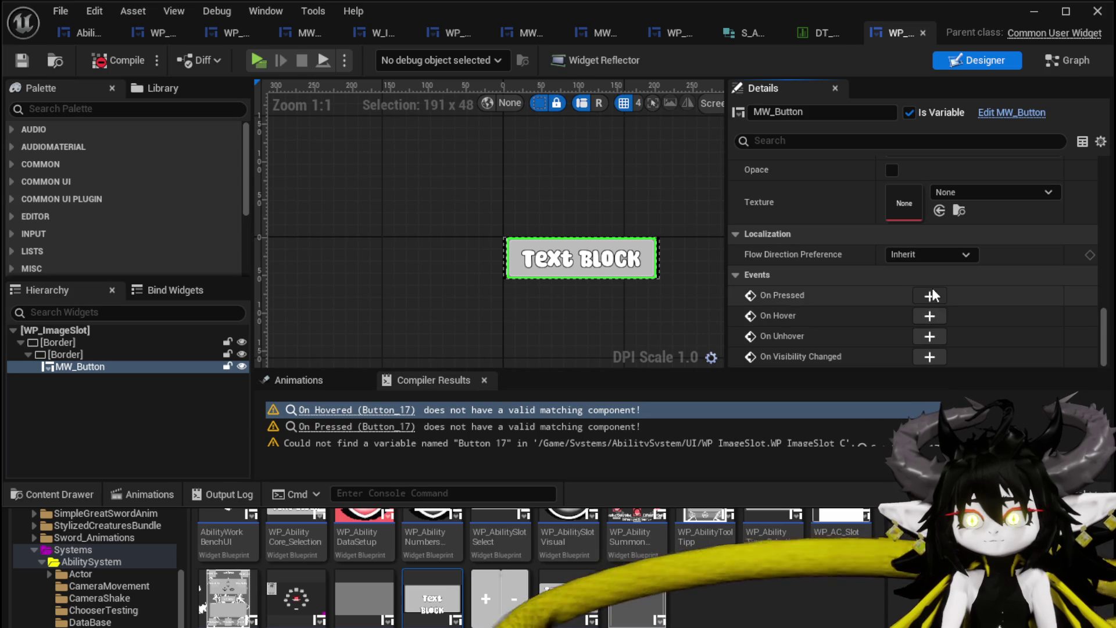
{"action": "left_click", "coordinate": [931, 298]}
{"action": "mouse_move", "coordinate": [651, 314]}
{"action": "left_mouse_down"}
{"action": "mouse_move", "coordinate": [576, 325]}
{"action": "mouse_move", "coordinate": [677, 247]}
{"action": "mouse_move", "coordinate": [622, 346]}
{"action": "mouse_move", "coordinate": [625, 285]}
{"action": "mouse_move", "coordinate": [700, 220]}
{"action": "left_mouse_up"}
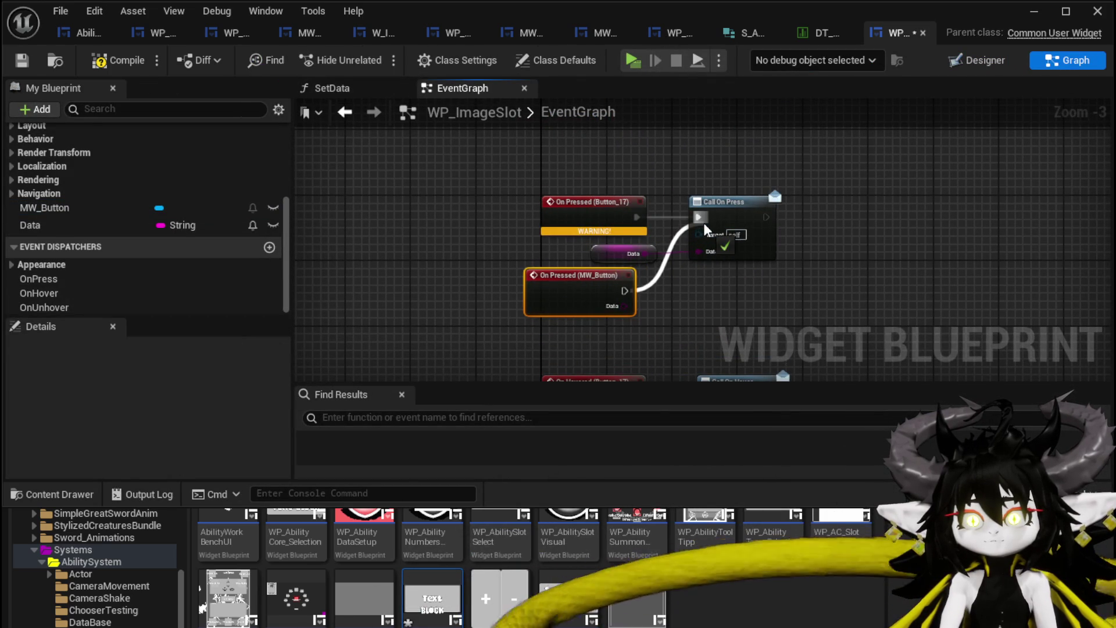
{"action": "left_click", "coordinate": [627, 229]}
{"action": "left_click_drag", "start_coordinate": [552, 284], "coordinate": [534, 201]}
{"action": "left_click", "coordinate": [23, 62]}
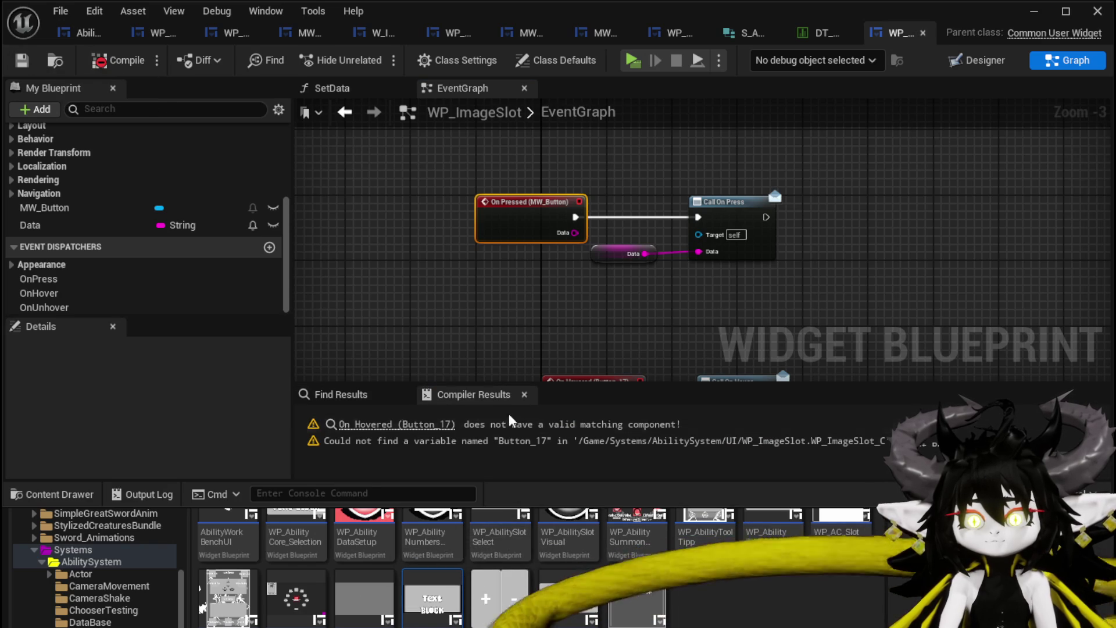
- Replace the Button_17 hover event with On Hover (MW_Button) triggering Call On Hover; compile and save
{"action": "left_click", "coordinate": [397, 425]}
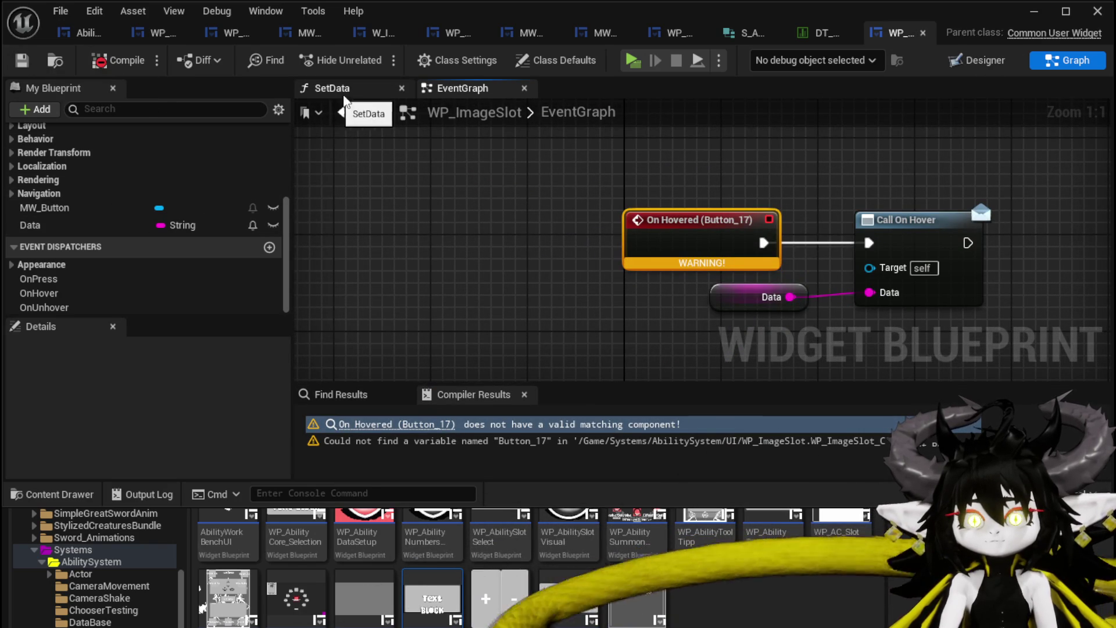
{"action": "left_click", "coordinate": [982, 60]}
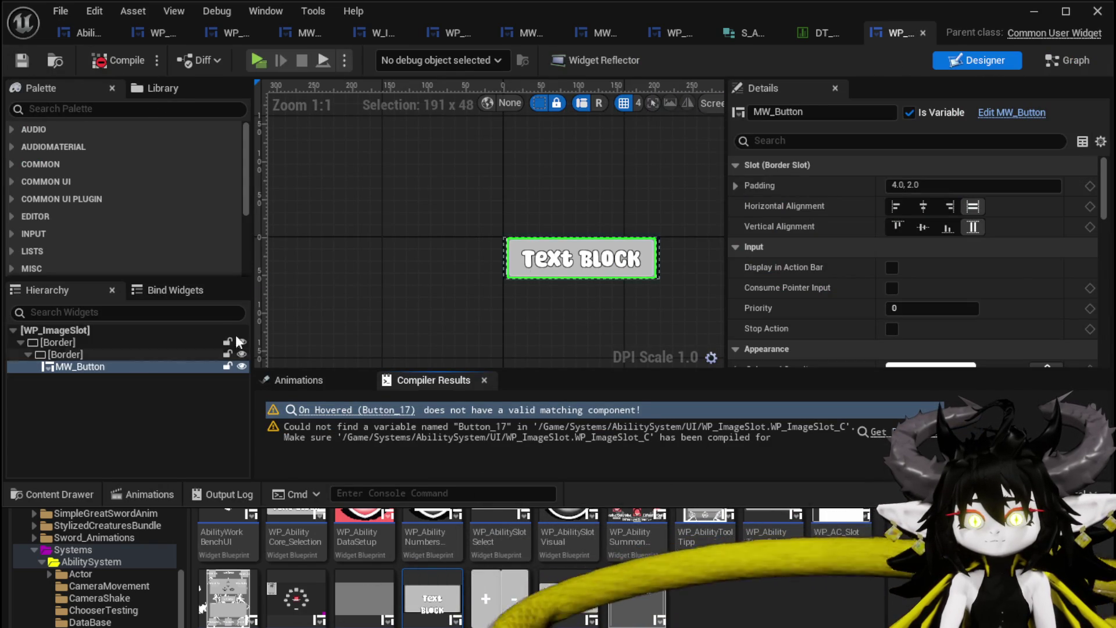
{"action": "scroll", "coordinate": [951, 228], "scroll_direction": "down", "scroll_amount": 15}
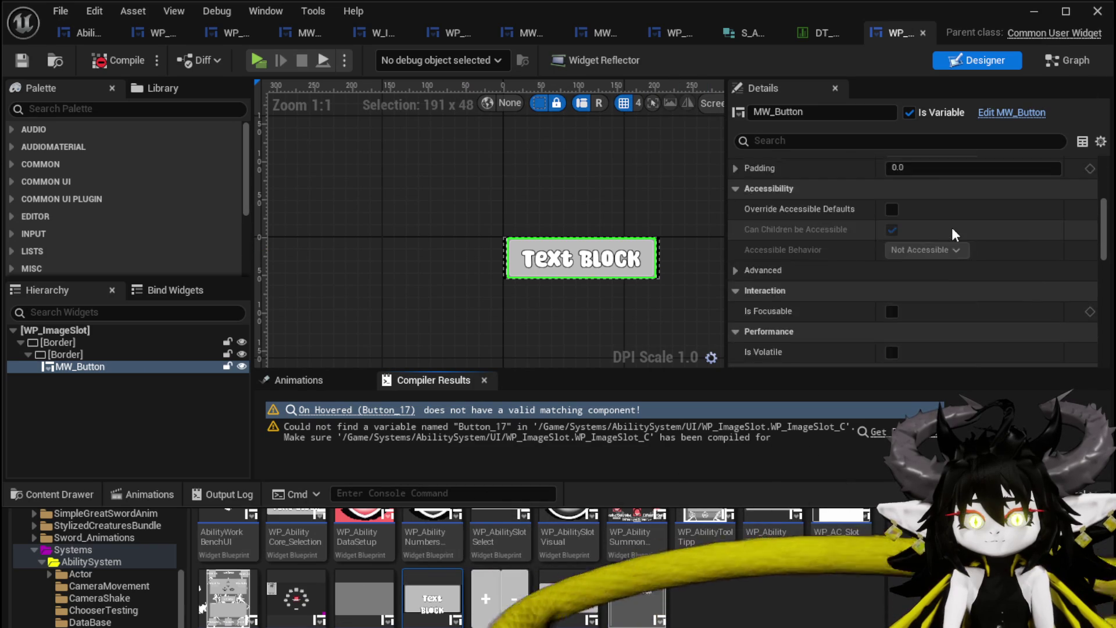
{"action": "scroll", "coordinate": [953, 226], "scroll_direction": "down", "scroll_amount": 5}
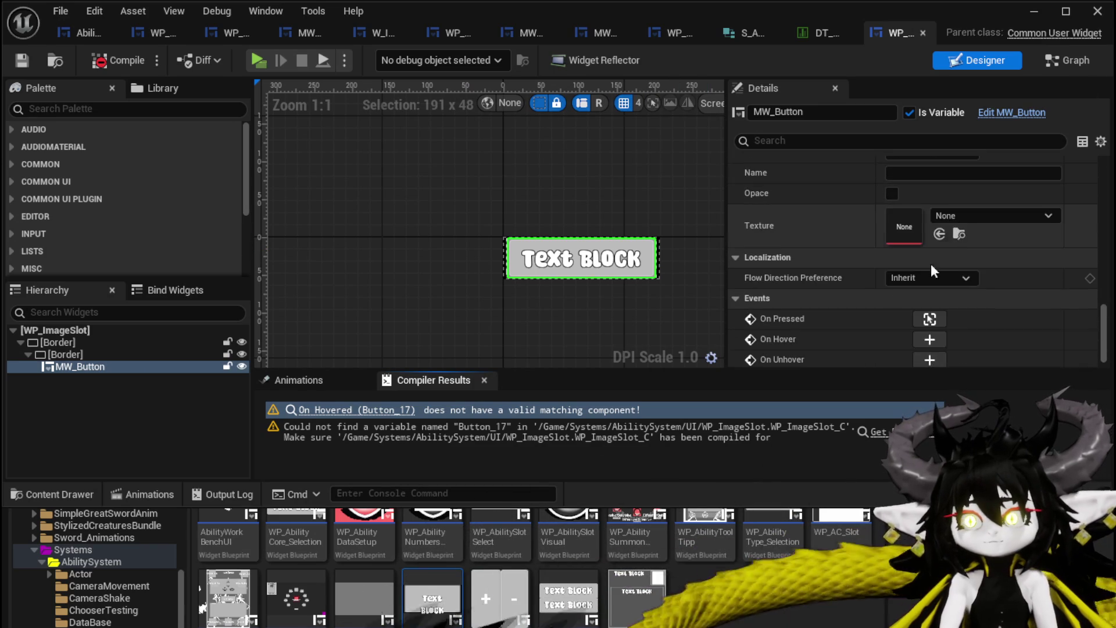
{"action": "left_click", "coordinate": [923, 334]}
{"action": "mouse_move", "coordinate": [549, 318]}
{"action": "left_mouse_down"}
{"action": "mouse_move", "coordinate": [600, 135]}
{"action": "mouse_move", "coordinate": [567, 229]}
{"action": "mouse_move", "coordinate": [579, 263]}
{"action": "mouse_move", "coordinate": [668, 299]}
{"action": "mouse_move", "coordinate": [895, 291]}
{"action": "left_mouse_up"}
{"action": "left_click_drag", "start_coordinate": [802, 268], "coordinate": [837, 205]}
{"action": "key", "text": "Delete"}
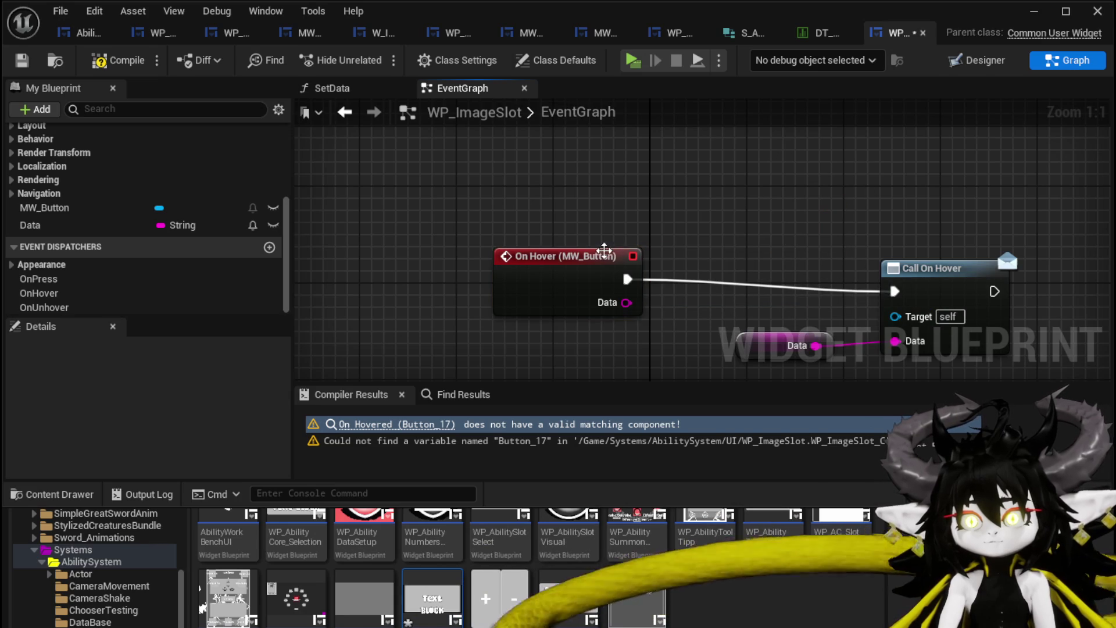
{"action": "left_click_drag", "start_coordinate": [611, 258], "coordinate": [636, 270]}
{"action": "left_click", "coordinate": [745, 244]}
{"action": "left_click", "coordinate": [116, 60]}
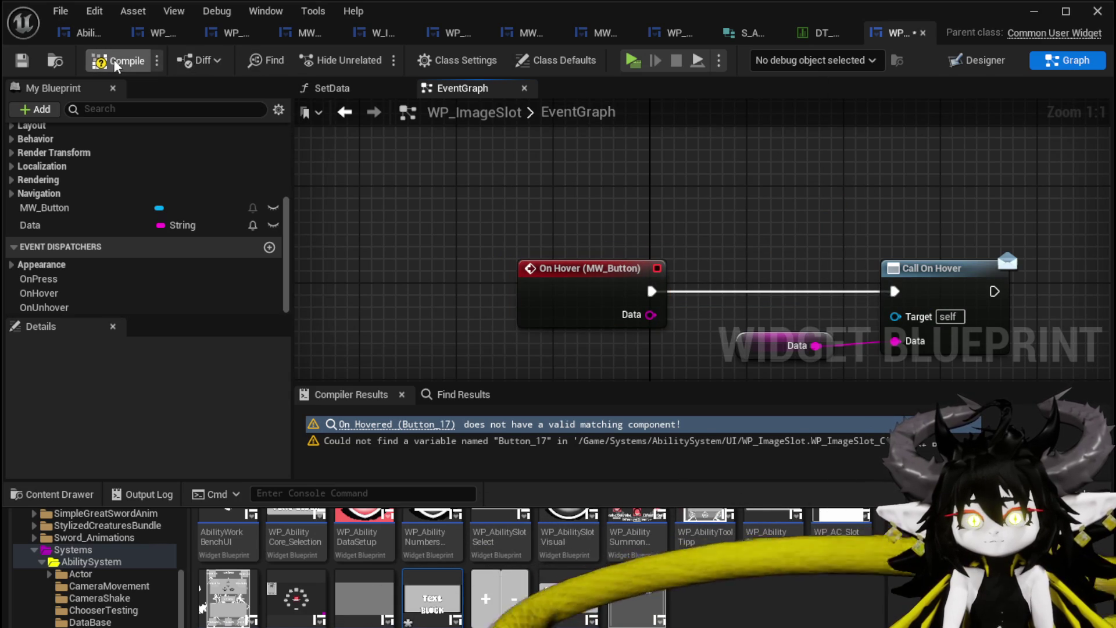
{"action": "left_click", "coordinate": [28, 65]}
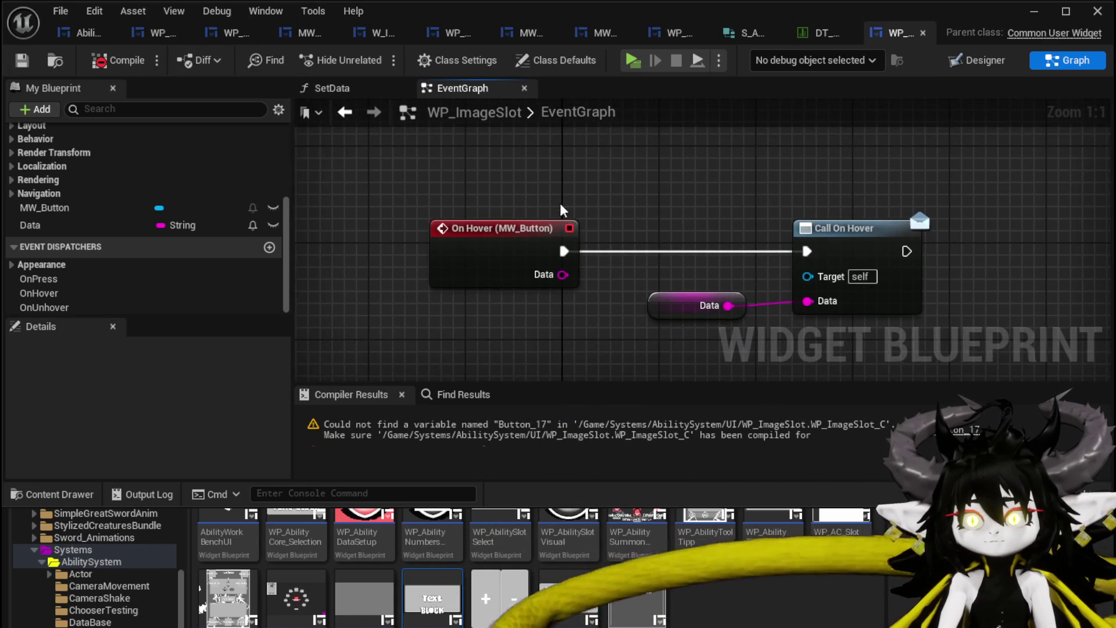
- Locate the remaining Button_17 reference and Set Style node in the SetData graph
{"action": "left_click", "coordinate": [929, 439]}
{"action": "mouse_move", "coordinate": [752, 248]}
{"action": "left_mouse_down"}
{"action": "mouse_move", "coordinate": [590, 146]}
{"action": "mouse_move", "coordinate": [570, 155]}
{"action": "mouse_move", "coordinate": [607, 236]}
{"action": "mouse_move", "coordinate": [552, 149]}
{"action": "mouse_move", "coordinate": [560, 212]}
{"action": "mouse_move", "coordinate": [481, 282]}
{"action": "mouse_move", "coordinate": [467, 268]}
{"action": "mouse_move", "coordinate": [459, 283]}
{"action": "mouse_move", "coordinate": [492, 324]}
{"action": "left_mouse_up"}
{"action": "scroll", "coordinate": [623, 264], "scroll_direction": "down", "scroll_amount": 3}
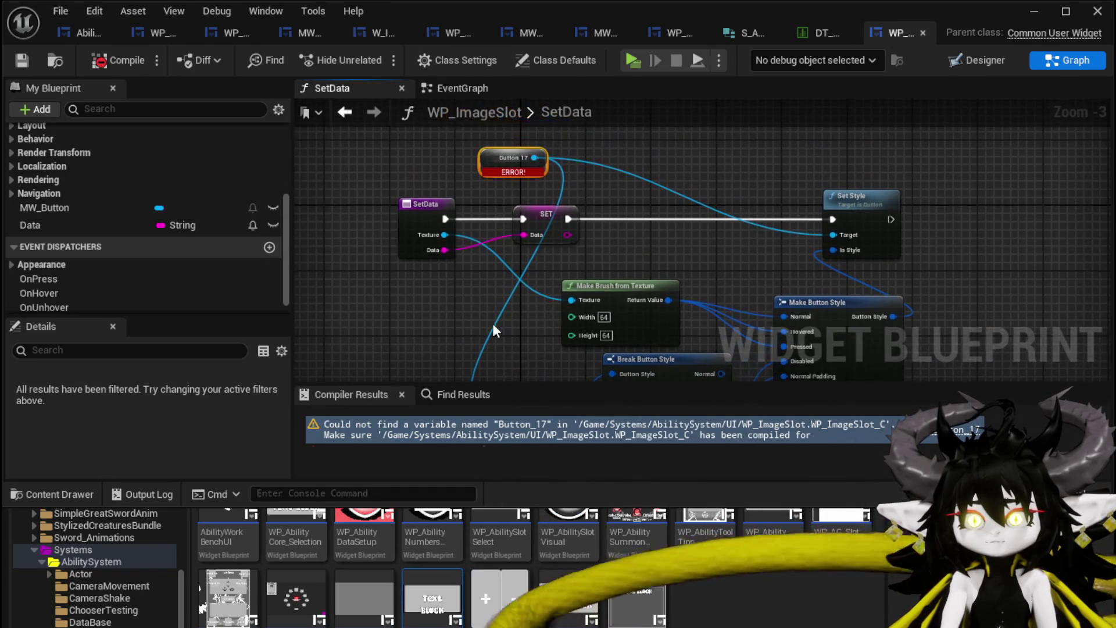
- Add a Set Brush node on MW_Button in SetData, fed by Texture and the exec flow
{"action": "left_click_drag", "start_coordinate": [73, 210], "coordinate": [345, 140]}
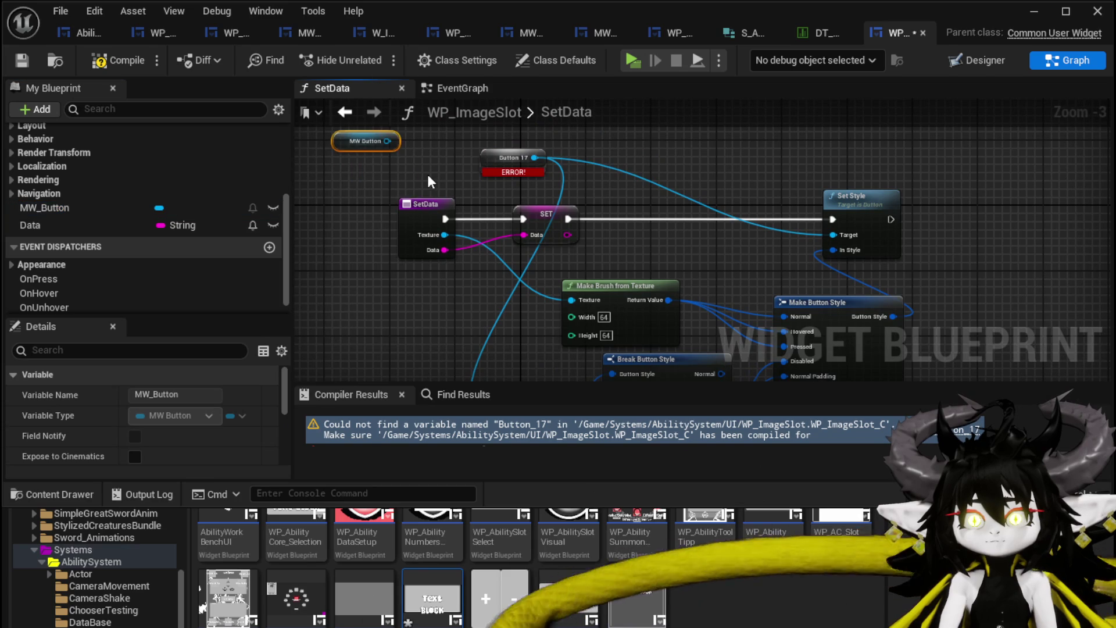
{"action": "left_click_drag", "start_coordinate": [426, 172], "coordinate": [423, 209]}
{"action": "left_click_drag", "start_coordinate": [385, 176], "coordinate": [486, 157]}
{"action": "type", "text": "Set Br"}
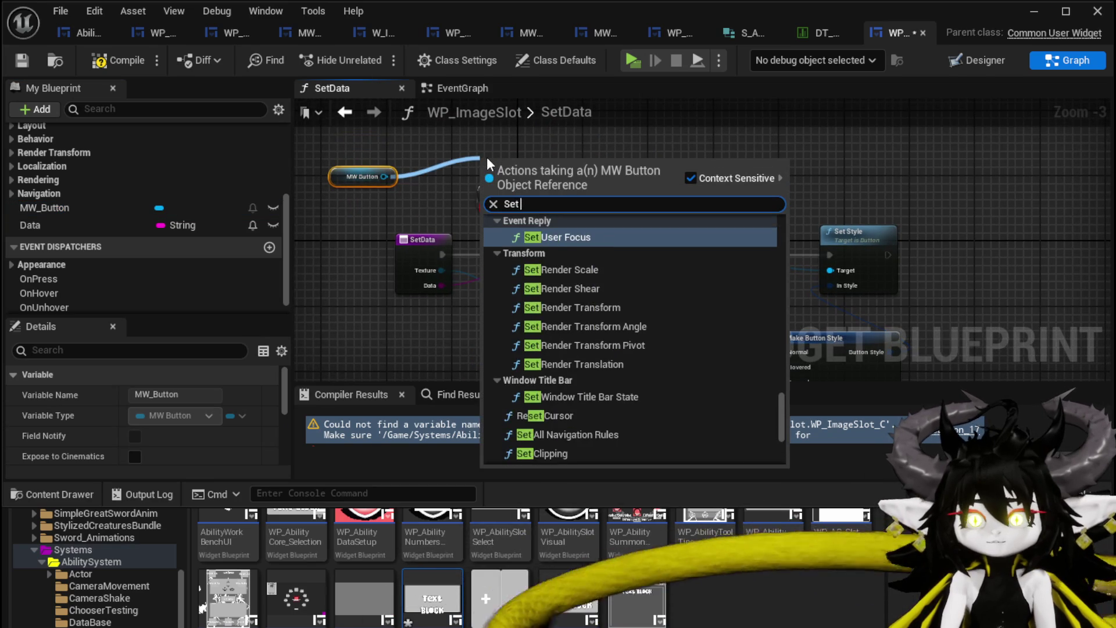
{"action": "left_click", "coordinate": [535, 231]}
{"action": "mouse_move", "coordinate": [568, 177]}
{"action": "left_mouse_down"}
{"action": "mouse_move", "coordinate": [735, 180]}
{"action": "mouse_move", "coordinate": [762, 246]}
{"action": "left_mouse_up"}
{"action": "mouse_move", "coordinate": [448, 269]}
{"action": "left_mouse_down"}
{"action": "mouse_move", "coordinate": [693, 271]}
{"action": "mouse_move", "coordinate": [689, 288]}
{"action": "left_mouse_up"}
{"action": "left_click_drag", "start_coordinate": [564, 253], "coordinate": [686, 255]}
- Delete the old Set Style, Make Button Style and brush nodes, then compile SetData
{"action": "left_click", "coordinate": [836, 256]}
{"action": "key", "text": "Delete"}
{"action": "left_click", "coordinate": [864, 226]}
{"action": "key", "text": "Delete"}
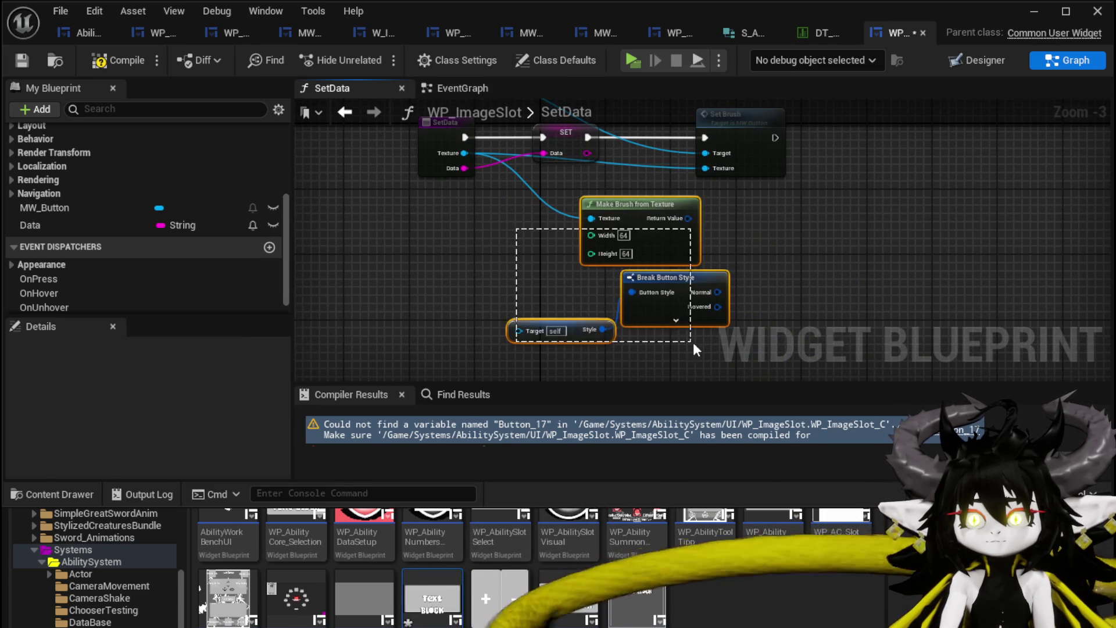
{"action": "left_click_drag", "start_coordinate": [689, 342], "coordinate": [688, 342]}
{"action": "key", "text": "Delete"}
{"action": "left_click_drag", "start_coordinate": [813, 212], "coordinate": [738, 282]}
{"action": "left_click", "coordinate": [665, 186]}
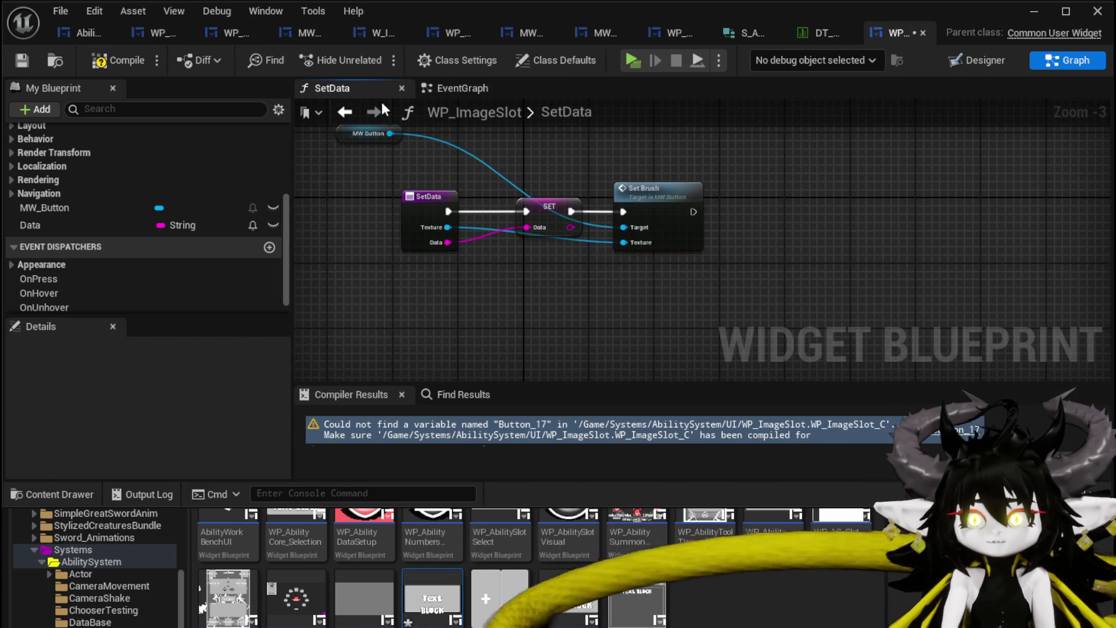
{"action": "left_click", "coordinate": [22, 60]}
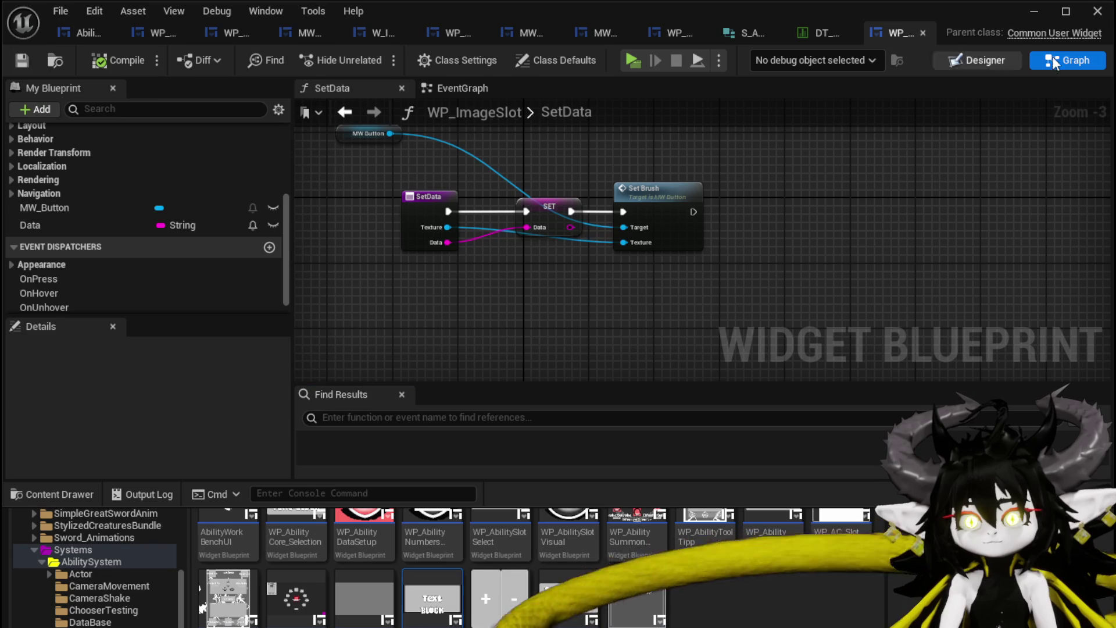
{"action": "left_click", "coordinate": [1049, 16]}
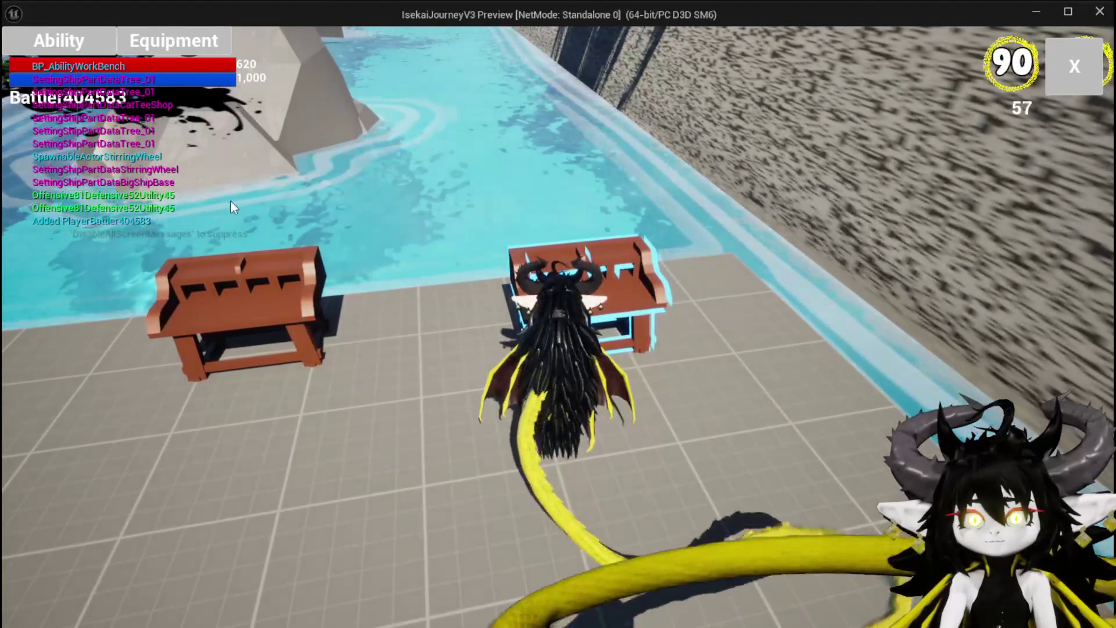
- At the workbench, open the Magic_Big_03 card and its grid of option slots
{"action": "key", "text": "e"}
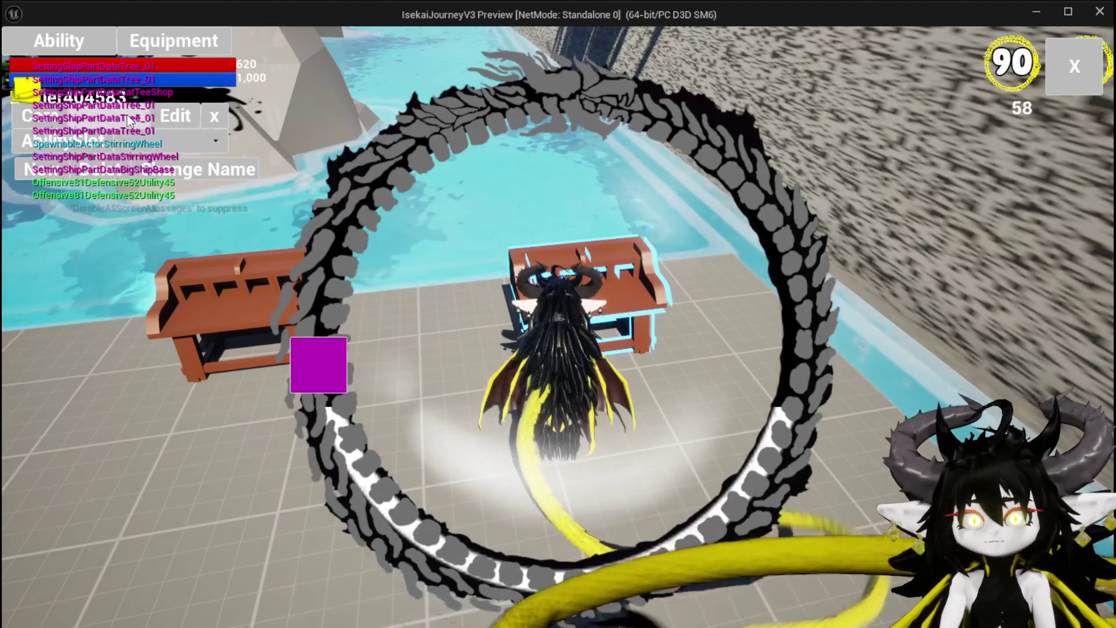
{"action": "left_click", "coordinate": [140, 147]}
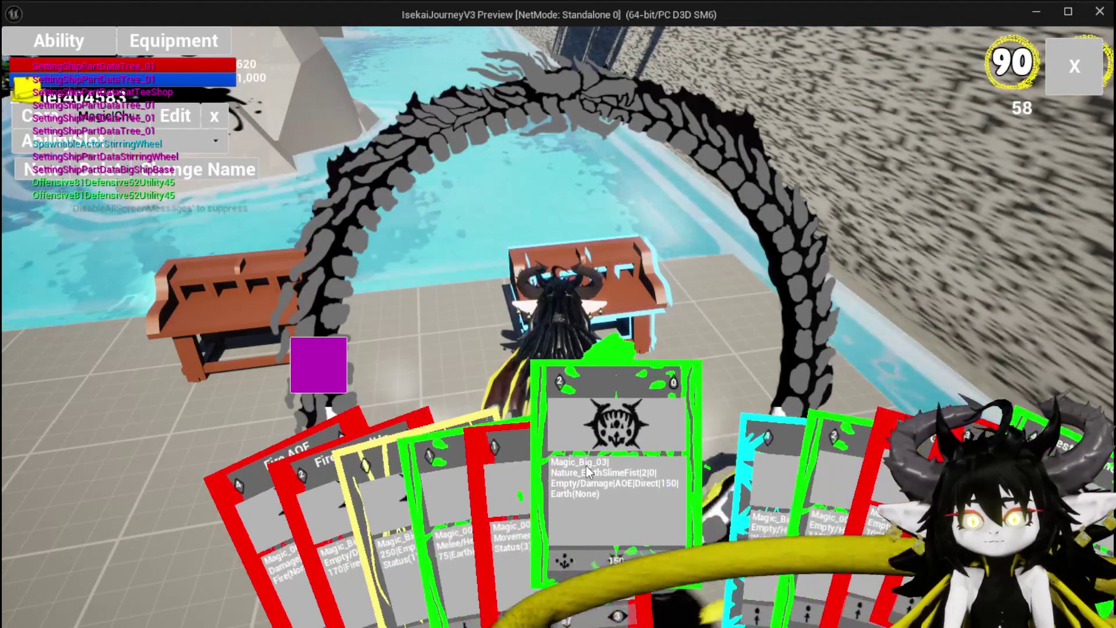
{"action": "left_click", "coordinate": [588, 471]}
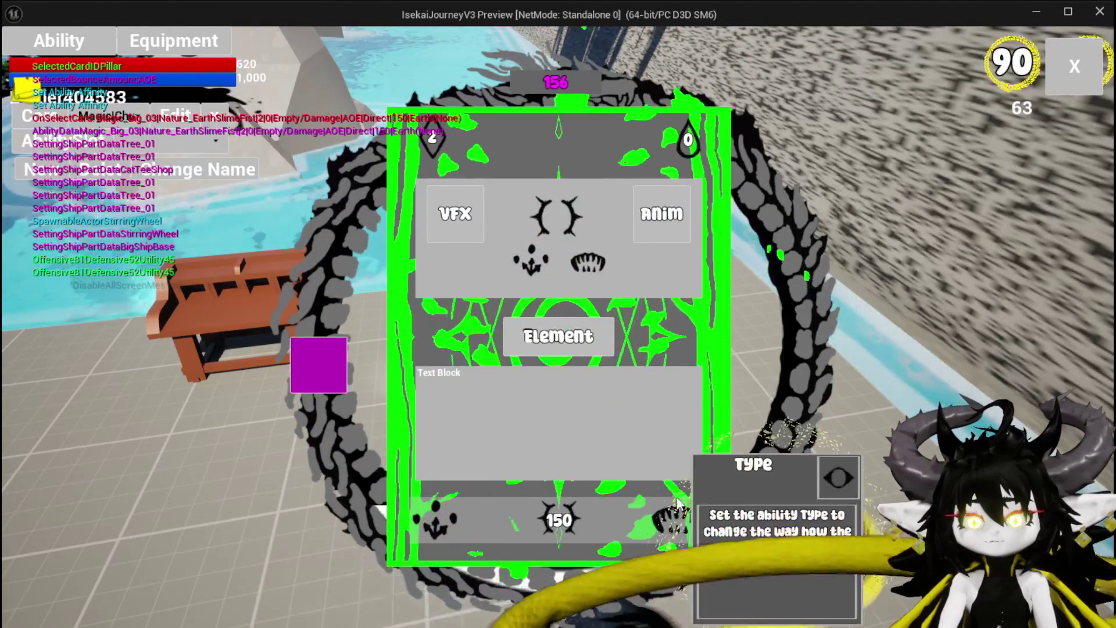
{"action": "left_click", "coordinate": [455, 214]}
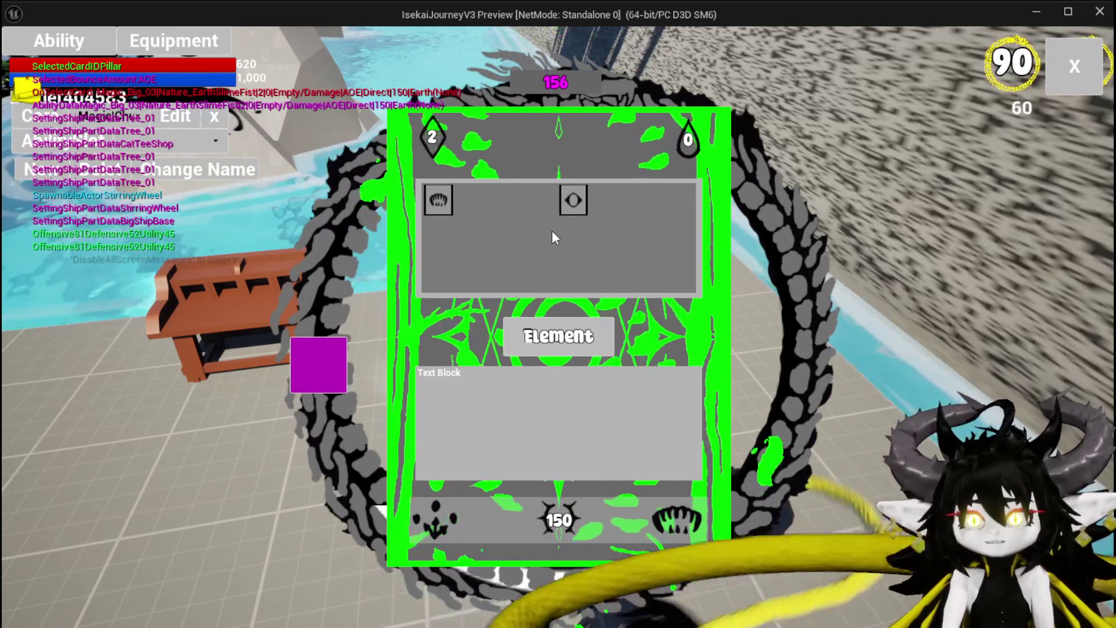
- Pick targeting options from the grid slots, set the amount to 5, and end the play-test
{"action": "left_click", "coordinate": [436, 520]}
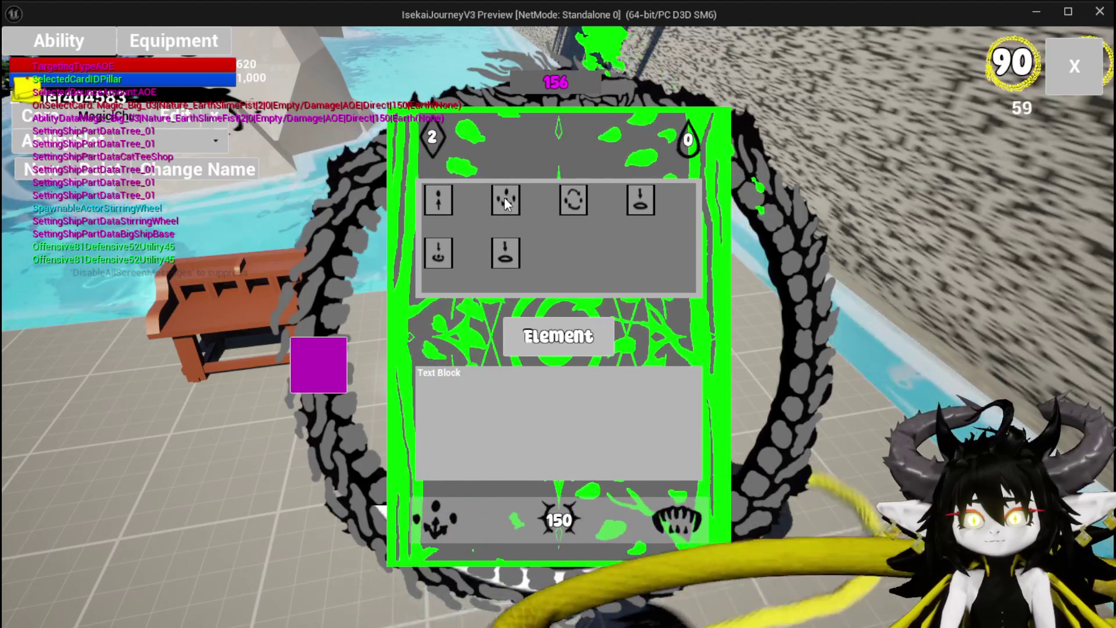
{"action": "left_click", "coordinate": [504, 198]}
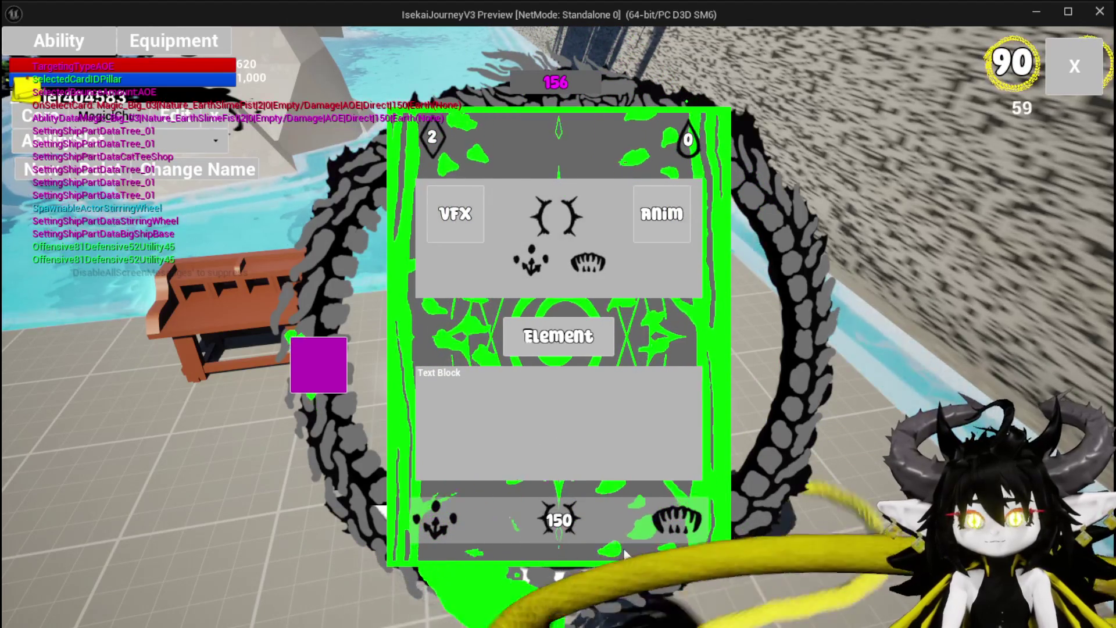
{"action": "left_click", "coordinate": [626, 524]}
{"action": "left_click", "coordinate": [438, 252]}
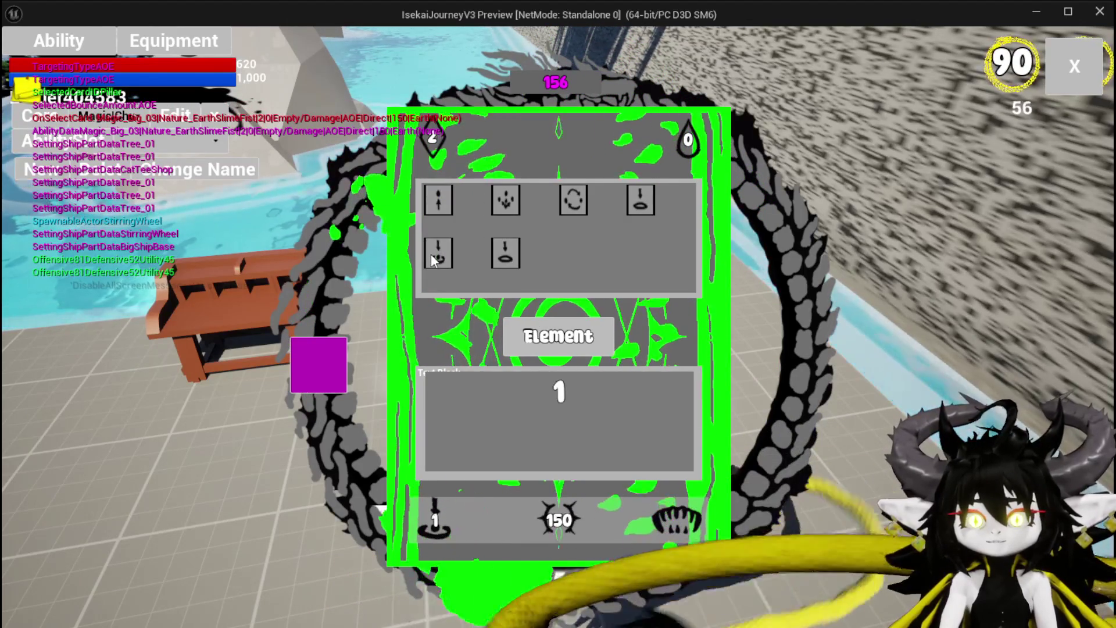
{"action": "left_click", "coordinate": [579, 399]}
{"action": "type", "text": "5"}
{"action": "left_click", "coordinate": [431, 210]}
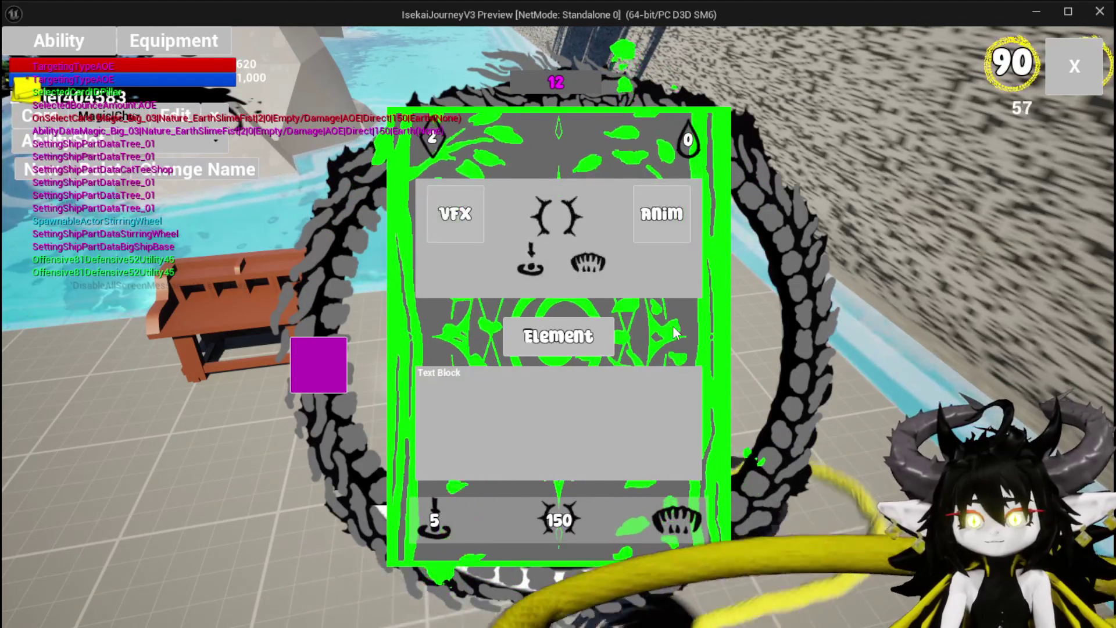
{"action": "left_click", "coordinate": [430, 209]}
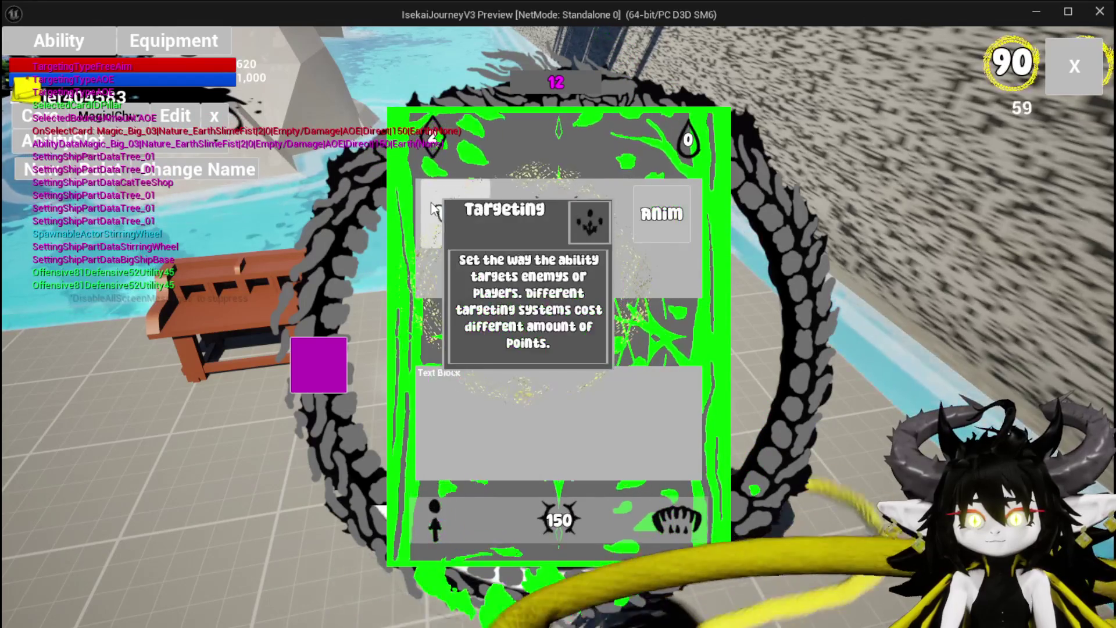
{"action": "left_click", "coordinate": [431, 510]}
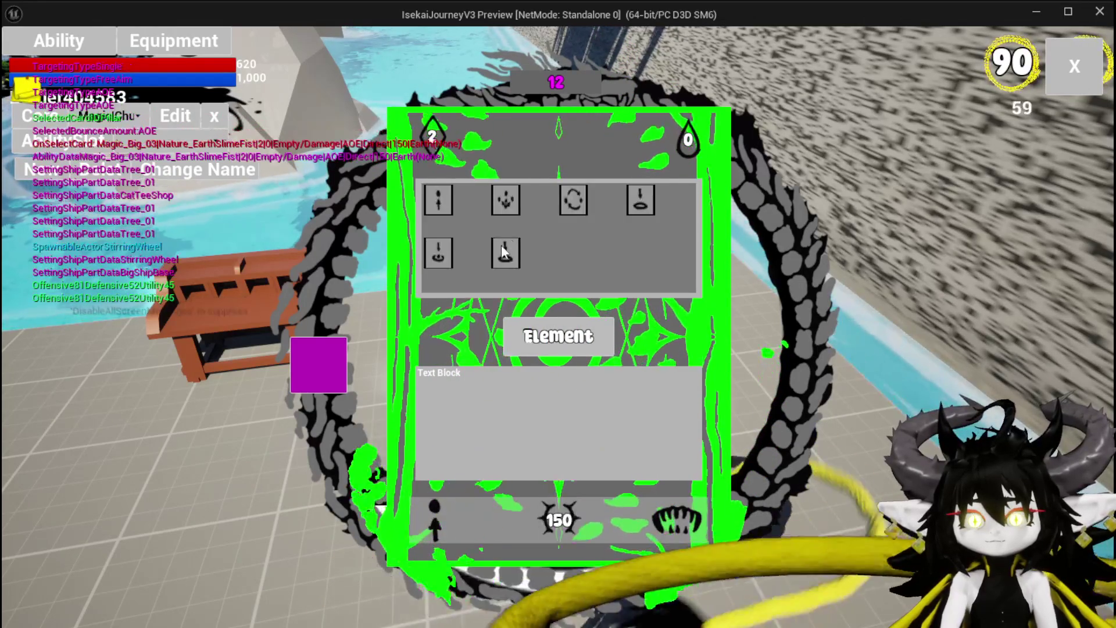
{"action": "left_click", "coordinate": [515, 213]}
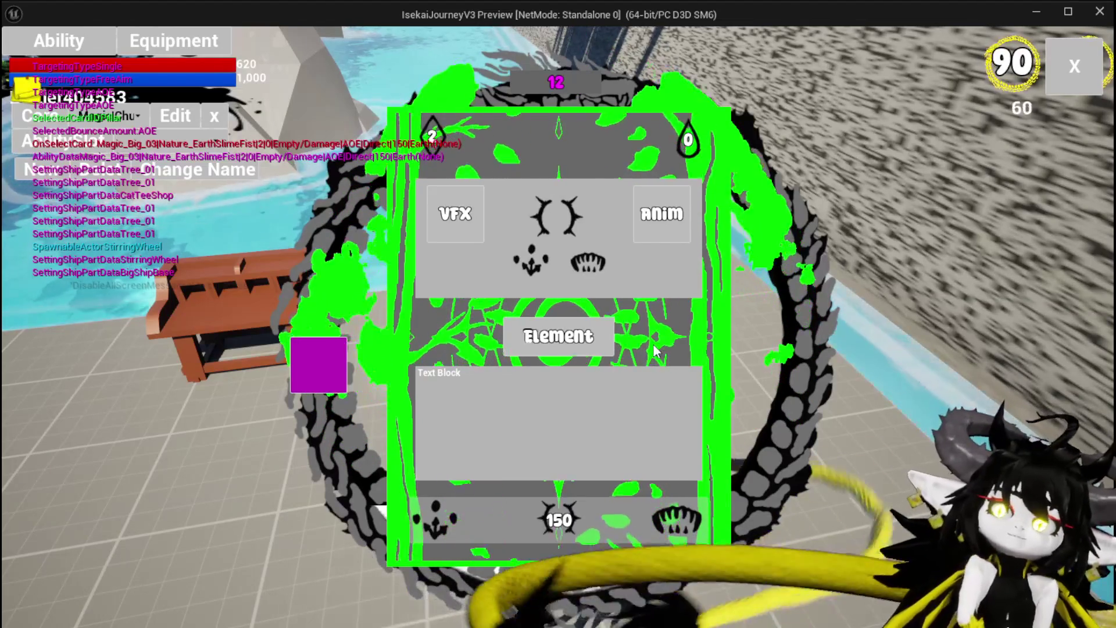
{"action": "key", "text": "Escape"}
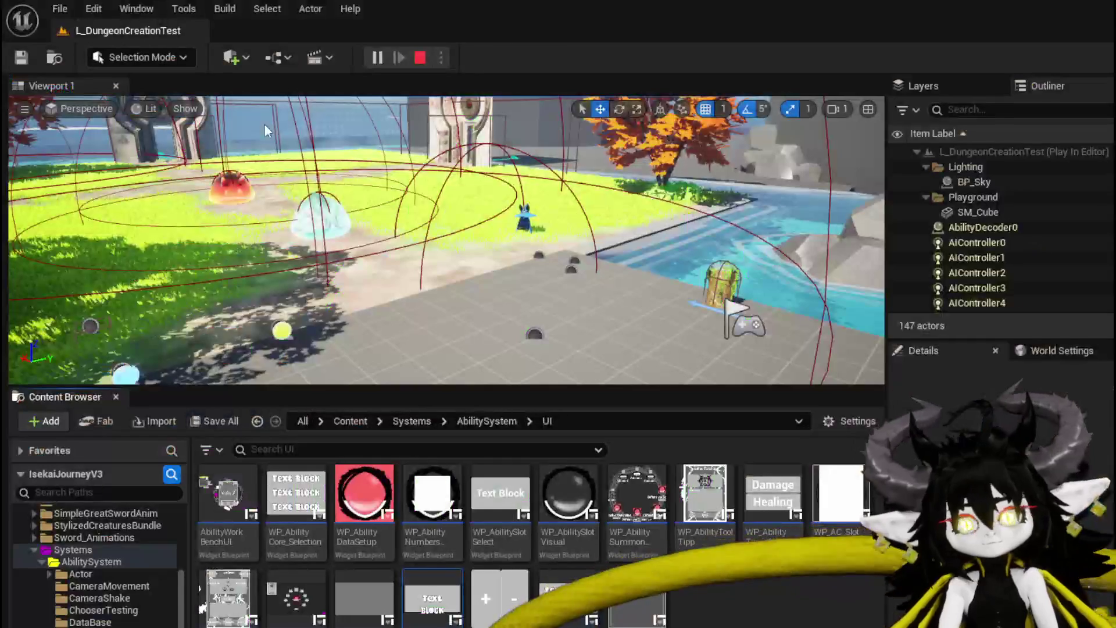
- Save all assets, then select WP_GridSlot in the AbilityWorkBenchUI Designer layout
{"action": "key", "text": "ctrl+s"}
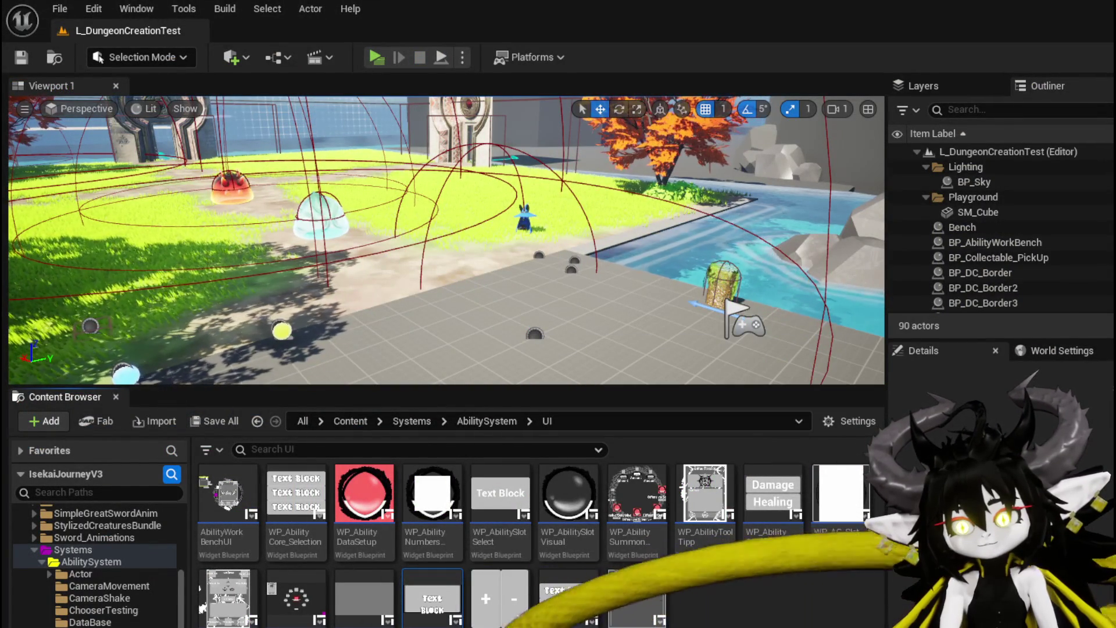
{"action": "key", "text": "alt+Tab"}
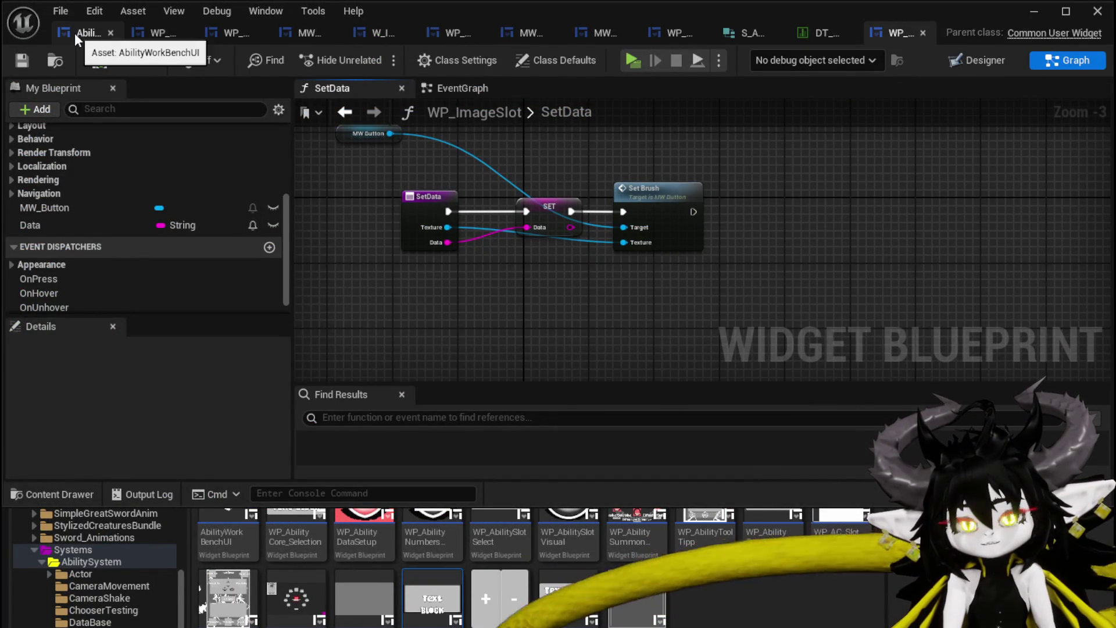
{"action": "left_click", "coordinate": [74, 33]}
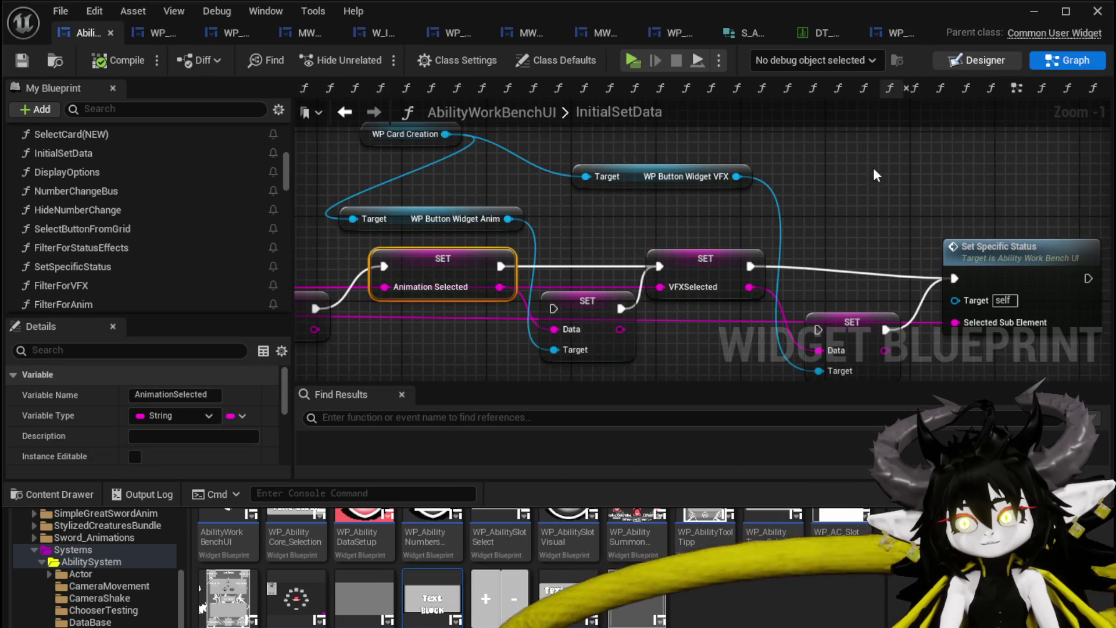
{"action": "left_click", "coordinate": [978, 60]}
{"action": "scroll", "coordinate": [329, 162], "scroll_direction": "up", "scroll_amount": 3}
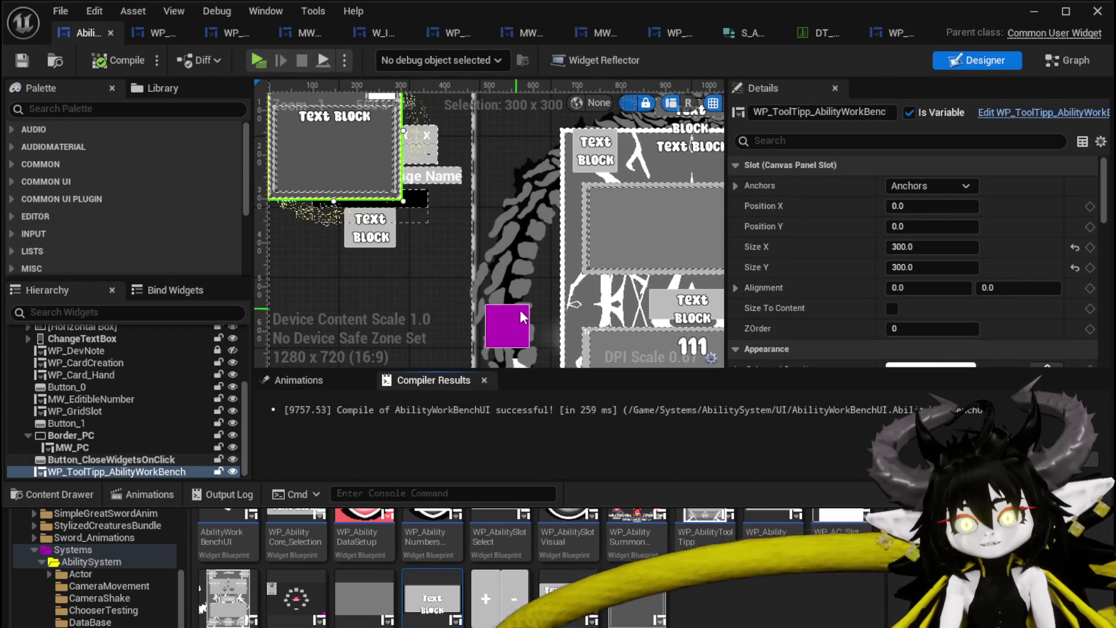
{"action": "left_click_drag", "start_coordinate": [514, 314], "coordinate": [353, 314]}
{"action": "left_click", "coordinate": [466, 184]}
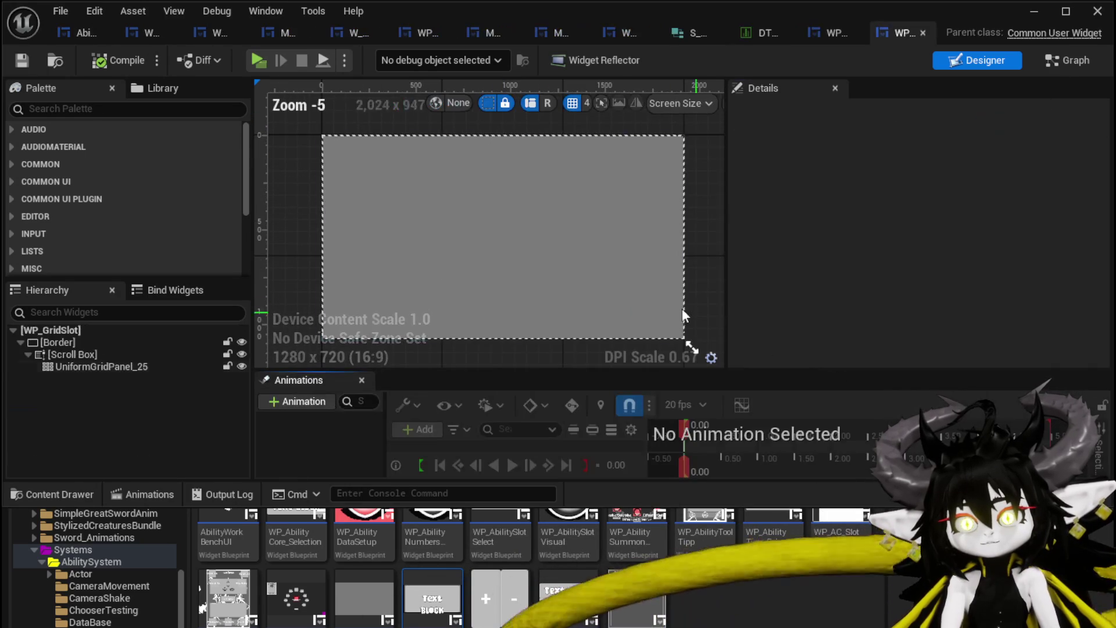
- Wrap the grid slot's Border inside a new outer Border
{"action": "left_click", "coordinate": [57, 342]}
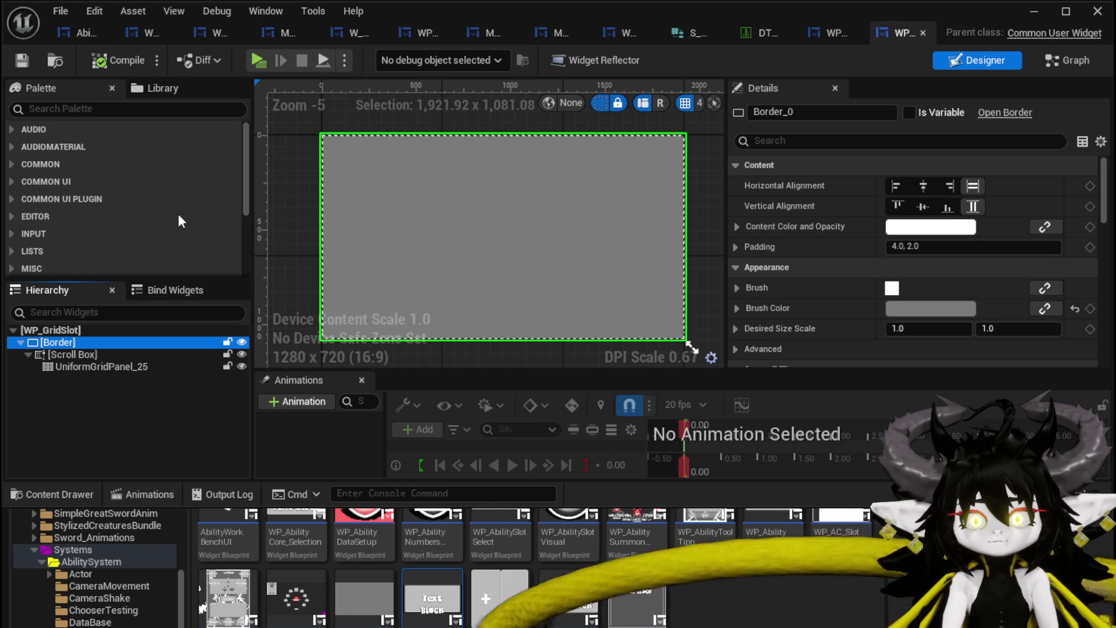
{"action": "left_click", "coordinate": [99, 109]}
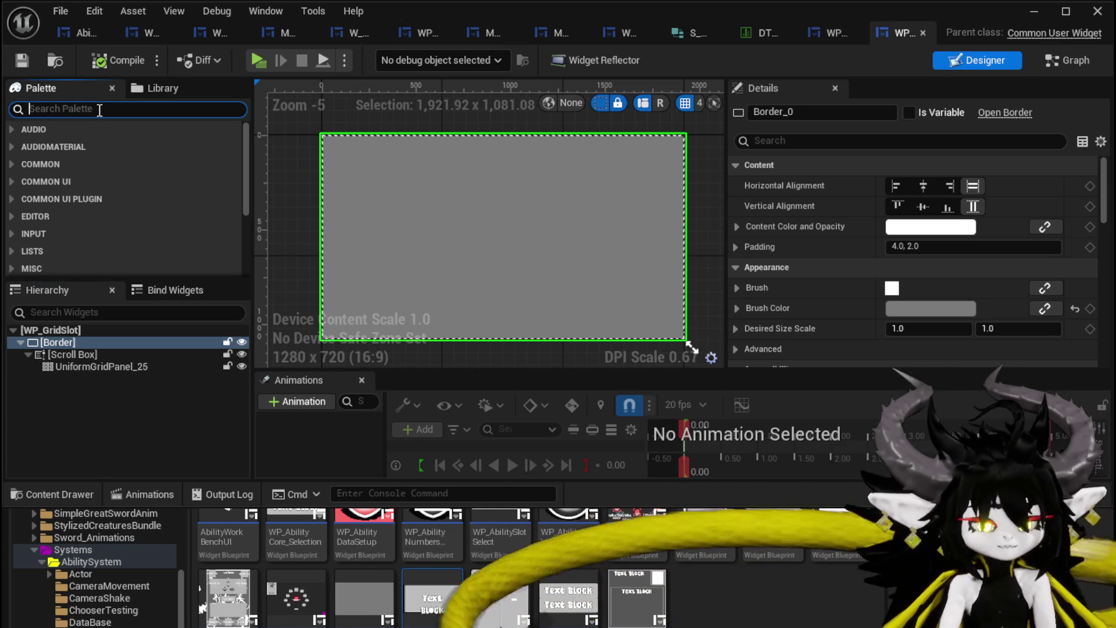
{"action": "type", "text": "Image"}
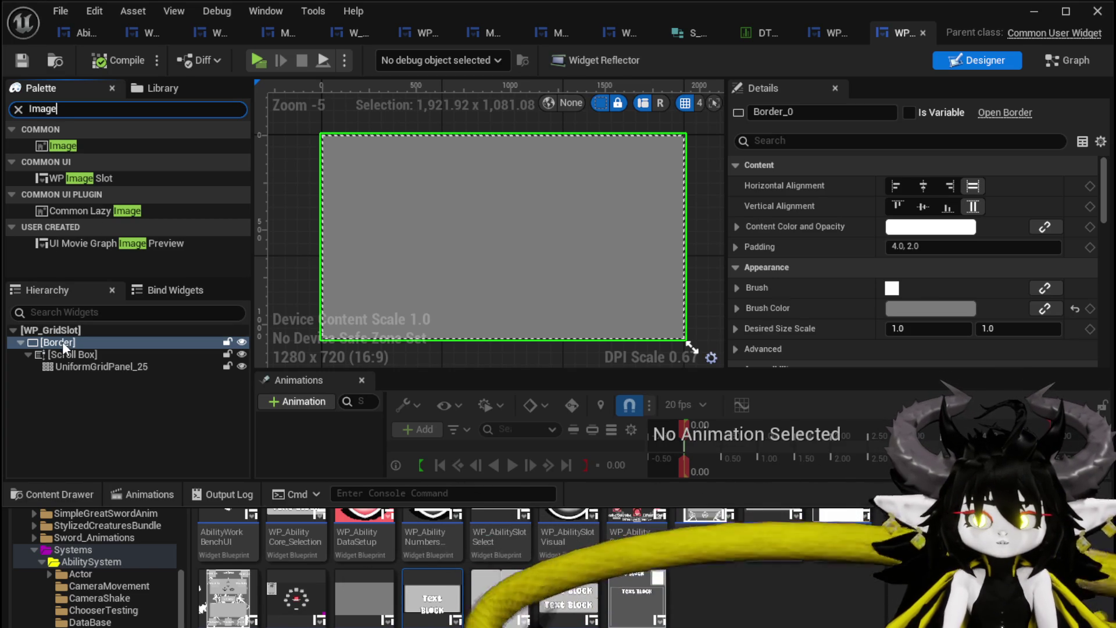
{"action": "right_click", "coordinate": [62, 340]}
{"action": "mouse_move", "coordinate": [109, 526]}
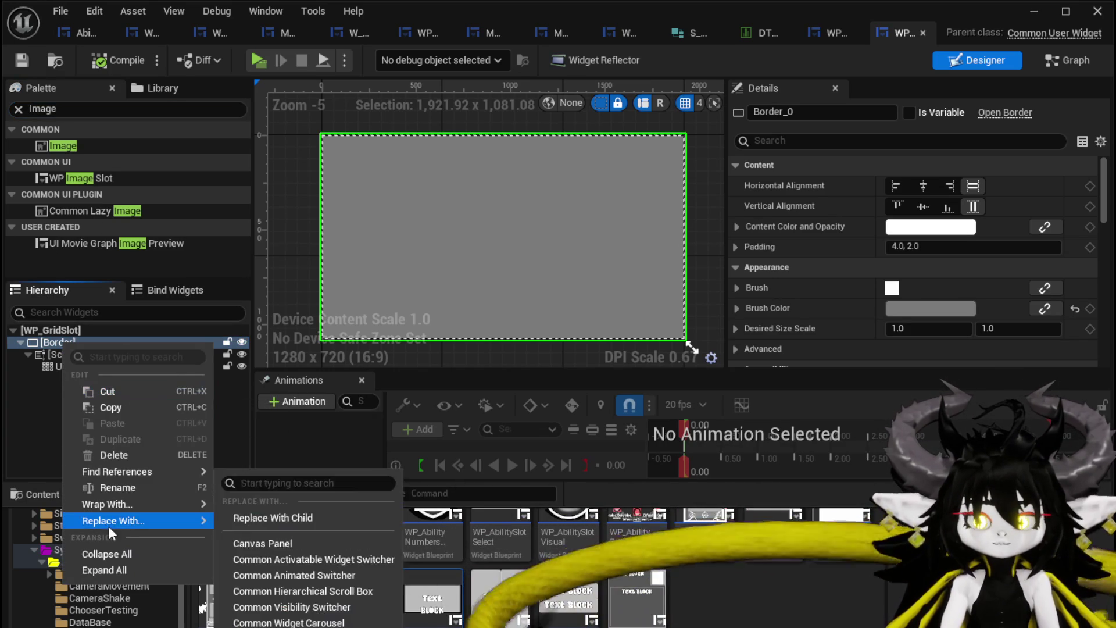
{"action": "mouse_move", "coordinate": [106, 503]}
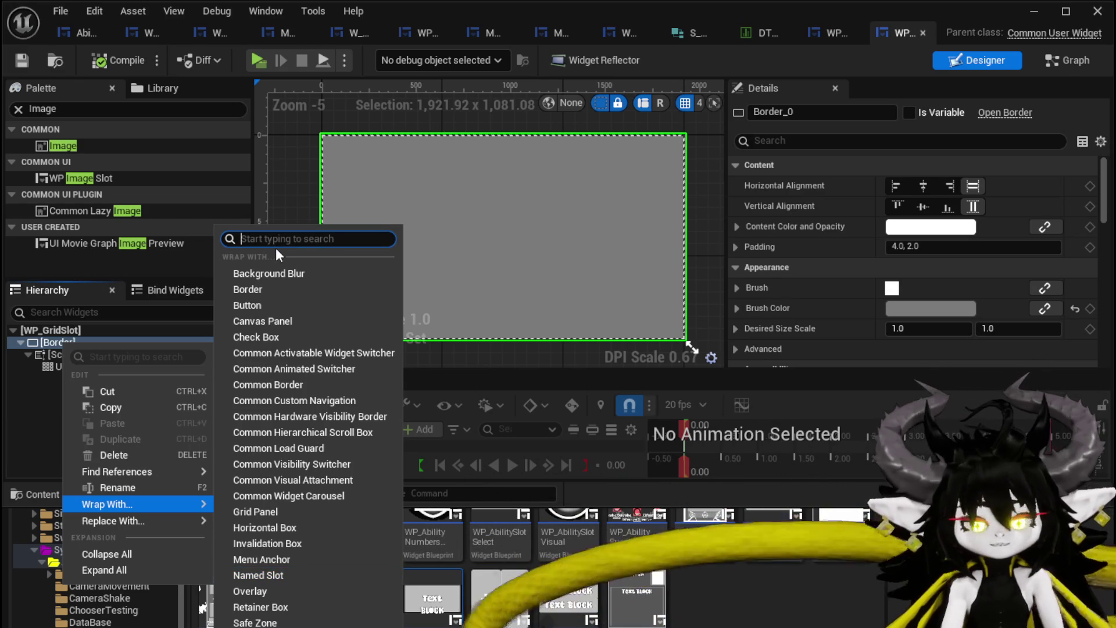
{"action": "type", "text": "image"}
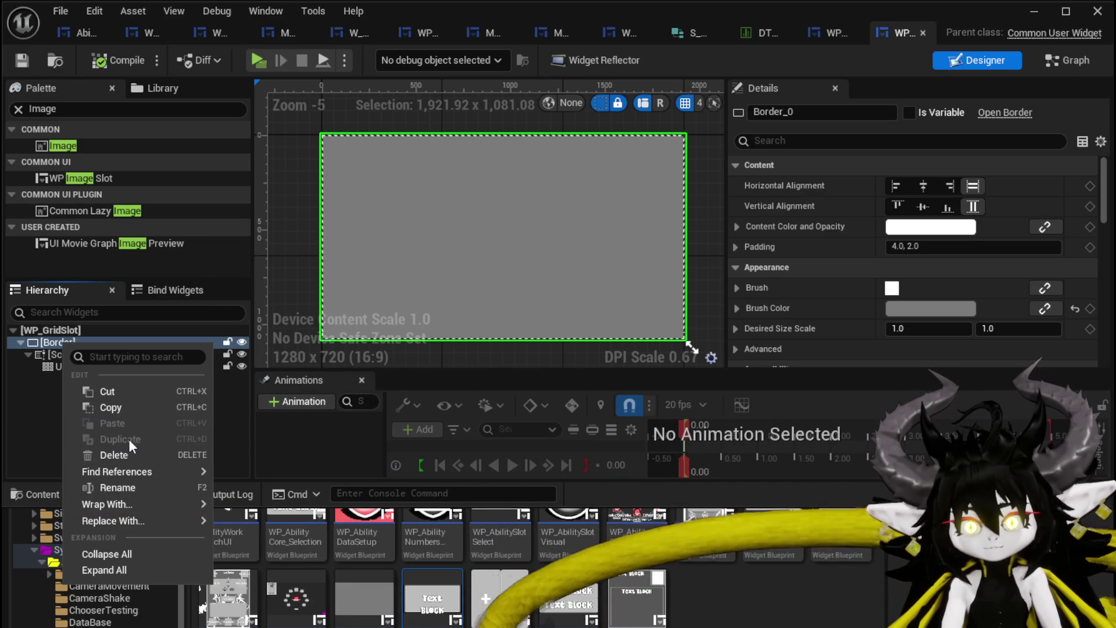
{"action": "mouse_move", "coordinate": [124, 502]}
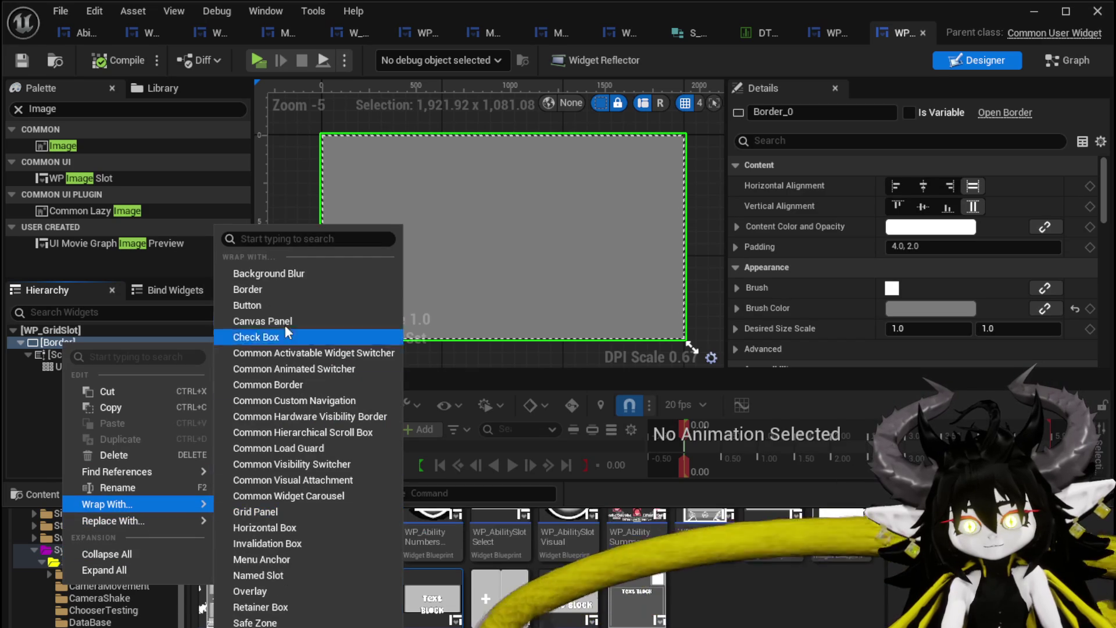
{"action": "left_click", "coordinate": [265, 288]}
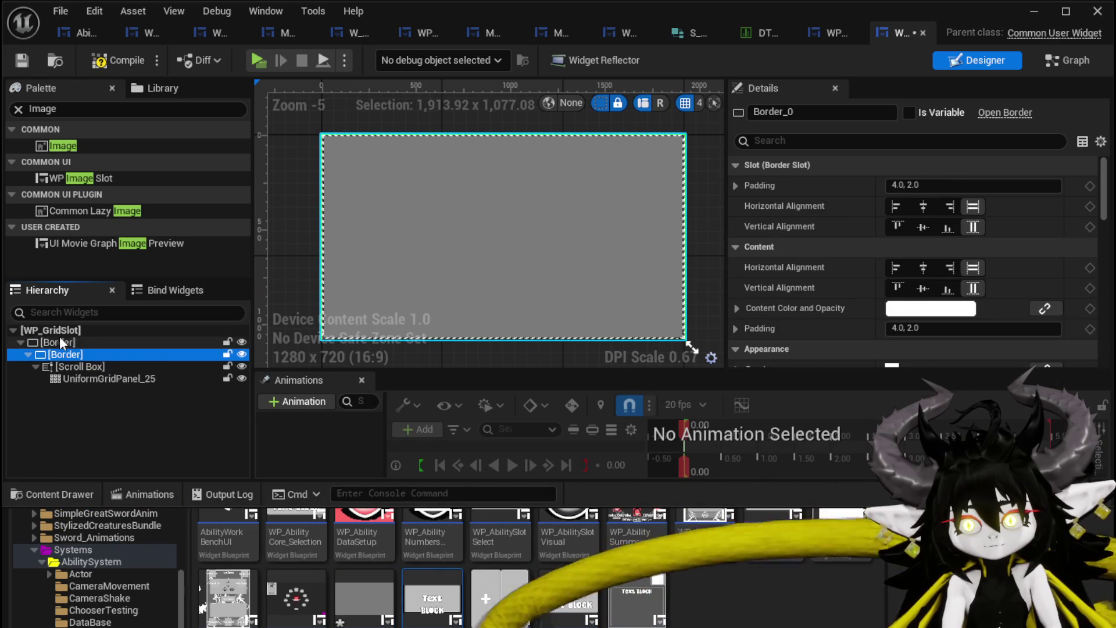
- Set the outer Border's brush image to M_OroBorder
{"action": "left_click", "coordinate": [65, 342]}
{"action": "scroll", "coordinate": [951, 233], "scroll_direction": "down", "scroll_amount": 3}
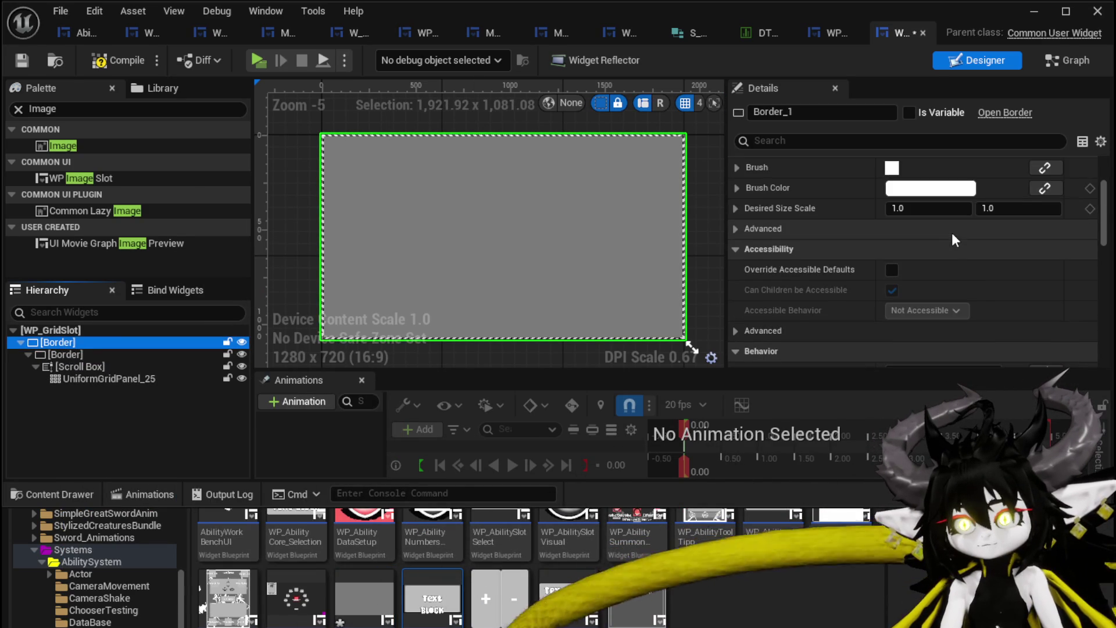
{"action": "left_click", "coordinate": [737, 167]}
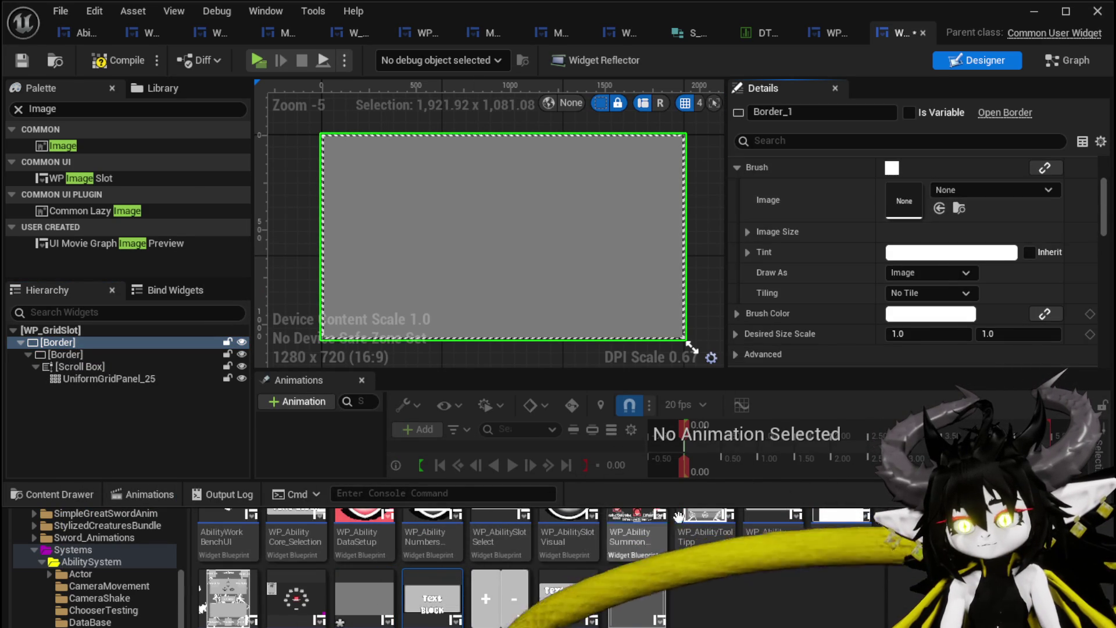
{"action": "left_click", "coordinate": [956, 192]}
{"action": "type", "text": "Oro"}
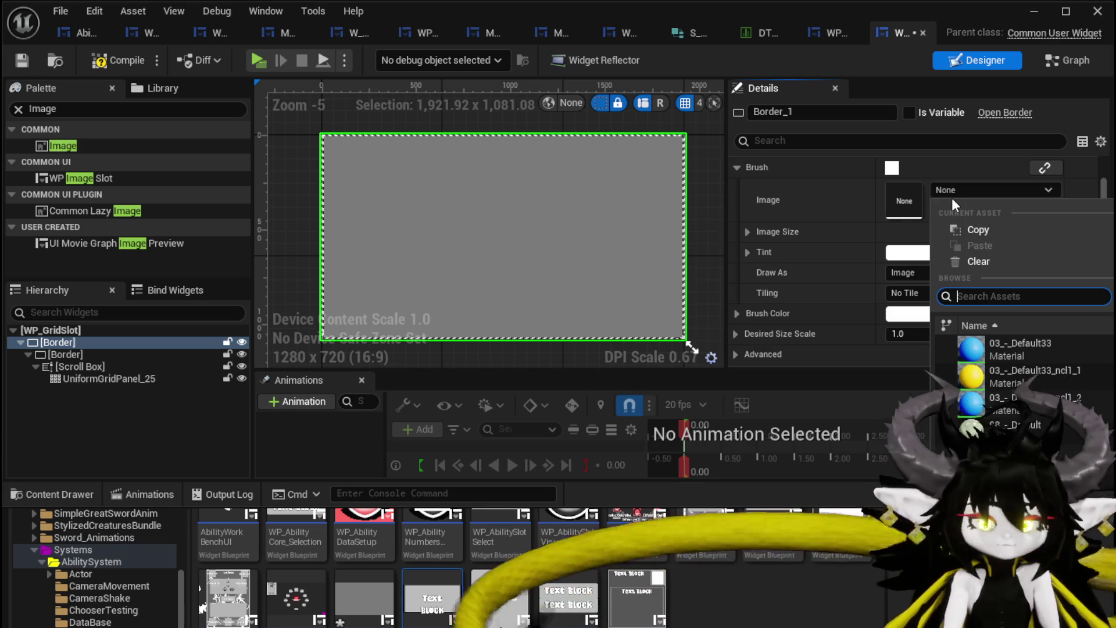
{"action": "type", "text": " bo"}
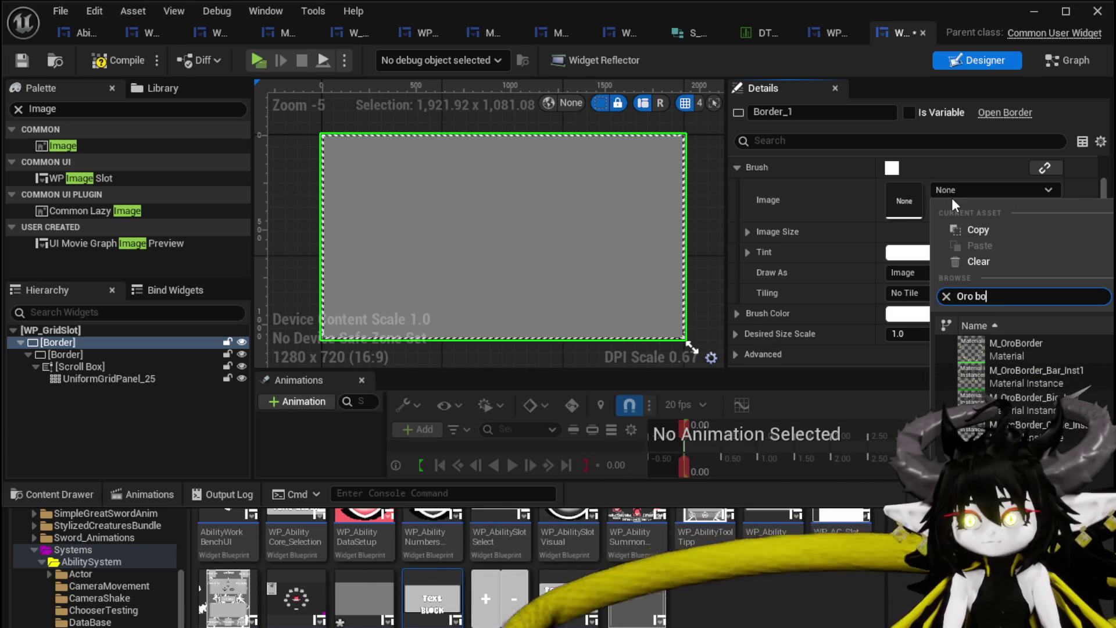
{"action": "left_click", "coordinate": [1025, 347]}
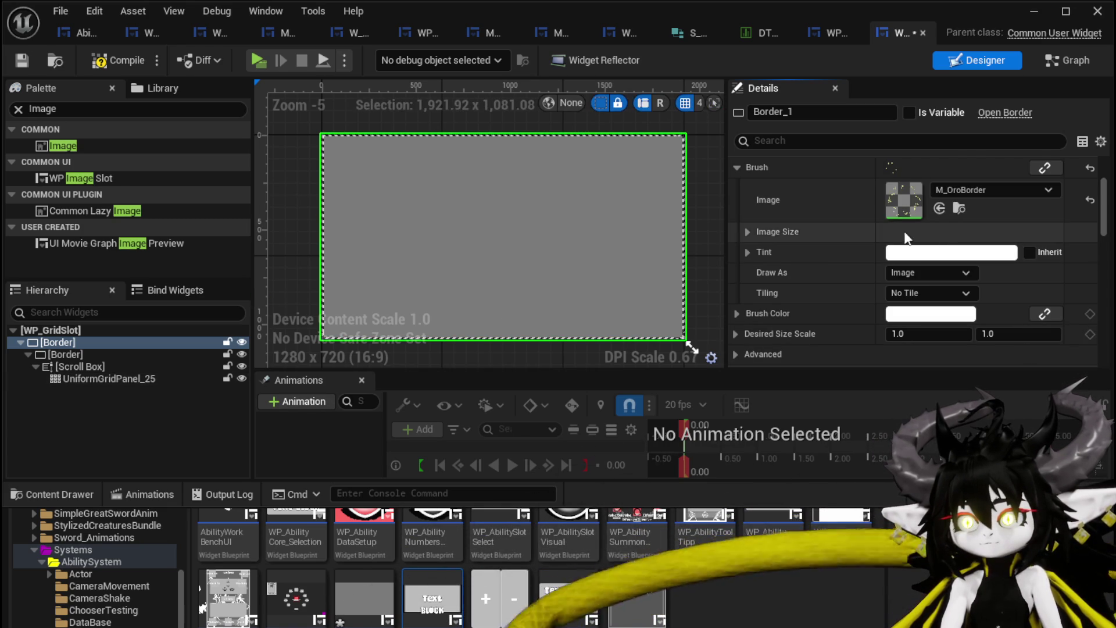
{"action": "scroll", "coordinate": [879, 233], "scroll_direction": "up", "scroll_amount": 4}
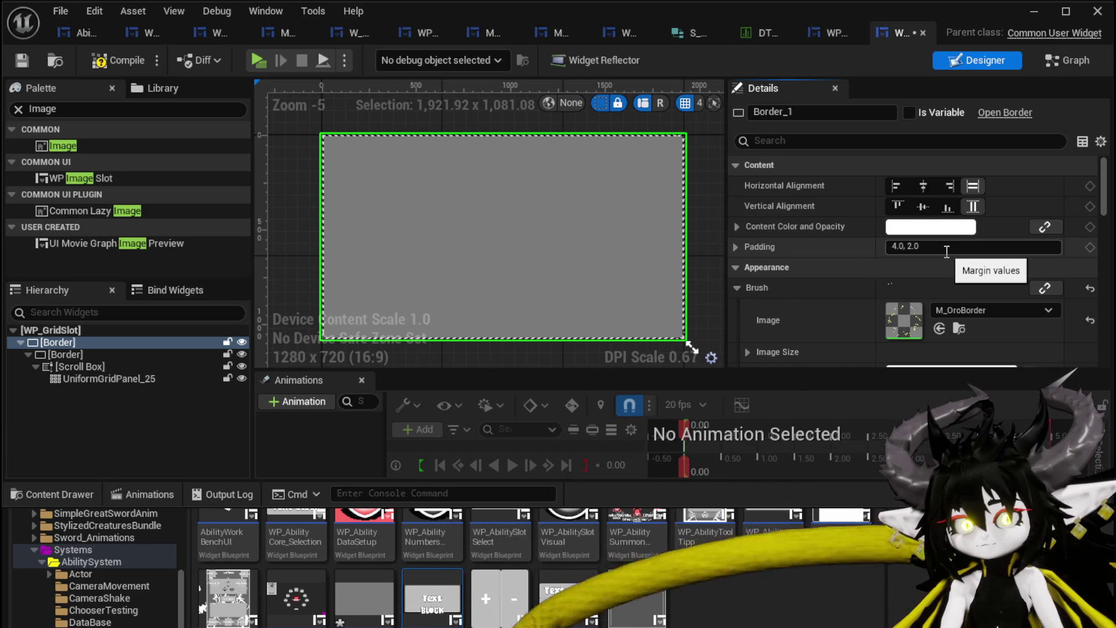
{"action": "left_click", "coordinate": [73, 355]}
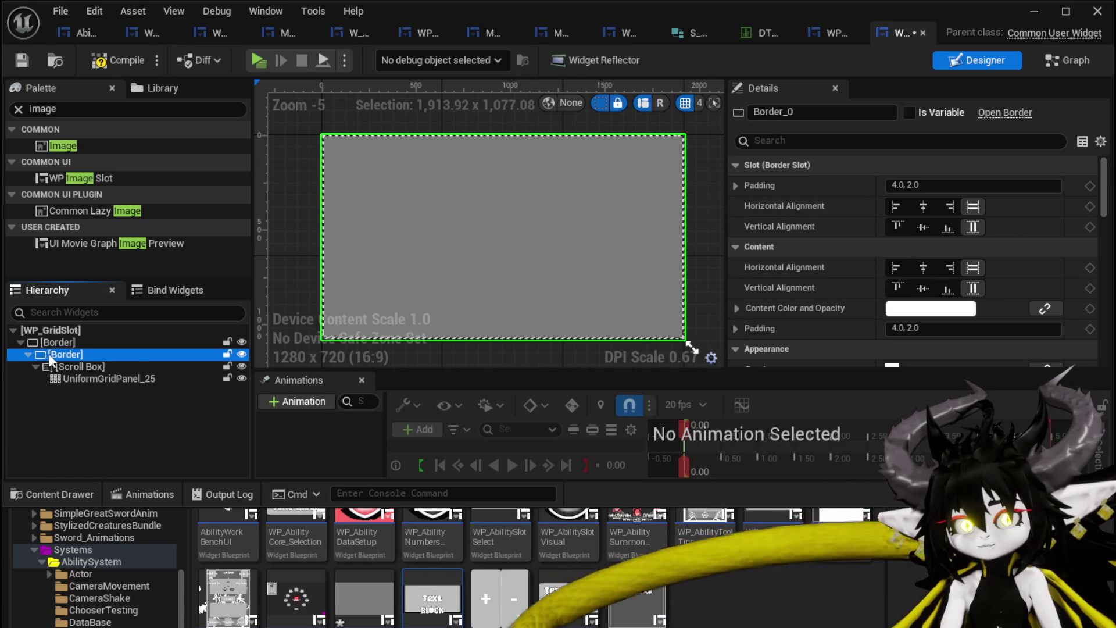
- Wrap the inner Border in a new Size Box and select it
{"action": "right_click", "coordinate": [50, 357]}
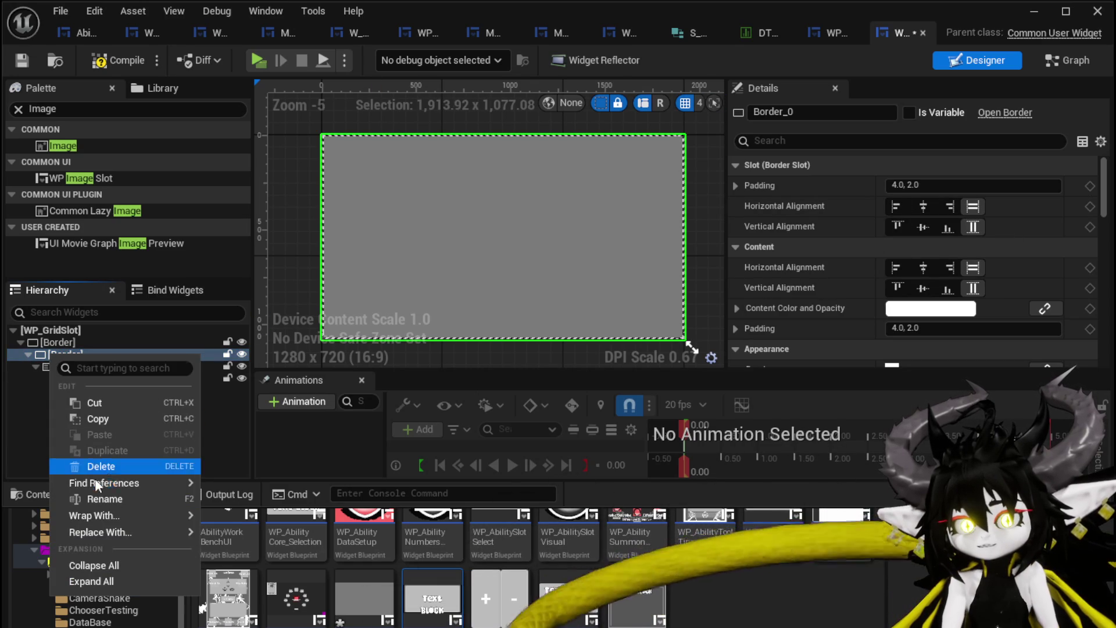
{"action": "mouse_move", "coordinate": [107, 514]}
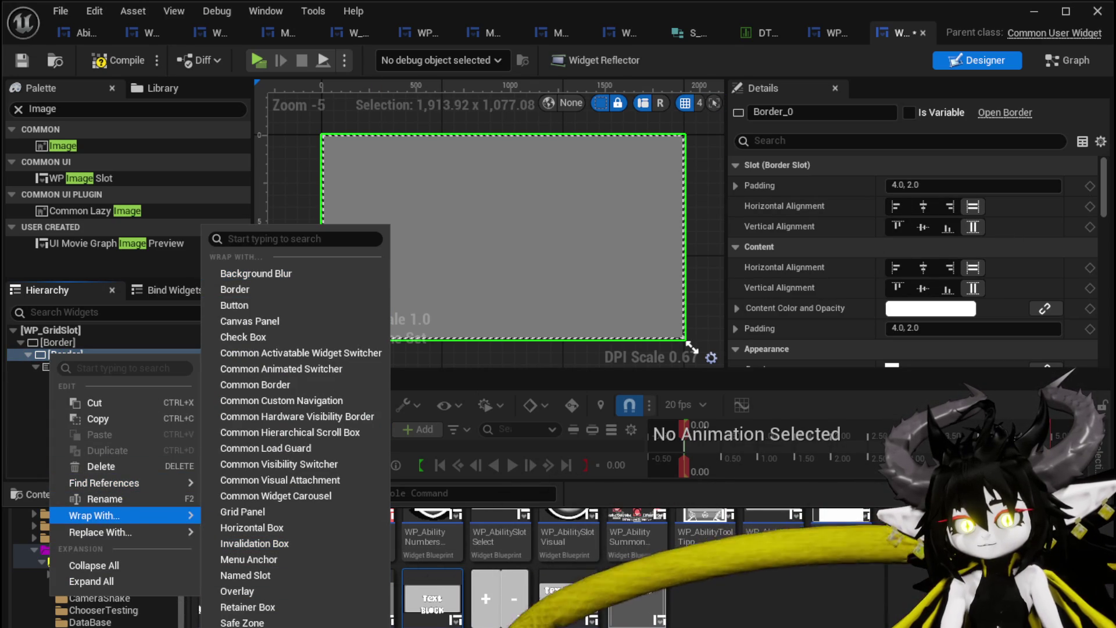
{"action": "type", "text": "size"}
{"action": "key", "text": "Return"}
{"action": "left_click", "coordinate": [64, 344]}
{"action": "left_click", "coordinate": [64, 353]}
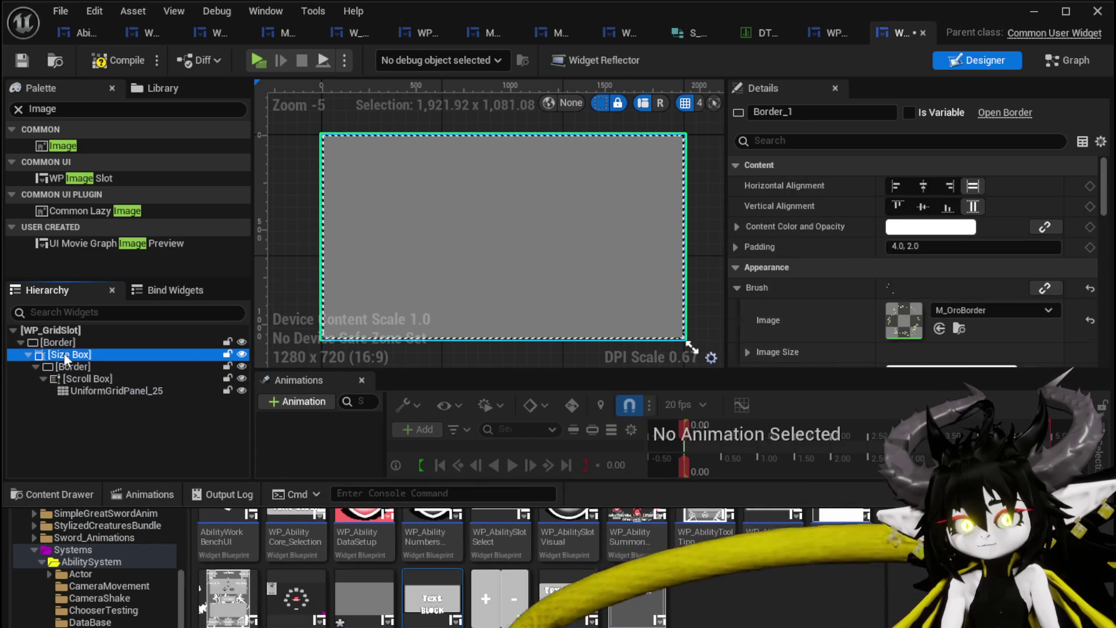
- Centre the Size Box, override width 600 and height 300, then compile
{"action": "left_click", "coordinate": [749, 267]}
{"action": "left_click", "coordinate": [750, 287]}
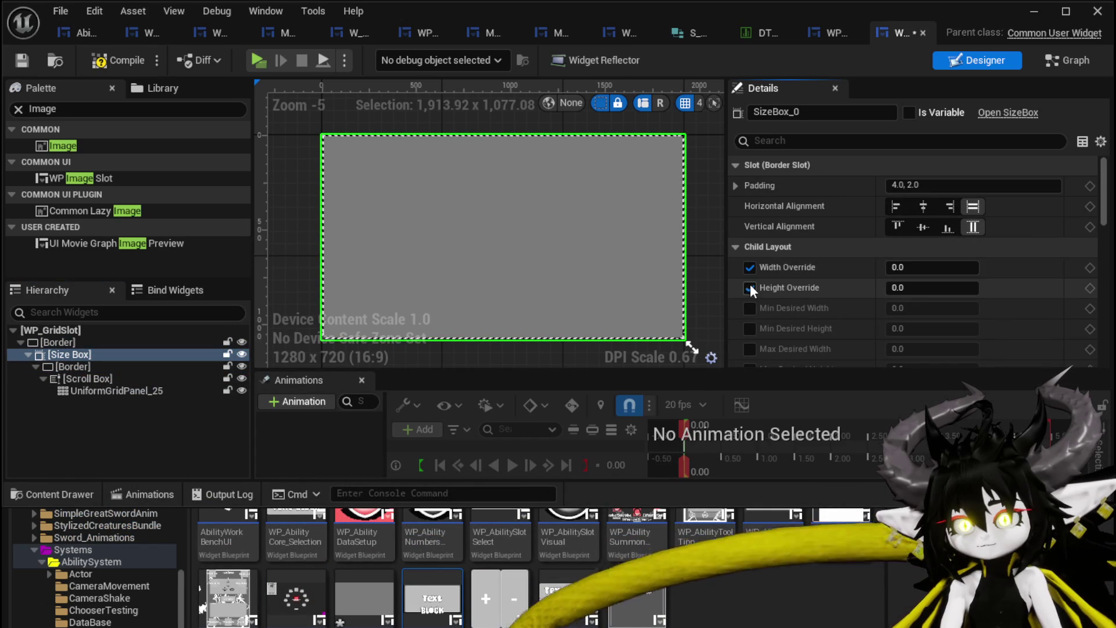
{"action": "left_click", "coordinate": [924, 205]}
{"action": "left_click", "coordinate": [923, 227]}
{"action": "left_click", "coordinate": [924, 227]}
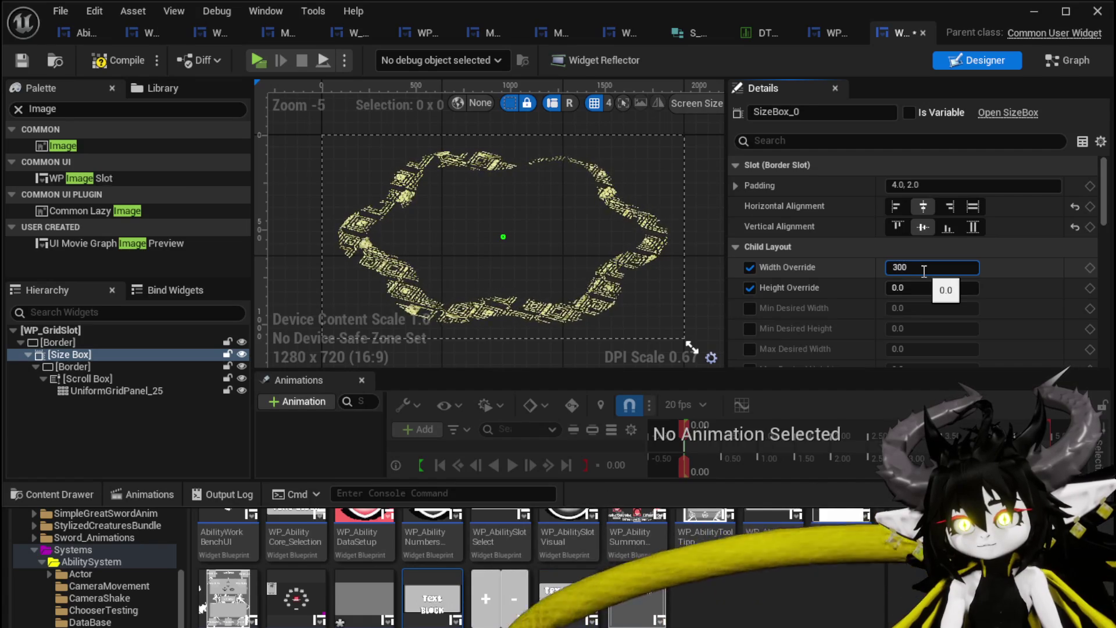
{"action": "key", "text": "Return"}
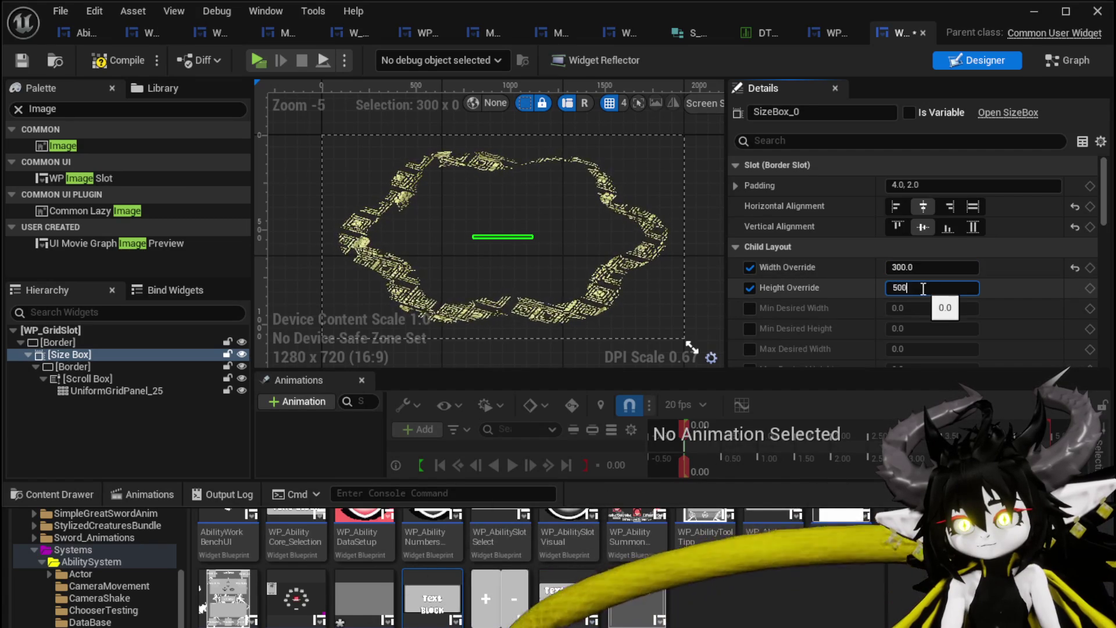
{"action": "key", "text": "Return"}
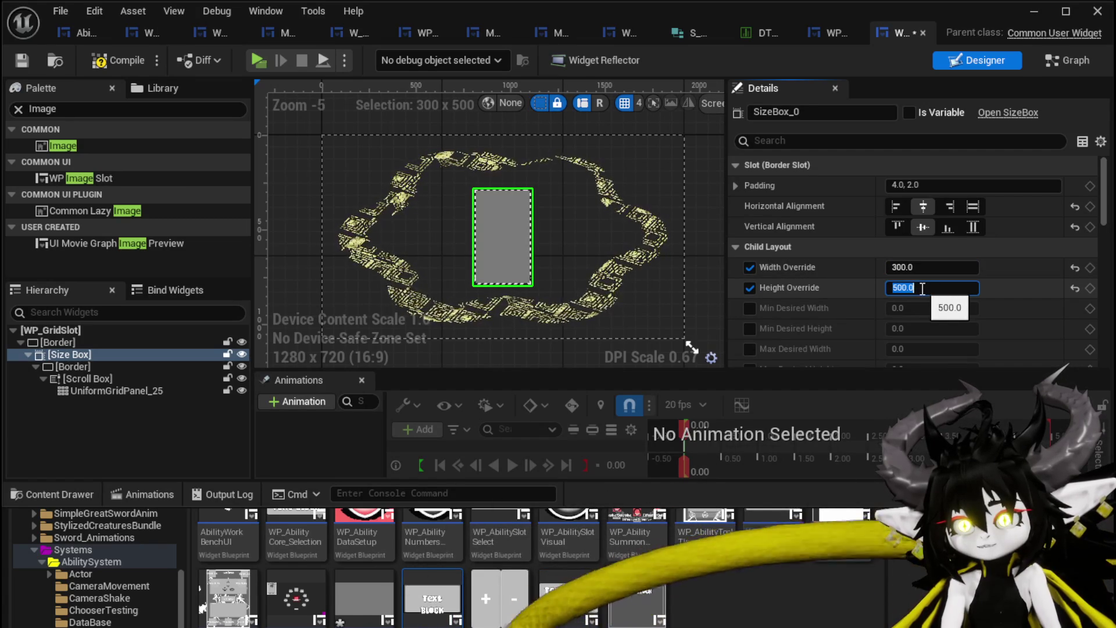
{"action": "type", "text": "0"}
{"action": "key", "text": "Return"}
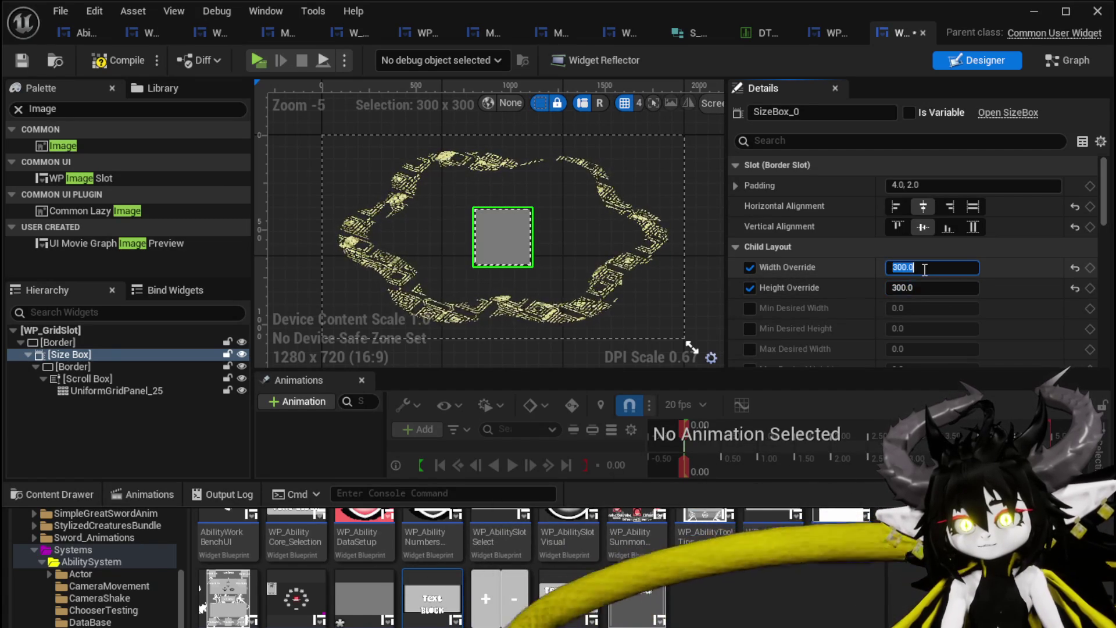
{"action": "type", "text": "6"}
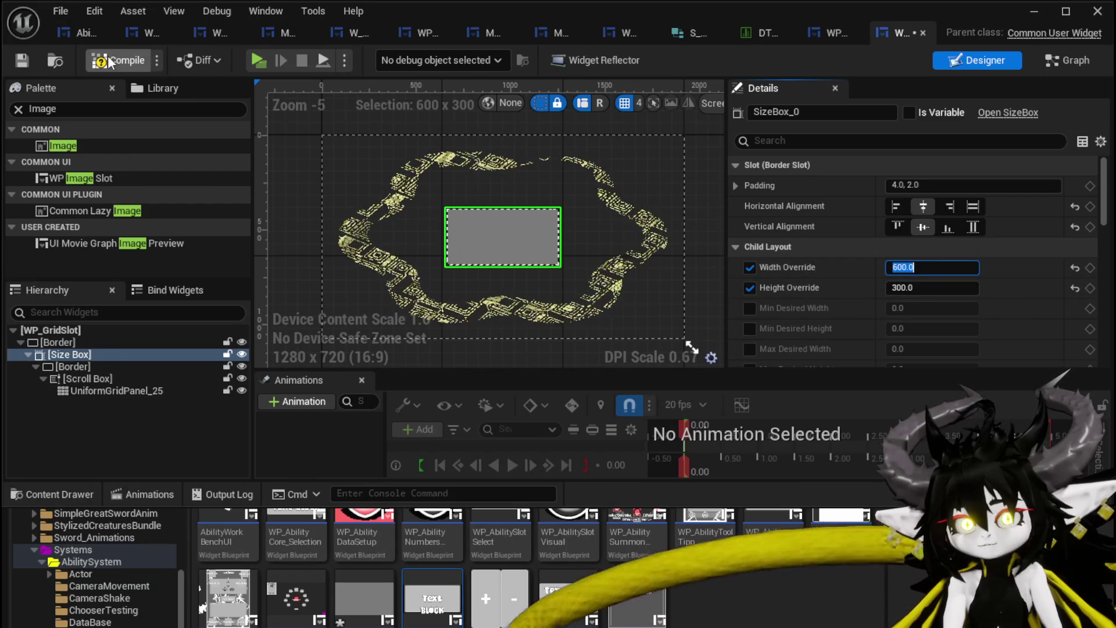
{"action": "left_click", "coordinate": [104, 62]}
{"action": "left_click", "coordinate": [22, 60]}
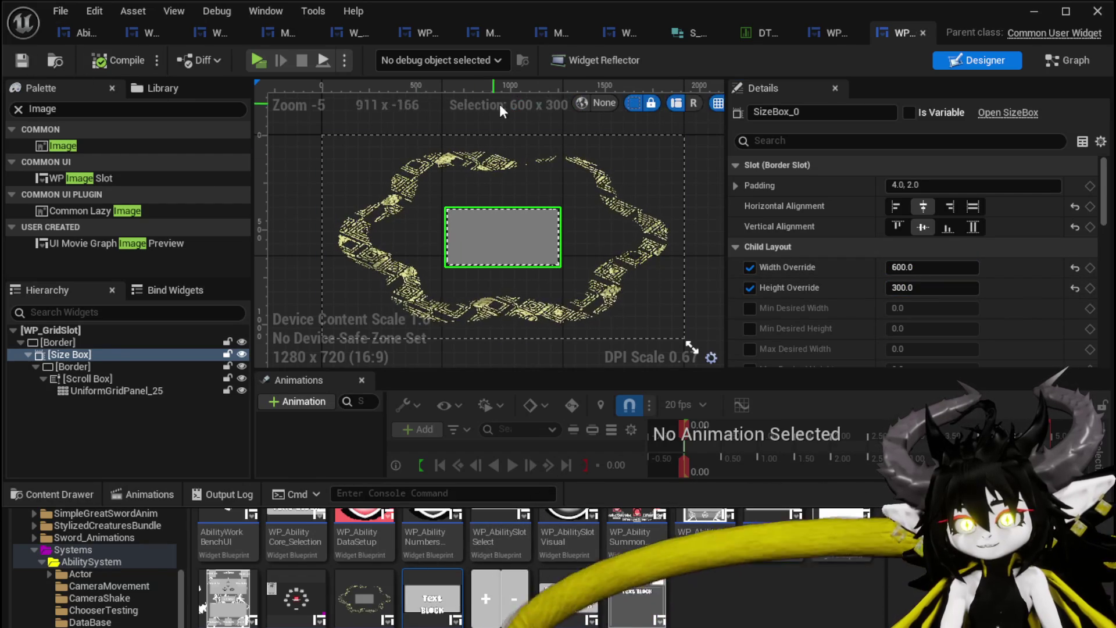
- Compile and save AbilityWorkBenchUI, then return to the WP_GridSlot widget blueprint
{"action": "left_click", "coordinate": [86, 32]}
{"action": "scroll", "coordinate": [412, 192], "scroll_direction": "down", "scroll_amount": 4}
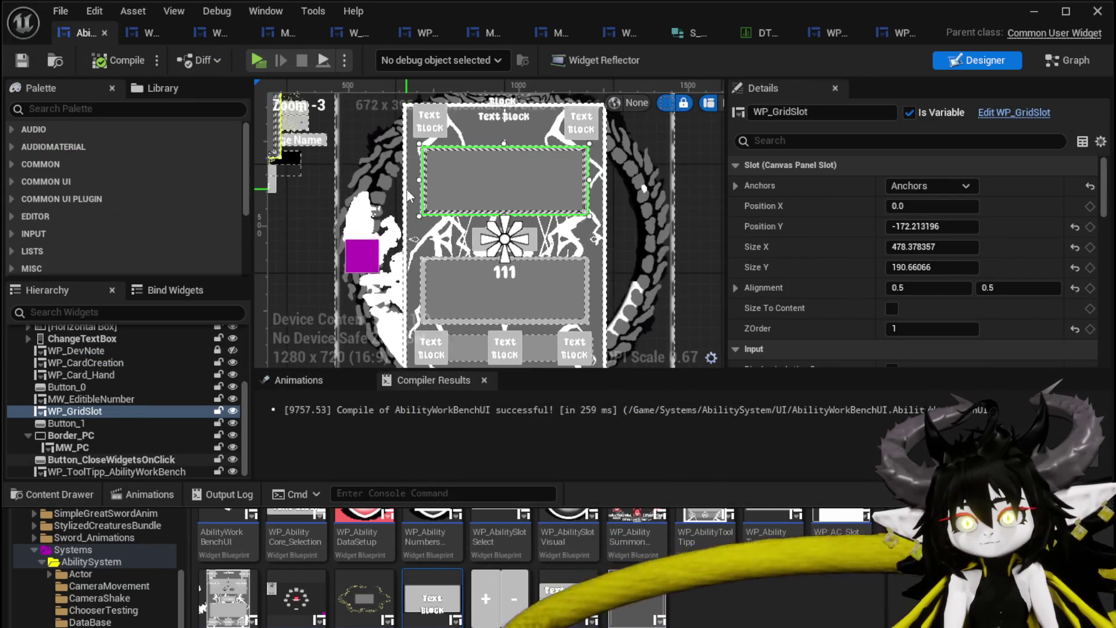
{"action": "scroll", "coordinate": [367, 171], "scroll_direction": "up", "scroll_amount": 3}
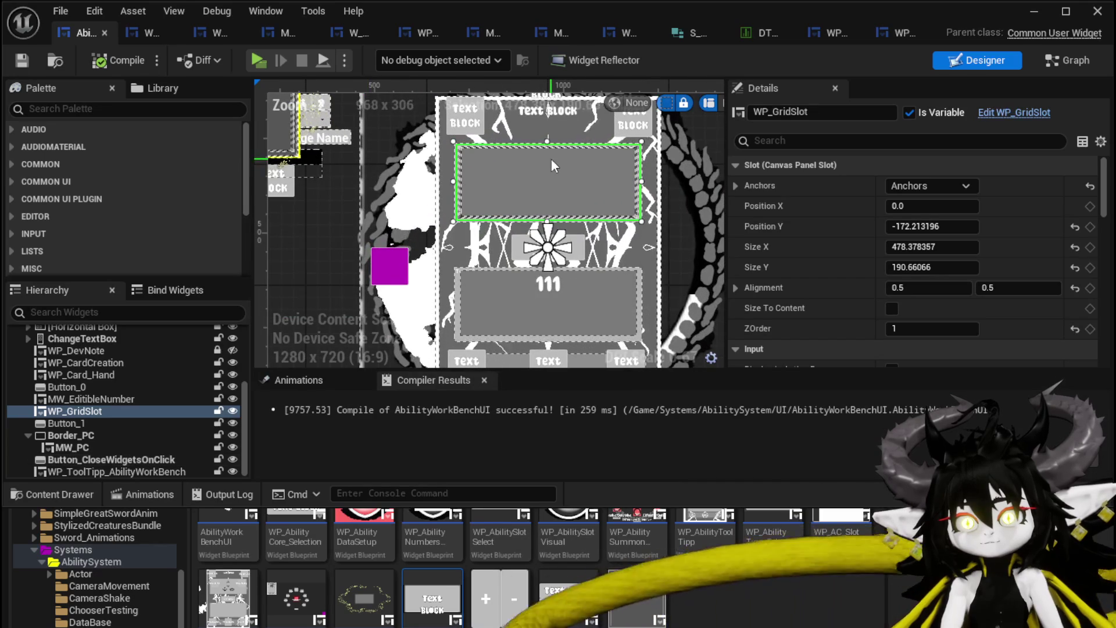
{"action": "left_click", "coordinate": [901, 33]}
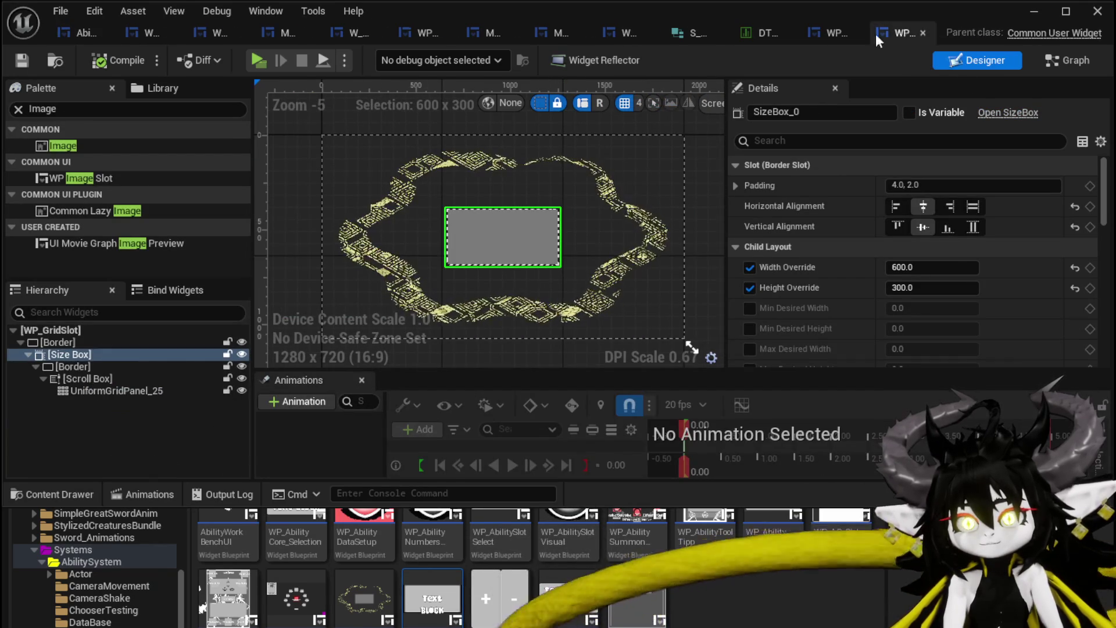
{"action": "left_click", "coordinate": [65, 34]}
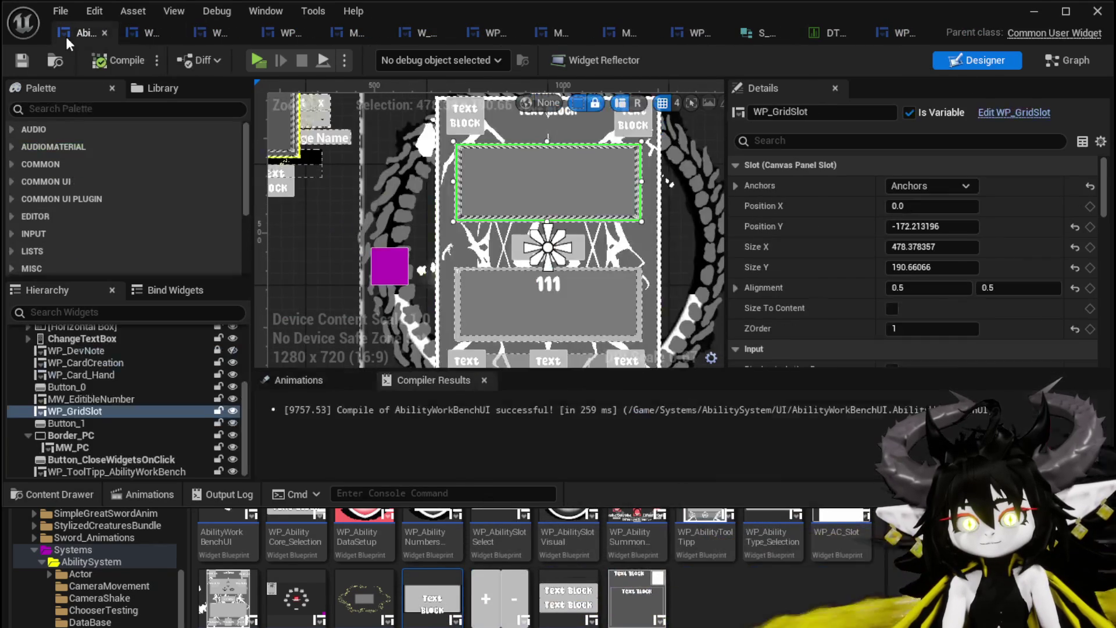
{"action": "left_click", "coordinate": [93, 58]}
{"action": "left_click", "coordinate": [26, 60]}
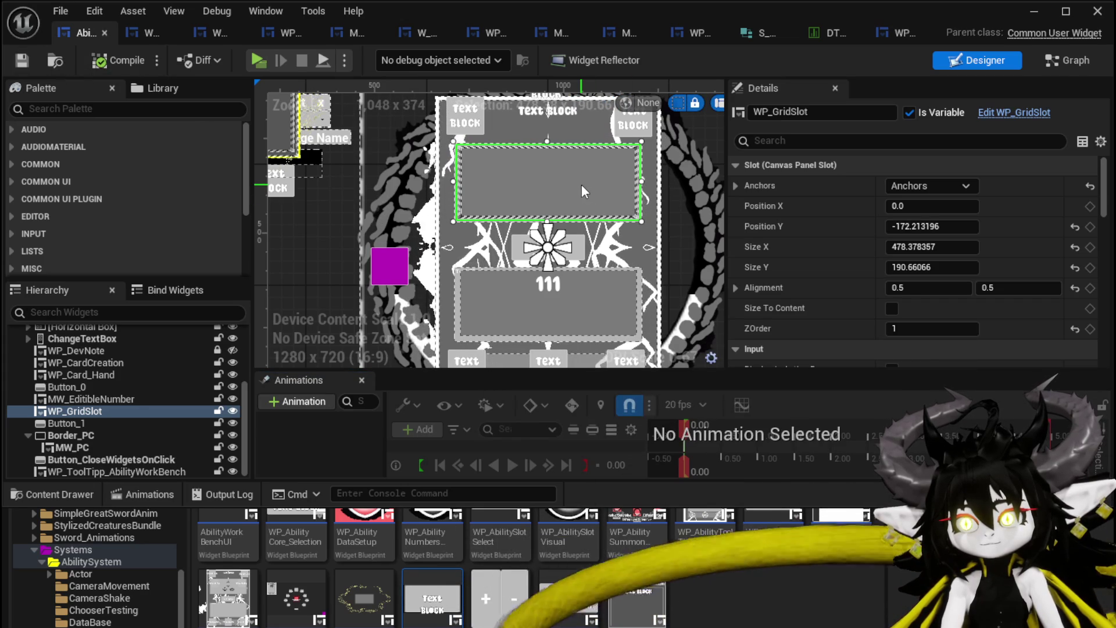
{"action": "left_click", "coordinate": [148, 26]}
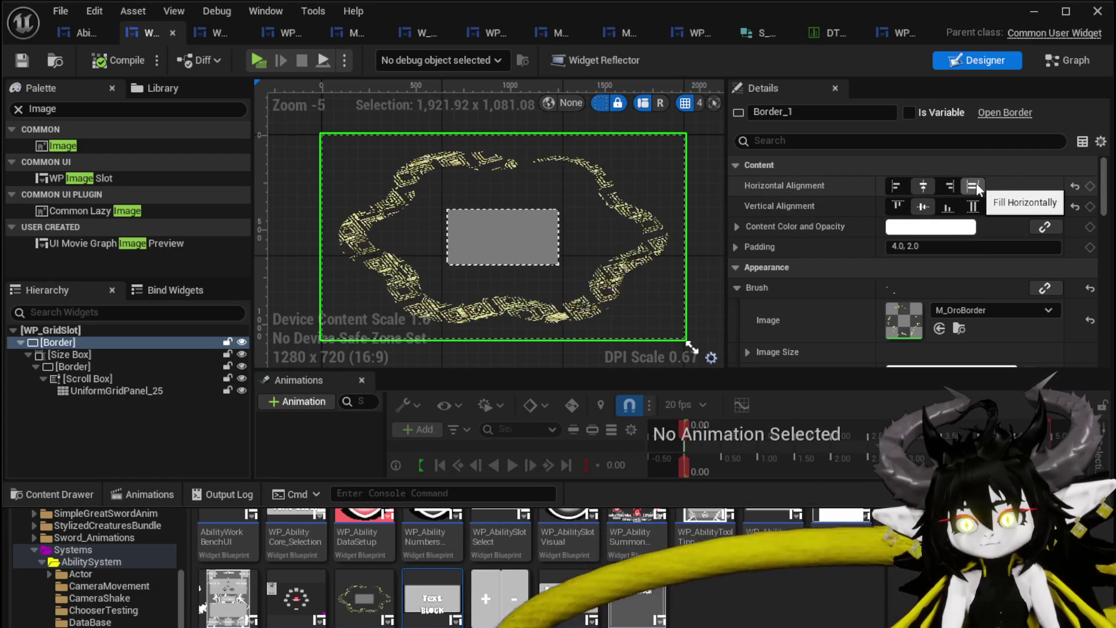
- Preview WP_GridSlot at Desired size, keeping the border content centred horizontally
{"action": "left_click", "coordinate": [976, 185]}
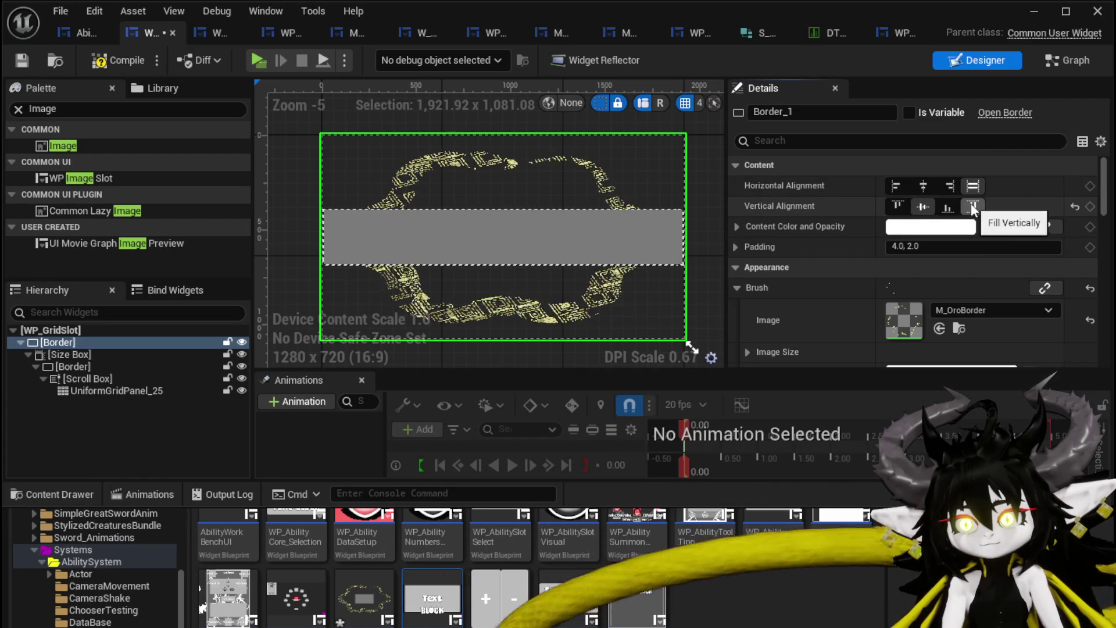
{"action": "left_click", "coordinate": [923, 186]}
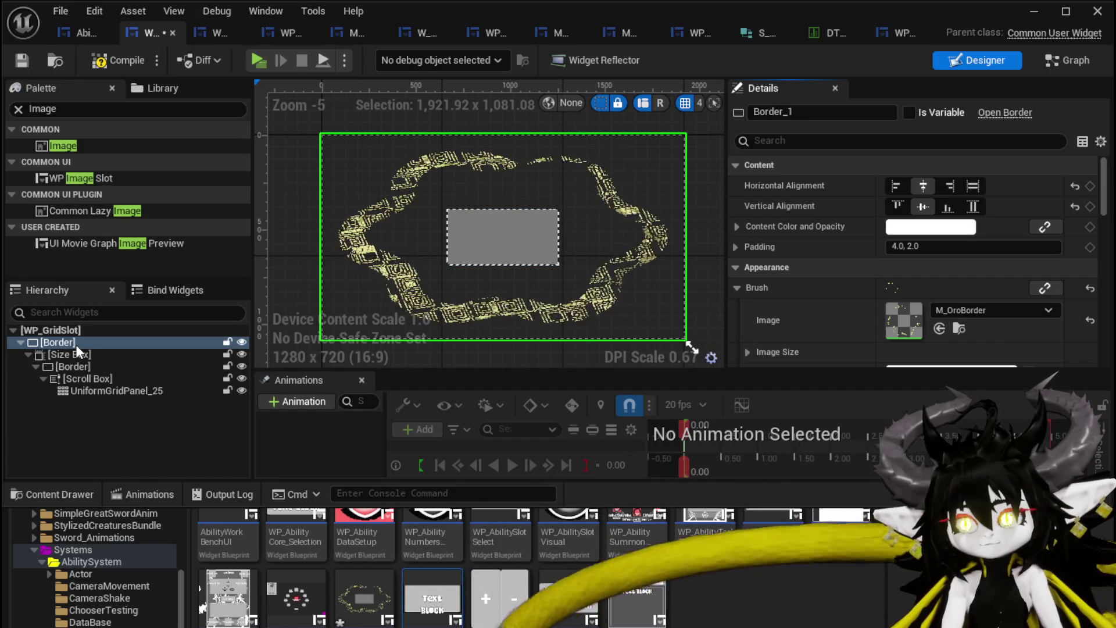
{"action": "left_click", "coordinate": [83, 367]}
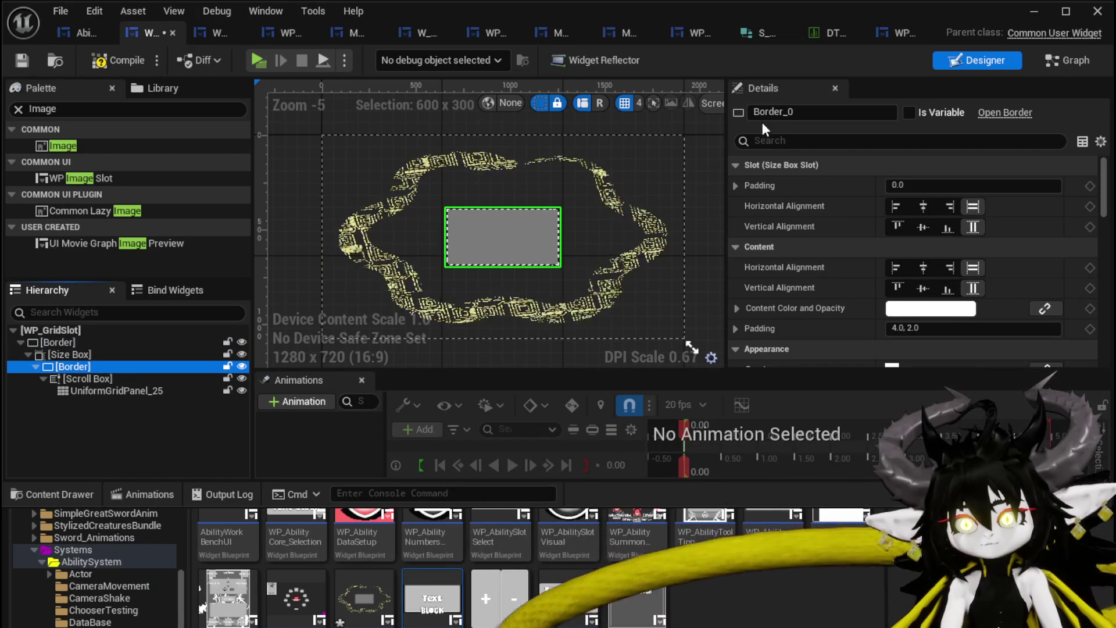
{"action": "left_click_drag", "start_coordinate": [727, 145], "coordinate": [958, 144]}
{"action": "left_click", "coordinate": [927, 104]}
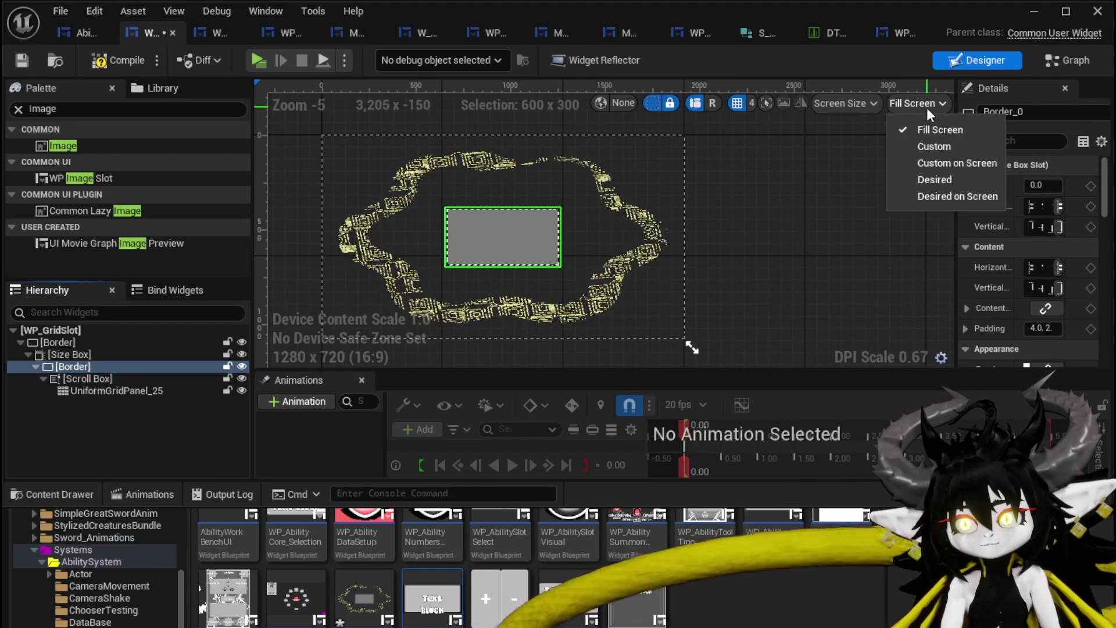
{"action": "left_click", "coordinate": [931, 180]}
{"action": "left_click_drag", "start_coordinate": [469, 235], "coordinate": [574, 301]}
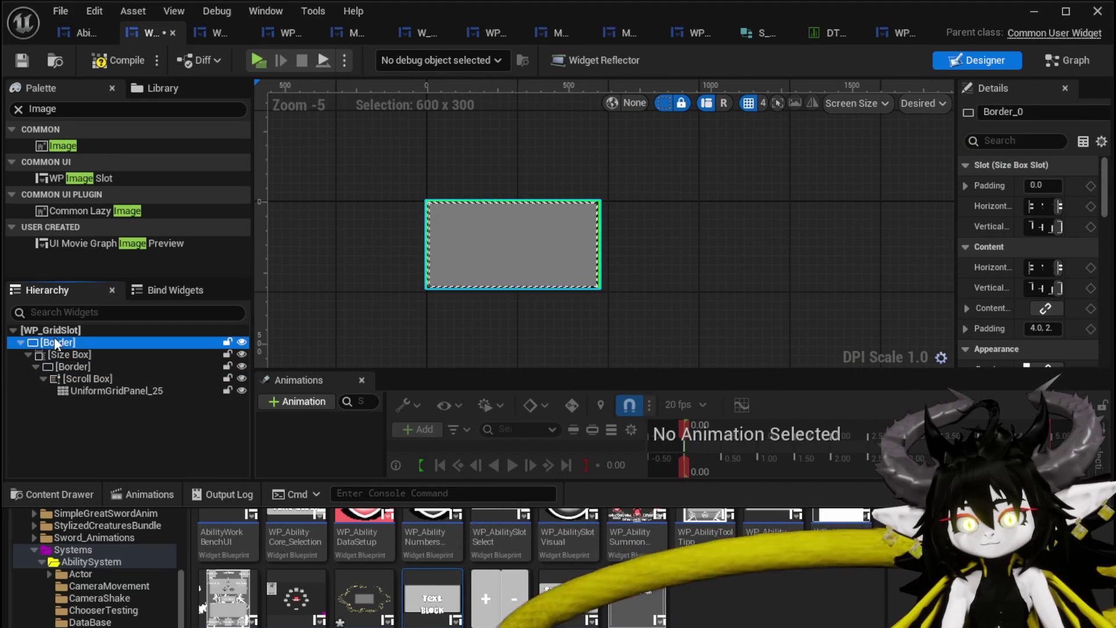
{"action": "left_click_drag", "start_coordinate": [956, 198], "coordinate": [715, 201]}
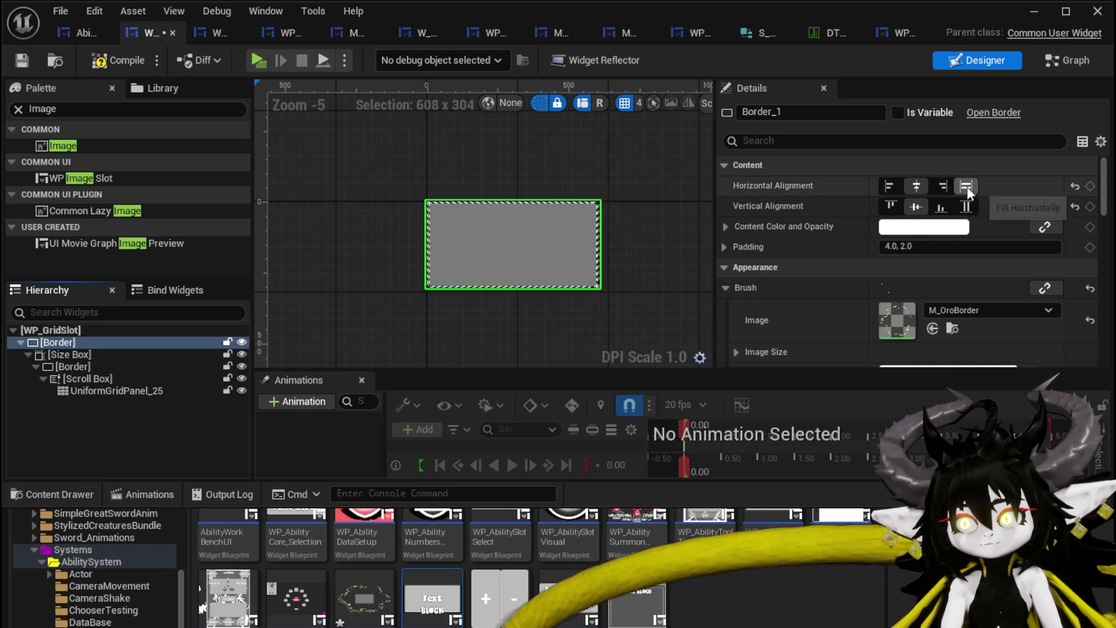
- Keep the content centred vertically, set the outer border's padding to 200, and save
{"action": "left_click", "coordinate": [966, 206]}
{"action": "left_click", "coordinate": [915, 206]}
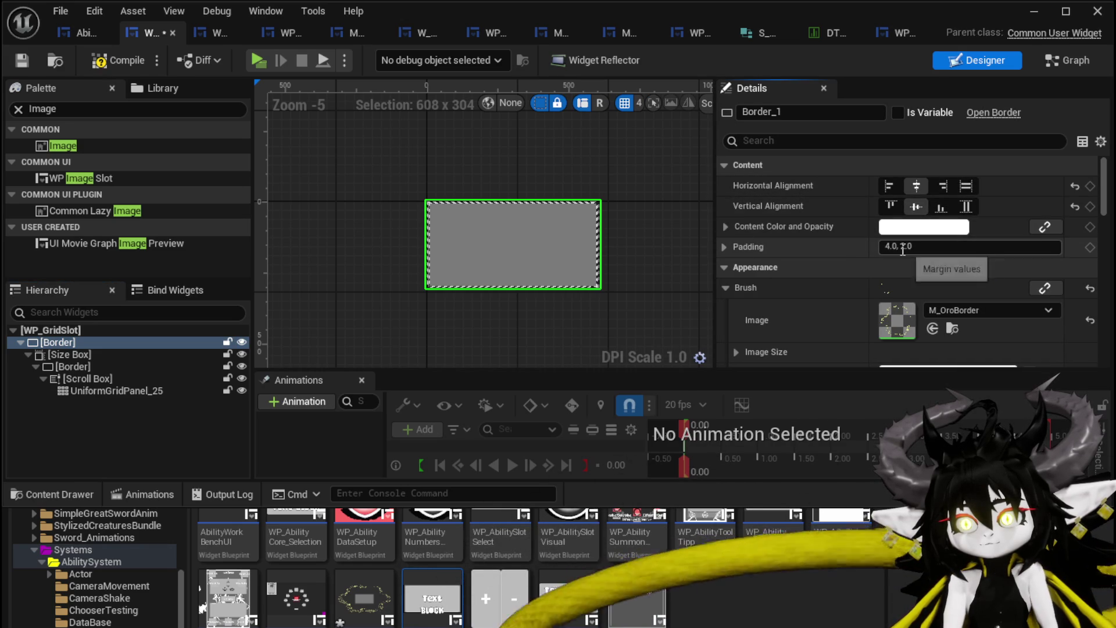
{"action": "left_click", "coordinate": [929, 248]}
{"action": "type", "text": "50"}
{"action": "key", "text": "Return"}
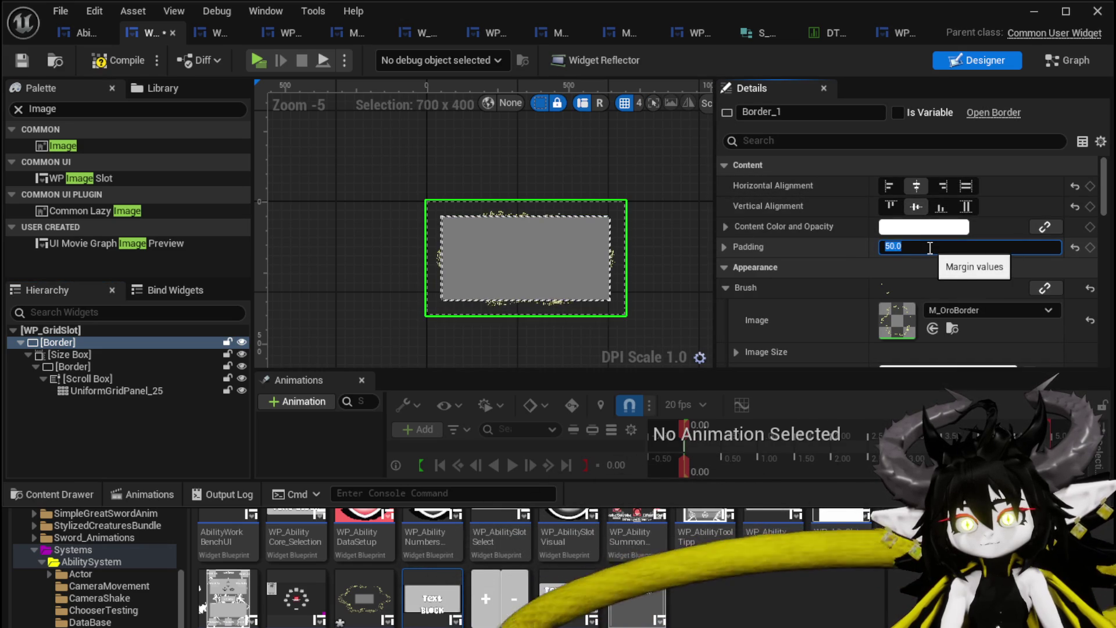
{"action": "type", "text": "200"}
{"action": "key", "text": "Return"}
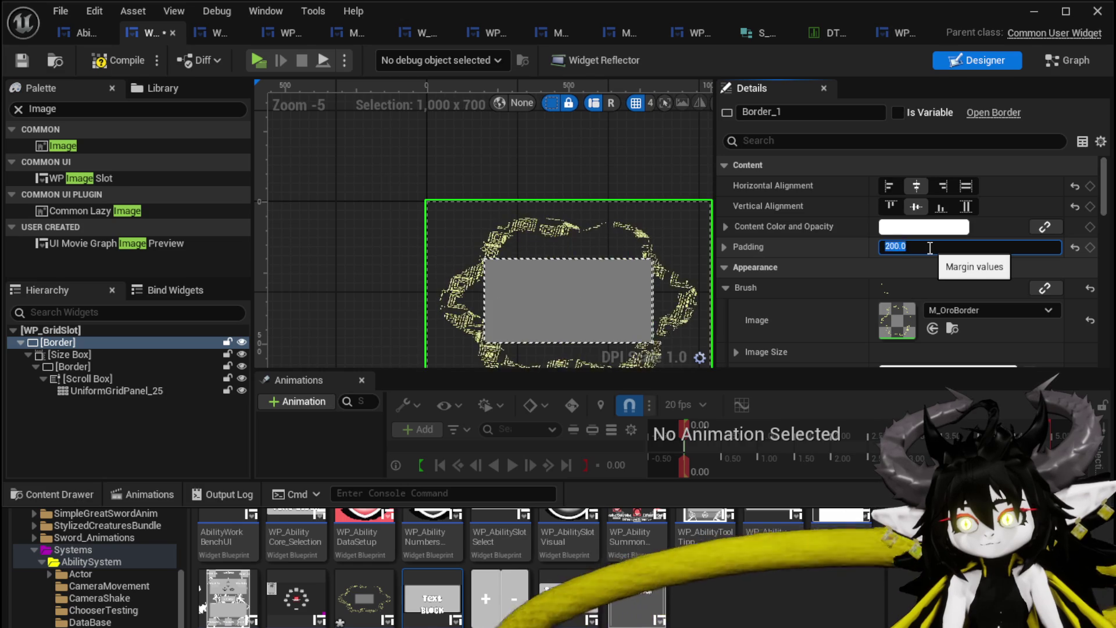
{"action": "left_click", "coordinate": [22, 61]}
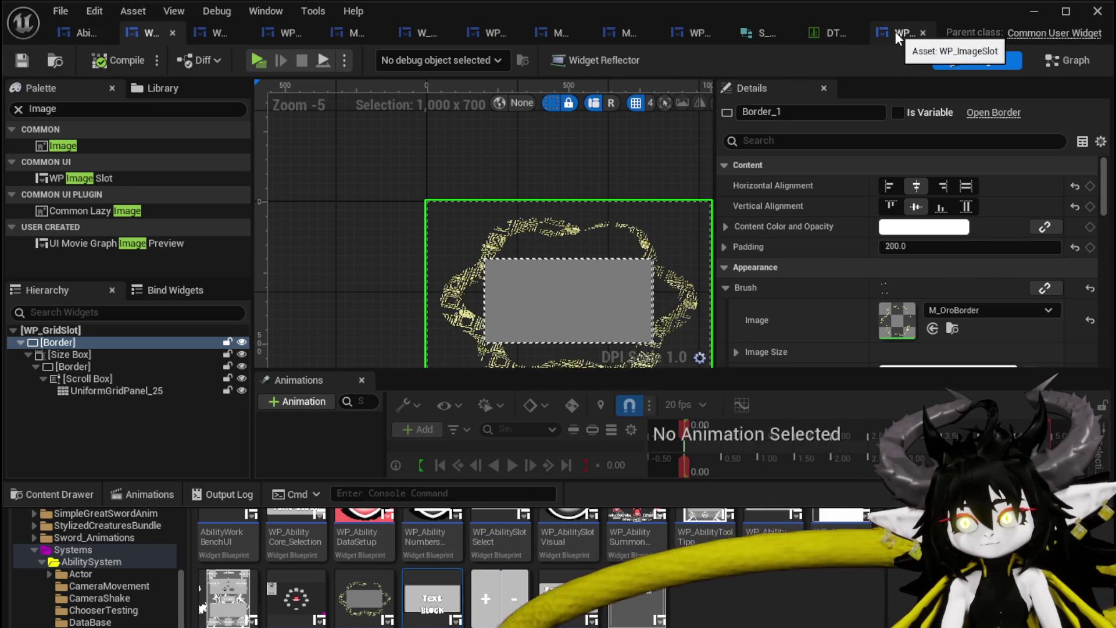
- Inspect the grid slot's M_OroBorder frame in AbilityWorkBenchUI, then return to WP_GridSlot
{"action": "left_click", "coordinate": [57, 27]}
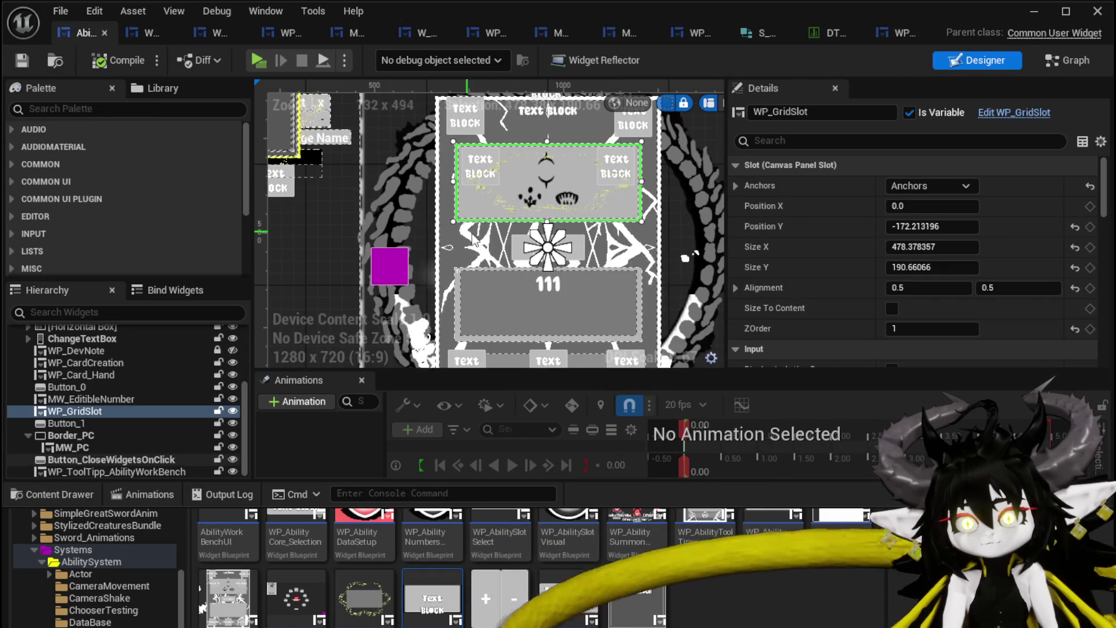
{"action": "scroll", "coordinate": [567, 158], "scroll_direction": "up", "scroll_amount": 1}
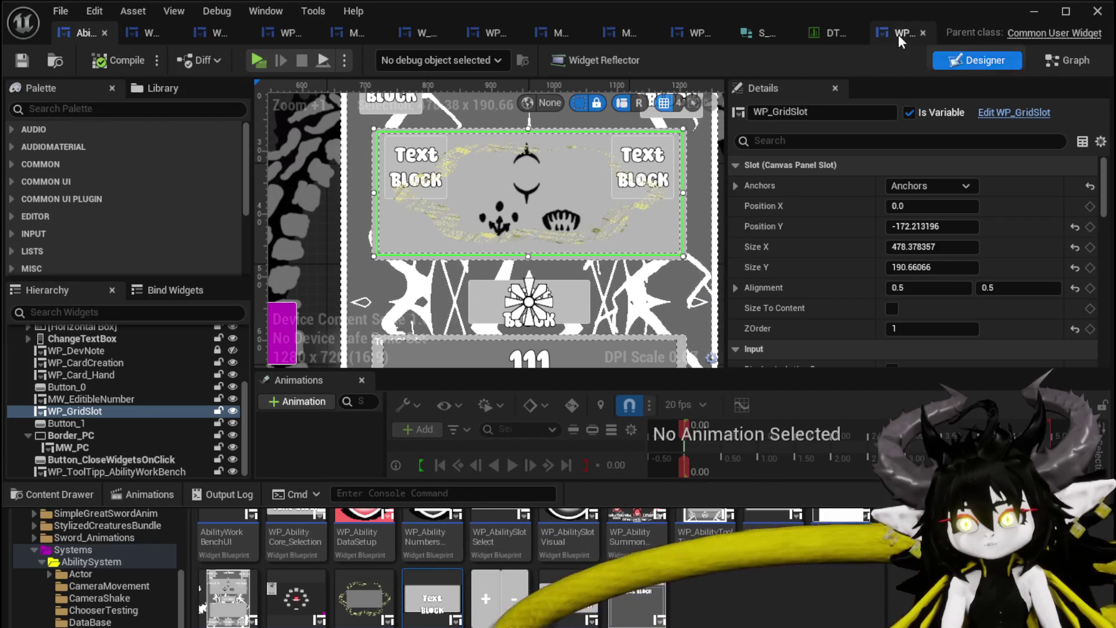
{"action": "left_click", "coordinate": [145, 31]}
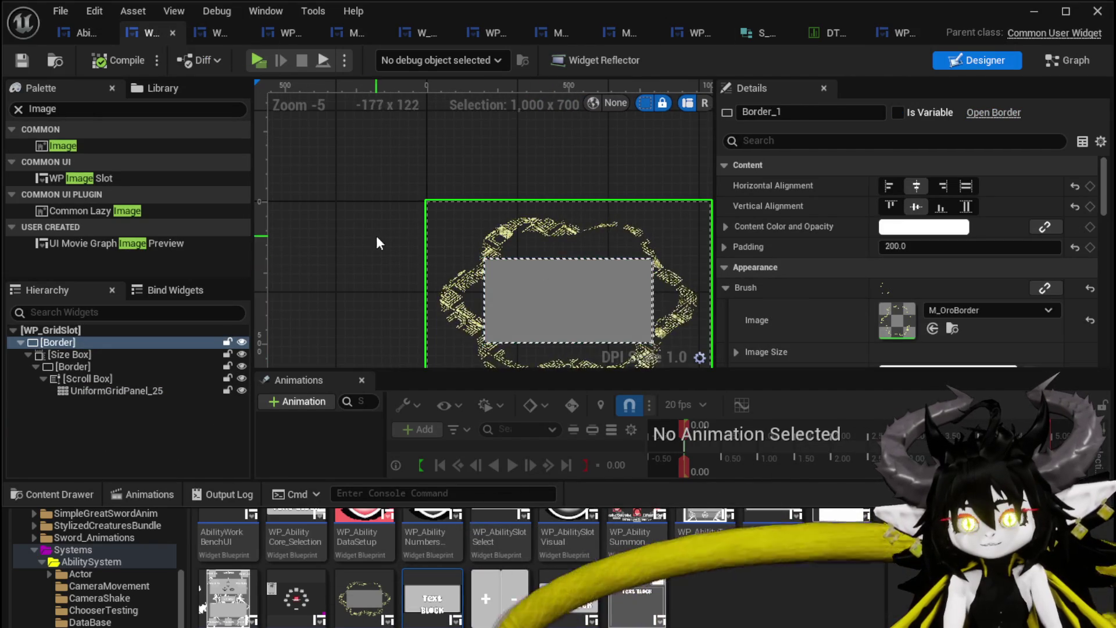
- Set the inner border's slot and content alignment back to Fill, then save WP_GridSlot
{"action": "left_click_drag", "start_coordinate": [376, 236], "coordinate": [271, 160]}
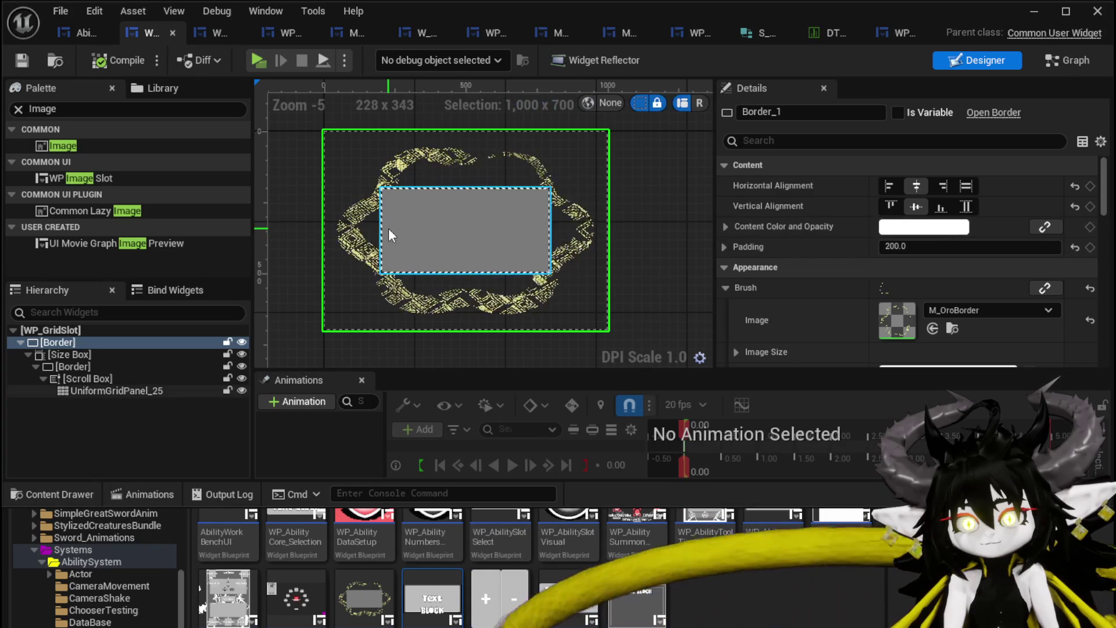
{"action": "left_click", "coordinate": [98, 366]}
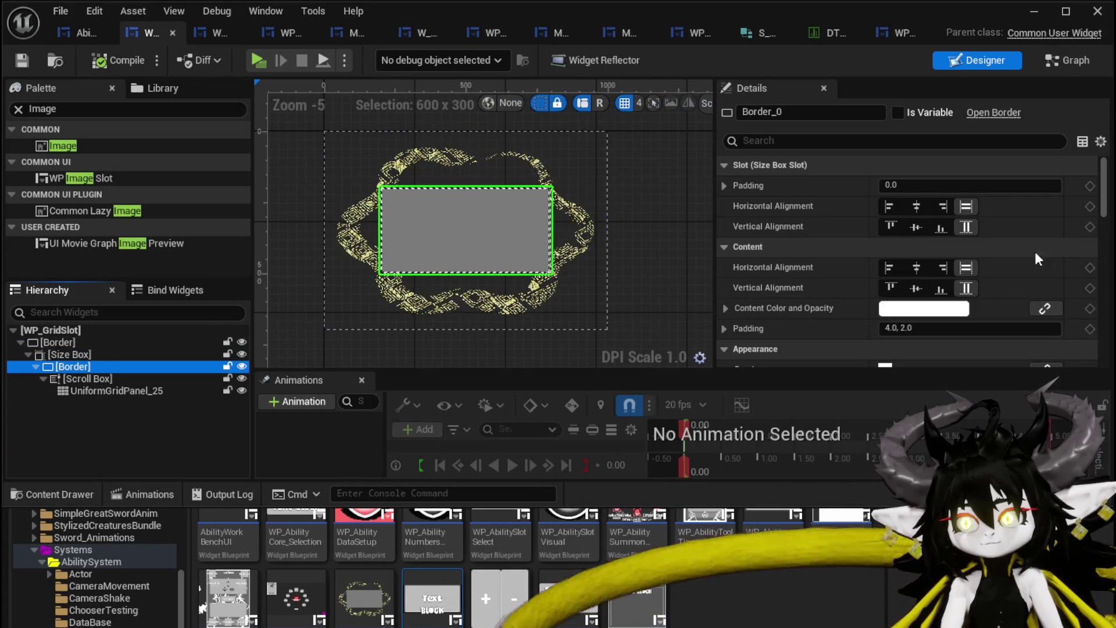
{"action": "scroll", "coordinate": [897, 238], "scroll_direction": "down", "scroll_amount": 3}
{"action": "scroll", "coordinate": [886, 230], "scroll_direction": "up", "scroll_amount": 3}
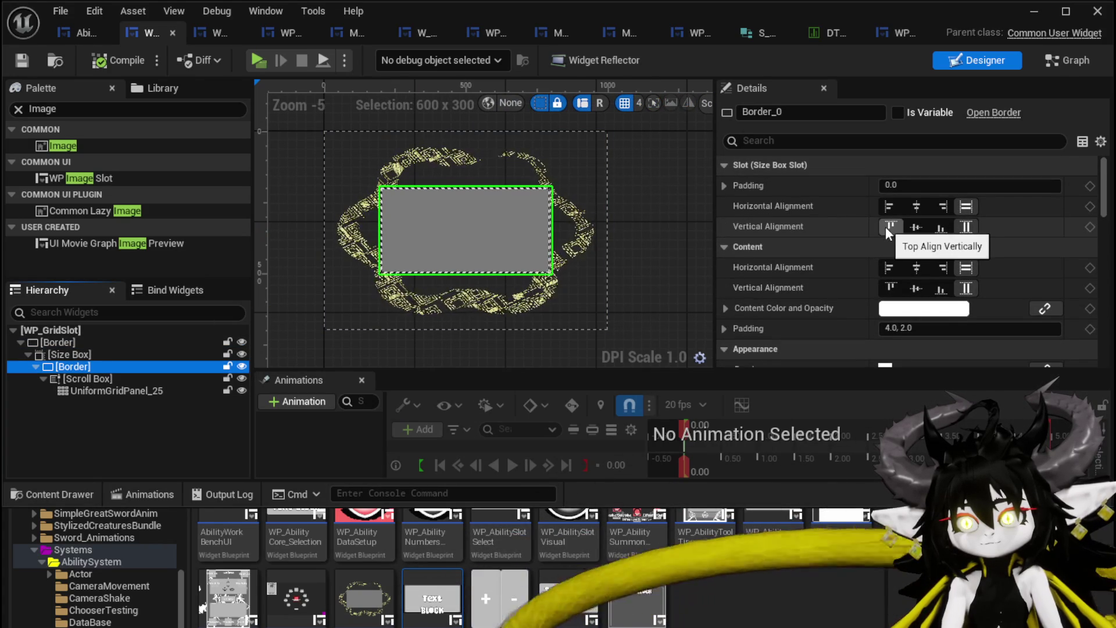
{"action": "left_click", "coordinate": [916, 206]}
{"action": "left_click", "coordinate": [915, 228]}
{"action": "left_click", "coordinate": [965, 206]}
{"action": "left_click", "coordinate": [967, 227]}
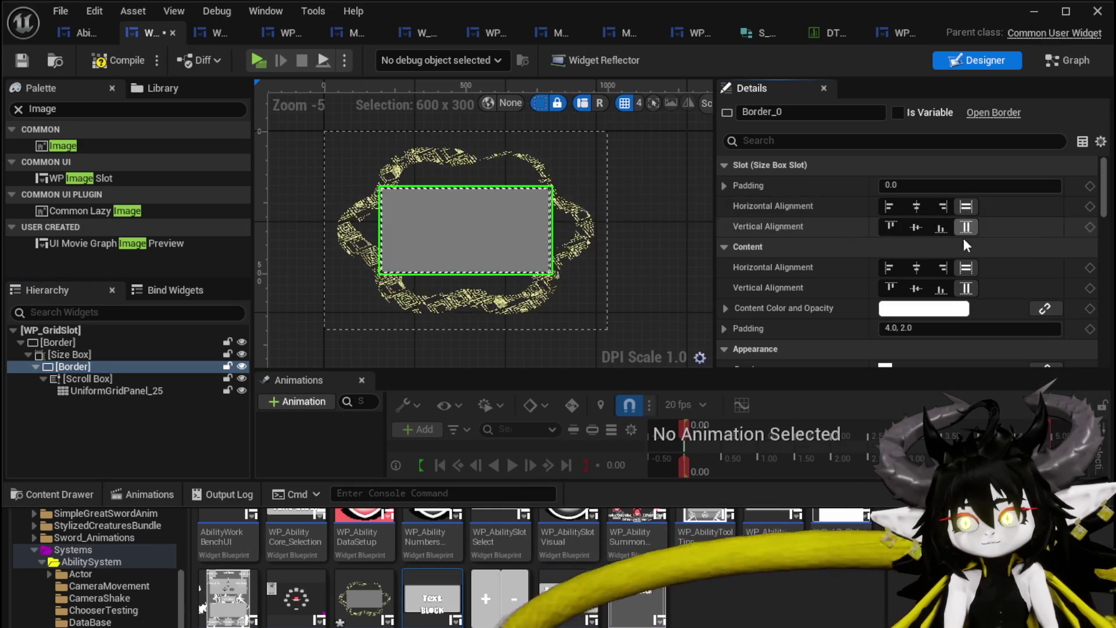
{"action": "left_click", "coordinate": [917, 288]}
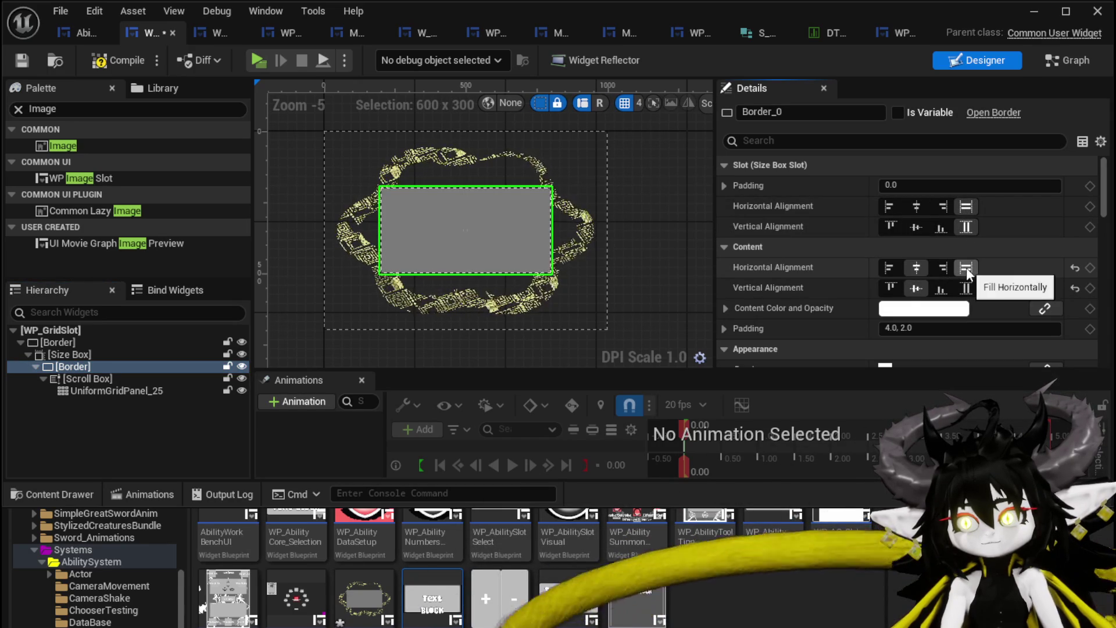
{"action": "left_click", "coordinate": [969, 287]}
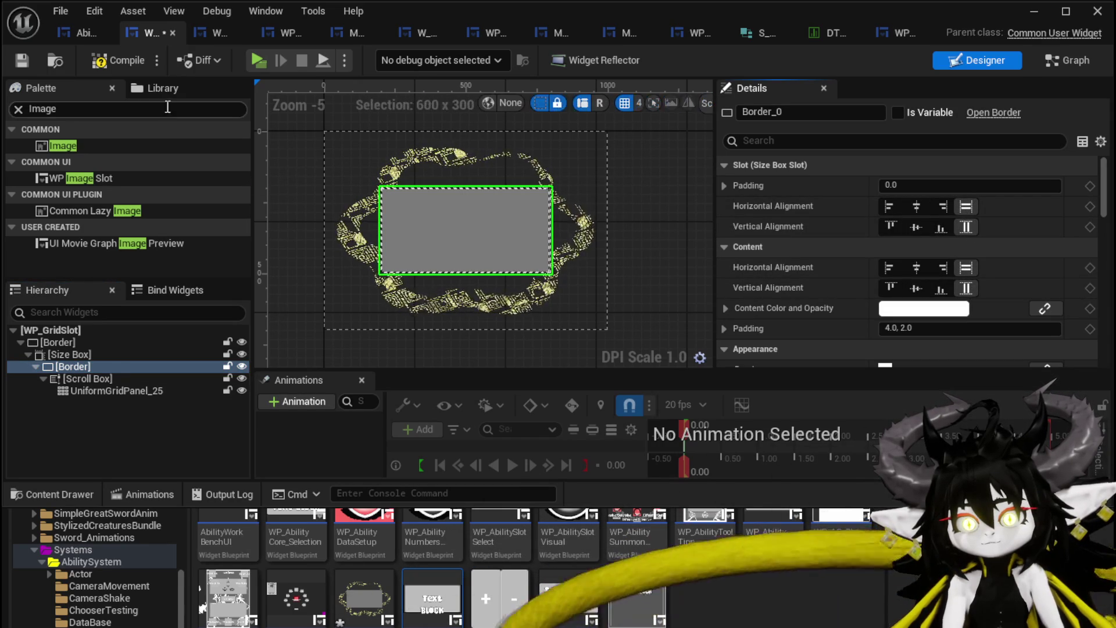
{"action": "left_click", "coordinate": [17, 61]}
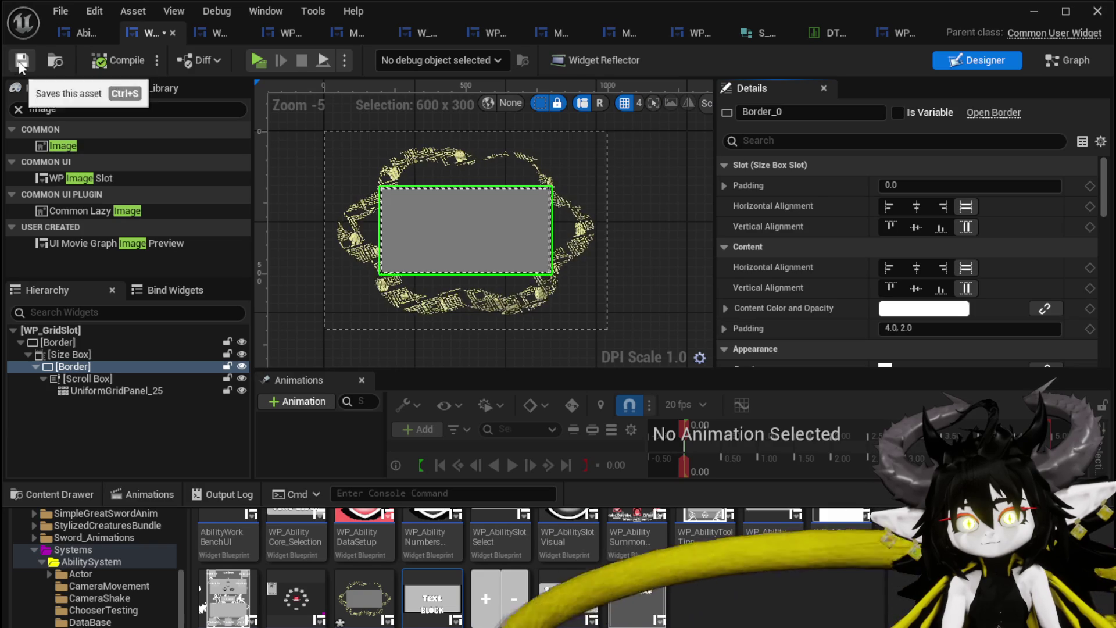
{"action": "left_click", "coordinate": [466, 159]}
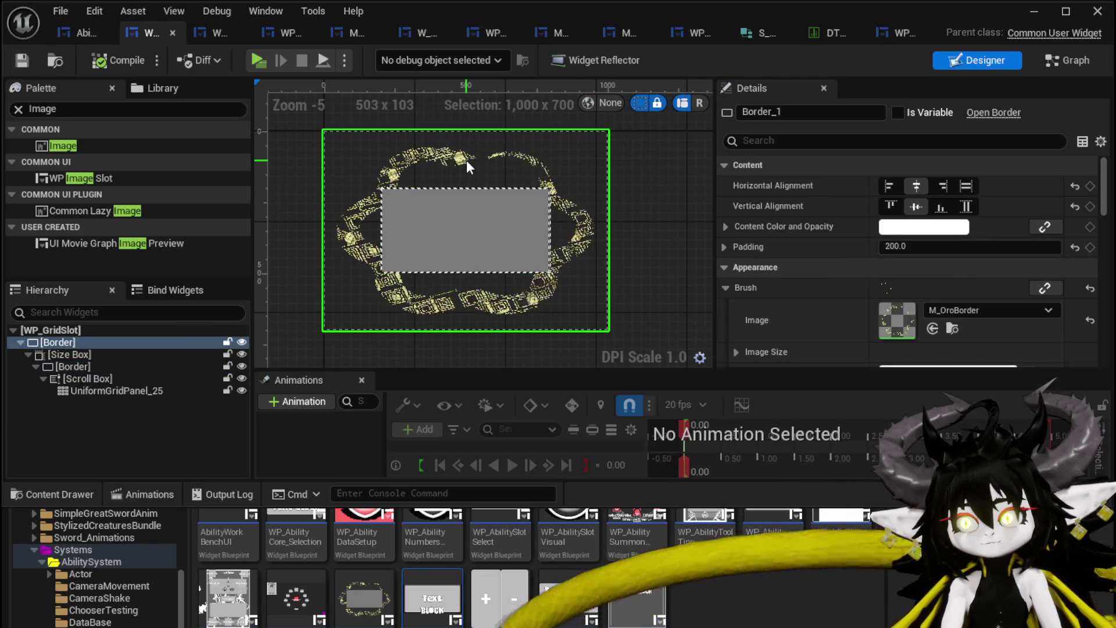
- Size the WP_GridSlot panel in AbilityWorkBenchUI to 600 by 400 and save
{"action": "left_click", "coordinate": [81, 33]}
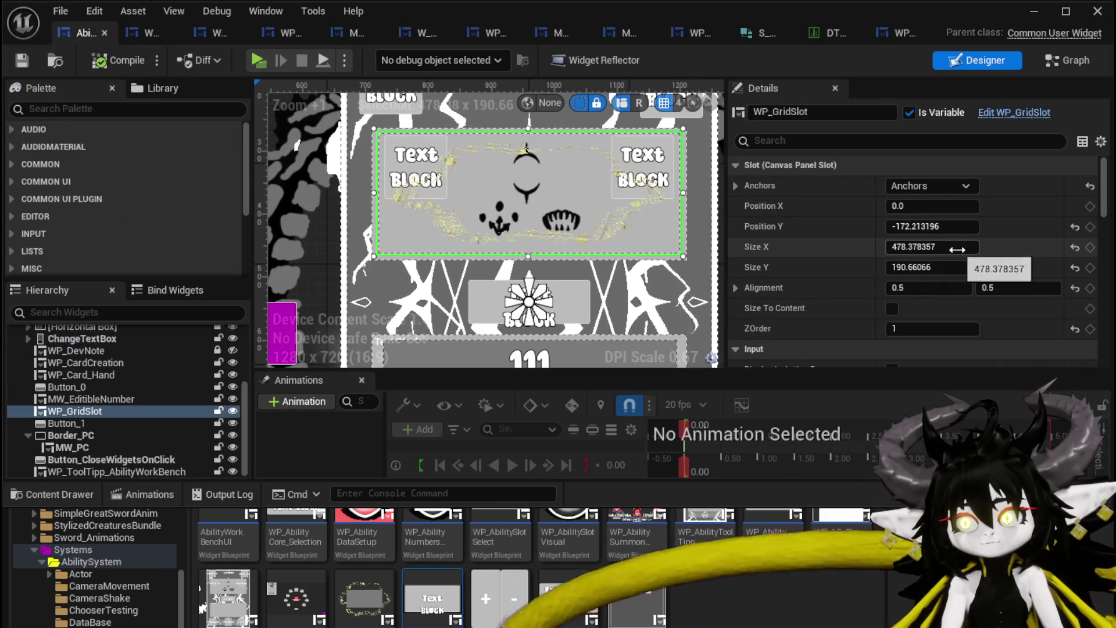
{"action": "left_click", "coordinate": [959, 249]}
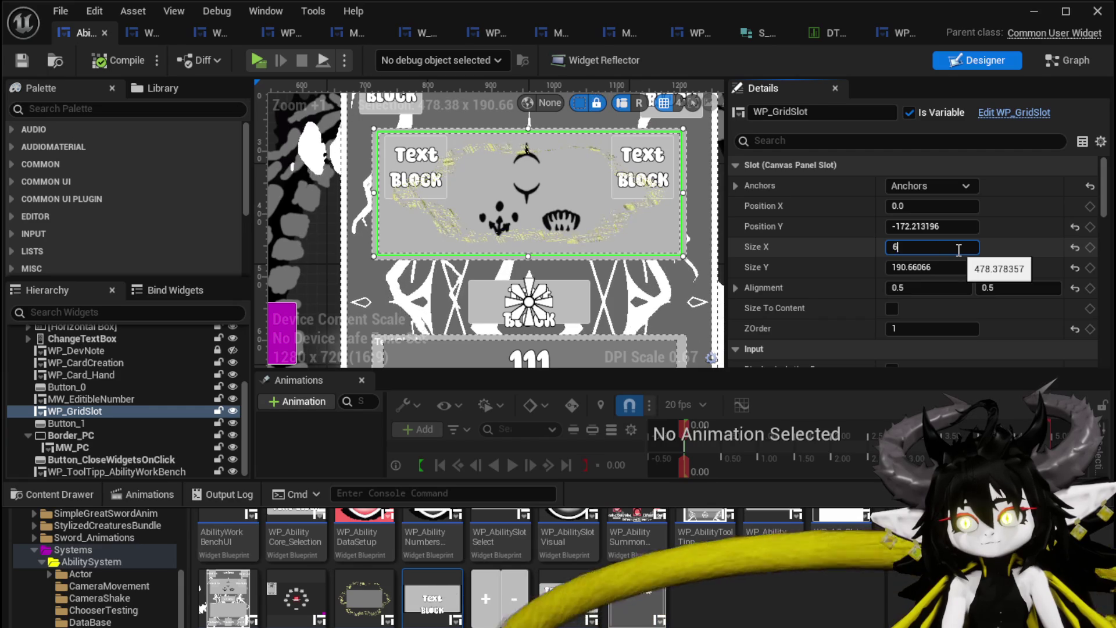
{"action": "type", "text": "00"}
{"action": "key", "text": "Return"}
{"action": "left_click", "coordinate": [949, 267]}
{"action": "type", "text": "400"}
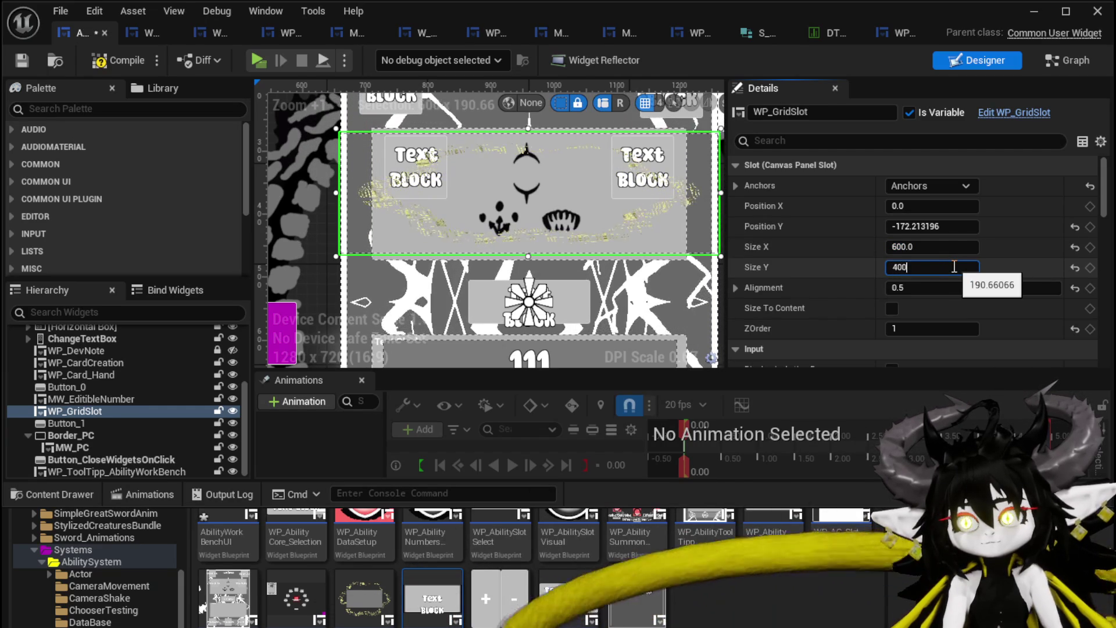
{"action": "key", "text": "Return"}
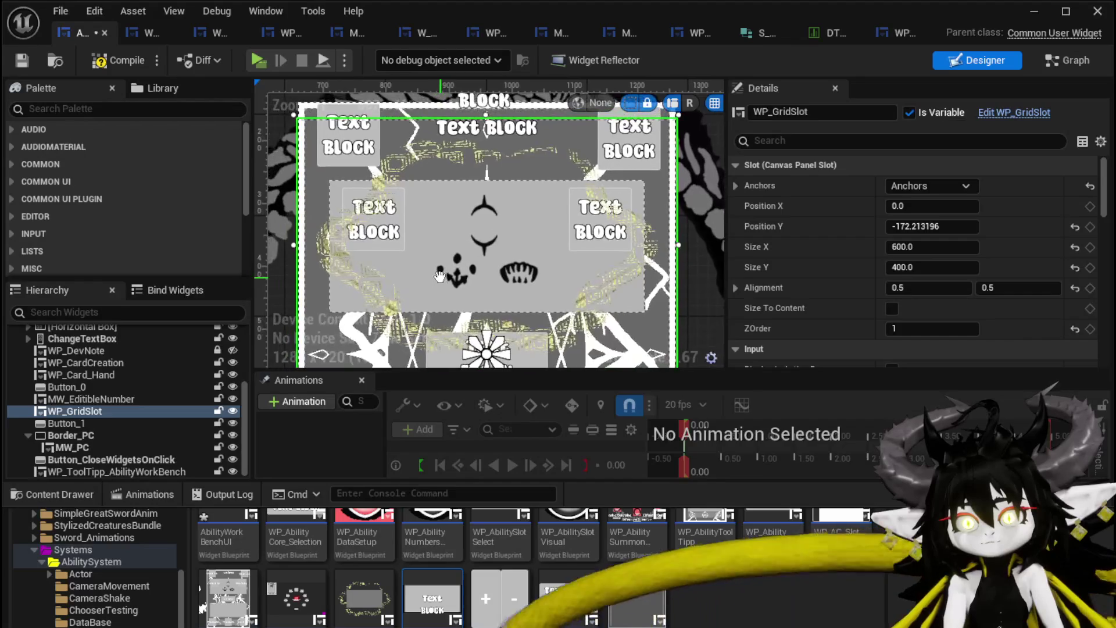
{"action": "left_click_drag", "start_coordinate": [440, 275], "coordinate": [438, 232]}
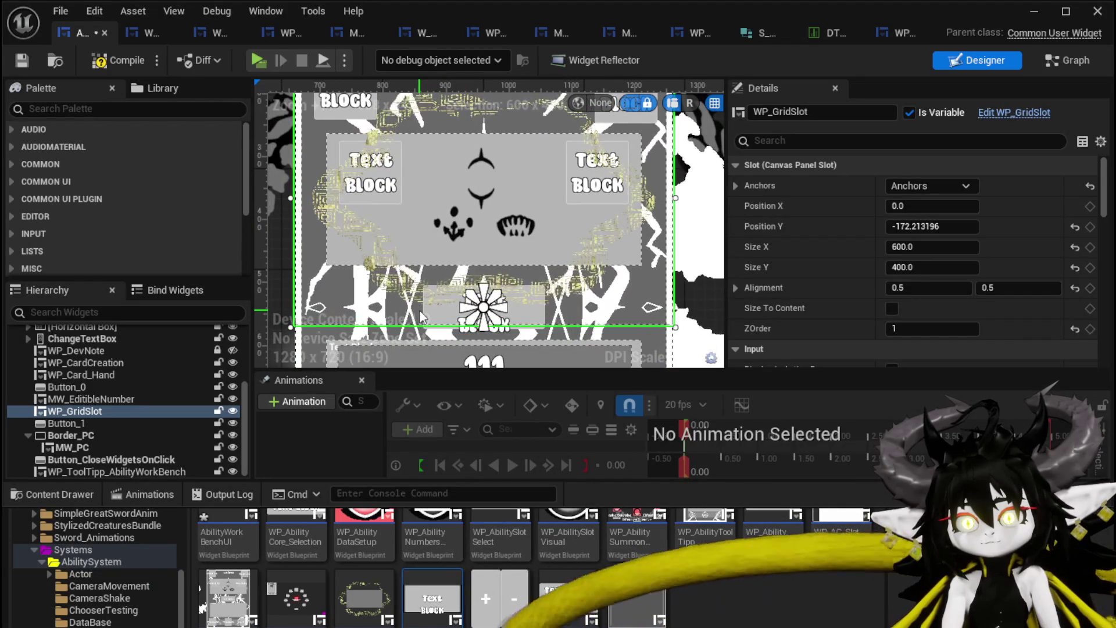
{"action": "scroll", "coordinate": [477, 266], "scroll_direction": "down", "scroll_amount": 2}
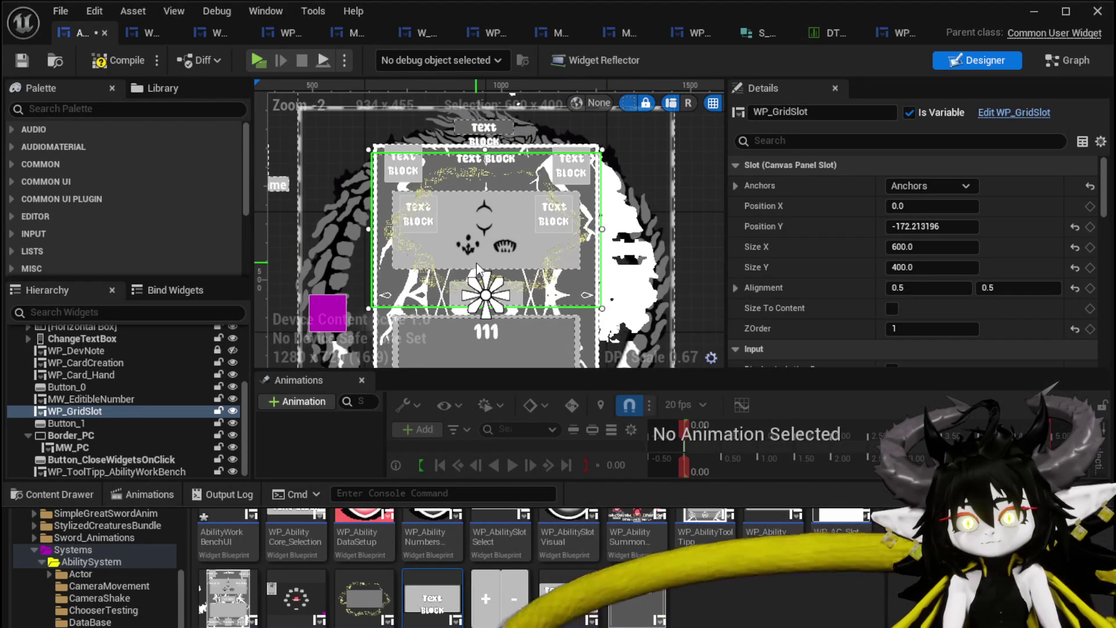
{"action": "left_click", "coordinate": [111, 60]}
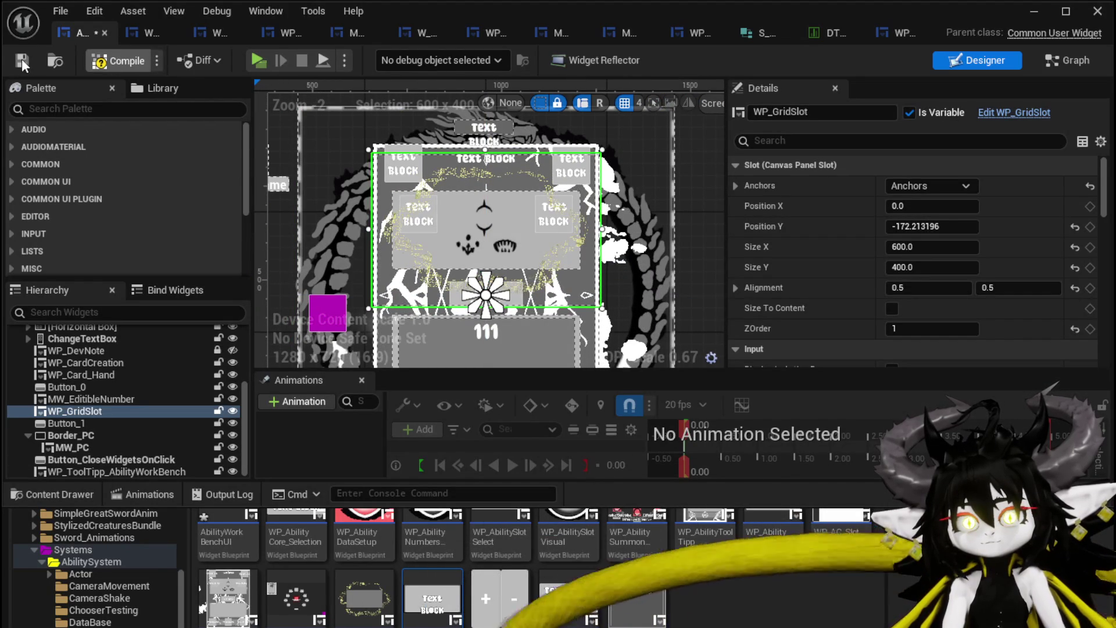
{"action": "left_click", "coordinate": [22, 58]}
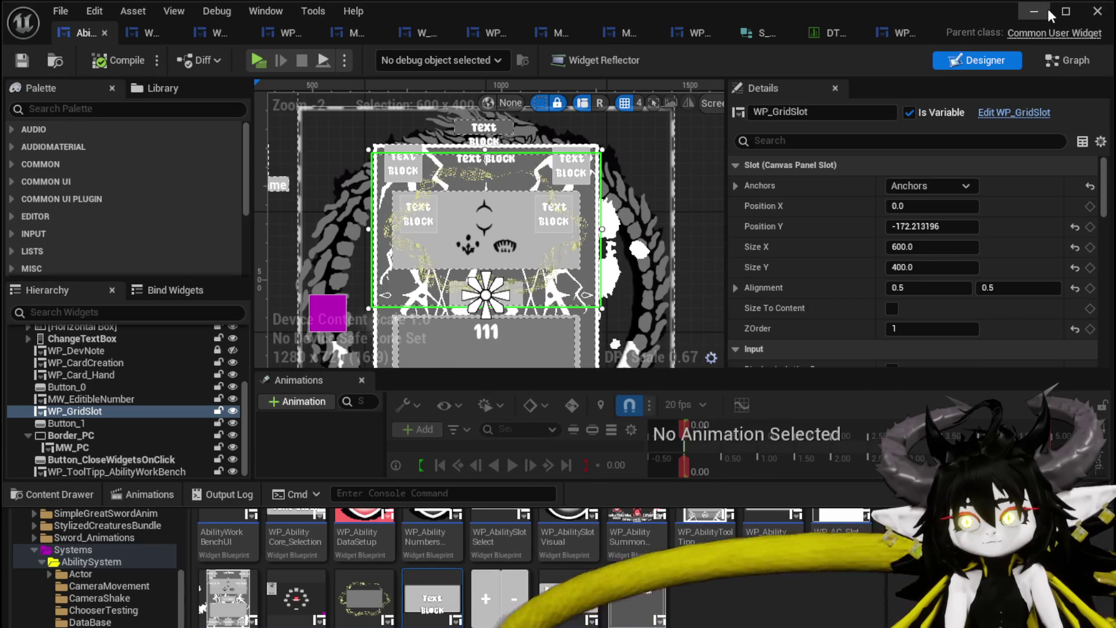
{"action": "key", "text": "alt+Tab"}
- Start a play-test and open an ability card from the workbench's Ability panel
{"action": "left_click", "coordinate": [368, 62]}
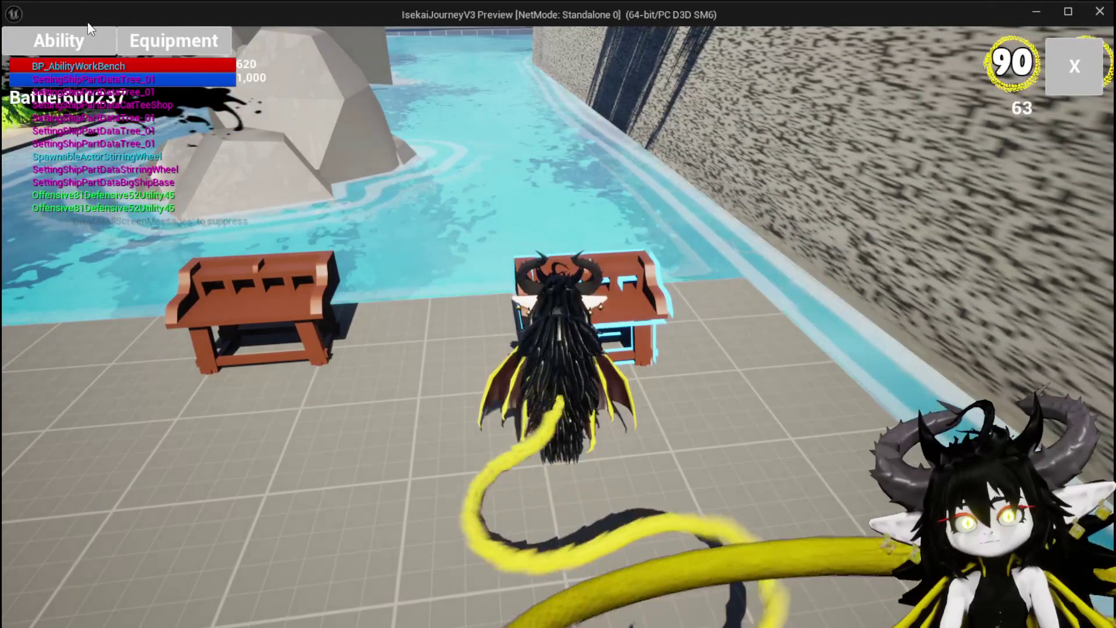
{"action": "left_click", "coordinate": [92, 39]}
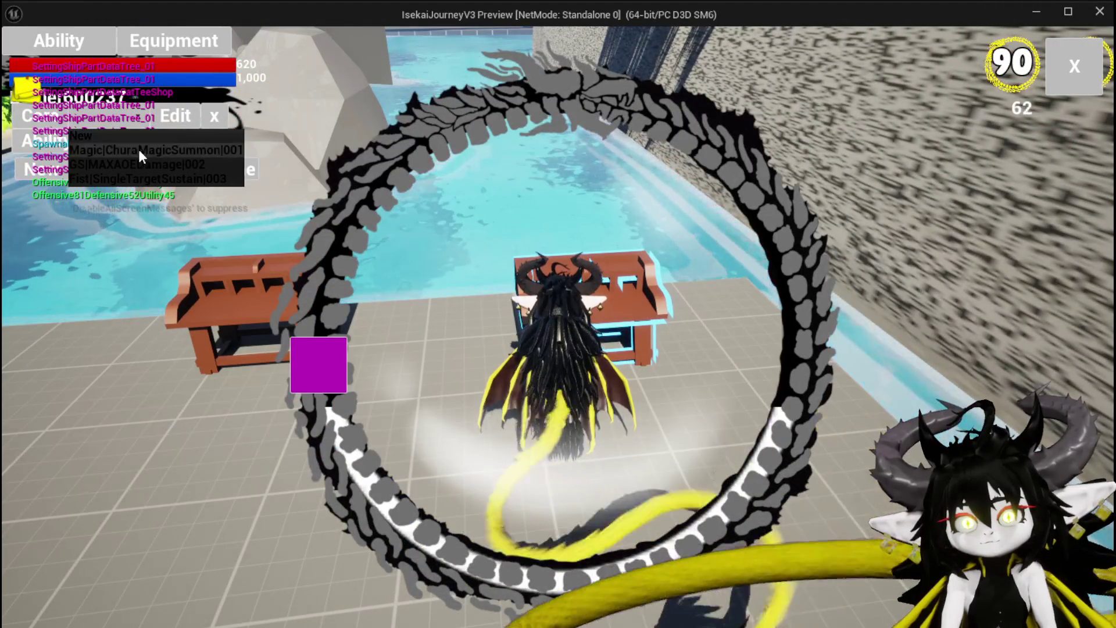
{"action": "left_click", "coordinate": [138, 149]}
{"action": "left_click", "coordinate": [705, 553]}
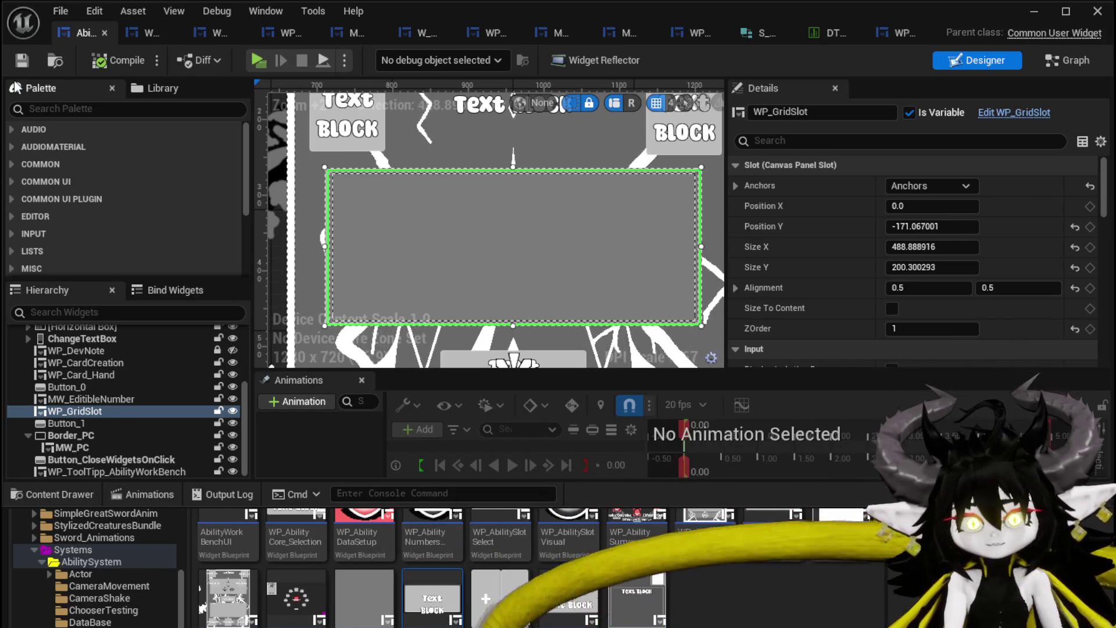
- Save AbilityWorkBenchUI and bring up WP_GridSlot's node graph
{"action": "left_click", "coordinate": [21, 57]}
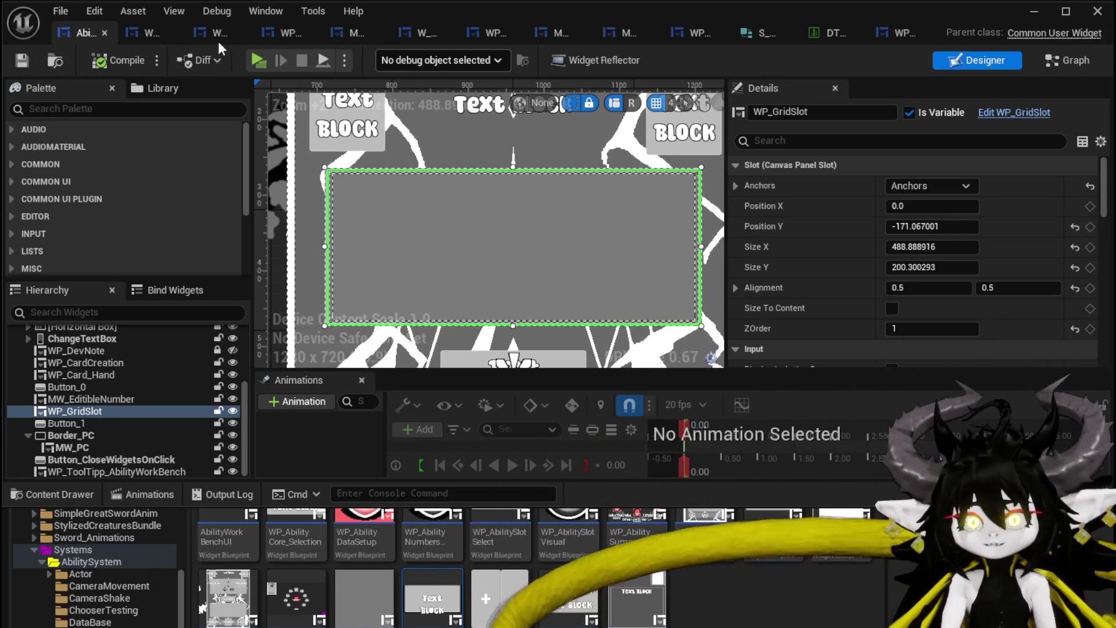
{"action": "left_click", "coordinate": [152, 31]}
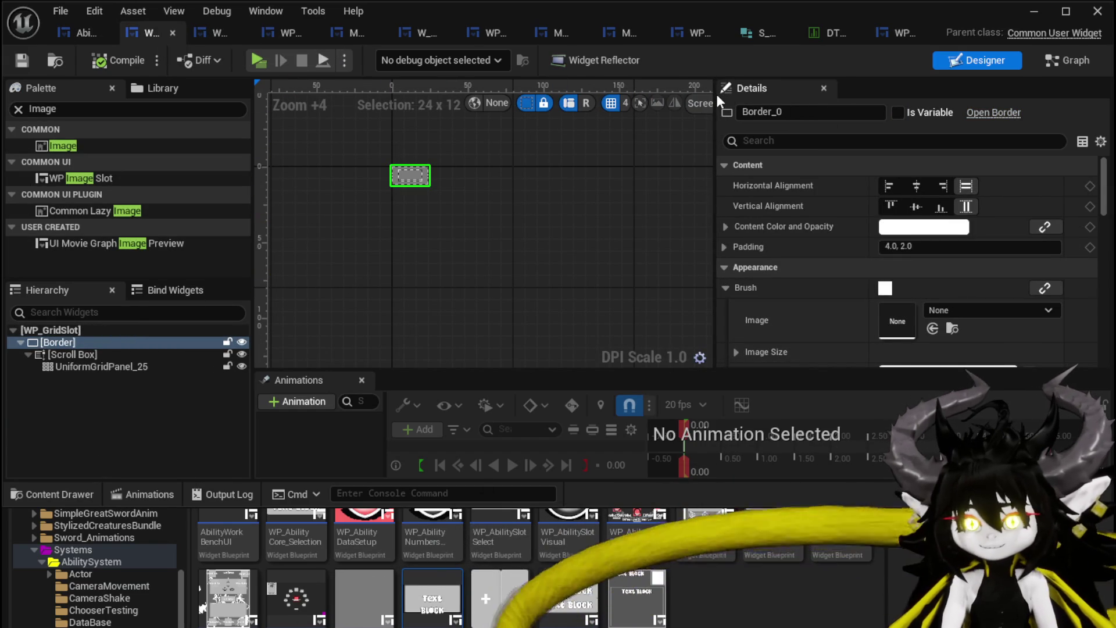
{"action": "mouse_move", "coordinate": [715, 98]}
{"action": "left_mouse_down"}
{"action": "mouse_move", "coordinate": [820, 103]}
{"action": "mouse_move", "coordinate": [756, 103]}
{"action": "left_mouse_up"}
{"action": "left_click", "coordinate": [1039, 68]}
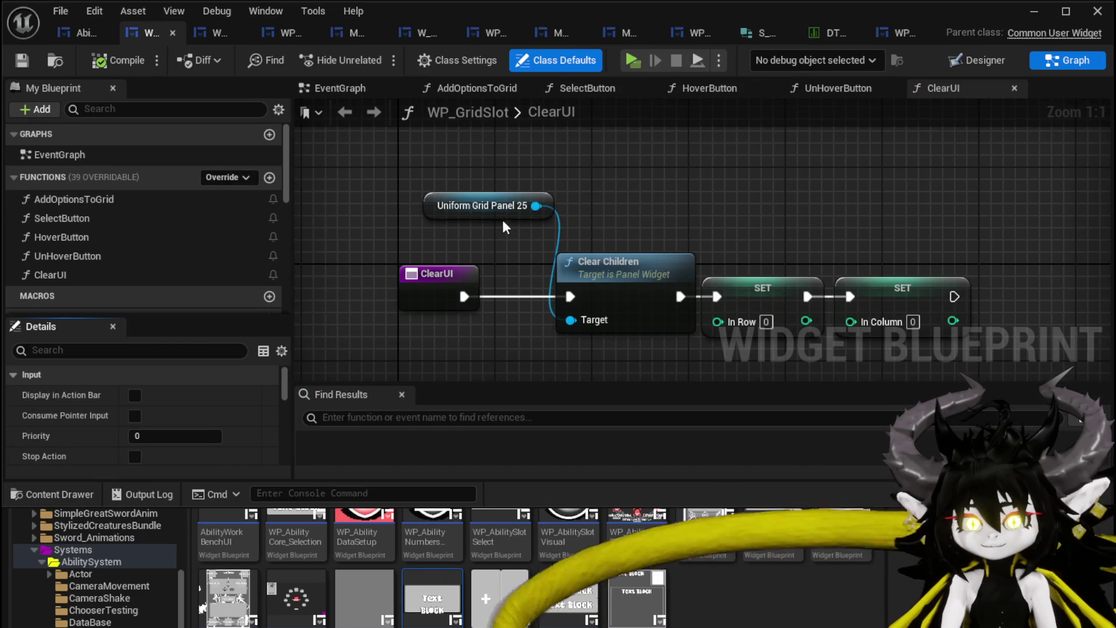
- Inspect AddOptionsToGrid's bind, Create Event and Create WP Image Slot Widget nodes in WP_GridSlot
{"action": "double_click", "coordinate": [117, 200]}
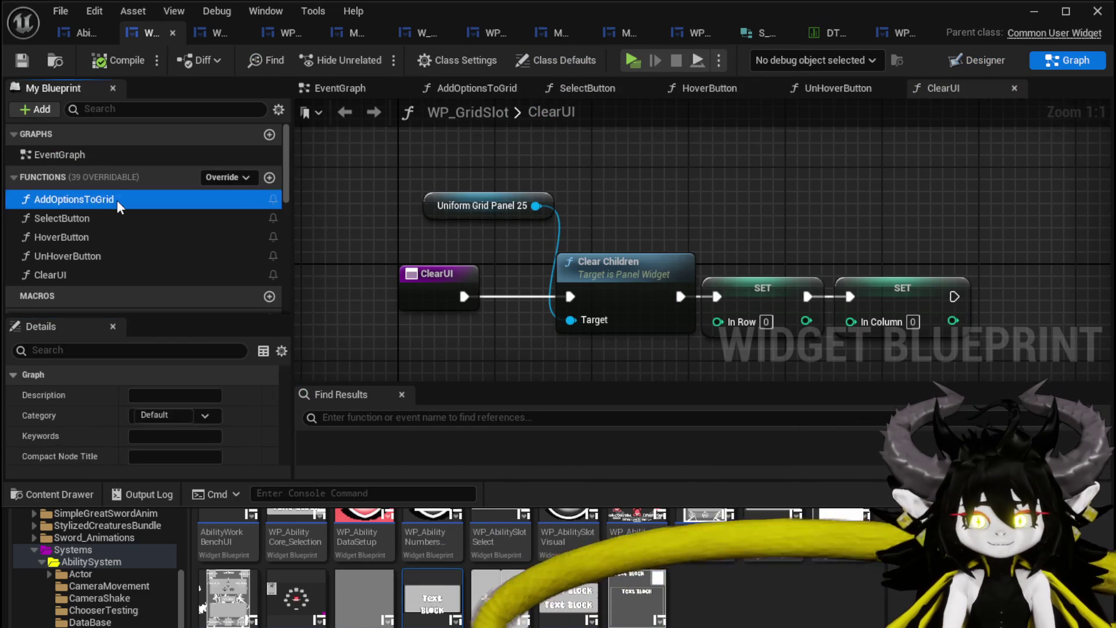
{"action": "mouse_move", "coordinate": [540, 287]}
{"action": "left_mouse_down"}
{"action": "mouse_move", "coordinate": [610, 194]}
{"action": "mouse_move", "coordinate": [641, 189]}
{"action": "left_mouse_up"}
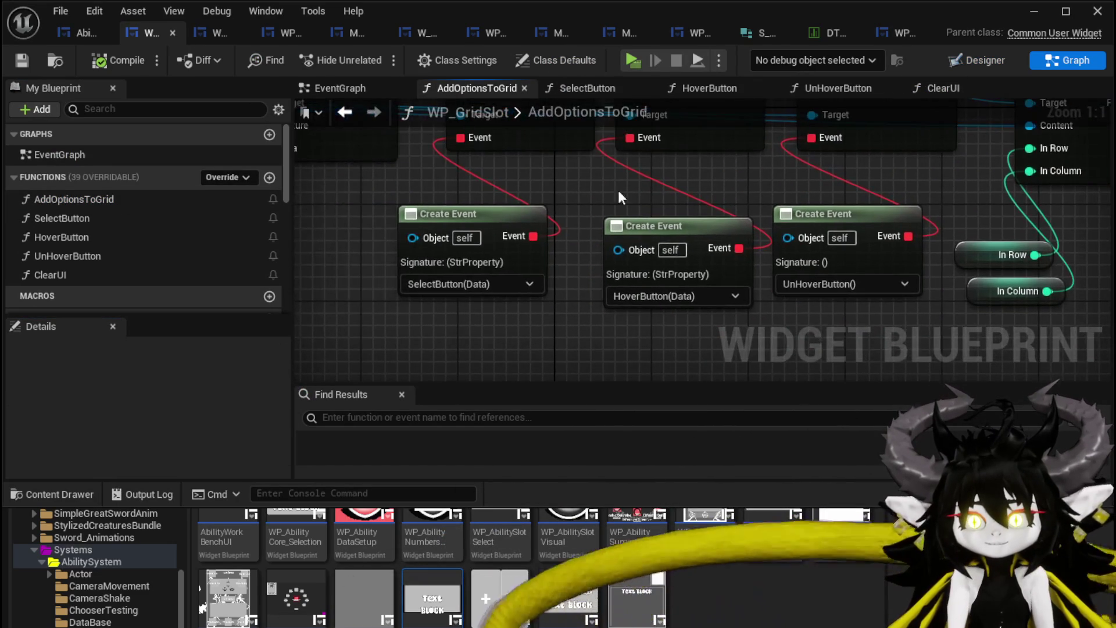
{"action": "scroll", "coordinate": [599, 188], "scroll_direction": "down", "scroll_amount": 1}
{"action": "left_click_drag", "start_coordinate": [518, 376], "coordinate": [766, 158]}
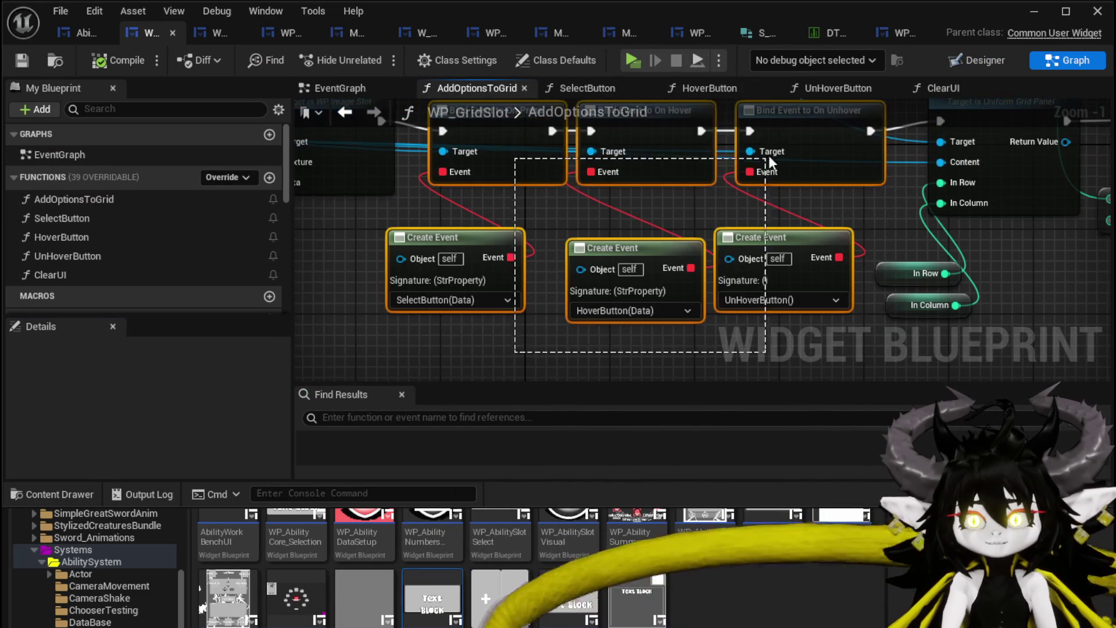
{"action": "mouse_move", "coordinate": [410, 202]}
{"action": "left_mouse_down"}
{"action": "mouse_move", "coordinate": [773, 305]}
{"action": "mouse_move", "coordinate": [497, 307]}
{"action": "mouse_move", "coordinate": [542, 353]}
{"action": "mouse_move", "coordinate": [599, 343]}
{"action": "left_mouse_up"}
{"action": "mouse_move", "coordinate": [567, 191]}
{"action": "left_mouse_down"}
{"action": "mouse_move", "coordinate": [740, 192]}
{"action": "mouse_move", "coordinate": [473, 125]}
{"action": "mouse_move", "coordinate": [476, 104]}
{"action": "mouse_move", "coordinate": [785, 169]}
{"action": "left_mouse_up"}
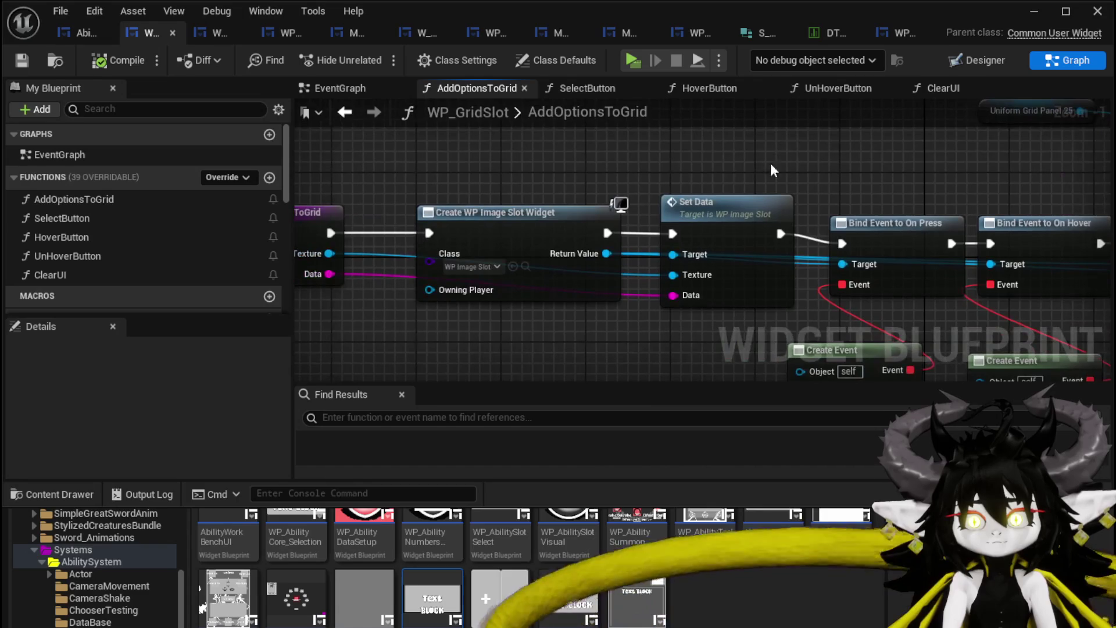
{"action": "left_click_drag", "start_coordinate": [423, 183], "coordinate": [529, 179]}
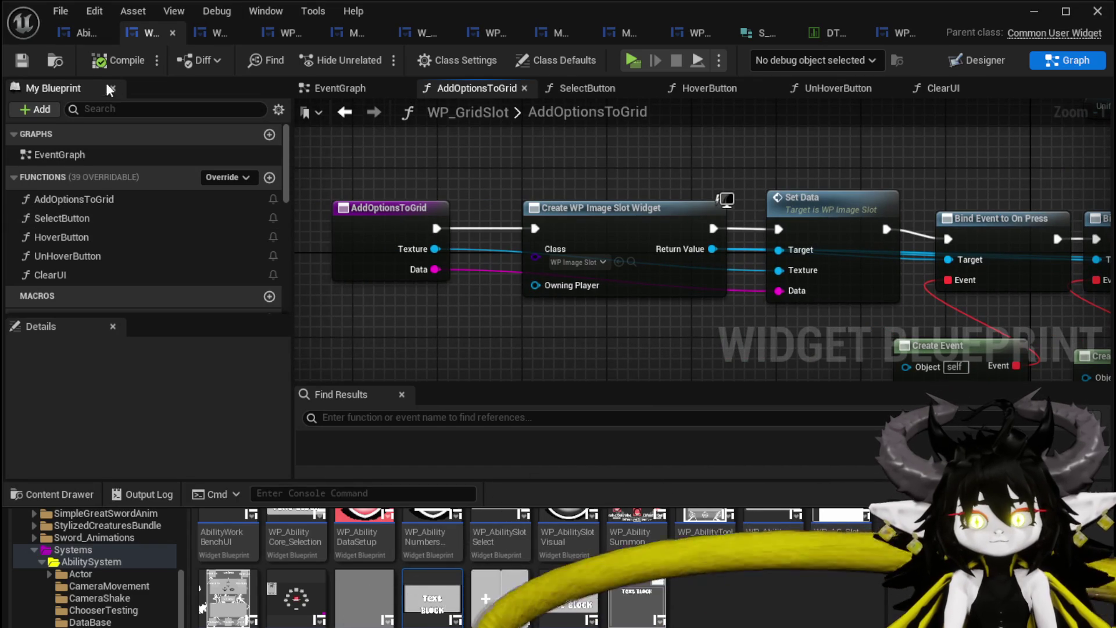
{"action": "left_click", "coordinate": [78, 34]}
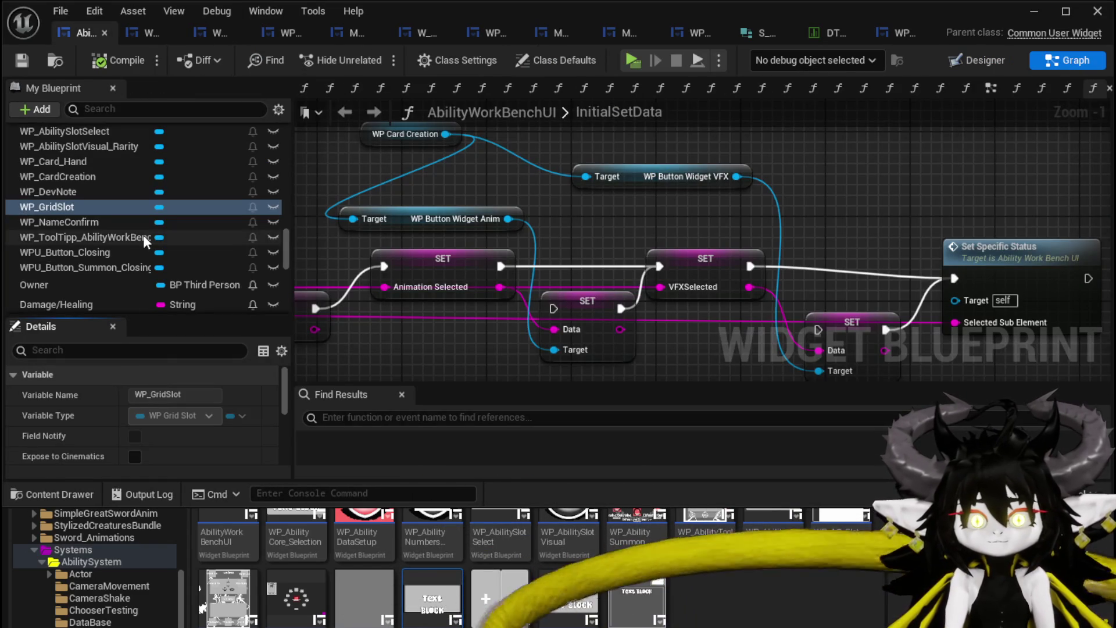
- Open AbilityWorkBenchUI's BindEvent function from the Bind group, showing the WP Grid Slot bindings
{"action": "scroll", "coordinate": [62, 200], "scroll_direction": "up", "scroll_amount": 15}
{"action": "scroll", "coordinate": [65, 201], "scroll_direction": "up", "scroll_amount": 15}
{"action": "scroll", "coordinate": [67, 201], "scroll_direction": "up", "scroll_amount": 10}
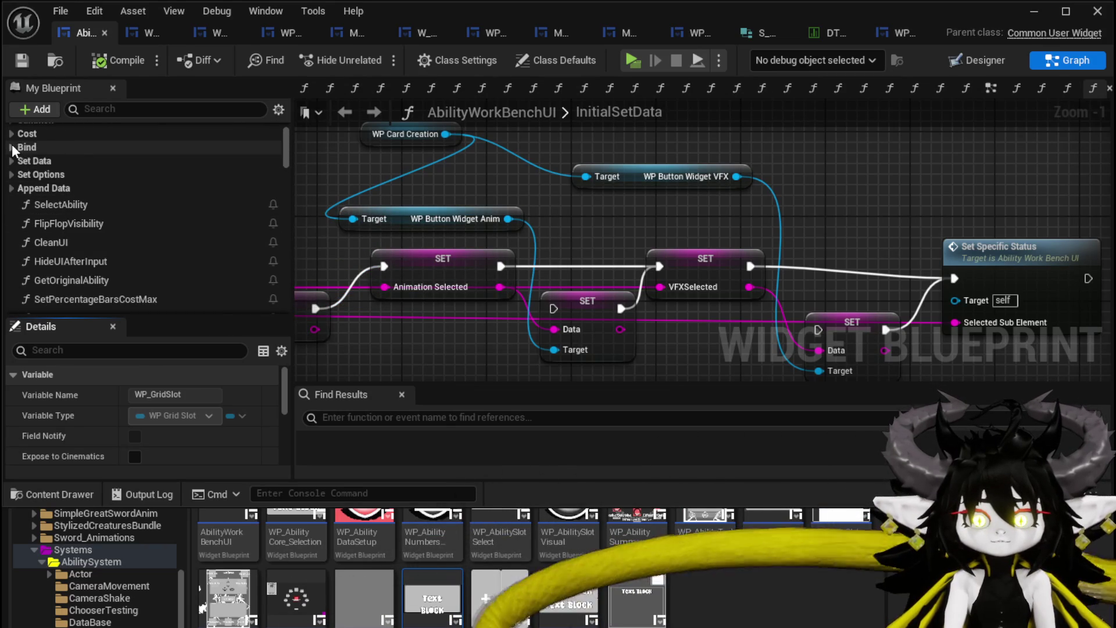
{"action": "left_click", "coordinate": [12, 147]}
{"action": "double_click", "coordinate": [65, 164]}
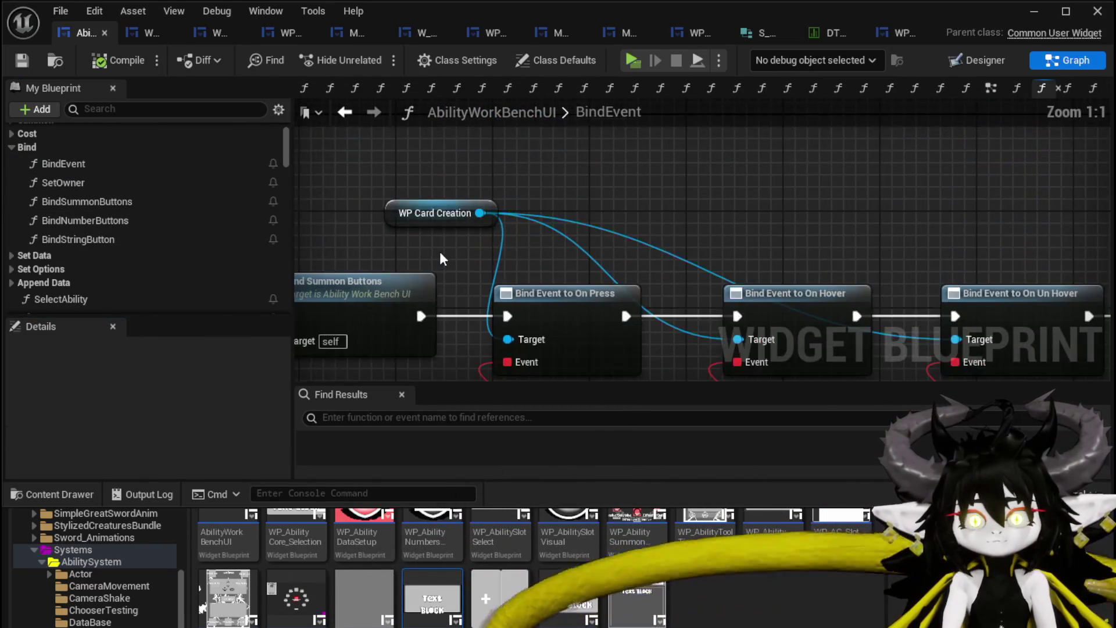
{"action": "mouse_move", "coordinate": [440, 258]}
{"action": "left_mouse_down"}
{"action": "mouse_move", "coordinate": [360, 203]}
{"action": "mouse_move", "coordinate": [475, 174]}
{"action": "left_mouse_up"}
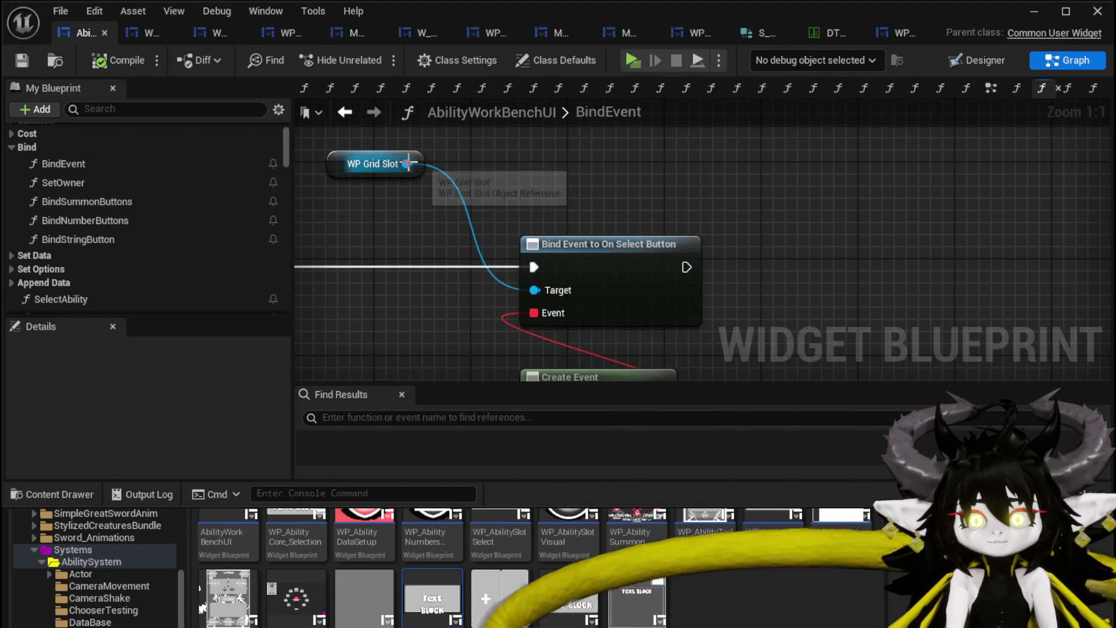
- Add Bind Event to On Hover Button and On Un Hover Button nodes for WP Grid Slot
{"action": "left_click_drag", "start_coordinate": [409, 164], "coordinate": [691, 173]}
{"action": "type", "text": "On"}
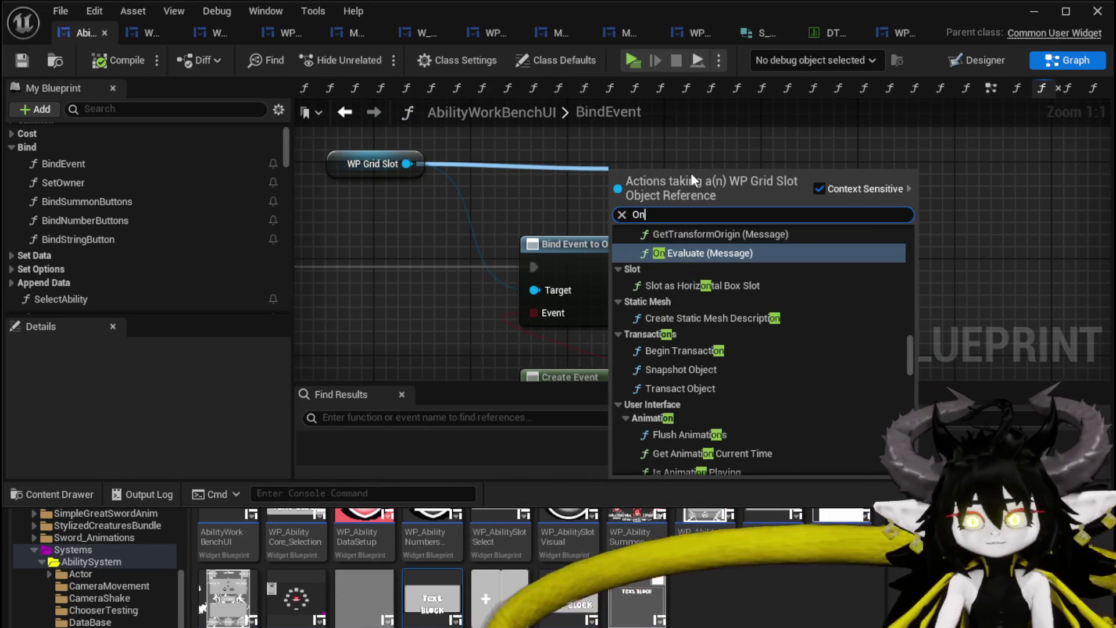
{"action": "type", "text": " Hover"}
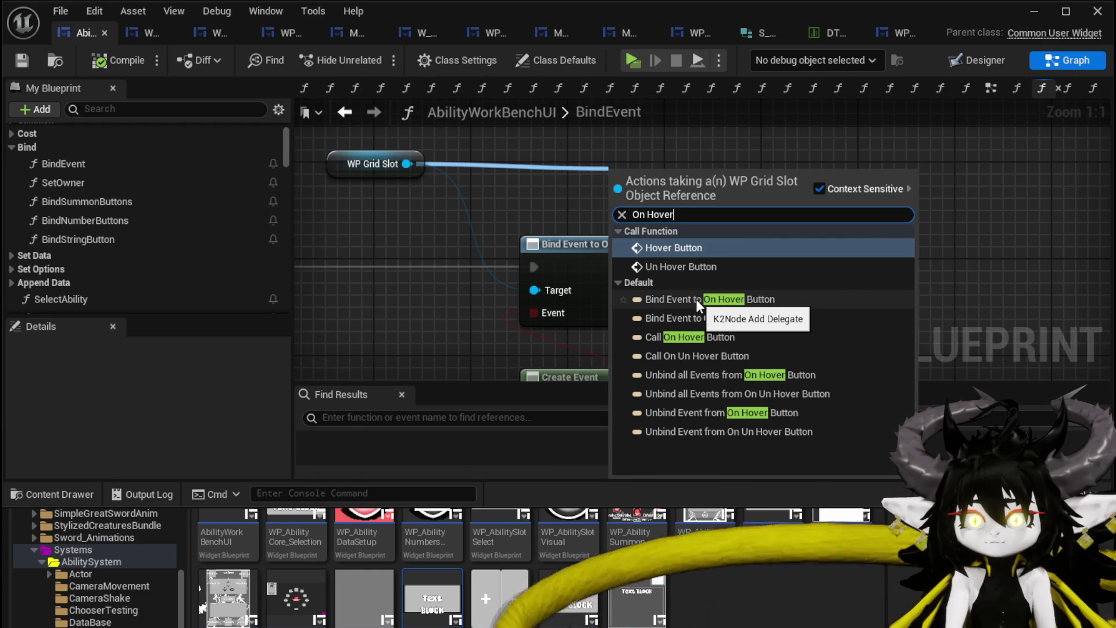
{"action": "left_click", "coordinate": [696, 299]}
{"action": "left_click_drag", "start_coordinate": [759, 191], "coordinate": [909, 235]}
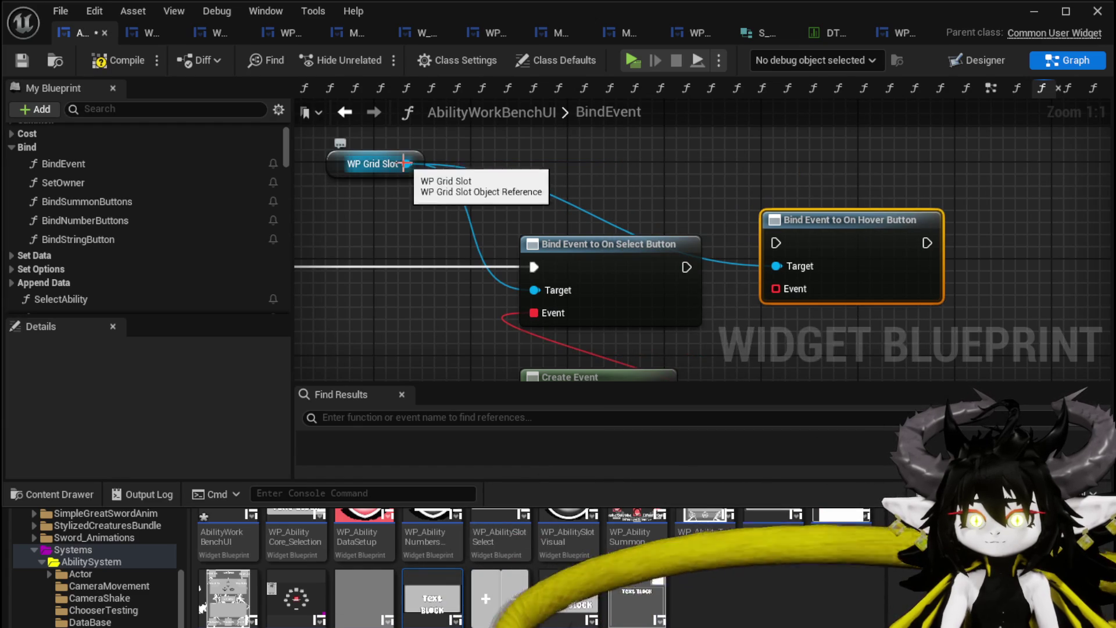
{"action": "left_click_drag", "start_coordinate": [407, 164], "coordinate": [603, 166]}
{"action": "type", "text": "Hov"}
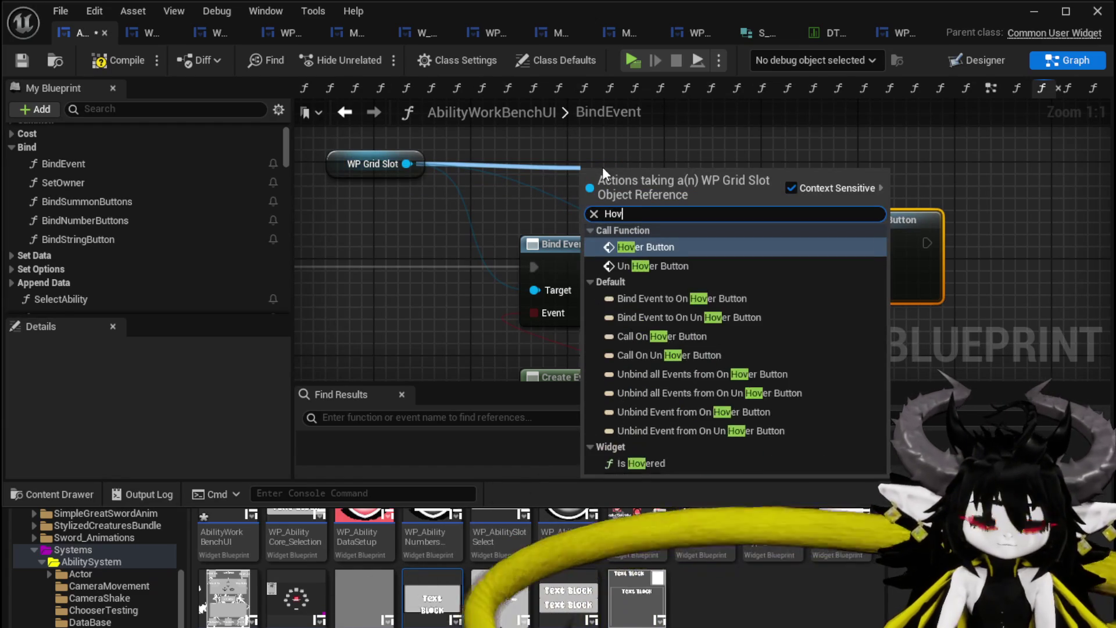
{"action": "type", "text": "er"}
{"action": "left_click", "coordinate": [700, 317]}
- Chain the hover and un-hover binds after the select bind in execution order
{"action": "mouse_move", "coordinate": [700, 205]}
{"action": "left_mouse_down"}
{"action": "mouse_move", "coordinate": [1093, 250]}
{"action": "mouse_move", "coordinate": [736, 235]}
{"action": "left_mouse_up"}
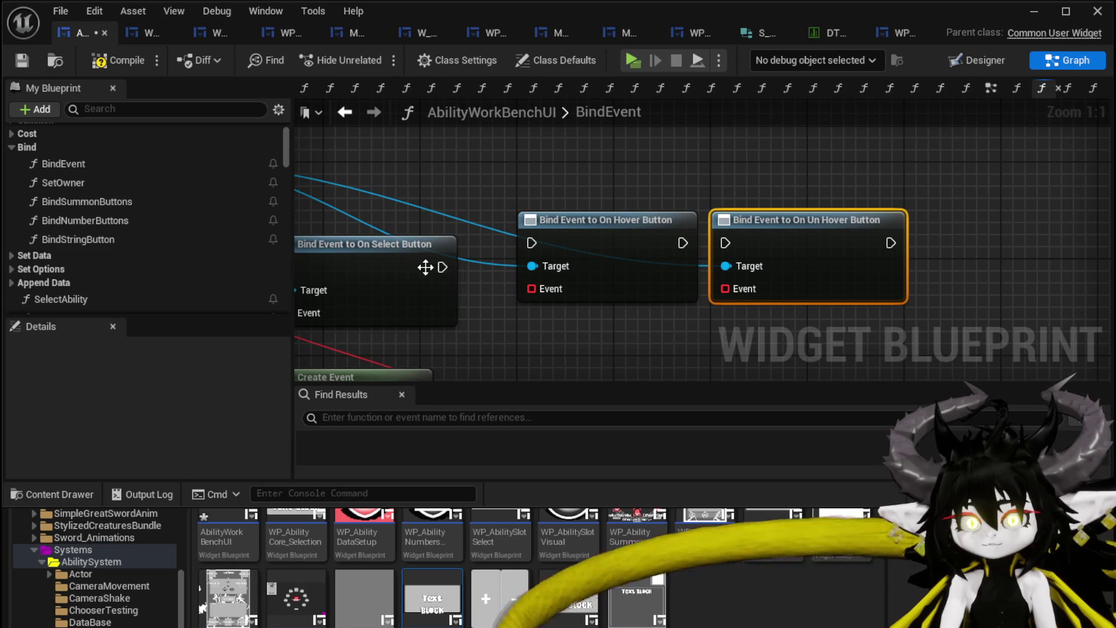
{"action": "left_click_drag", "start_coordinate": [428, 267], "coordinate": [535, 243]}
{"action": "mouse_move", "coordinate": [512, 201]}
{"action": "left_mouse_down"}
{"action": "mouse_move", "coordinate": [848, 242]}
{"action": "mouse_move", "coordinate": [928, 271]}
{"action": "left_mouse_up"}
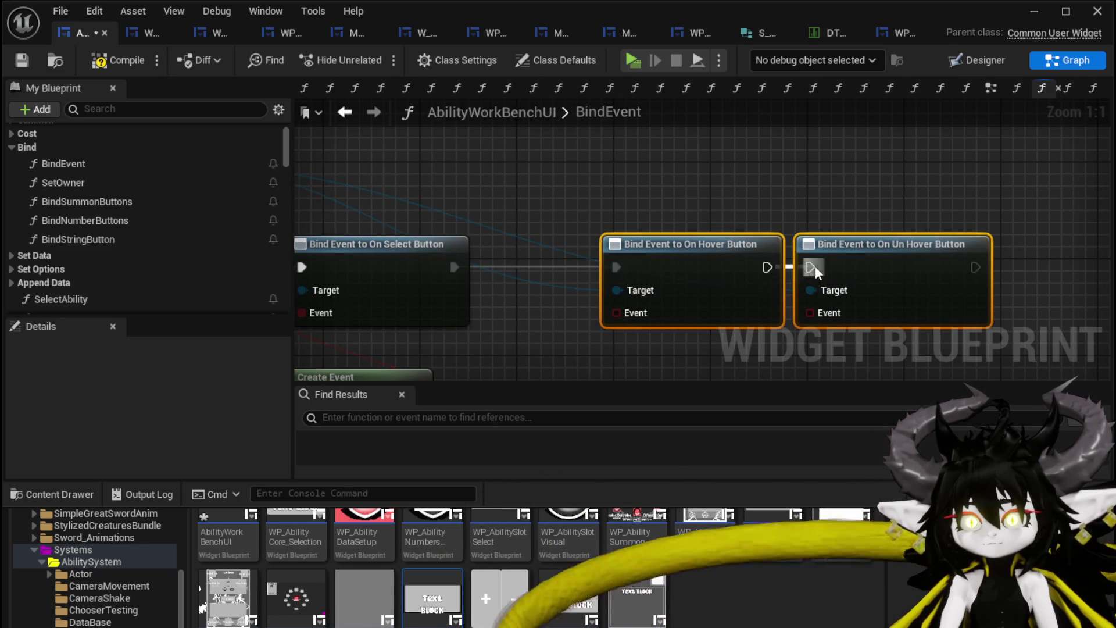
{"action": "left_click_drag", "start_coordinate": [815, 272], "coordinate": [816, 272]}
- Give the hover bind a Create Event node calling ShowToolTipp
{"action": "left_click_drag", "start_coordinate": [586, 168], "coordinate": [588, 221]}
{"action": "type", "text": "Create"}
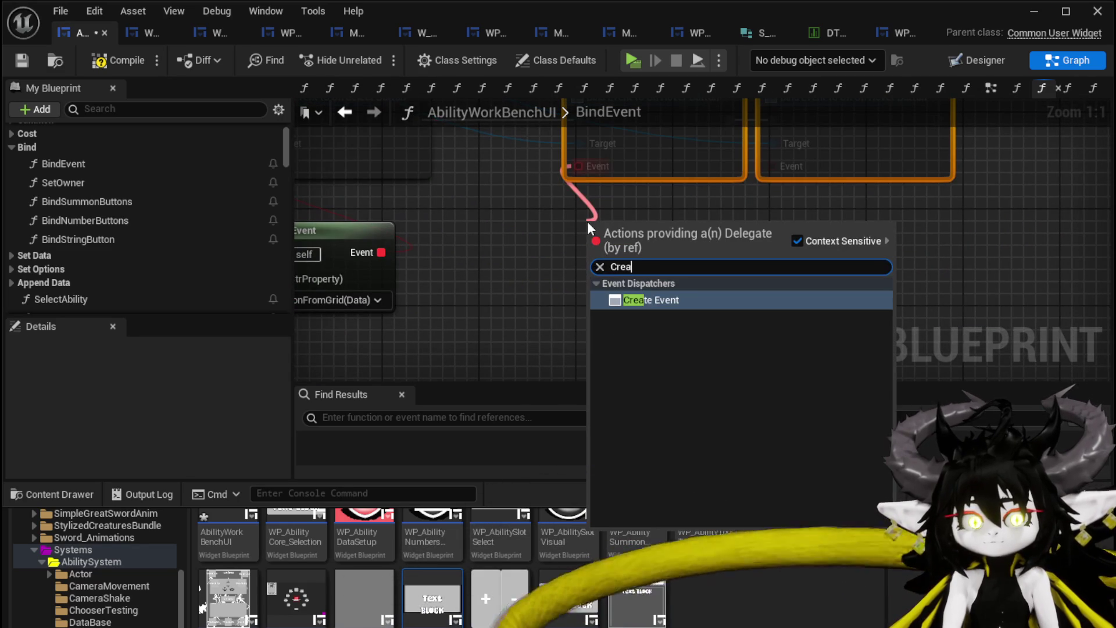
{"action": "left_click", "coordinate": [633, 293]}
{"action": "left_click", "coordinate": [634, 295]}
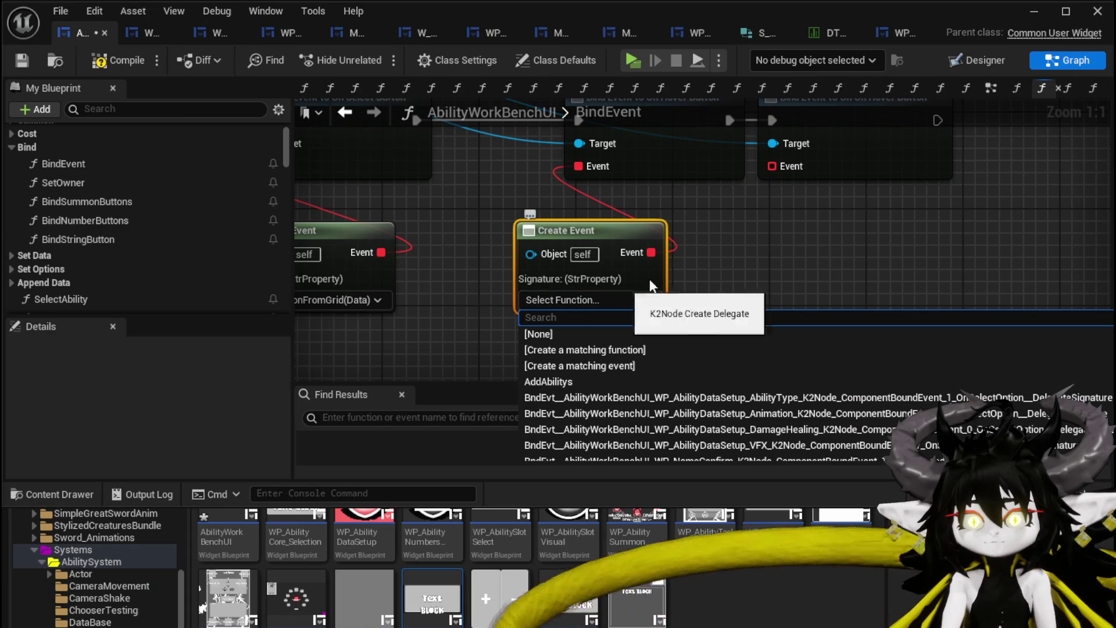
{"action": "type", "text": "Show"}
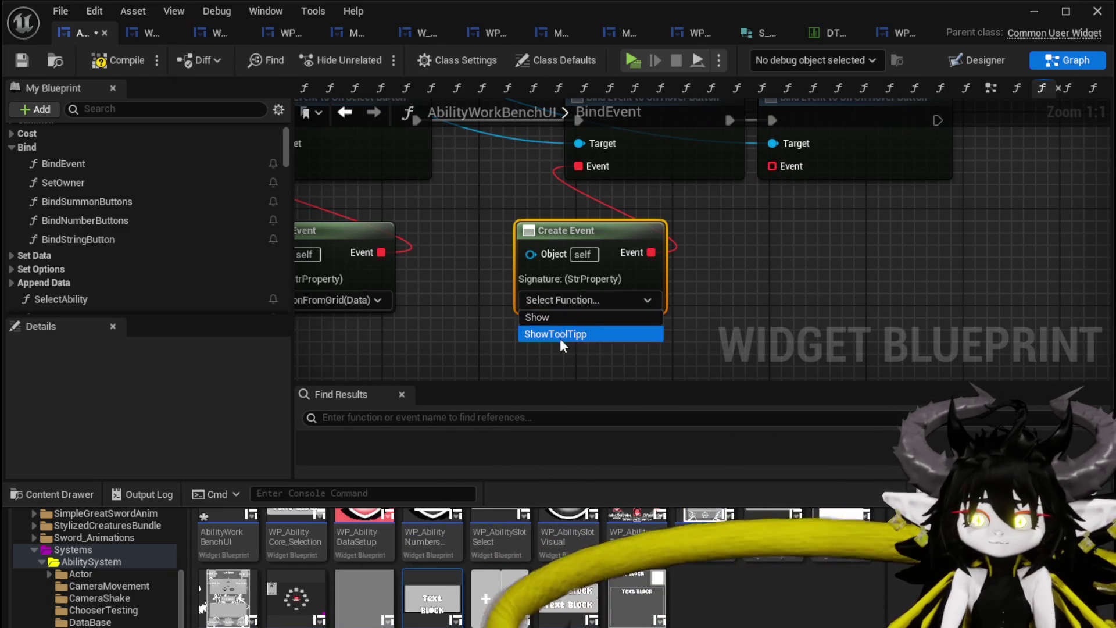
{"action": "left_click", "coordinate": [560, 336]}
- Give the un-hover bind a Create Event node calling HideToolTipp
{"action": "left_click_drag", "start_coordinate": [776, 172], "coordinate": [779, 256]}
{"action": "type", "text": "Crea"}
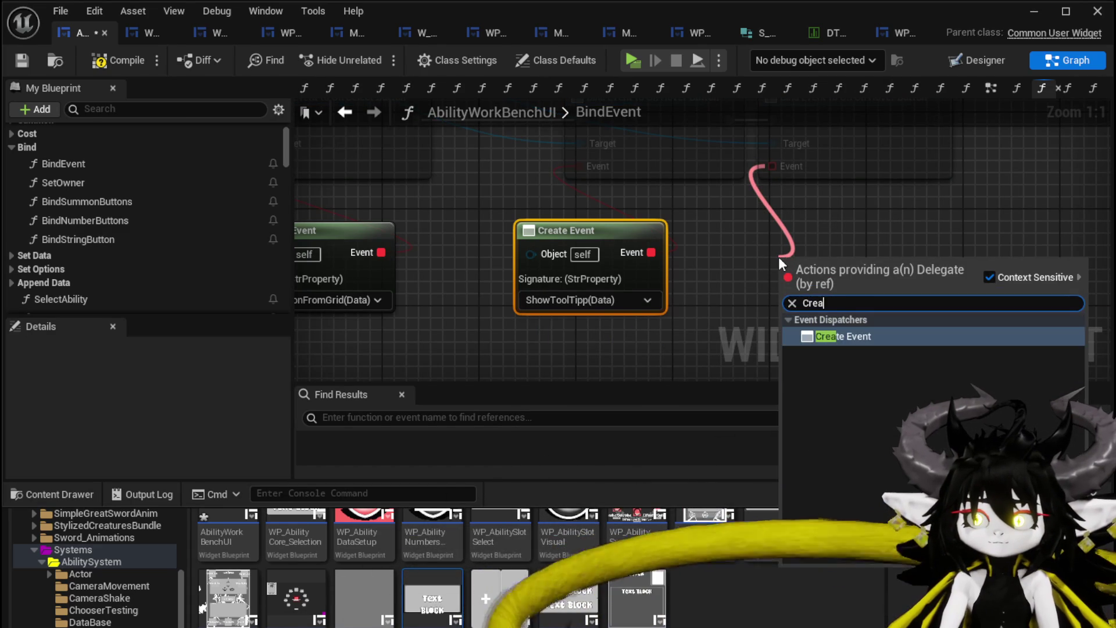
{"action": "left_click", "coordinate": [843, 337]}
{"action": "left_click", "coordinate": [837, 336]}
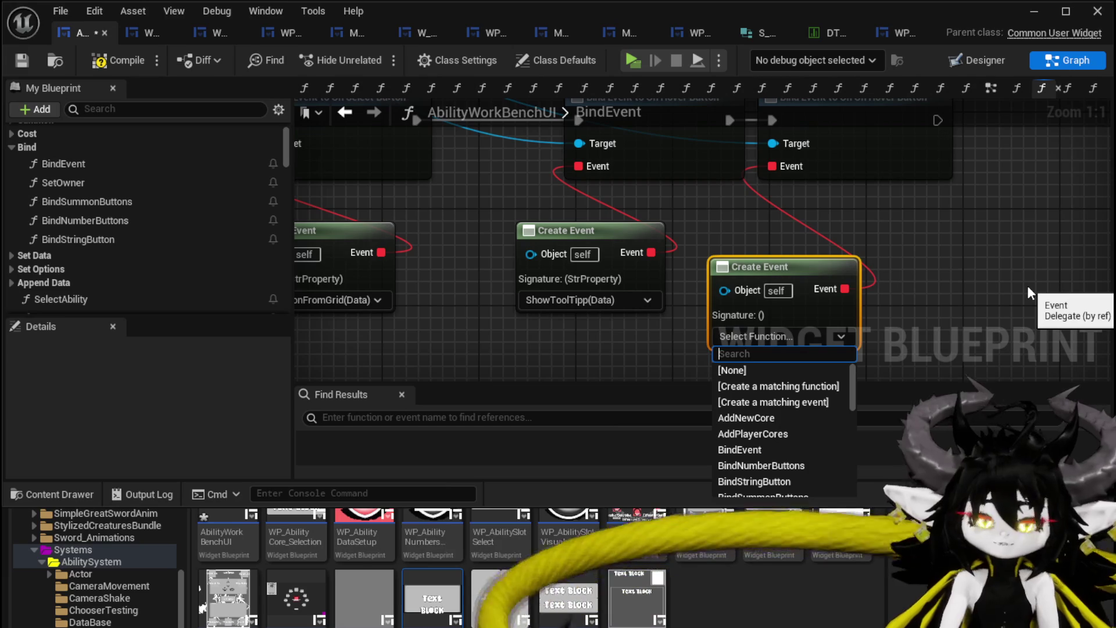
{"action": "type", "text": "Hide"}
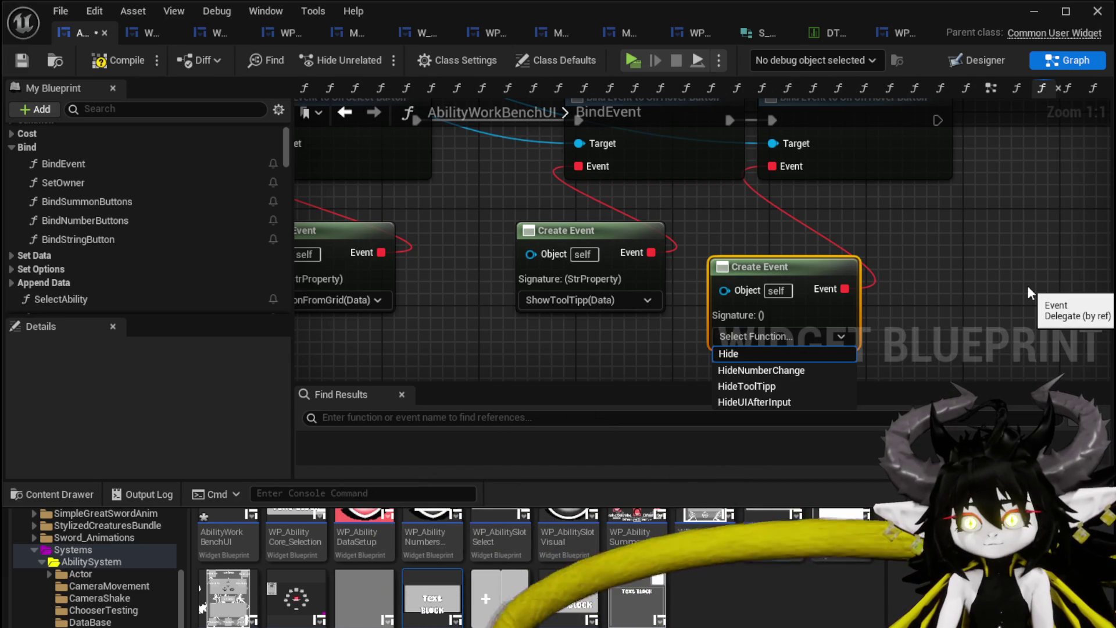
{"action": "left_click", "coordinate": [784, 336]}
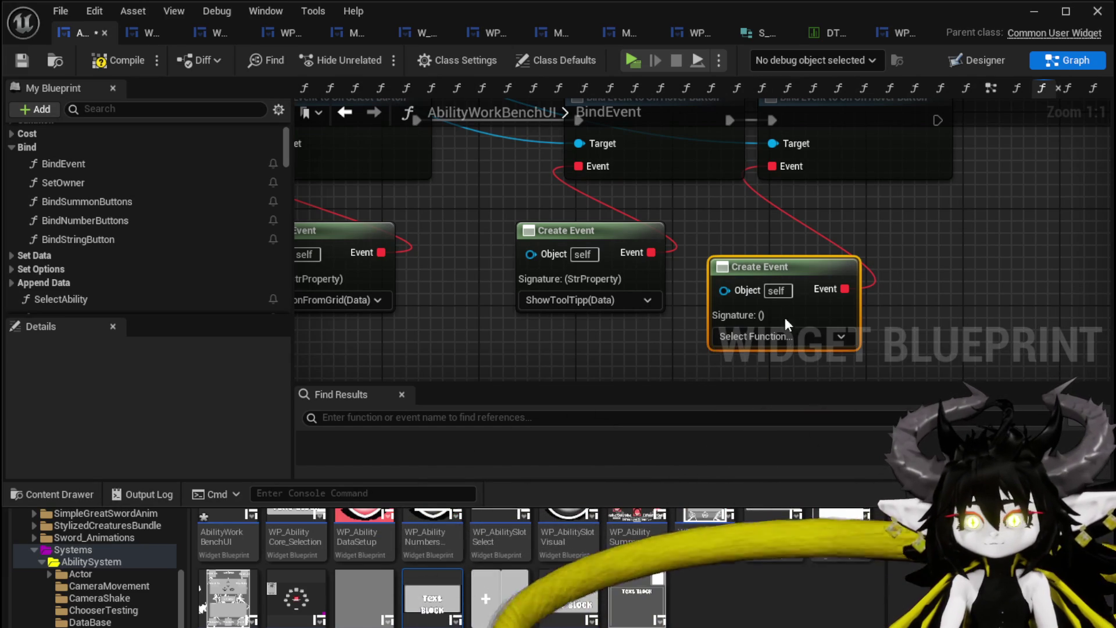
{"action": "left_click_drag", "start_coordinate": [782, 265], "coordinate": [818, 229]}
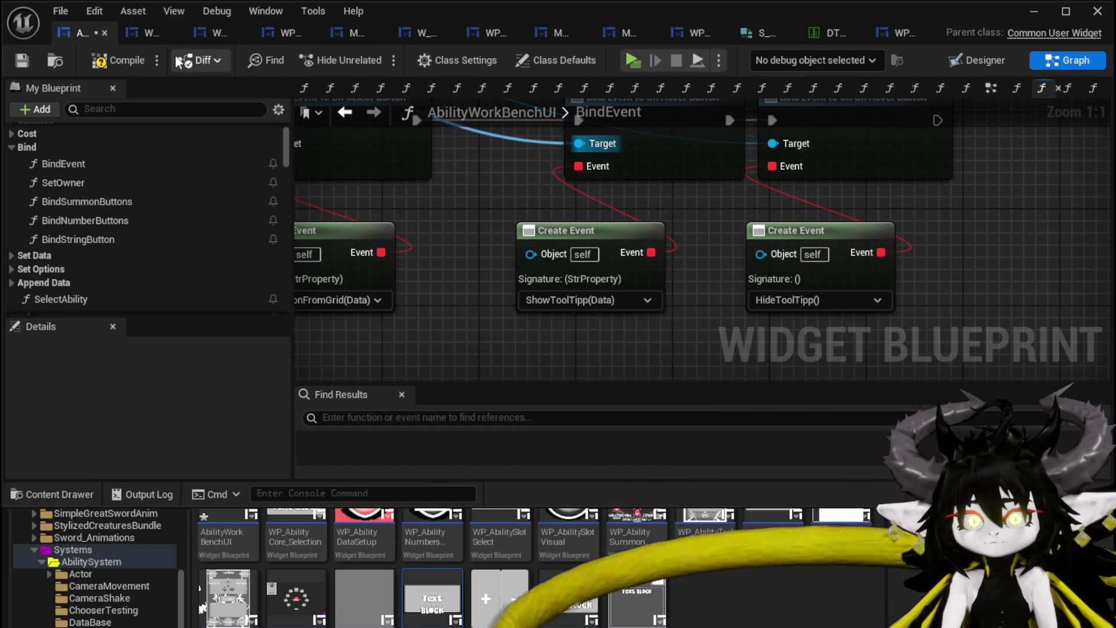
- Compile AbilityWorkBenchUI and look over WP_GridSlot's AddOptionsToGrid graph
{"action": "left_click", "coordinate": [95, 65]}
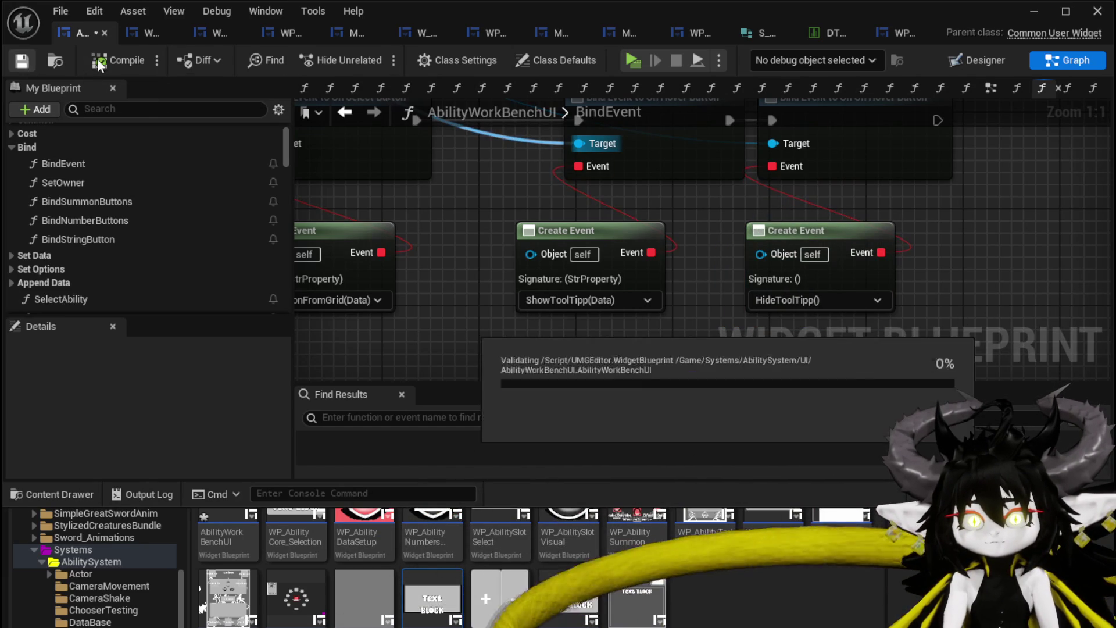
{"action": "left_click", "coordinate": [131, 40]}
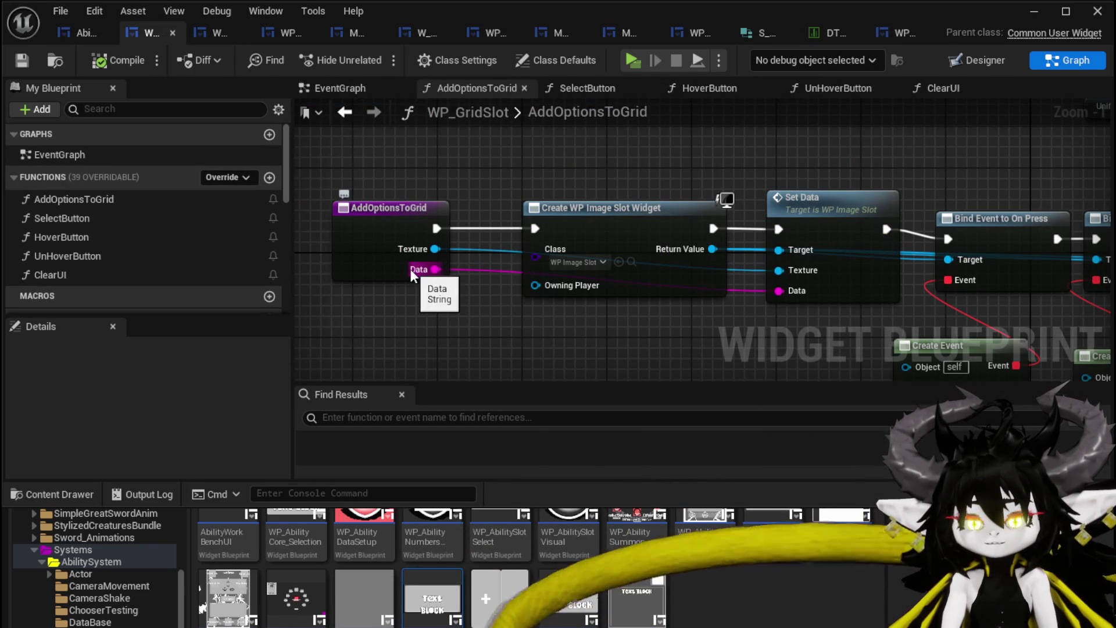
{"action": "mouse_move", "coordinate": [426, 258]}
{"action": "left_mouse_down"}
{"action": "mouse_move", "coordinate": [437, 171]}
{"action": "mouse_move", "coordinate": [658, 172]}
{"action": "left_mouse_up"}
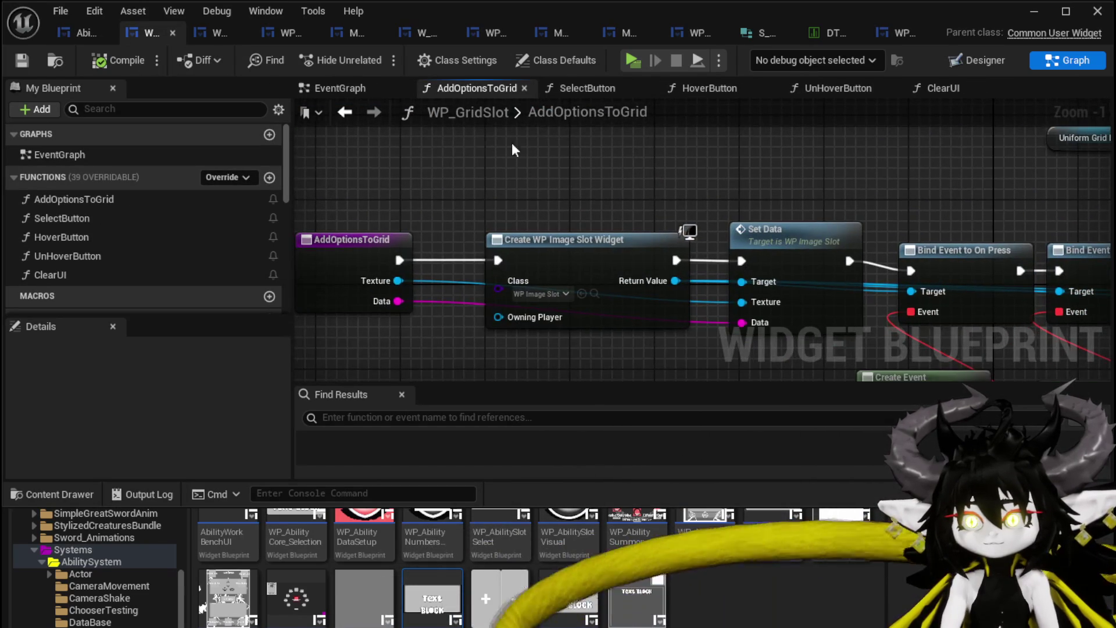
{"action": "left_click", "coordinate": [63, 33]}
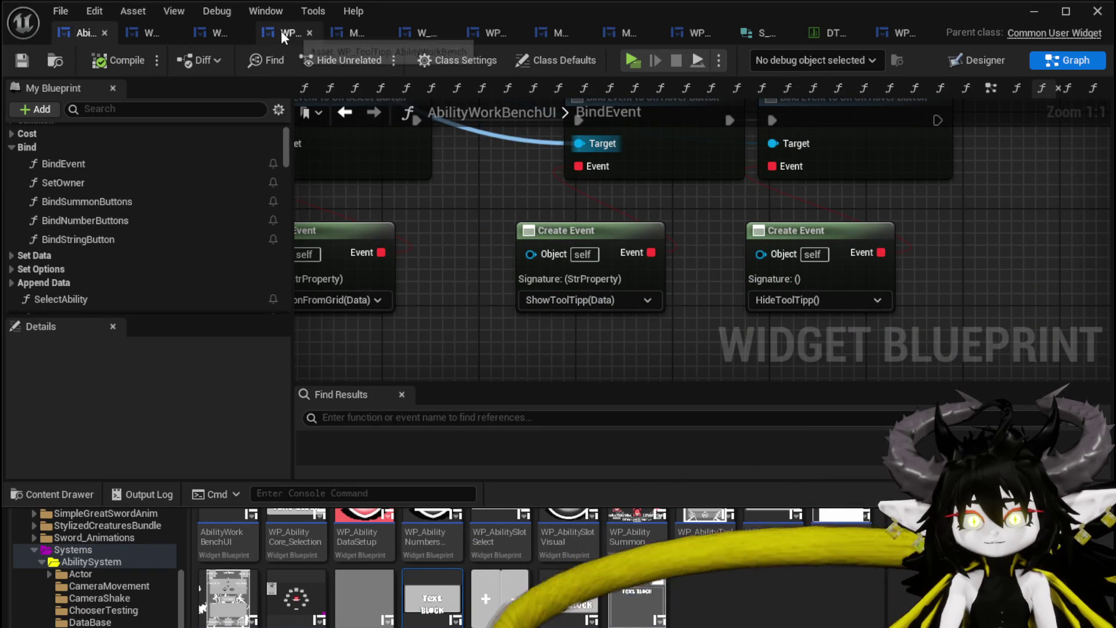
- Move the WP_ToolTipp editor tab second, then launch a play-test from the level editor
{"action": "left_click", "coordinate": [282, 31]}
{"action": "left_click_drag", "start_coordinate": [285, 33], "coordinate": [148, 30]}
{"action": "left_click", "coordinate": [63, 33]}
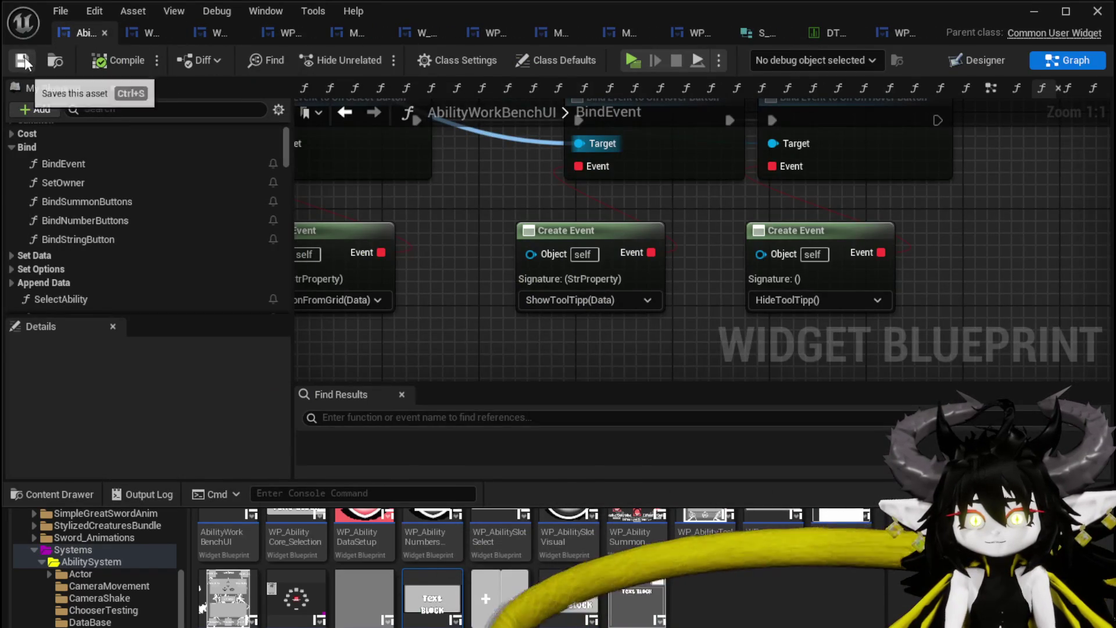
{"action": "left_click", "coordinate": [1035, 10]}
{"action": "left_click", "coordinate": [375, 57]}
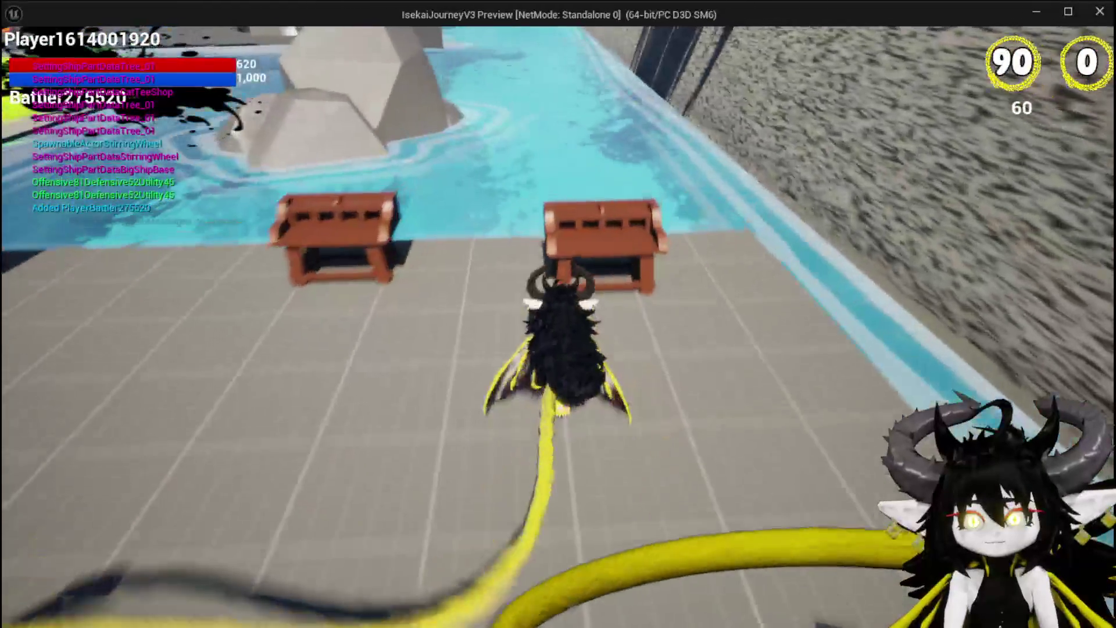
- At the workbench, open the Magic_001 card, check its icon descriptions, then stop the play-test
{"action": "key", "text": "e"}
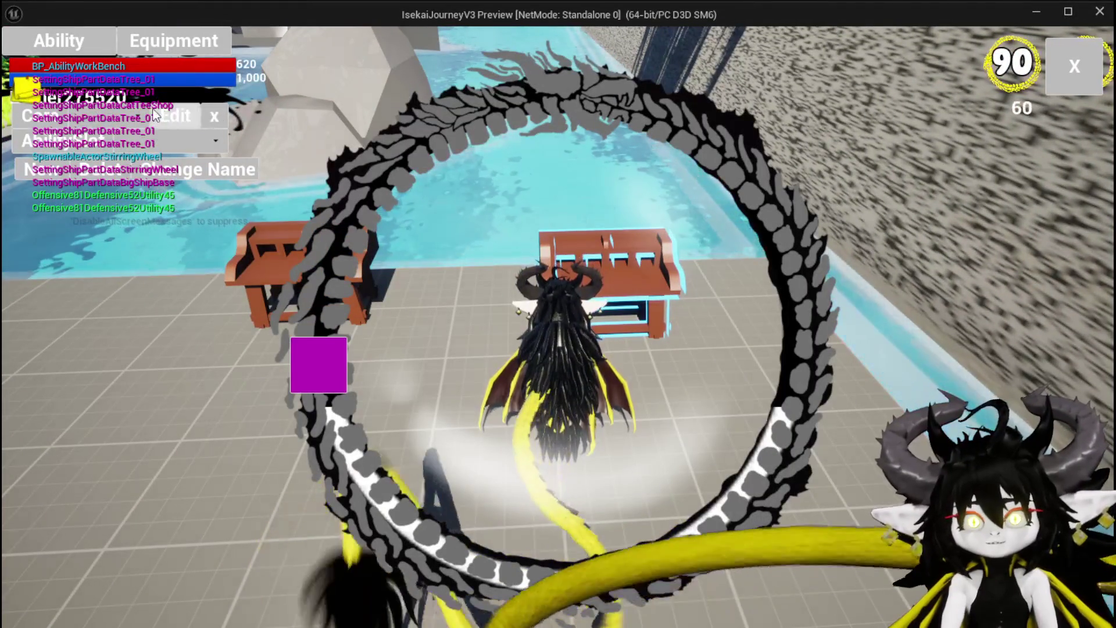
{"action": "left_click", "coordinate": [142, 145]}
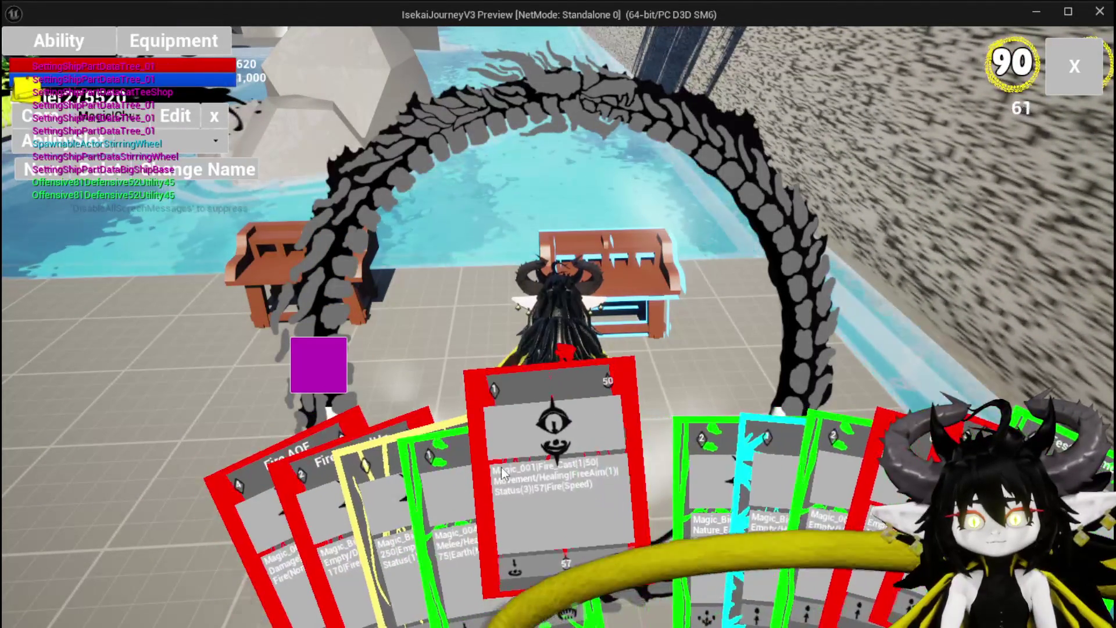
{"action": "left_click", "coordinate": [528, 456]}
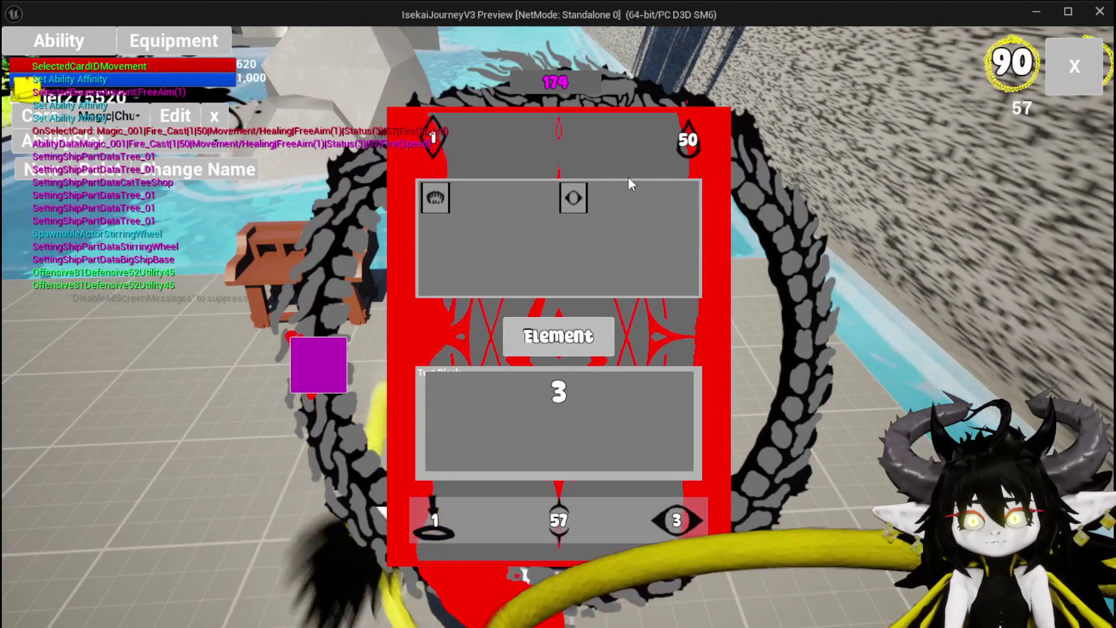
{"action": "mouse_move", "coordinate": [438, 201]}
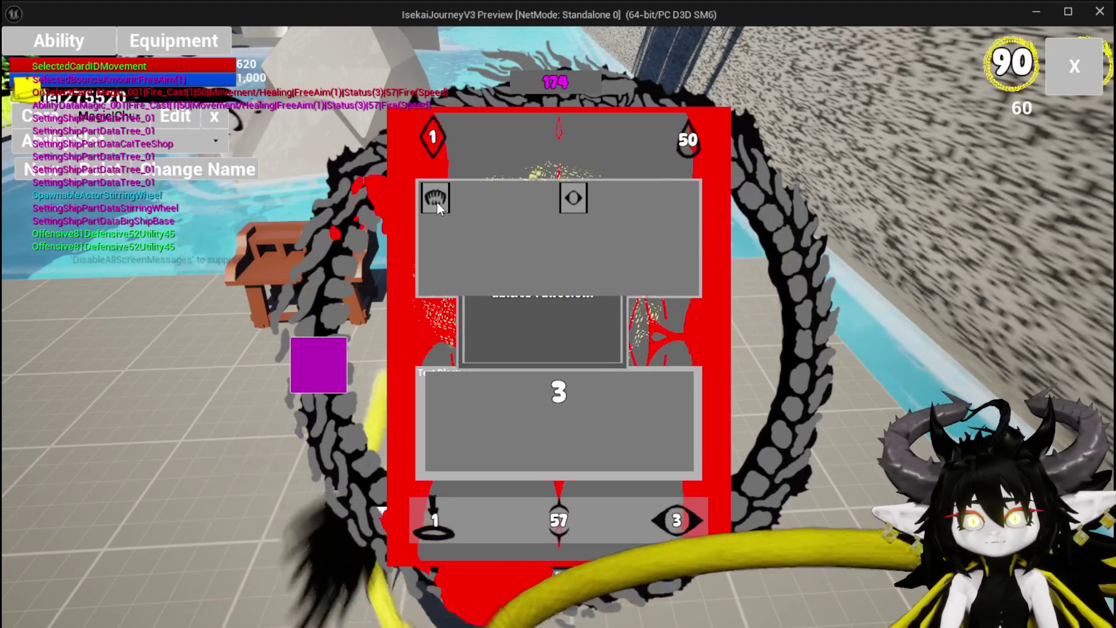
{"action": "mouse_move", "coordinate": [588, 200]}
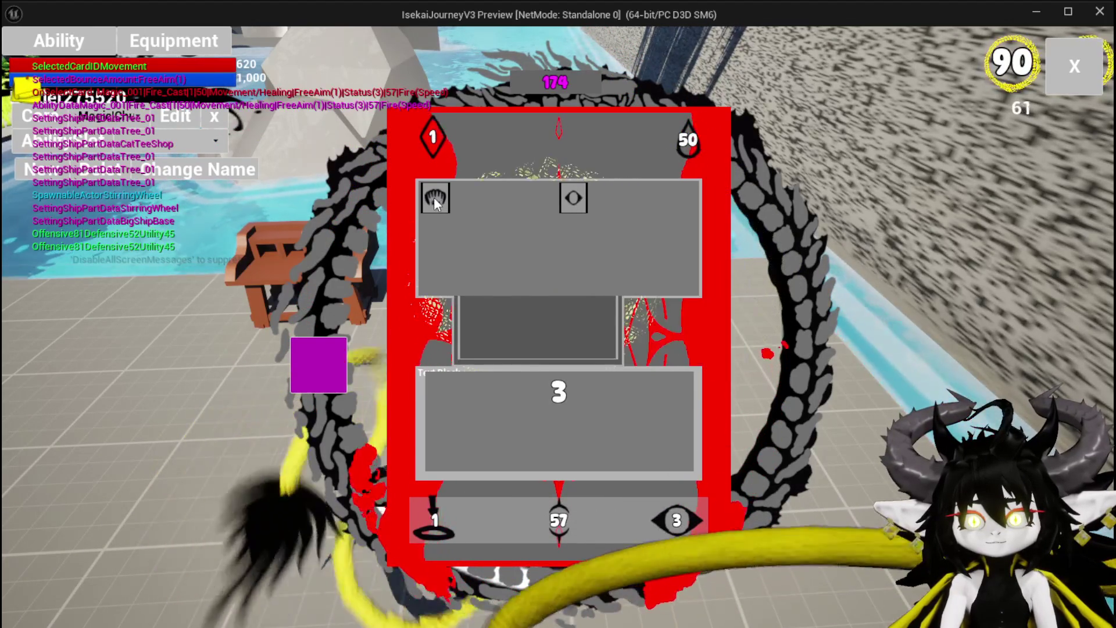
{"action": "key", "text": "Escape"}
{"action": "key", "text": "ctrl+s"}
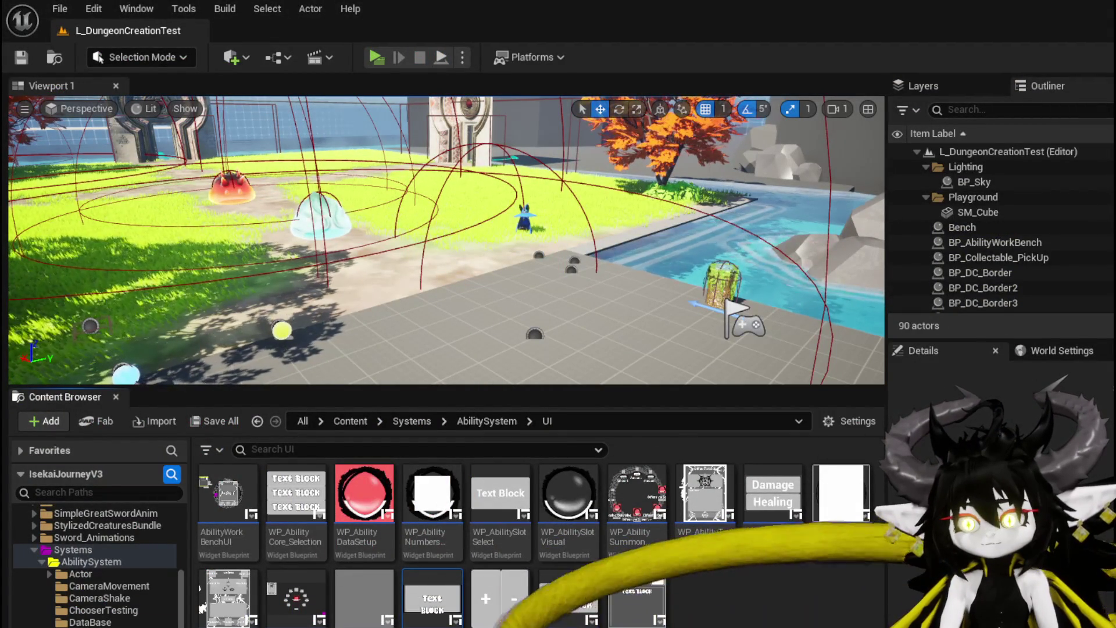
- Set WP_ToolTipp_AbilityWorkBench's ZOrder to 2, above WP_GridSlot's 1, then compile and save
{"action": "key", "text": "alt+Tab"}
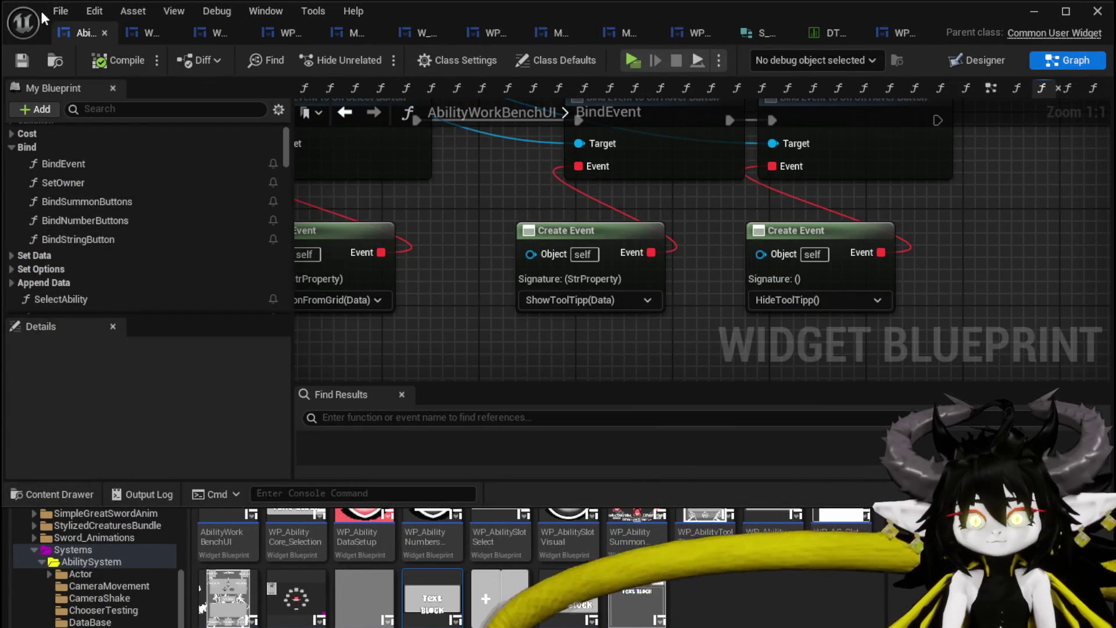
{"action": "left_click", "coordinate": [990, 66]}
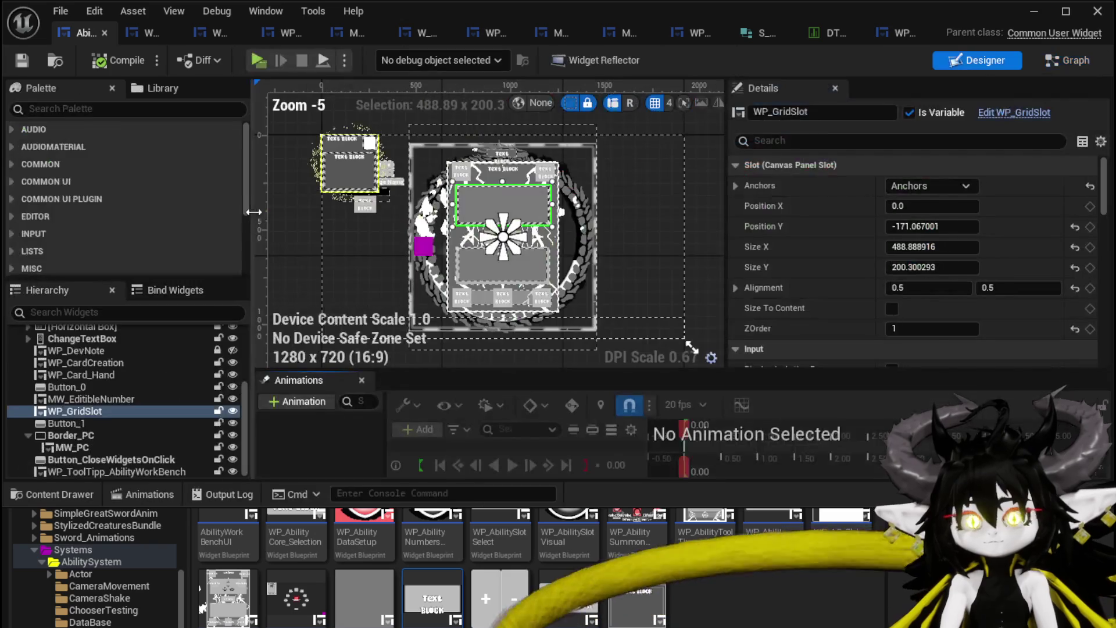
{"action": "left_click", "coordinate": [348, 155]}
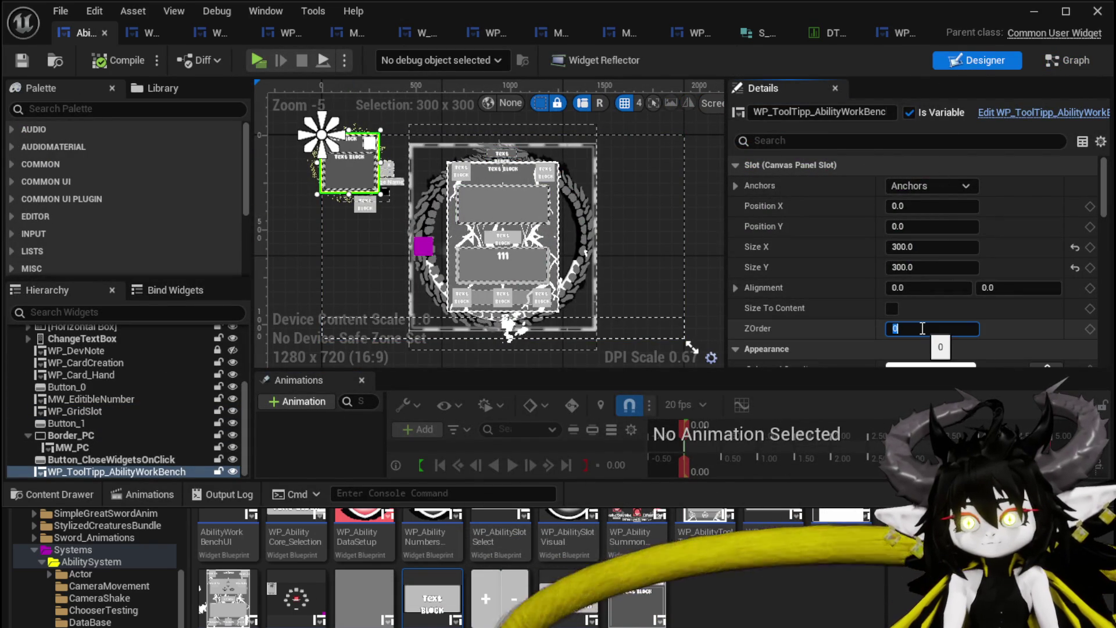
{"action": "type", "text": "2"}
{"action": "left_click", "coordinate": [116, 61]}
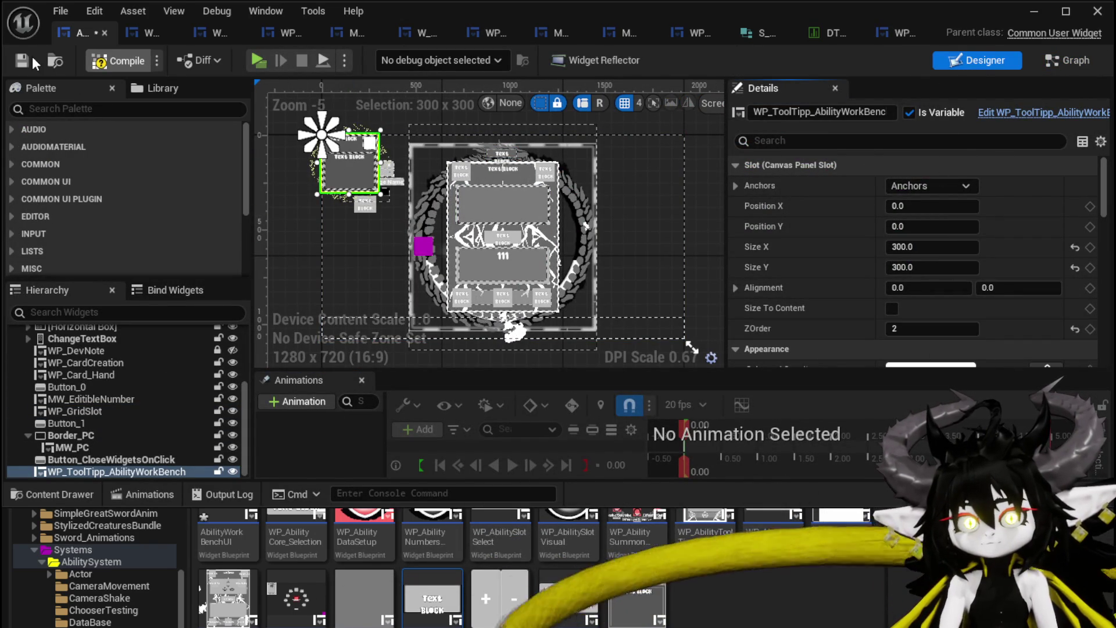
{"action": "left_click", "coordinate": [23, 59]}
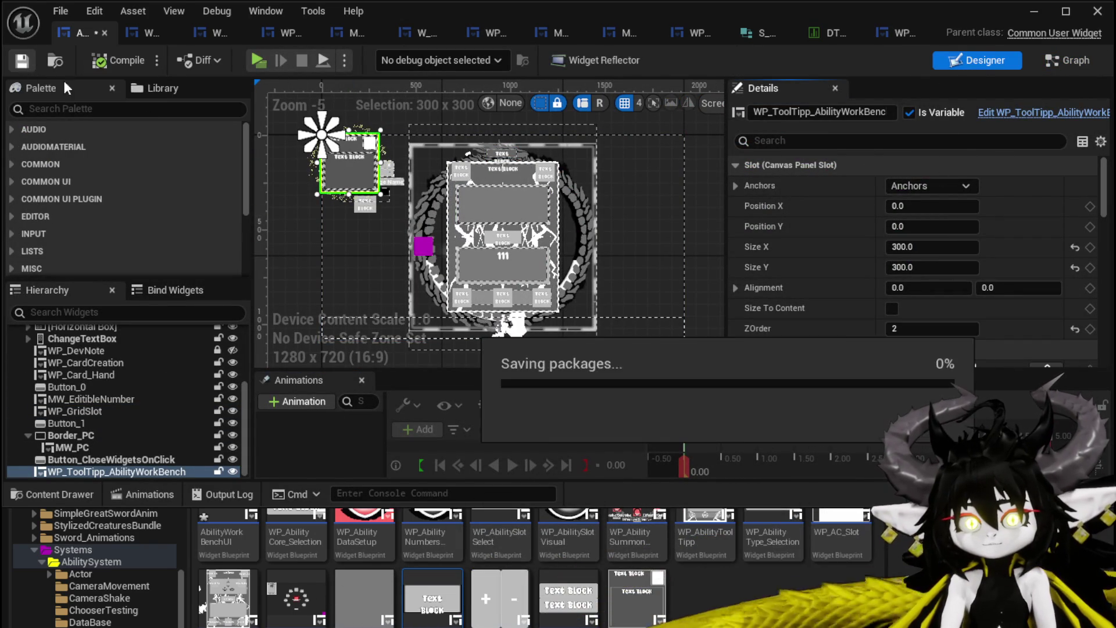
{"action": "left_click", "coordinate": [472, 205]}
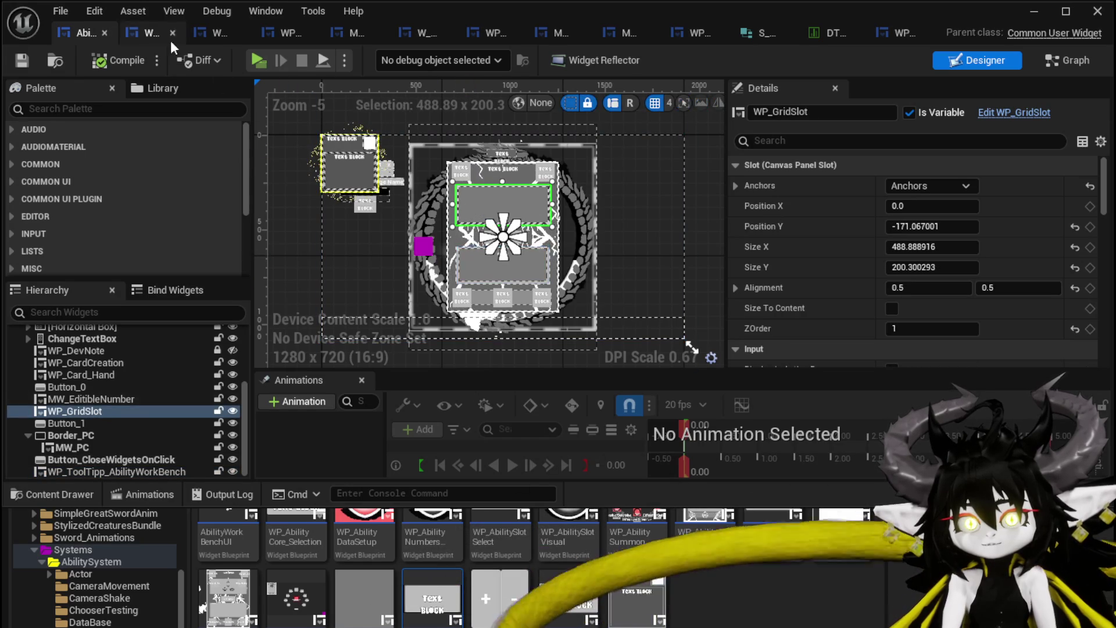
{"action": "left_click", "coordinate": [22, 59]}
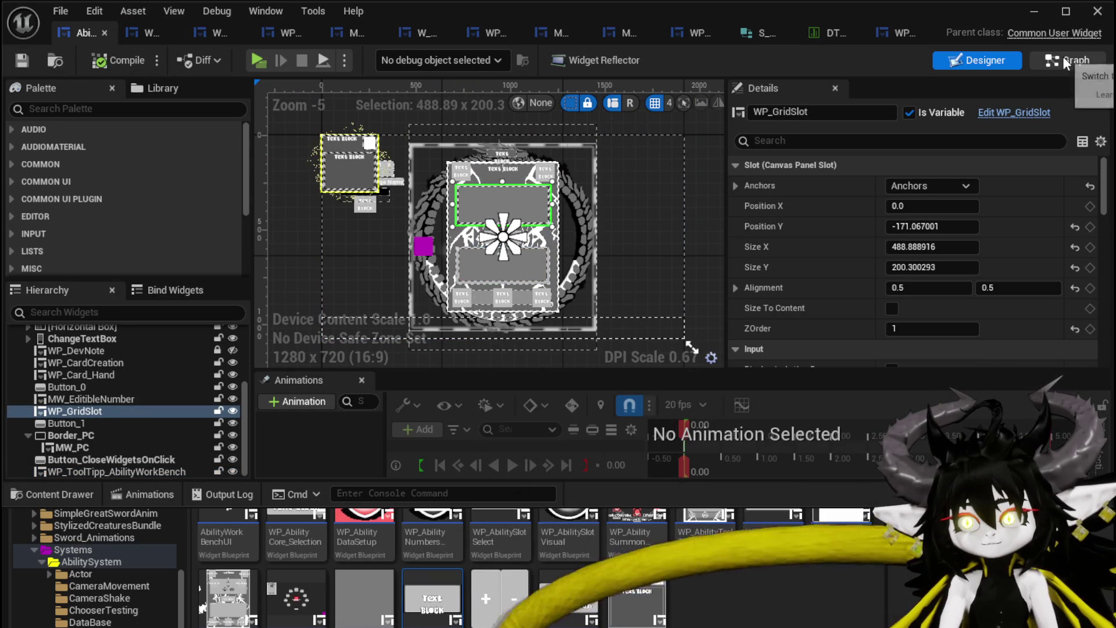
- Open AbilityWorkBenchUI's ShowToolTipp function graph
{"action": "double_click", "coordinate": [594, 138]}
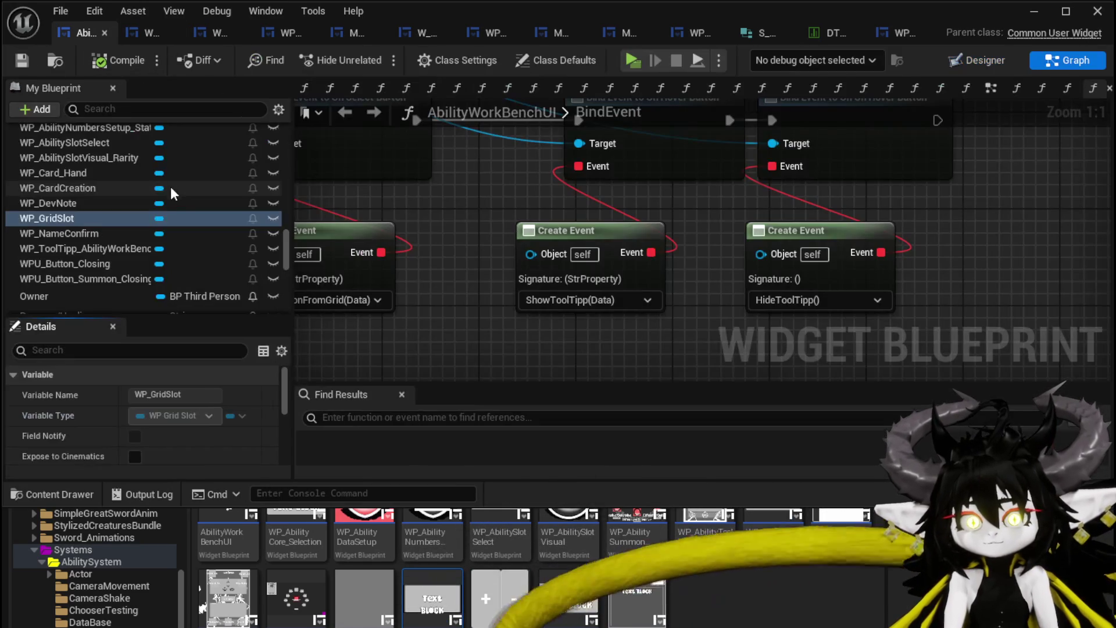
{"action": "scroll", "coordinate": [113, 197], "scroll_direction": "up", "scroll_amount": 10}
{"action": "scroll", "coordinate": [114, 192], "scroll_direction": "up", "scroll_amount": 15}
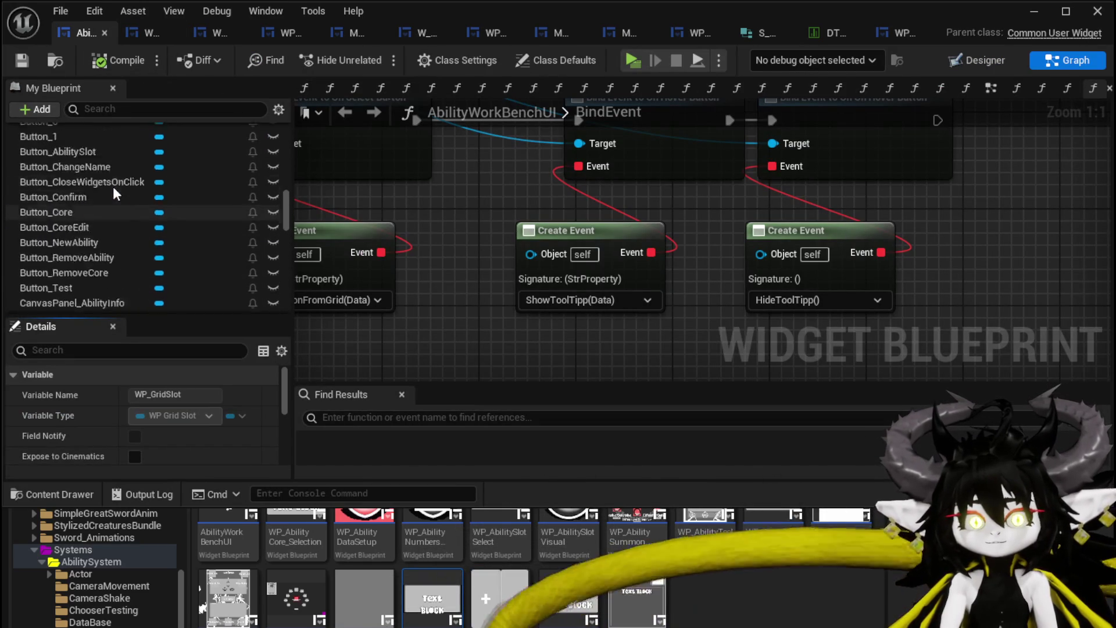
{"action": "scroll", "coordinate": [130, 201], "scroll_direction": "up", "scroll_amount": 10}
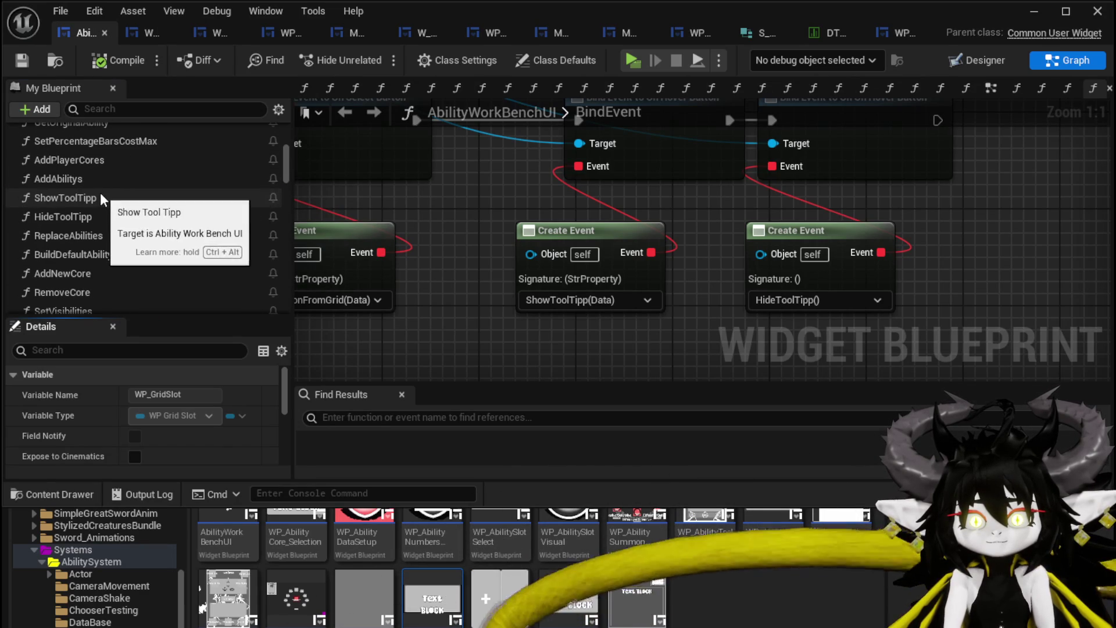
{"action": "double_click", "coordinate": [100, 196]}
{"action": "left_click_drag", "start_coordinate": [474, 144], "coordinate": [73, 145]}
- Run Print String after Set Data with the event data as In String, then save
{"action": "left_click_drag", "start_coordinate": [710, 324], "coordinate": [832, 282]}
{"action": "left_click_drag", "start_coordinate": [767, 218], "coordinate": [795, 231]}
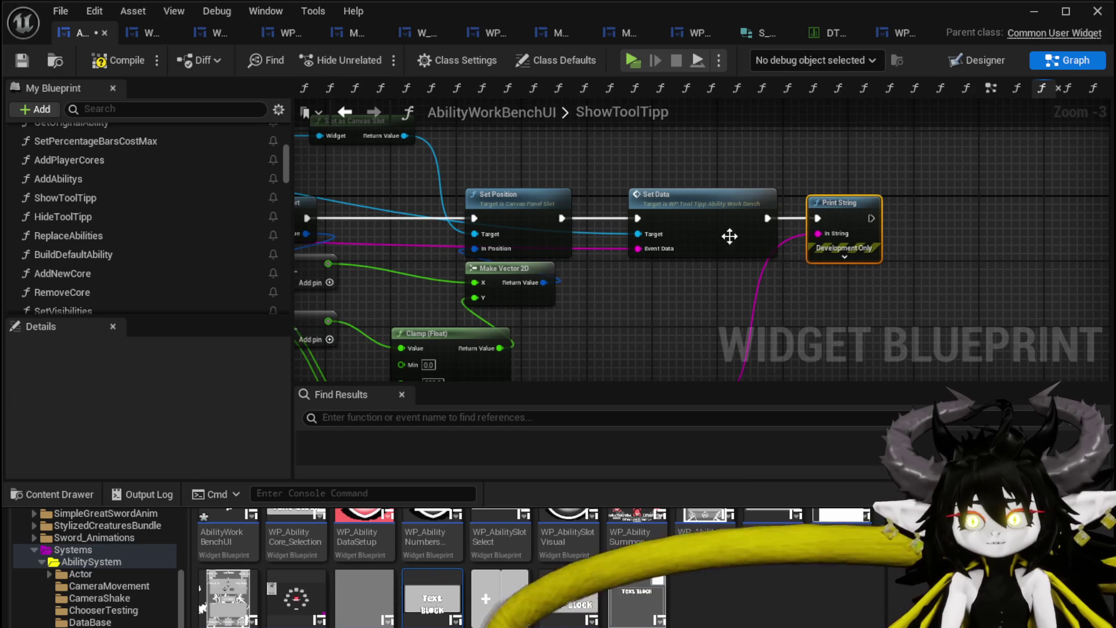
{"action": "left_click_drag", "start_coordinate": [785, 234], "coordinate": [691, 253]}
{"action": "left_click_drag", "start_coordinate": [830, 240], "coordinate": [829, 237]}
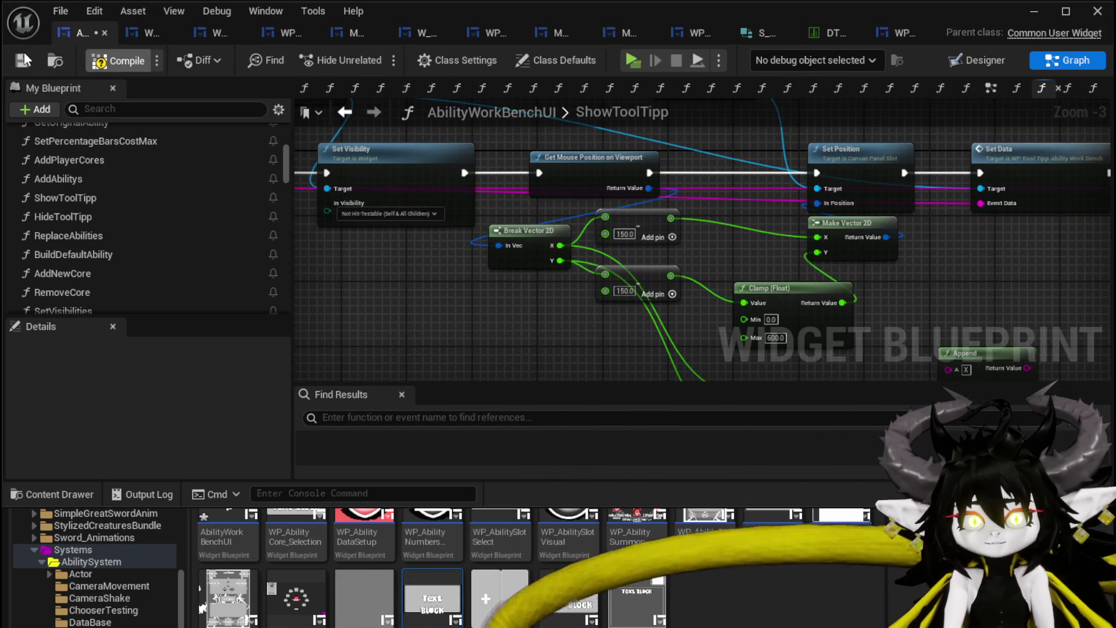
{"action": "left_click", "coordinate": [24, 60]}
{"action": "left_click", "coordinate": [1045, 14]}
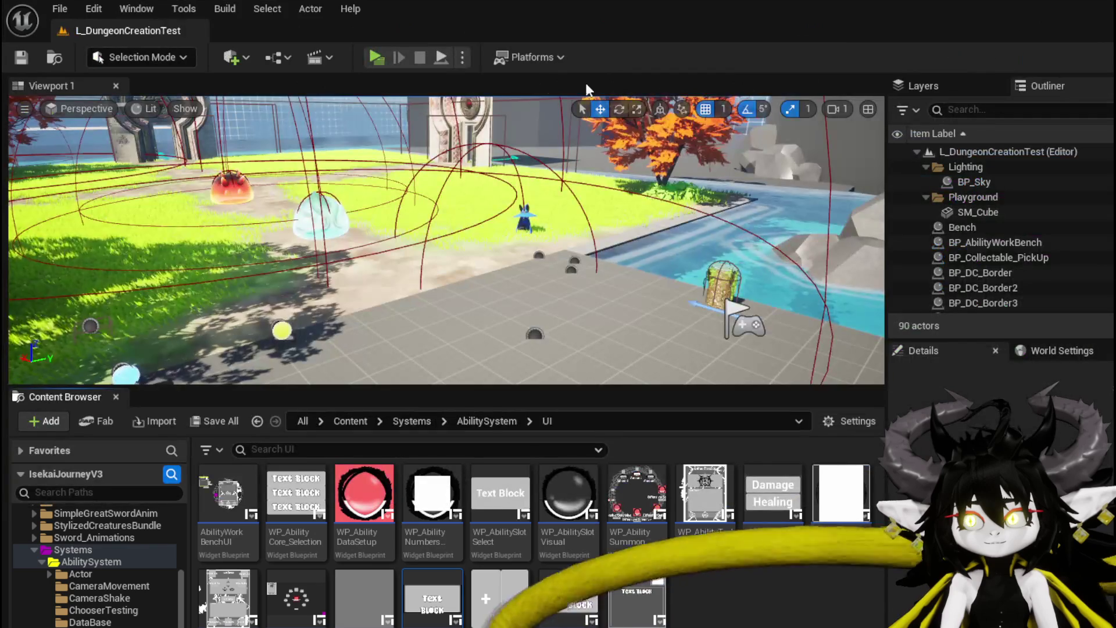
- Play-test the workbench, set the green earth card's type to eye, then stop and save
{"action": "key", "text": "alt+p"}
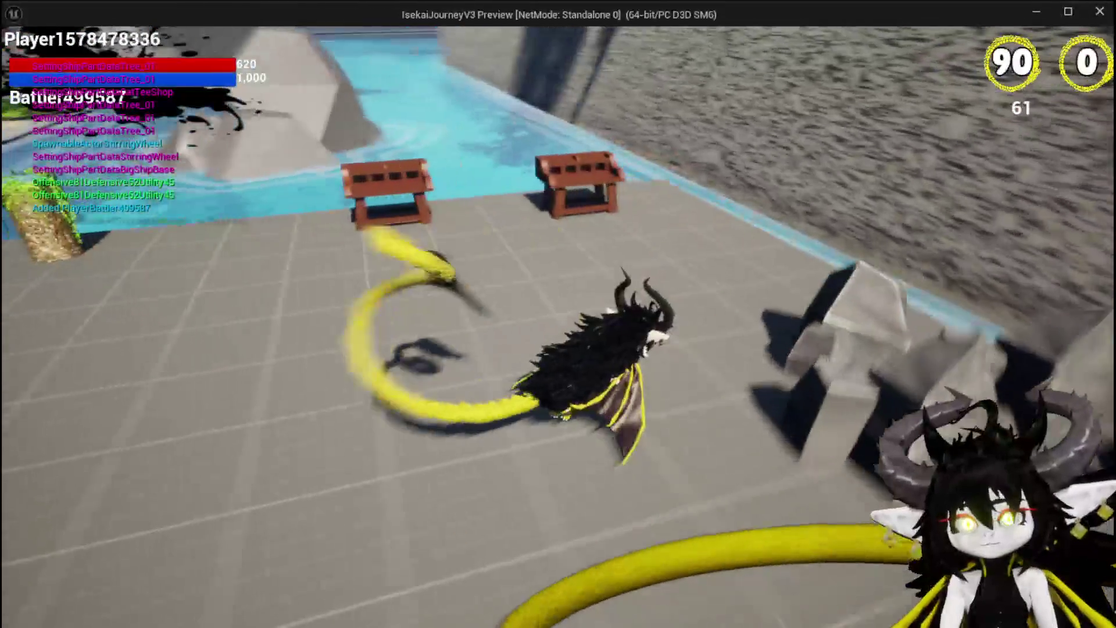
{"action": "key", "text": "e"}
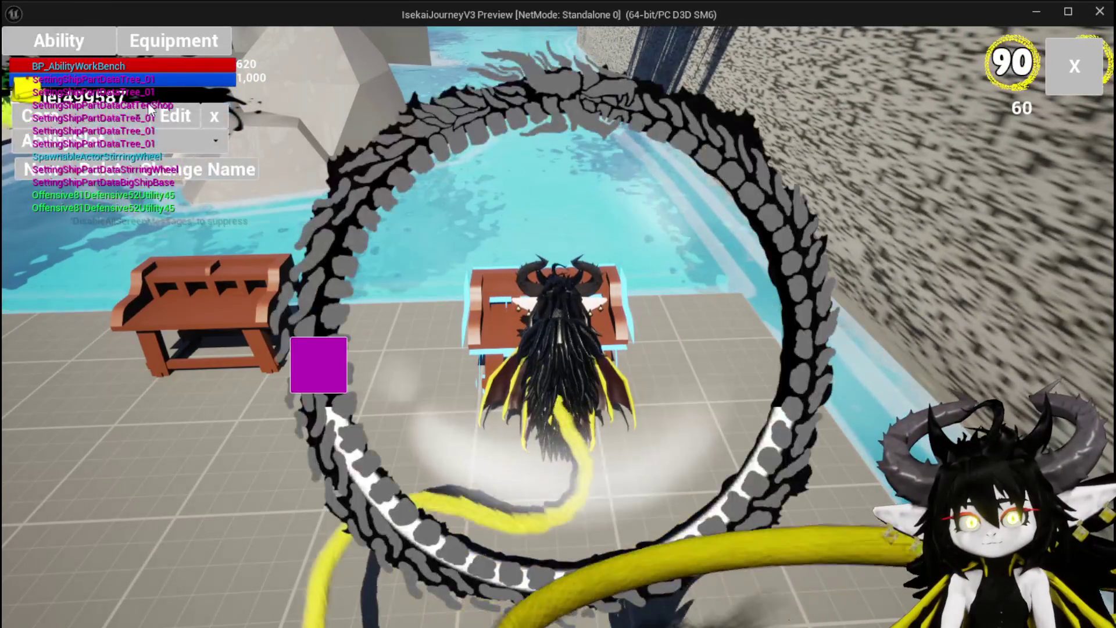
{"action": "left_click", "coordinate": [123, 116]}
{"action": "left_click", "coordinate": [130, 153]}
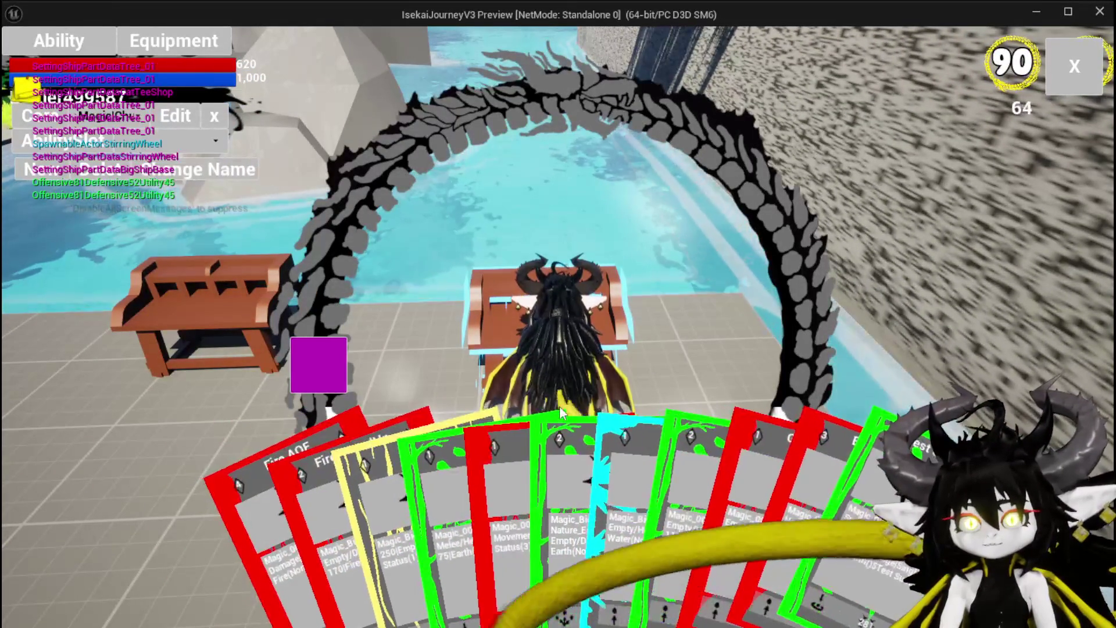
{"action": "left_click", "coordinate": [698, 465]}
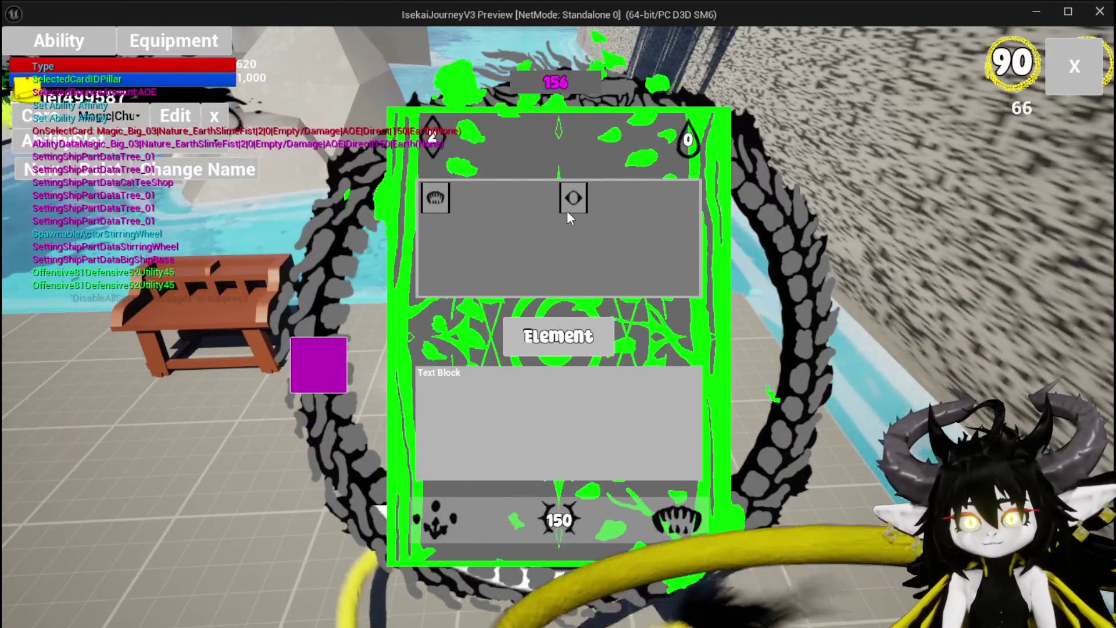
{"action": "mouse_move", "coordinate": [567, 204]}
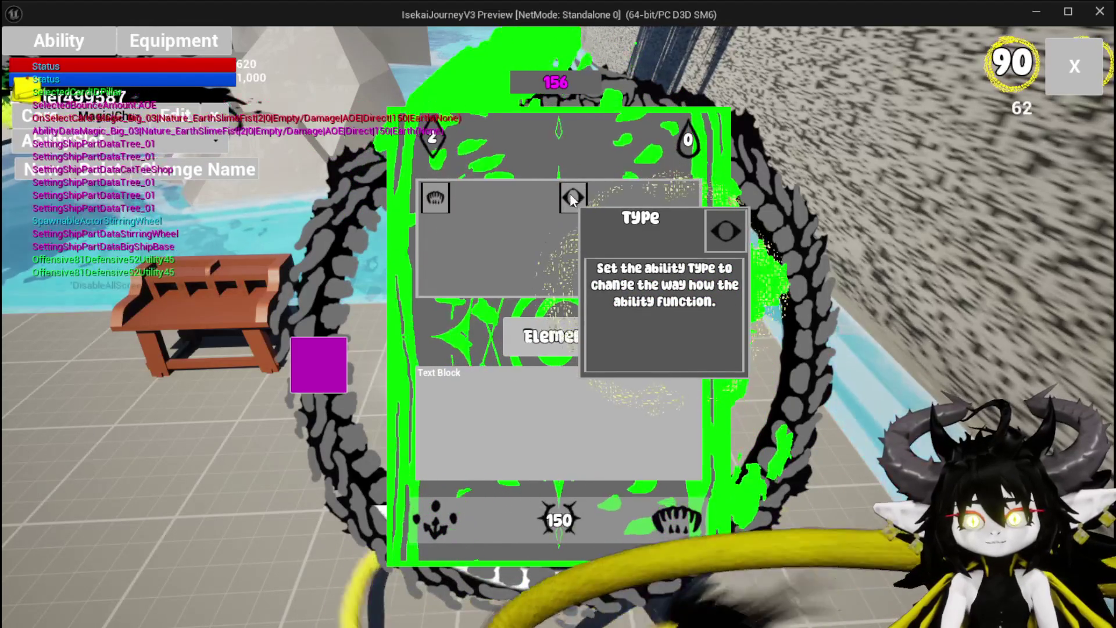
{"action": "left_click", "coordinate": [570, 200]}
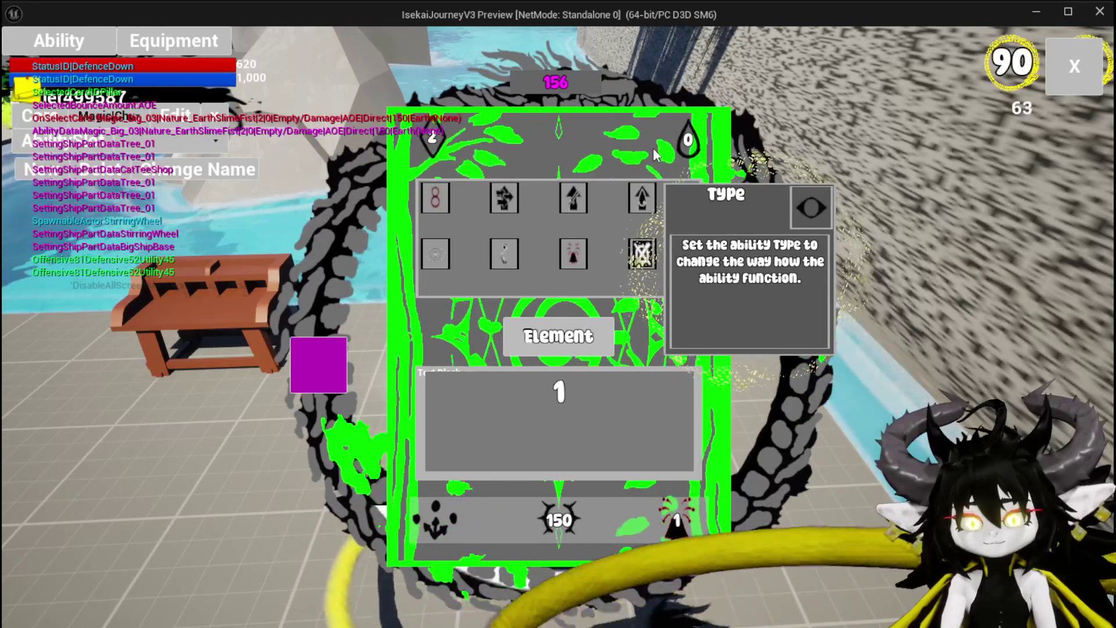
{"action": "key", "text": "Escape"}
{"action": "key", "text": "ctrl+s"}
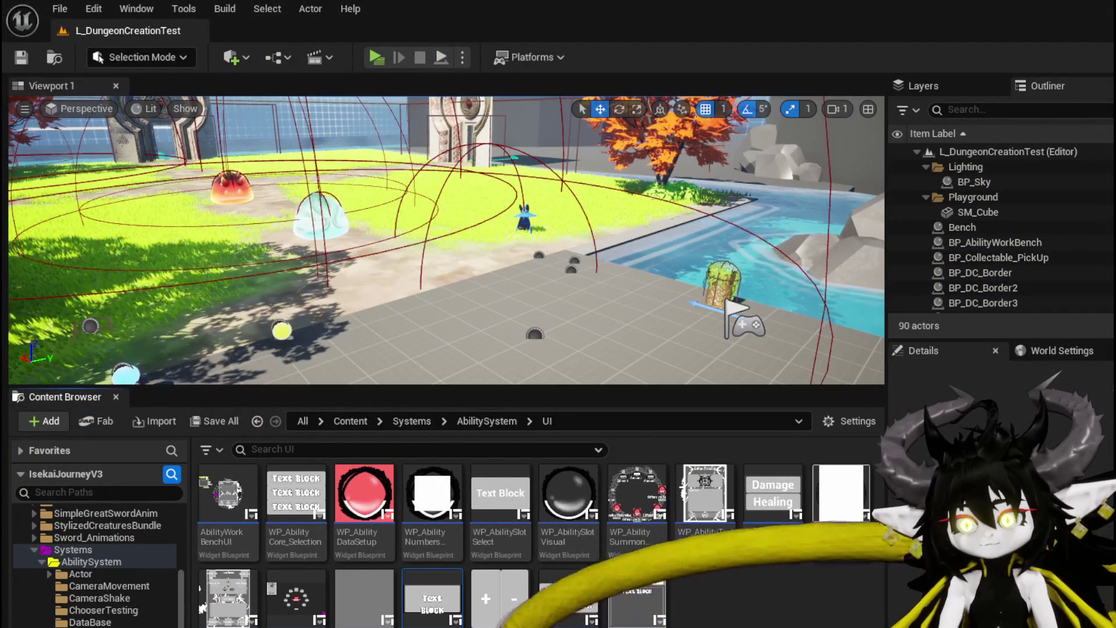
- Check WP_GridSlot's UnHoverButton function graph
{"action": "key", "text": "alt+Tab"}
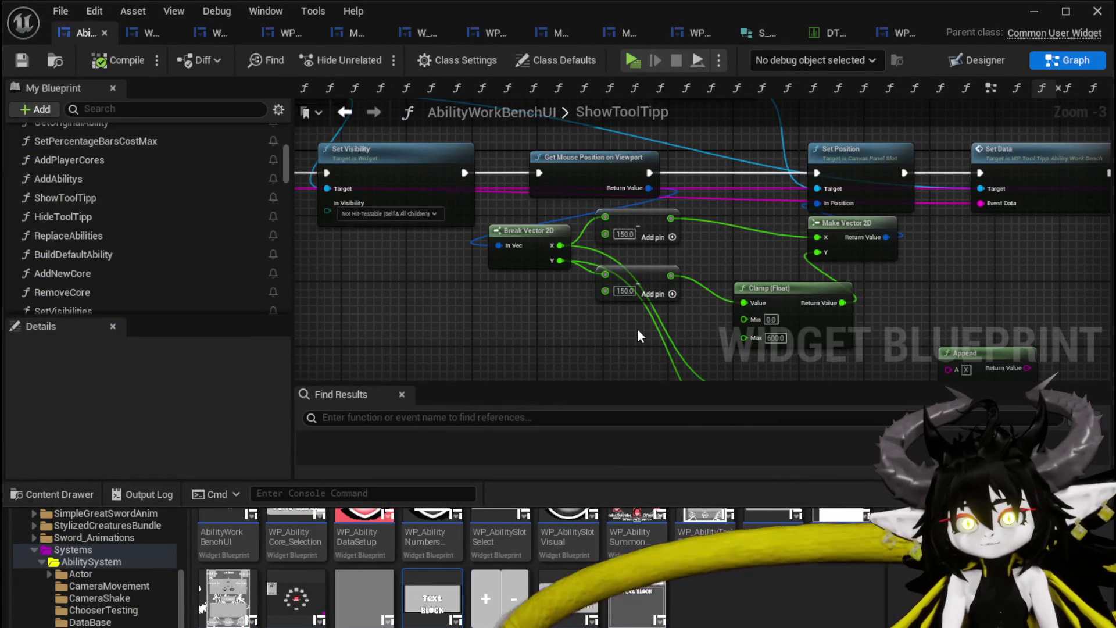
{"action": "left_click", "coordinate": [220, 33]}
{"action": "mouse_move", "coordinate": [548, 158]}
{"action": "left_mouse_down"}
{"action": "mouse_move", "coordinate": [383, 149]}
{"action": "mouse_move", "coordinate": [318, 48]}
{"action": "mouse_move", "coordinate": [386, 96]}
{"action": "left_mouse_up"}
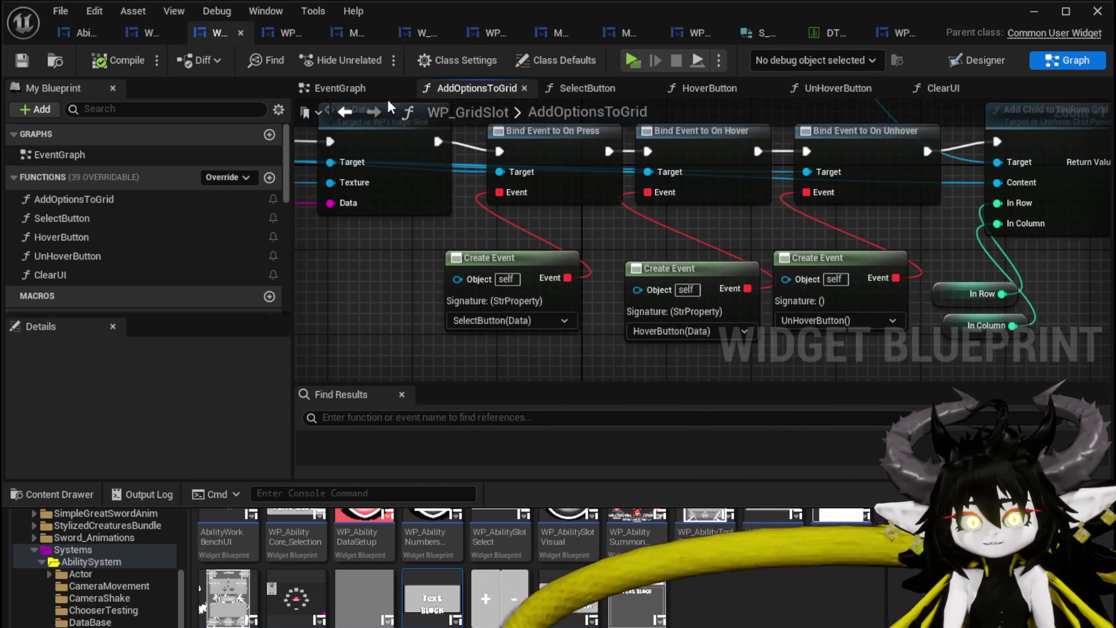
{"action": "double_click", "coordinate": [58, 255]}
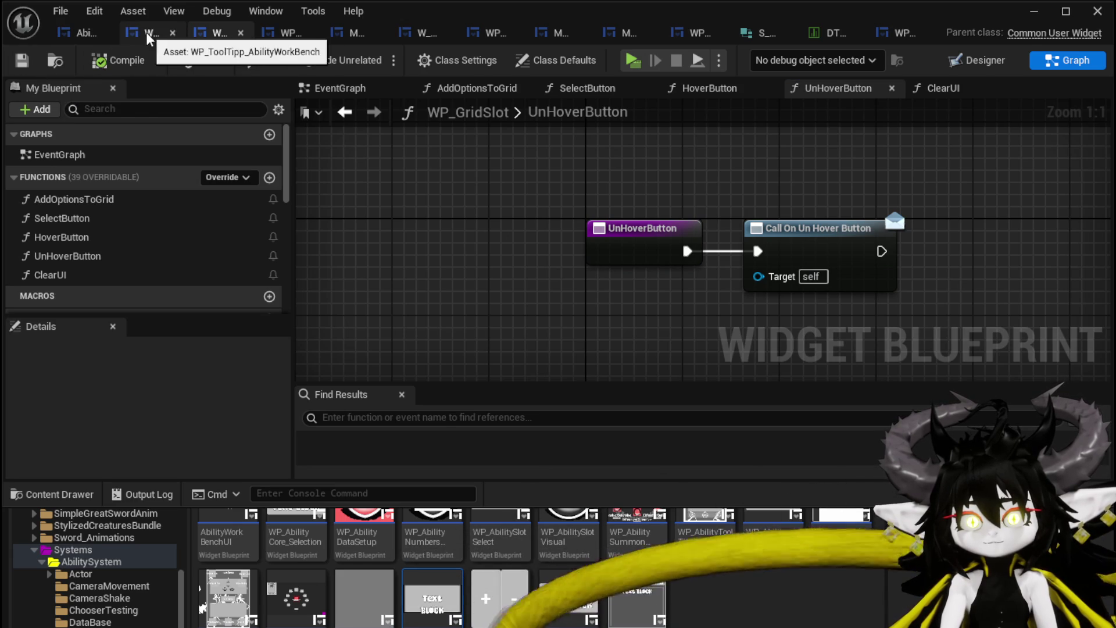
{"action": "left_click", "coordinate": [83, 36]}
- Review AbilityWorkBenchUI's BindEvent and HideToolTipp graphs, then bring up the WP_ToolTipp widget
{"action": "scroll", "coordinate": [89, 168], "scroll_direction": "up", "scroll_amount": 5}
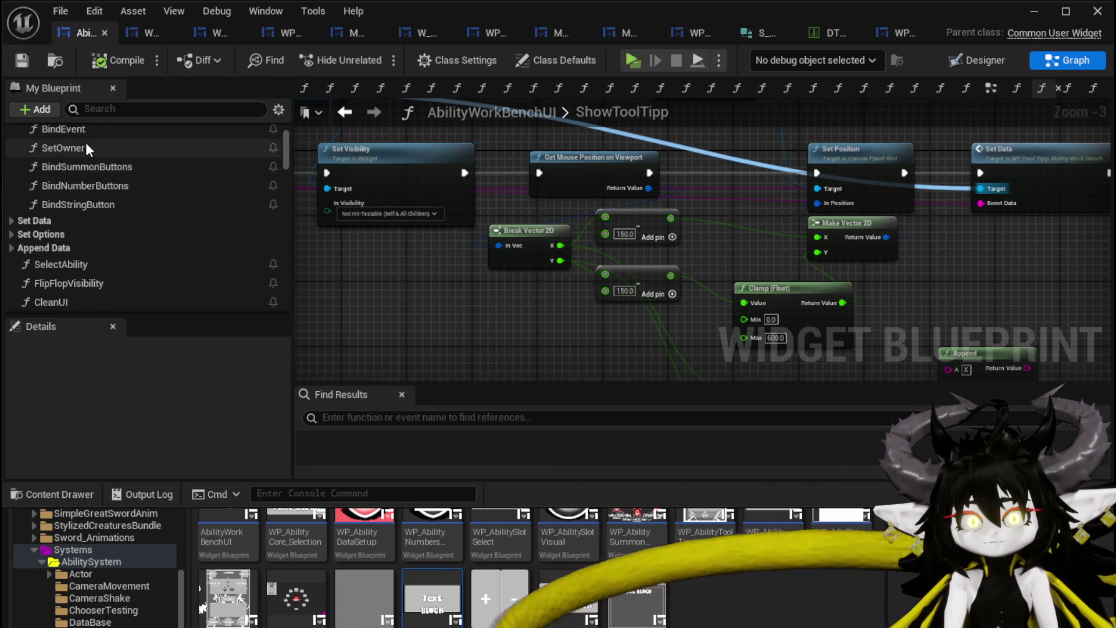
{"action": "scroll", "coordinate": [86, 163], "scroll_direction": "up", "scroll_amount": 2}
{"action": "double_click", "coordinate": [80, 177]}
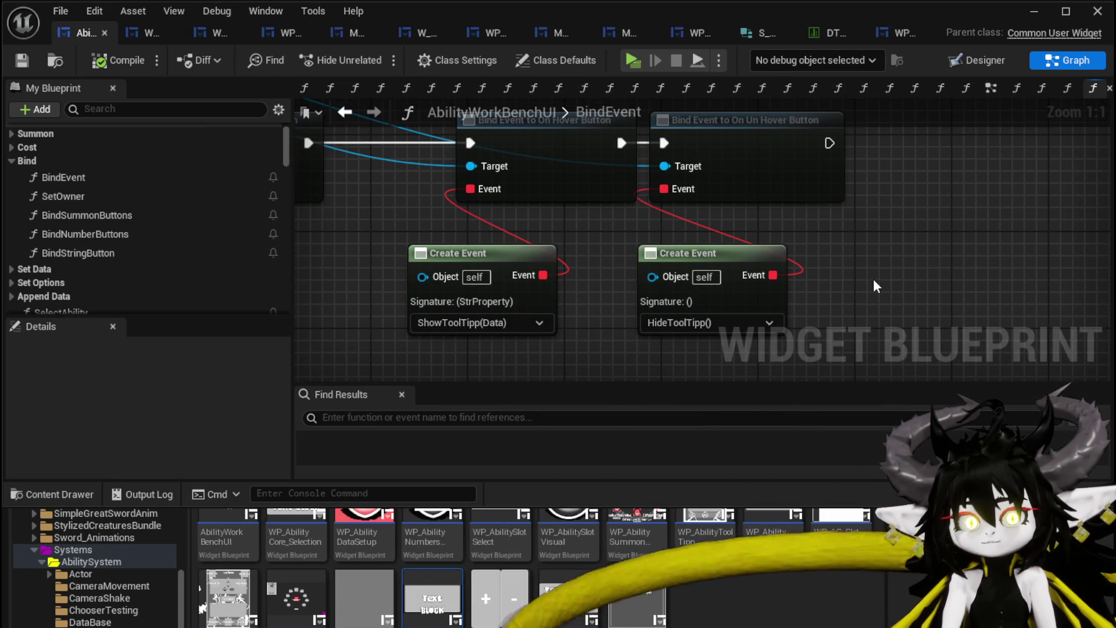
{"action": "scroll", "coordinate": [182, 200], "scroll_direction": "down", "scroll_amount": 5}
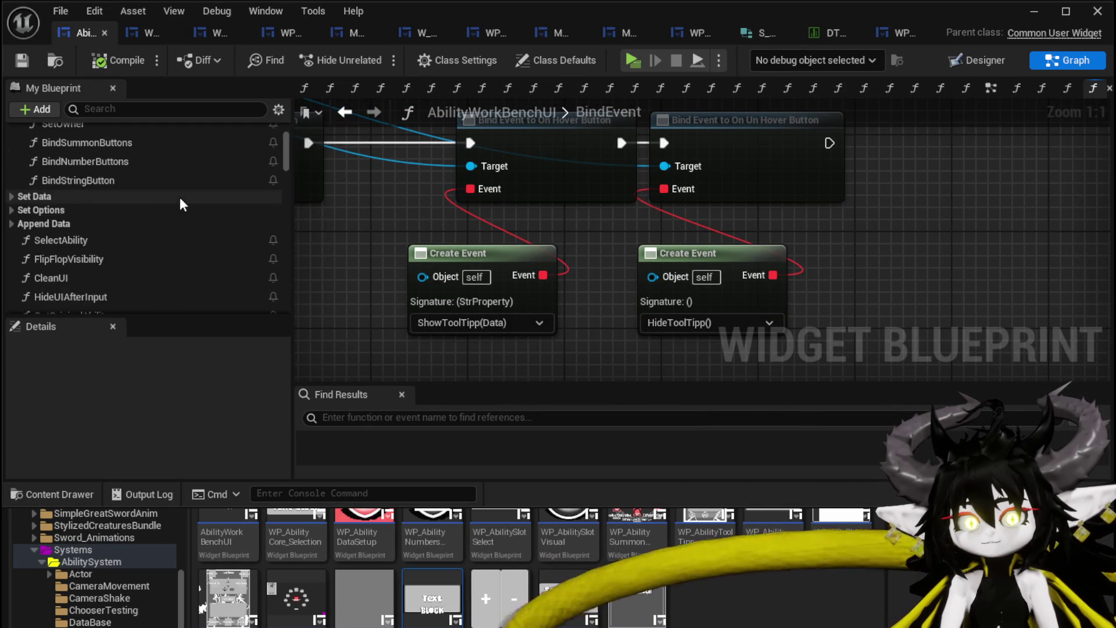
{"action": "scroll", "coordinate": [181, 200], "scroll_direction": "down", "scroll_amount": 3}
{"action": "scroll", "coordinate": [182, 204], "scroll_direction": "down", "scroll_amount": 3}
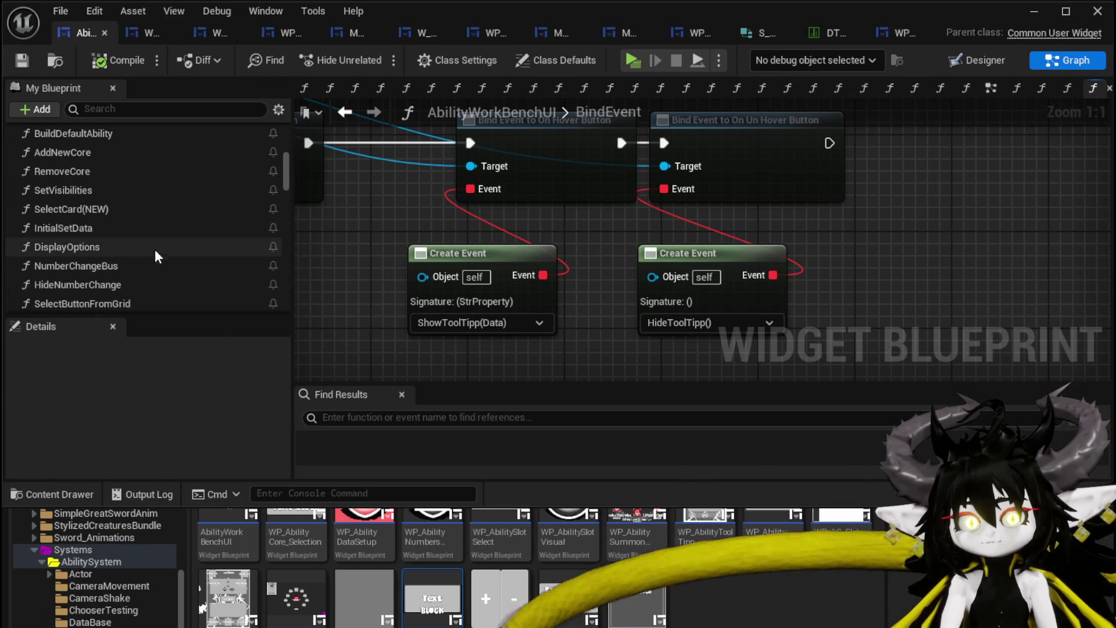
{"action": "scroll", "coordinate": [153, 242], "scroll_direction": "up", "scroll_amount": 3}
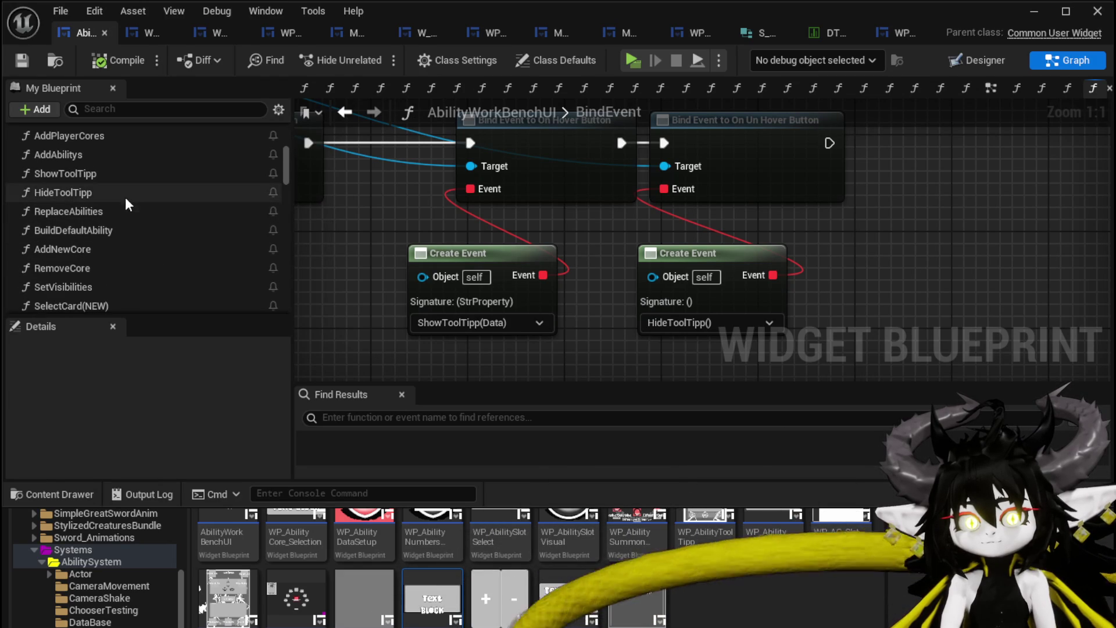
{"action": "double_click", "coordinate": [100, 197]}
{"action": "mouse_move", "coordinate": [731, 246]}
{"action": "left_mouse_down"}
{"action": "mouse_move", "coordinate": [535, 166]}
{"action": "mouse_move", "coordinate": [710, 237]}
{"action": "mouse_move", "coordinate": [768, 285]}
{"action": "mouse_move", "coordinate": [632, 145]}
{"action": "mouse_move", "coordinate": [719, 290]}
{"action": "mouse_move", "coordinate": [562, 155]}
{"action": "mouse_move", "coordinate": [830, 264]}
{"action": "mouse_move", "coordinate": [789, 233]}
{"action": "left_mouse_up"}
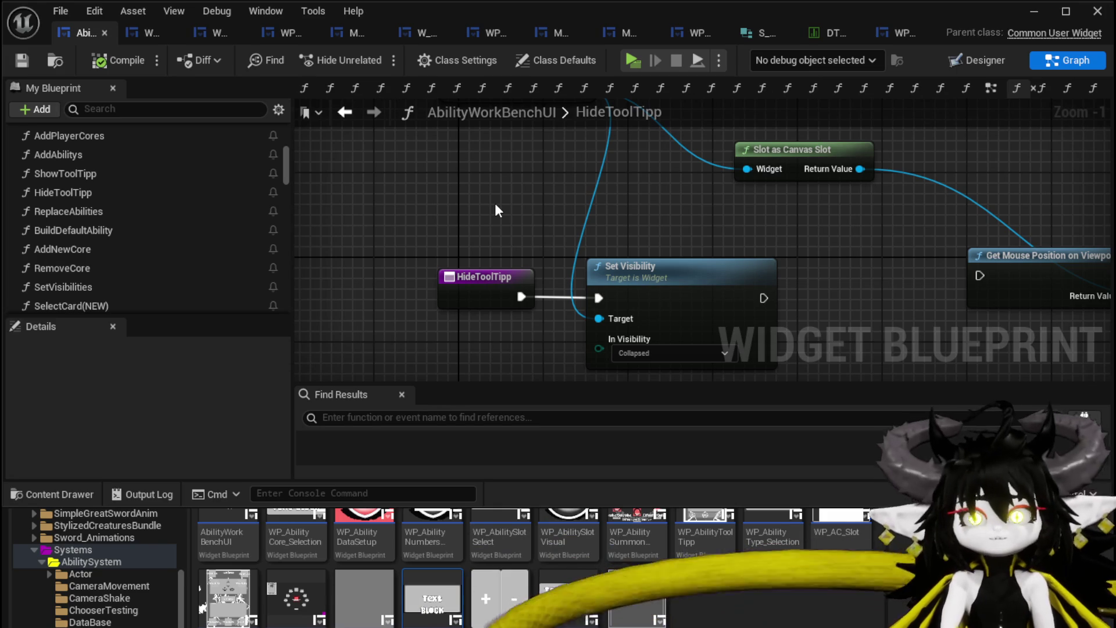
{"action": "left_click", "coordinate": [143, 31]}
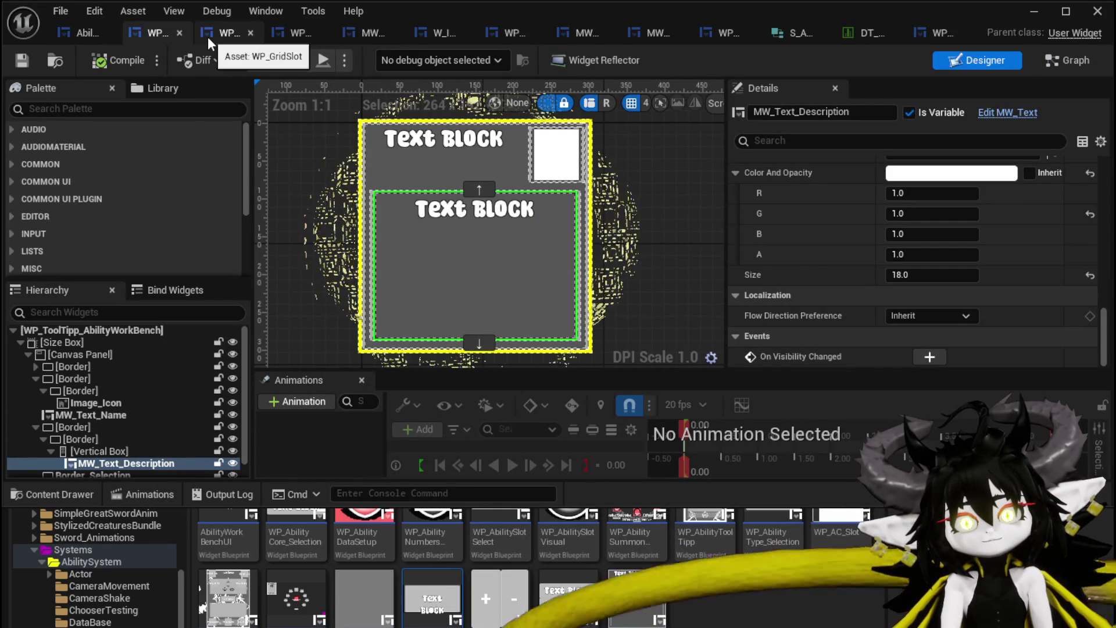
- Switch to WP_GridSlot and open its AddOptionsToGrid function graph
{"action": "left_click", "coordinate": [208, 37]}
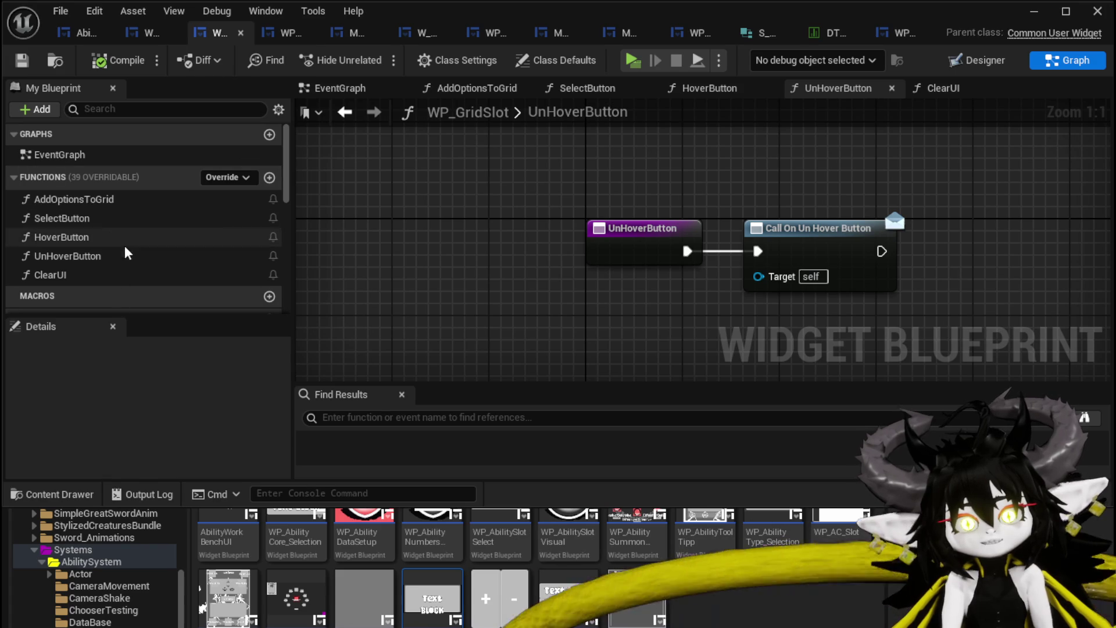
{"action": "scroll", "coordinate": [193, 209], "scroll_direction": "down", "scroll_amount": 10}
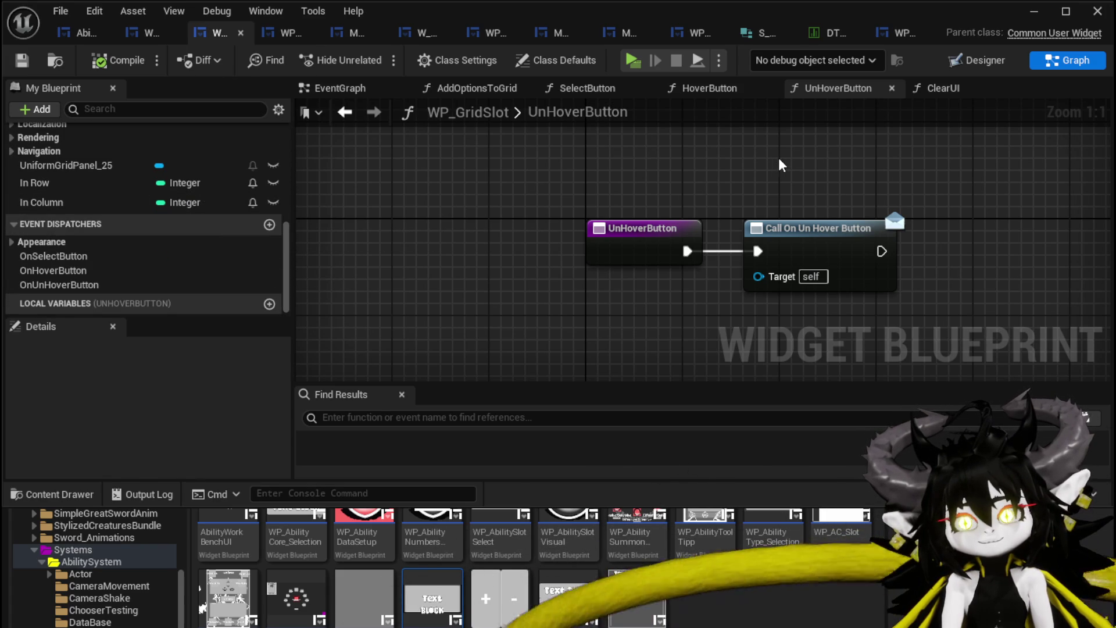
{"action": "scroll", "coordinate": [88, 172], "scroll_direction": "up", "scroll_amount": 8}
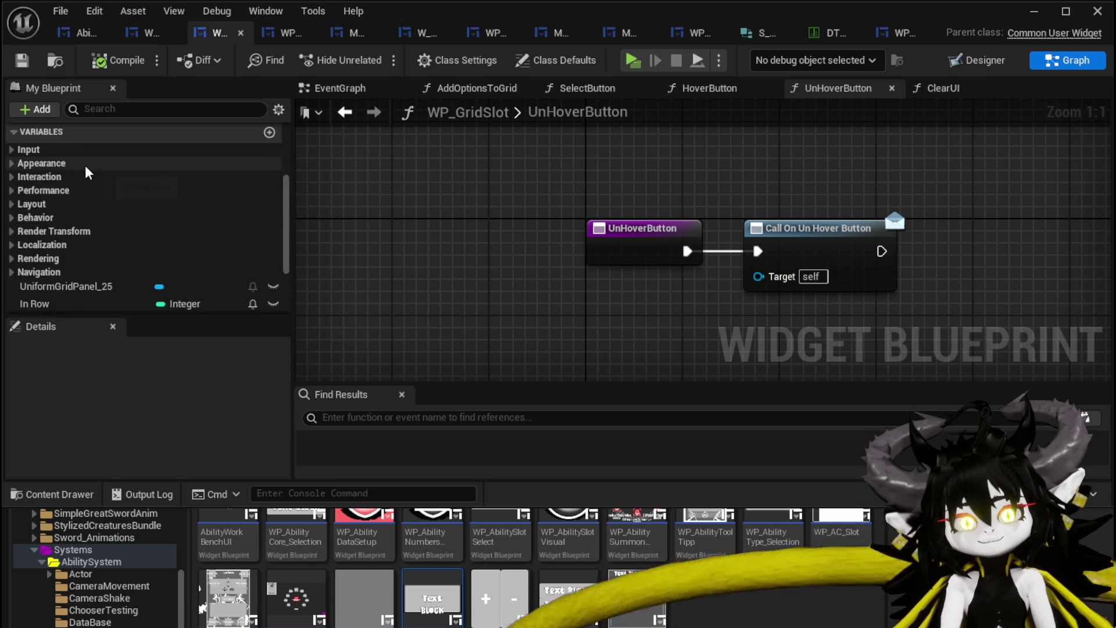
{"action": "scroll", "coordinate": [92, 176], "scroll_direction": "up", "scroll_amount": 3}
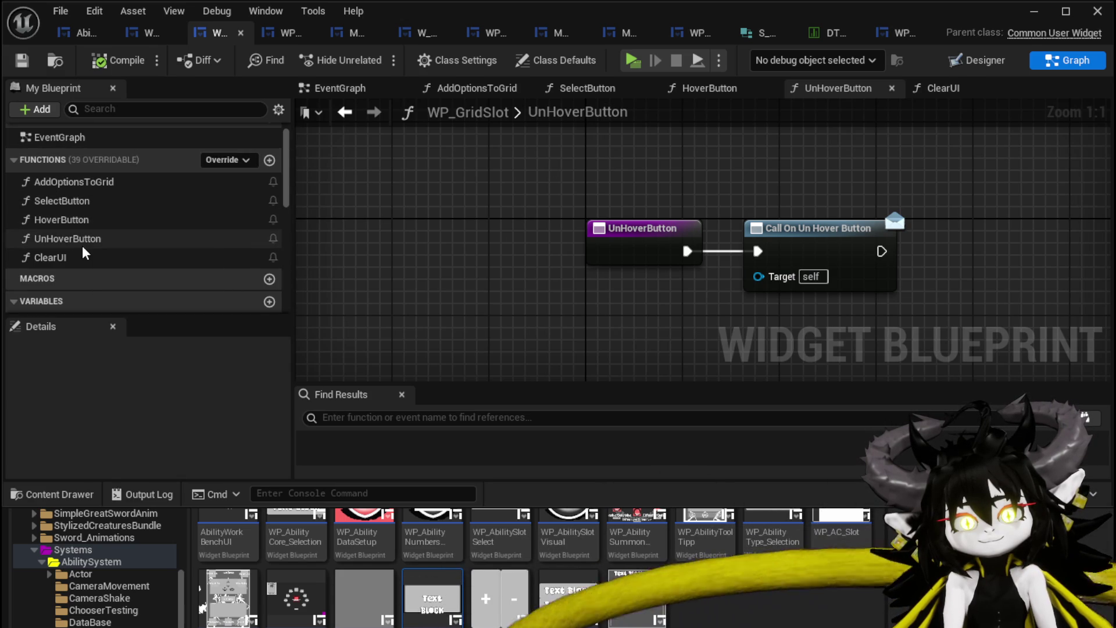
{"action": "scroll", "coordinate": [152, 202], "scroll_direction": "down", "scroll_amount": 4}
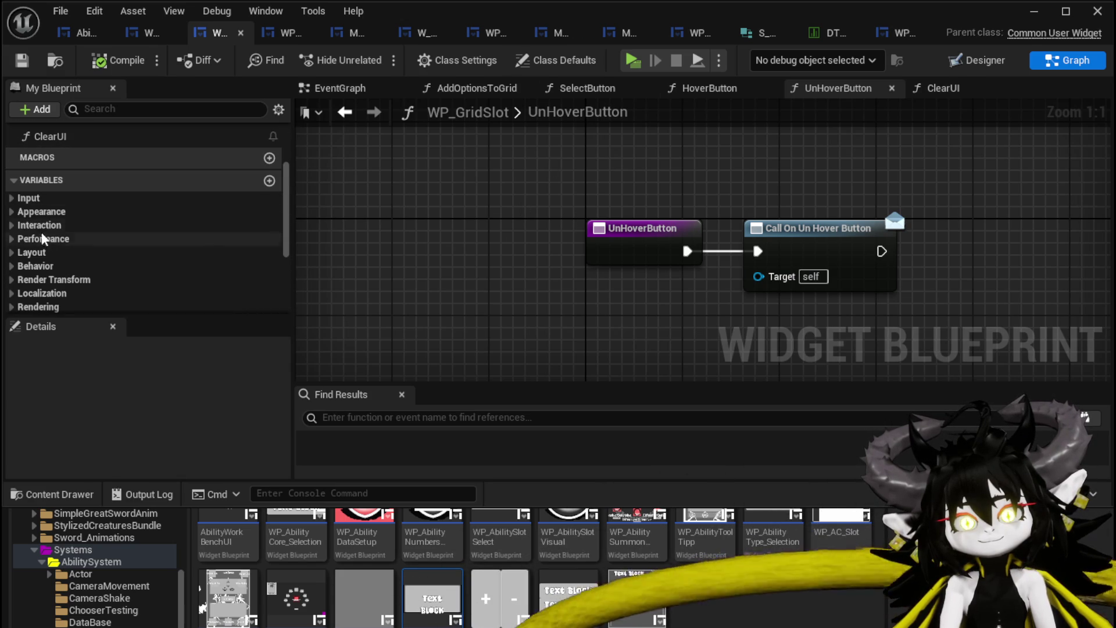
{"action": "scroll", "coordinate": [47, 241], "scroll_direction": "up", "scroll_amount": 4}
{"action": "double_click", "coordinate": [74, 182]}
- Examine the unhover binding, Set Data and image slot nodes, then view WP_ImageSlot's Designer layout
{"action": "mouse_move", "coordinate": [832, 246]}
{"action": "left_mouse_down"}
{"action": "mouse_move", "coordinate": [815, 218]}
{"action": "mouse_move", "coordinate": [778, 262]}
{"action": "left_mouse_up"}
{"action": "left_click_drag", "start_coordinate": [744, 141], "coordinate": [795, 337]}
{"action": "mouse_move", "coordinate": [819, 253]}
{"action": "left_mouse_down"}
{"action": "mouse_move", "coordinate": [875, 299]}
{"action": "mouse_move", "coordinate": [980, 316]}
{"action": "left_mouse_up"}
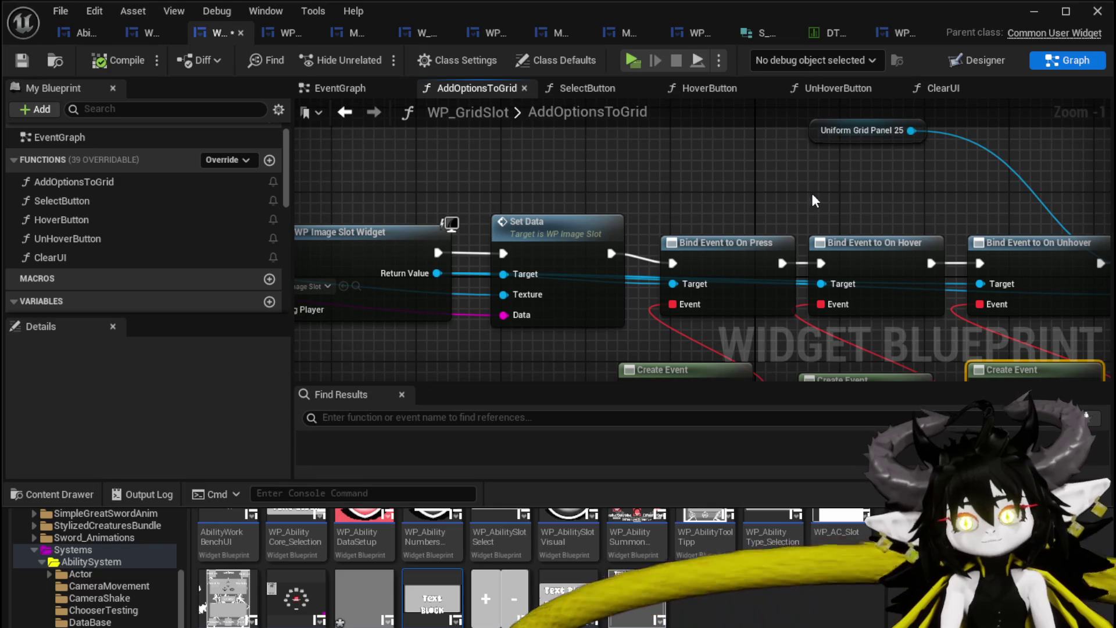
{"action": "mouse_move", "coordinate": [816, 183]}
{"action": "left_mouse_down"}
{"action": "mouse_move", "coordinate": [773, 189]}
{"action": "mouse_move", "coordinate": [442, 153]}
{"action": "left_mouse_up"}
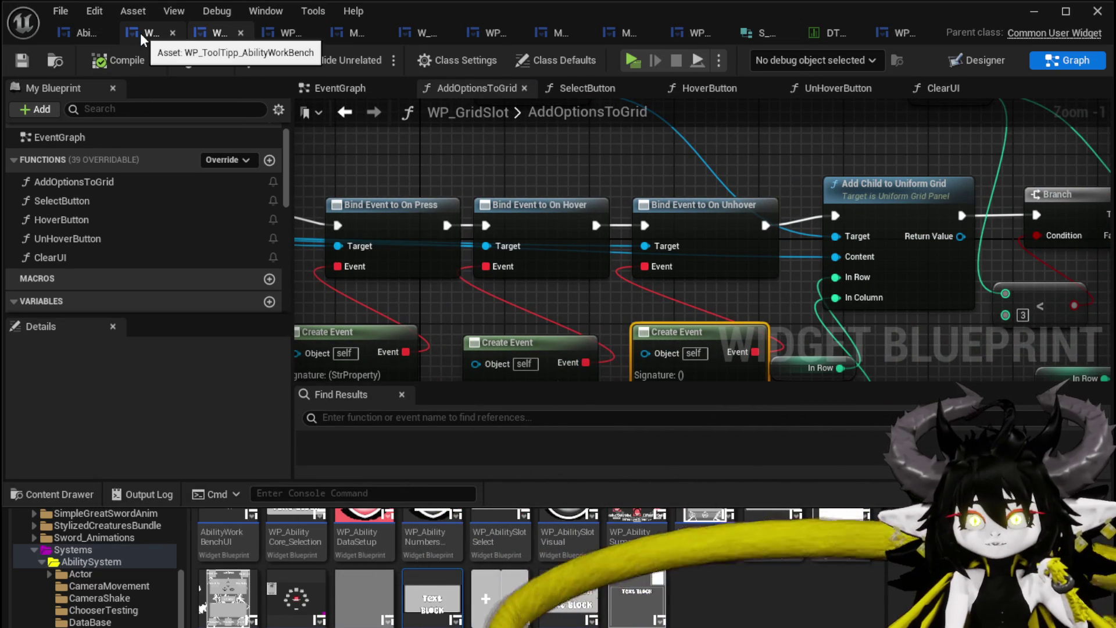
{"action": "mouse_move", "coordinate": [686, 193]}
{"action": "left_mouse_down"}
{"action": "mouse_move", "coordinate": [674, 95]}
{"action": "mouse_move", "coordinate": [678, 111]}
{"action": "left_mouse_up"}
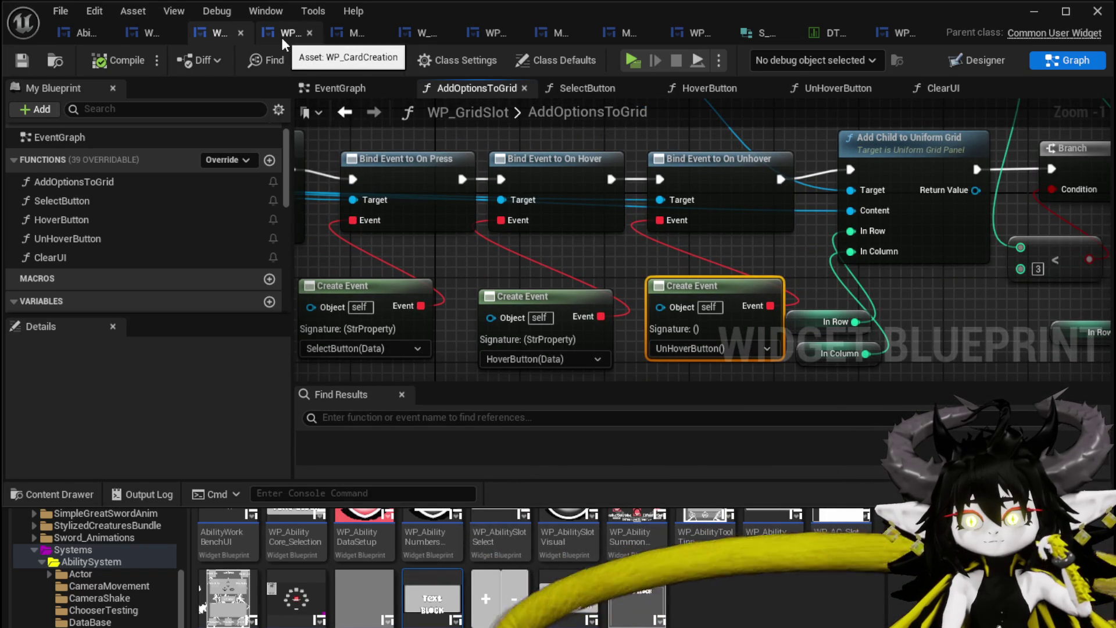
{"action": "left_click_drag", "start_coordinate": [553, 128], "coordinate": [988, 155]}
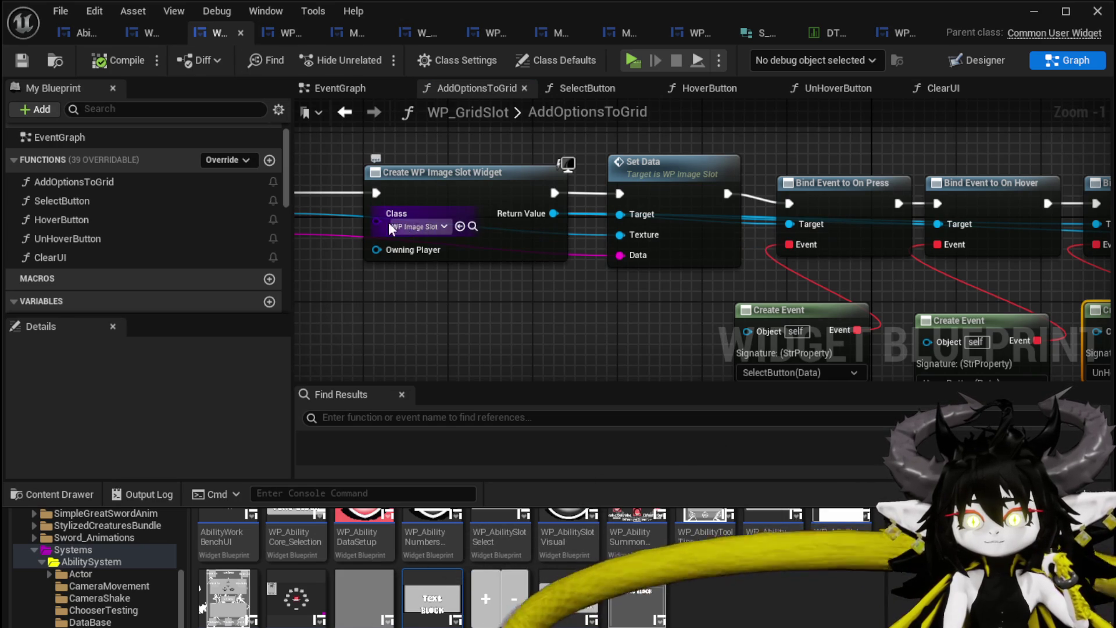
{"action": "left_click", "coordinate": [883, 34]}
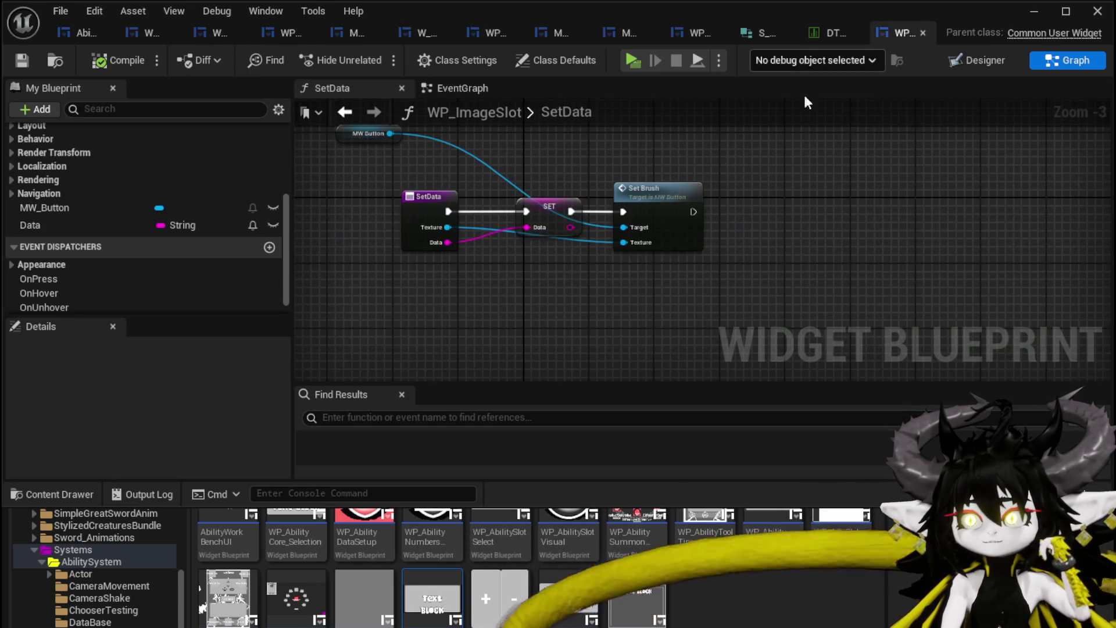
{"action": "left_click", "coordinate": [976, 60]}
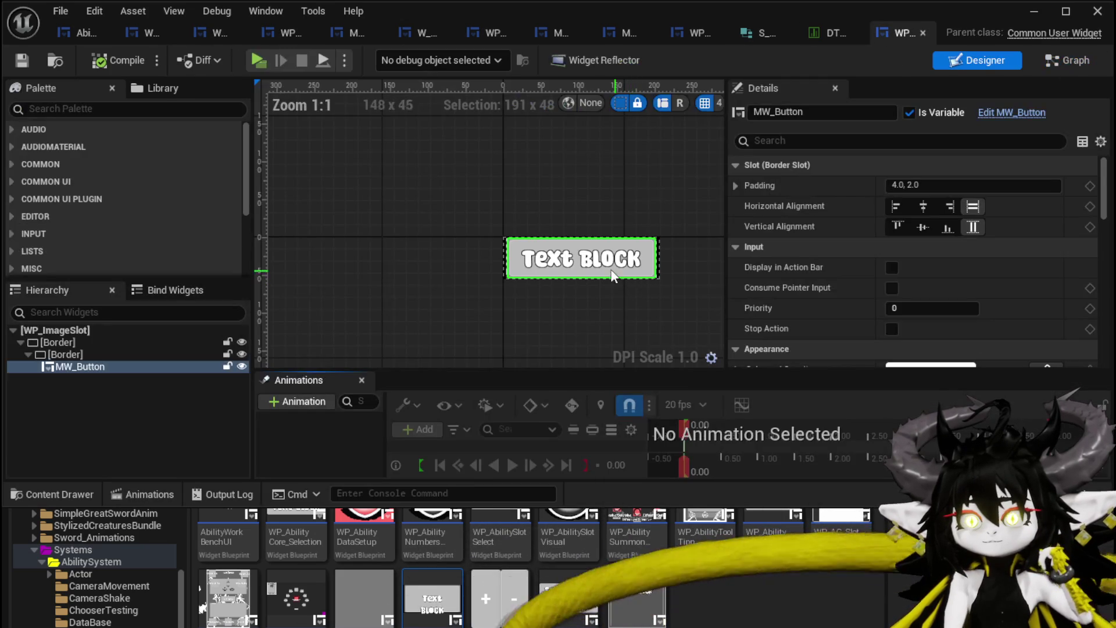